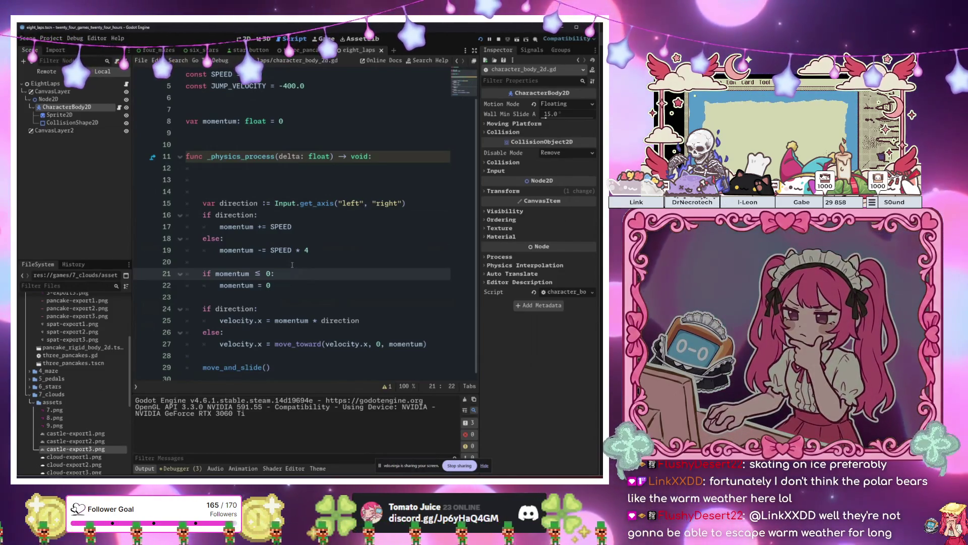
# - Review the direction, momentum and velocity lines of character_body_2d.gd
pyautogui.press('Up')
pyautogui.press('Up')
pyautogui.press('Up')
pyautogui.click(372, 203)
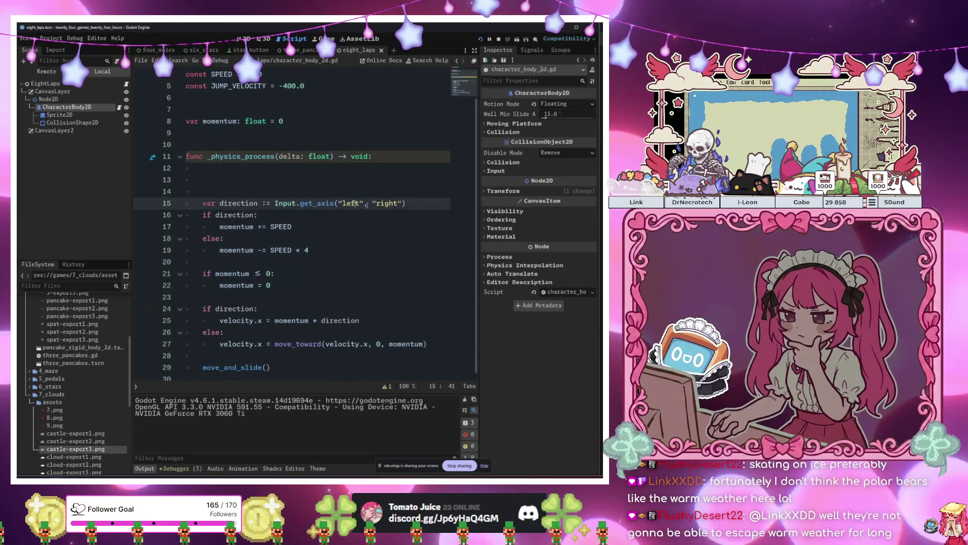
pyautogui.press('Down')
pyautogui.press('Down')
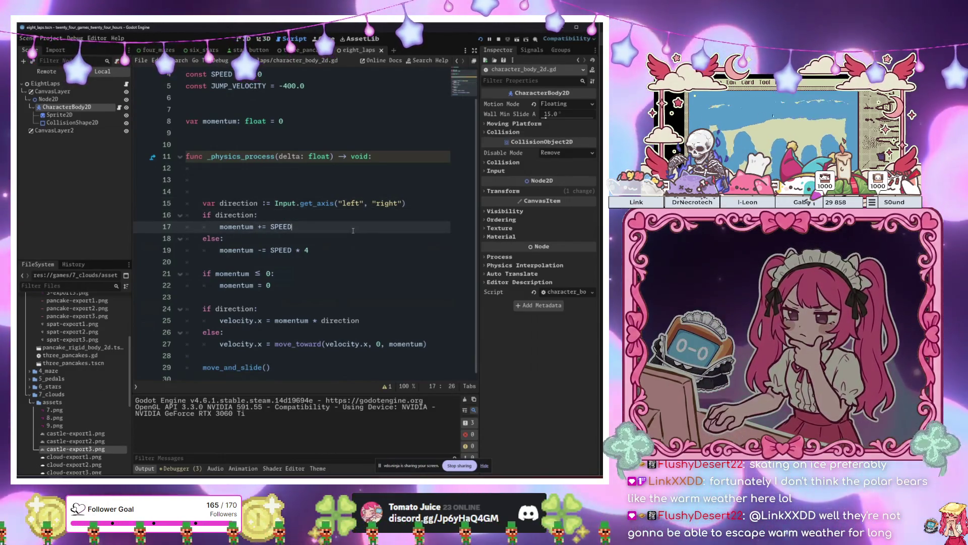
pyautogui.press('Down')
pyautogui.press('Down')
pyautogui.press('Down')
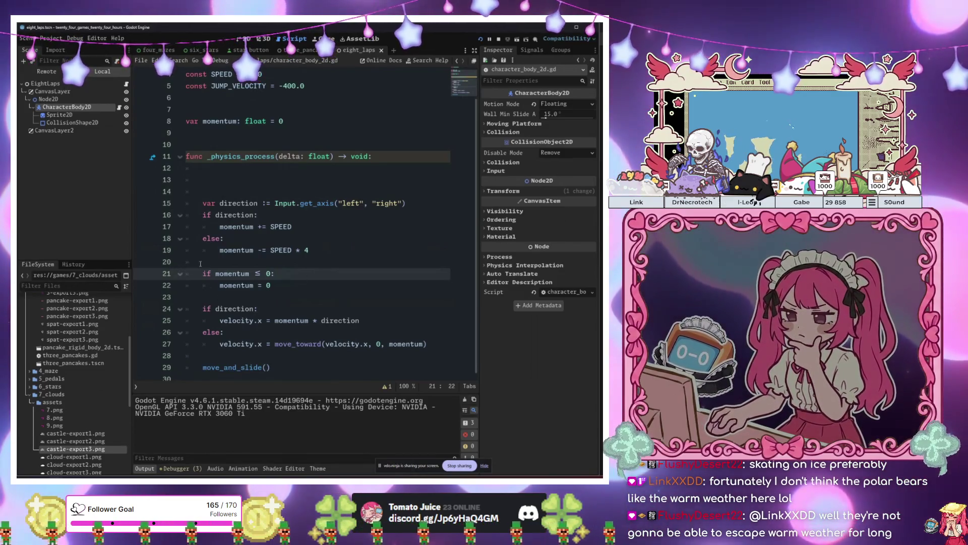
pyautogui.click(263, 257)
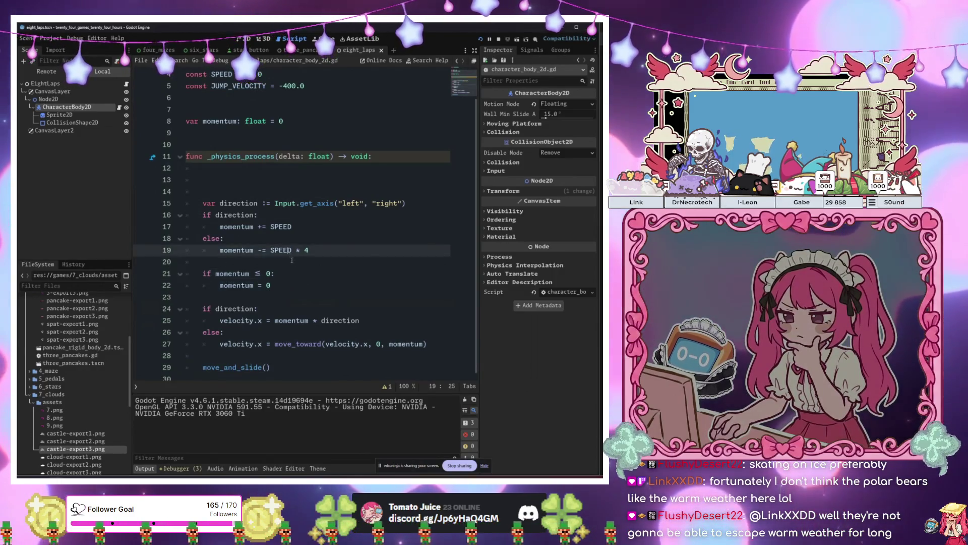
pyautogui.click(306, 285)
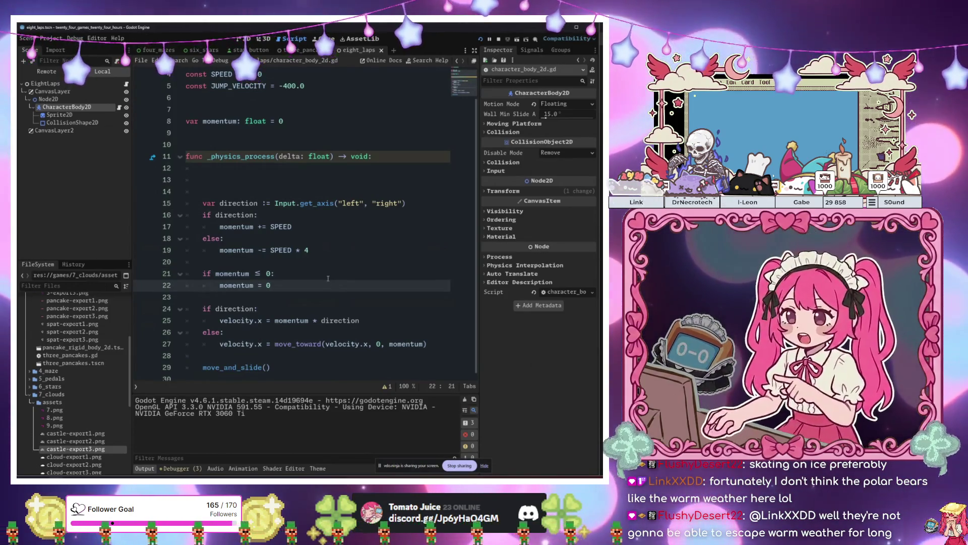
pyautogui.click(327, 278)
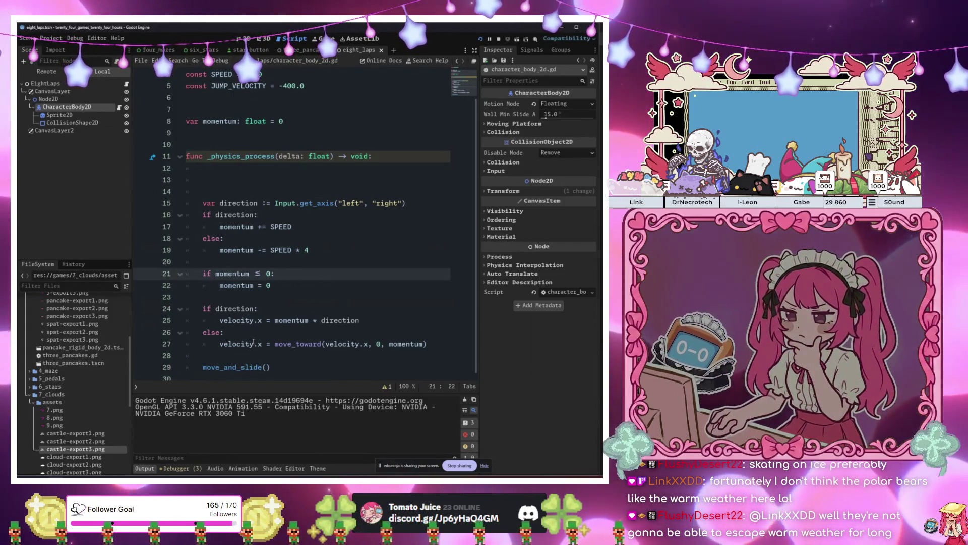
pyautogui.click(330, 320)
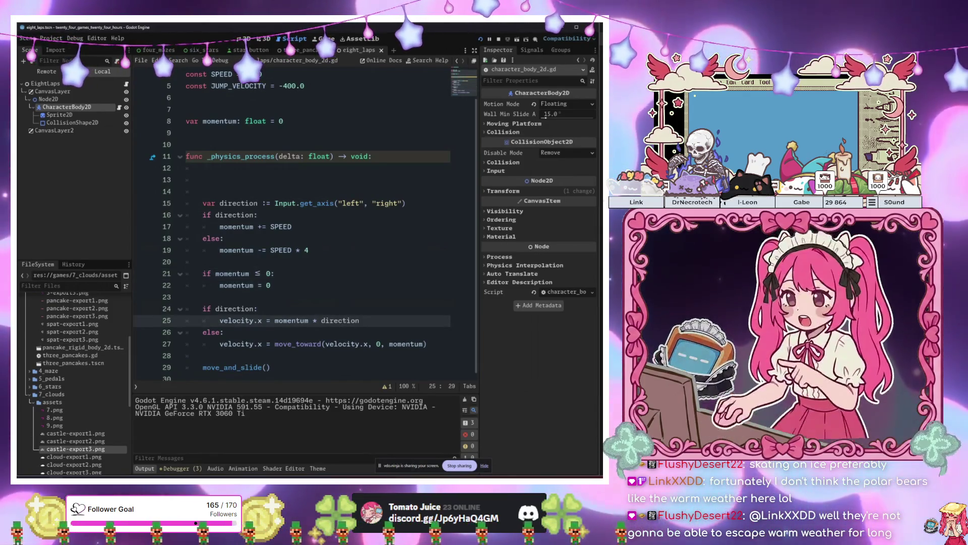
pyautogui.click(310, 276)
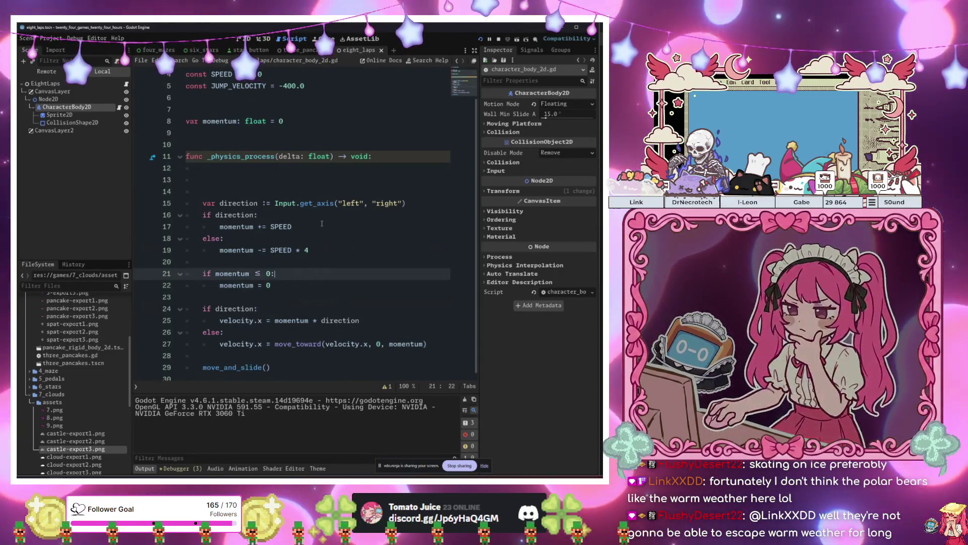
# - Inspect SPEED on line 17 and look up the Input class documentation
pyautogui.click(322, 223)
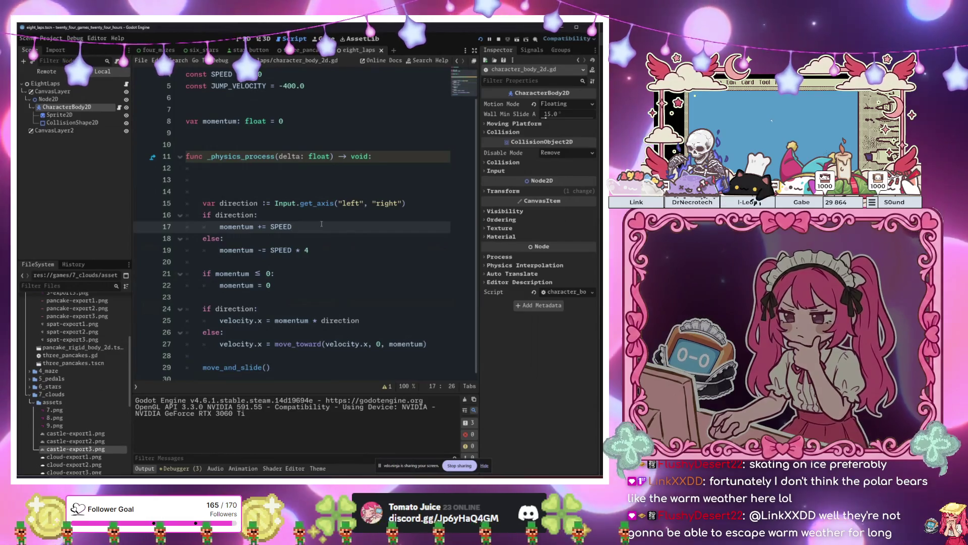
pyautogui.doubleClick(322, 223)
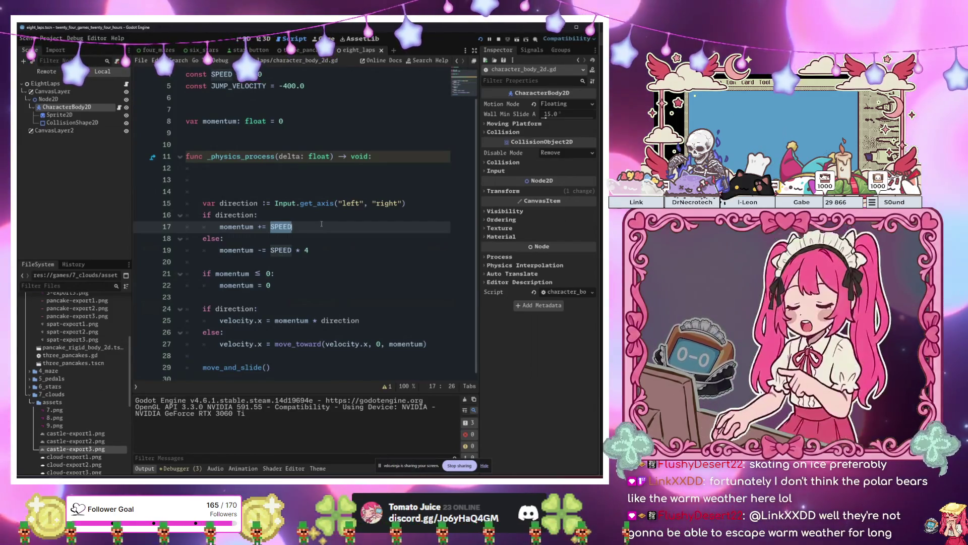
pyautogui.click(321, 223)
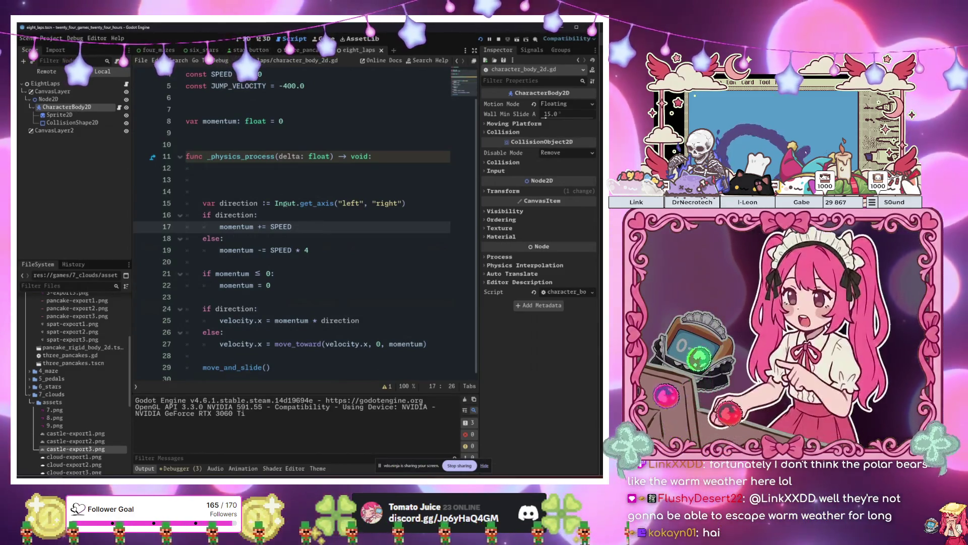
pyautogui.click(285, 203)
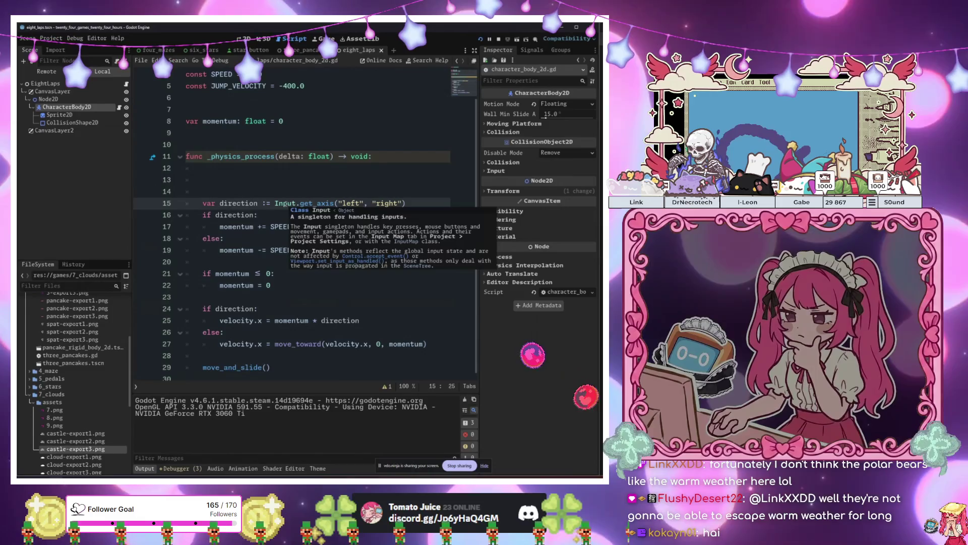
pyautogui.click(304, 157)
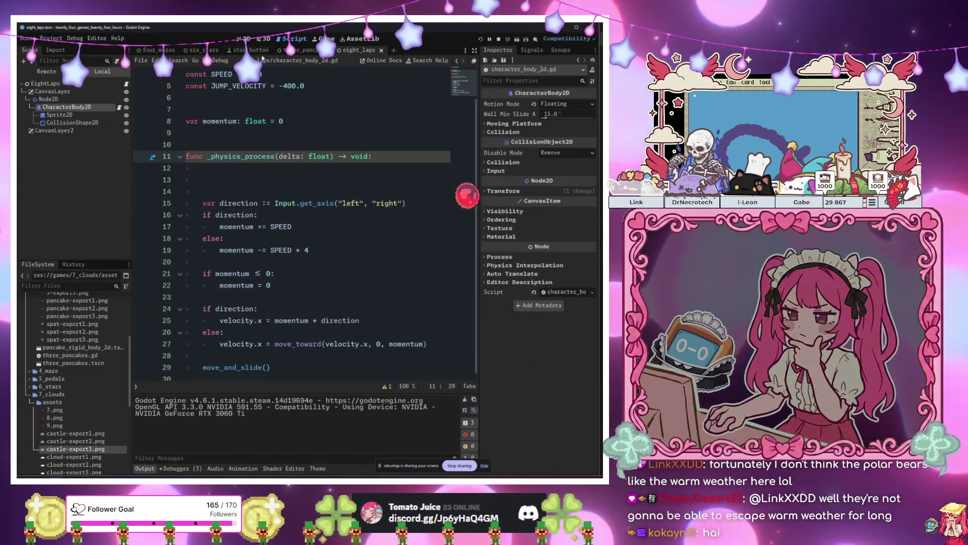
# - In the 2D view, drag the CharacterBody2D down and left to (65, 575)
pyautogui.hotkey('ctrl', 'F1')
pyautogui.click(91, 130)
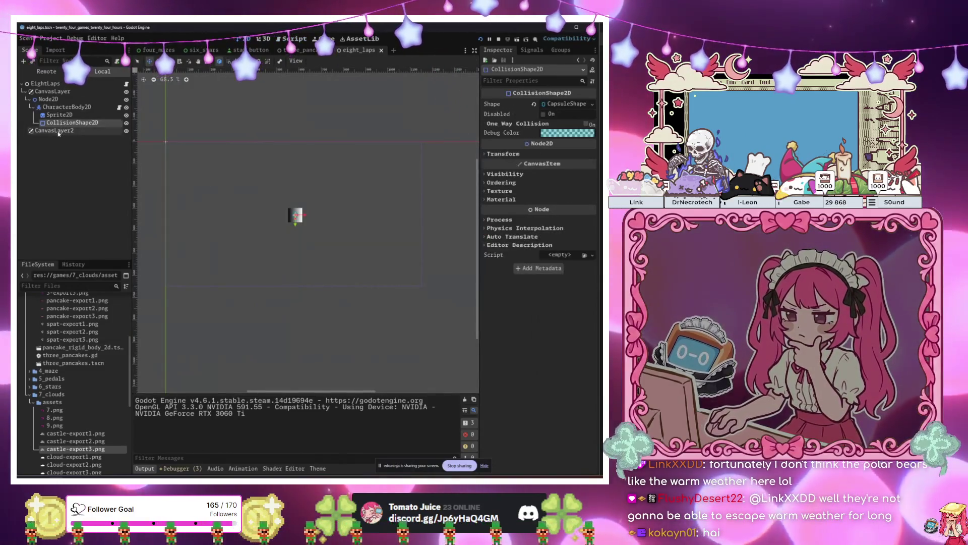
pyautogui.click(295, 215)
pyautogui.moveTo(304, 276); pyautogui.dragTo(194, 335)
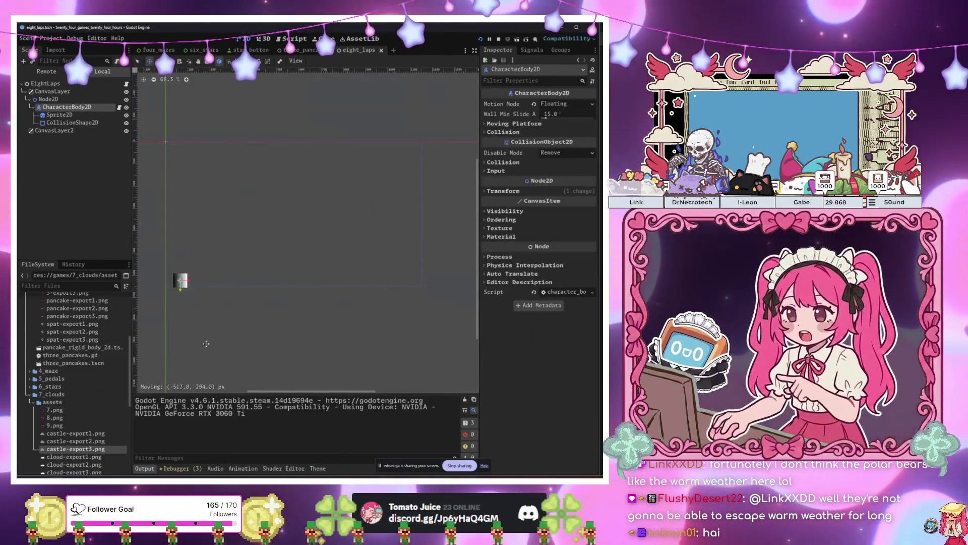
# - Glance at the eight_laps.gd scene script, then go back to character_body_2d.gd
pyautogui.hotkey('ctrl', 'F3')
pyautogui.press('Down')
pyautogui.press('Down')
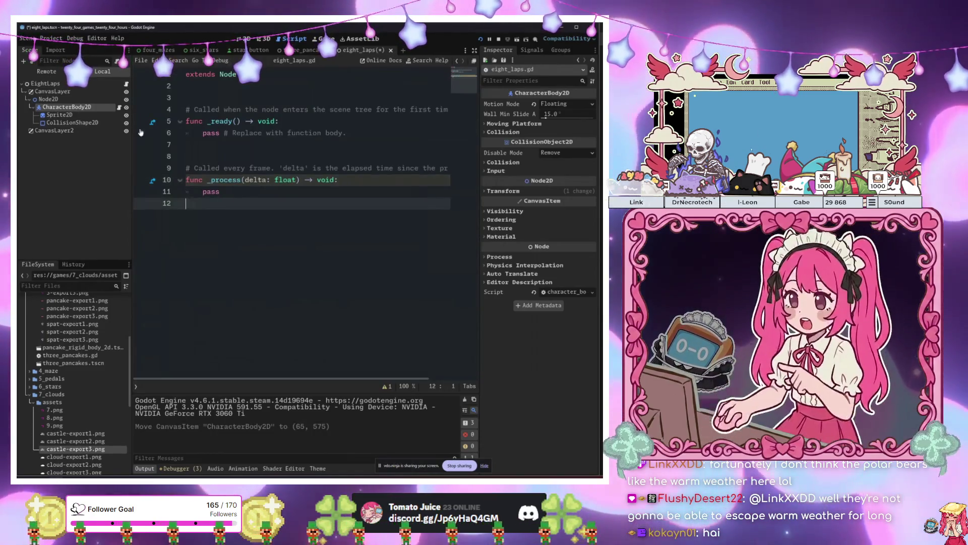
pyautogui.click(120, 108)
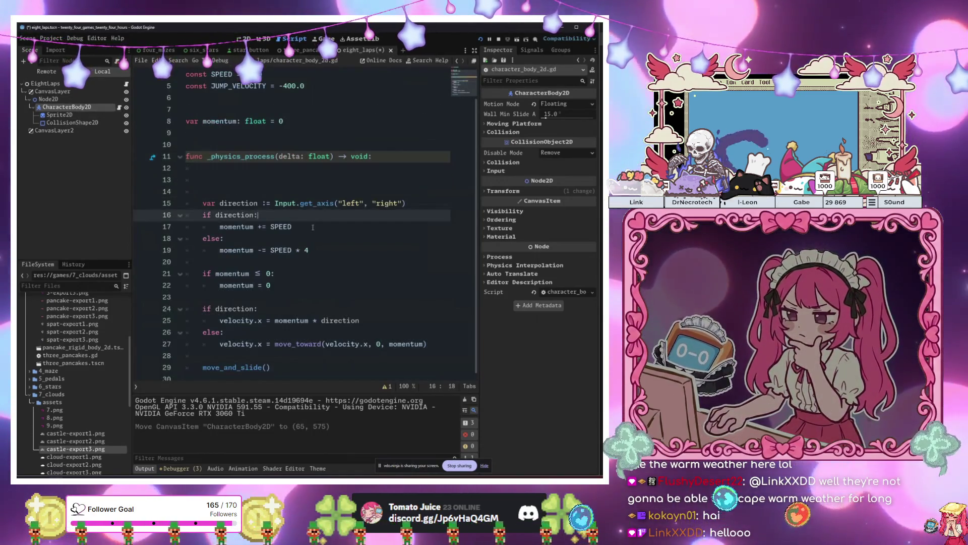
# - Review the braking line, momentum floor check and momentum reset line
pyautogui.click(315, 241)
pyautogui.click(334, 252)
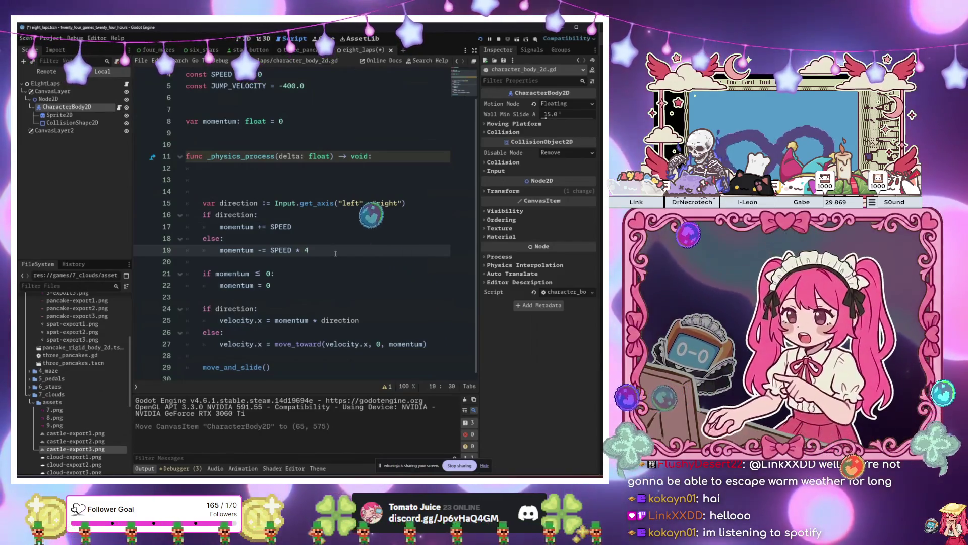
pyautogui.click(331, 273)
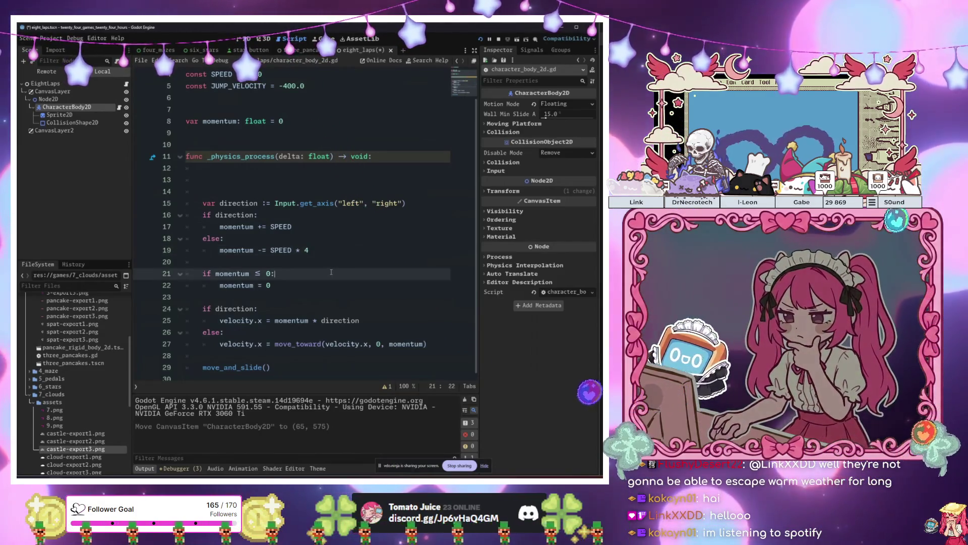
pyautogui.click(266, 286)
pyautogui.click(317, 274)
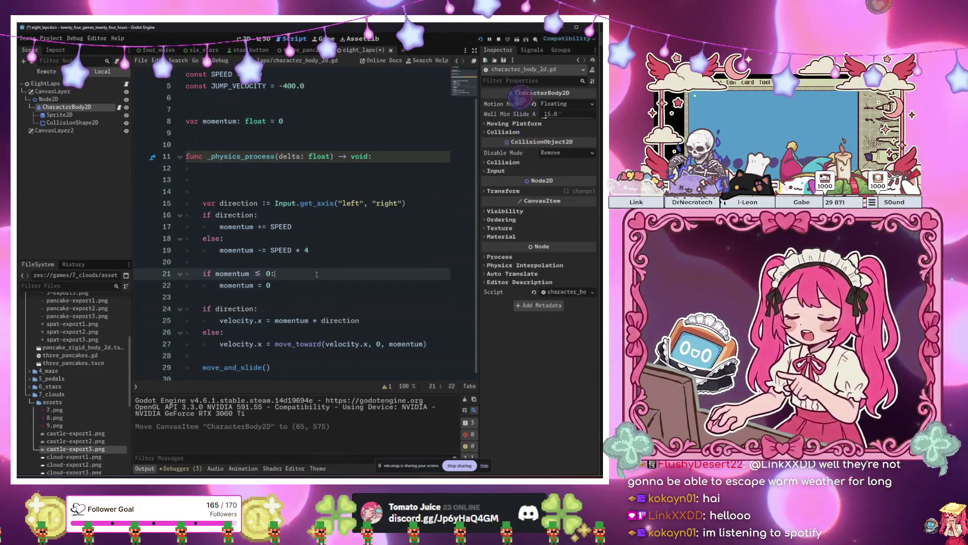
pyautogui.click(292, 290)
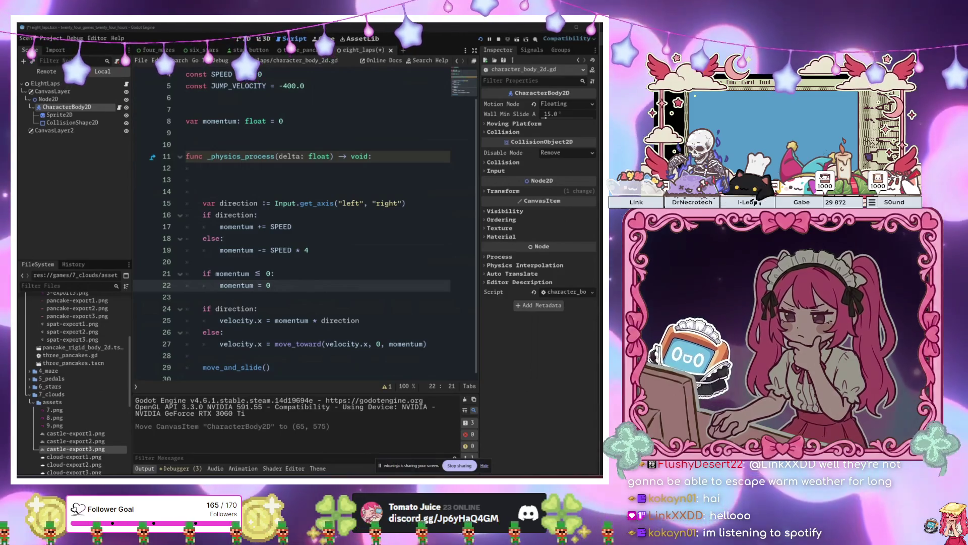
# - Inspect the momentum variable declaration and the blank line beneath it
pyautogui.click(185, 132)
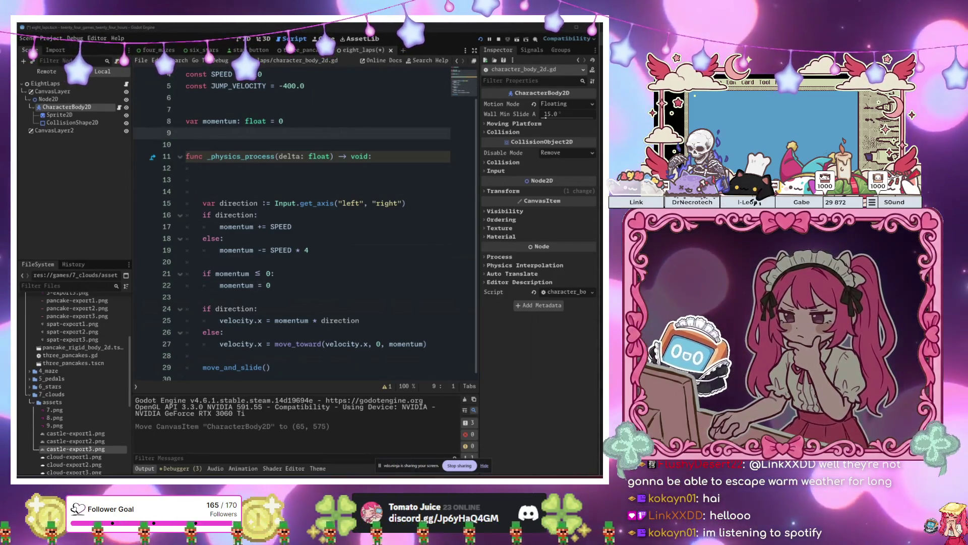
pyautogui.click(335, 121)
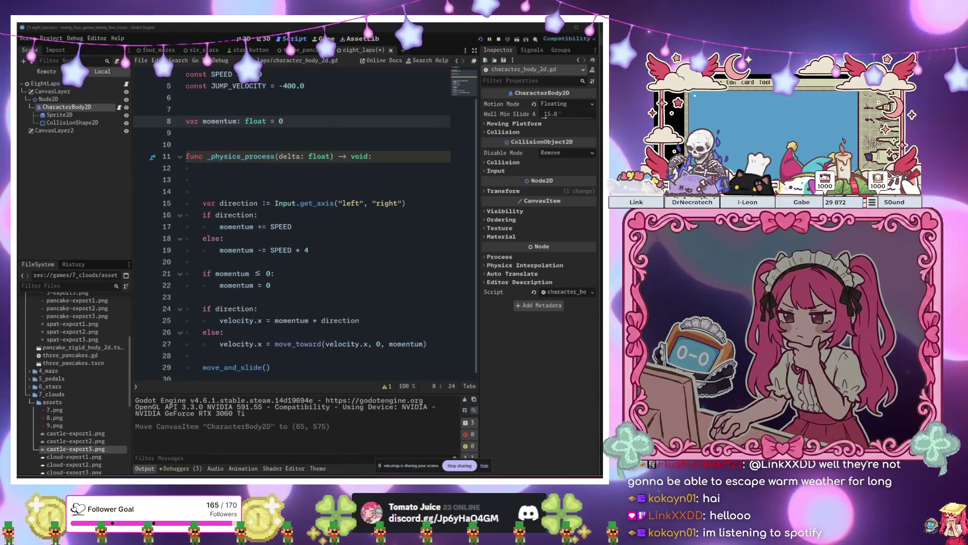
pyautogui.click(297, 215)
pyautogui.click(297, 156)
pyautogui.click(297, 133)
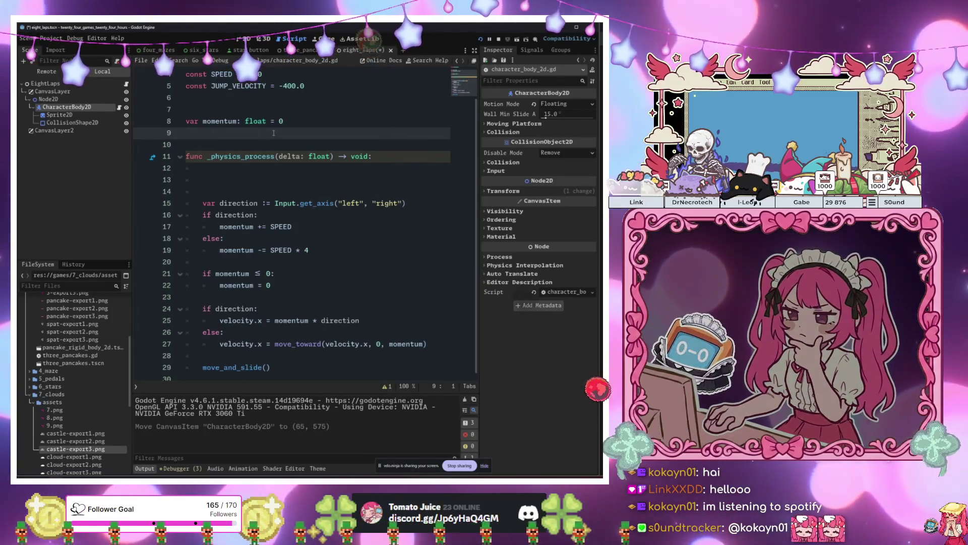
# - Examine the momentum -= SPEED * 4 braking line and its else: branch
pyautogui.click(311, 142)
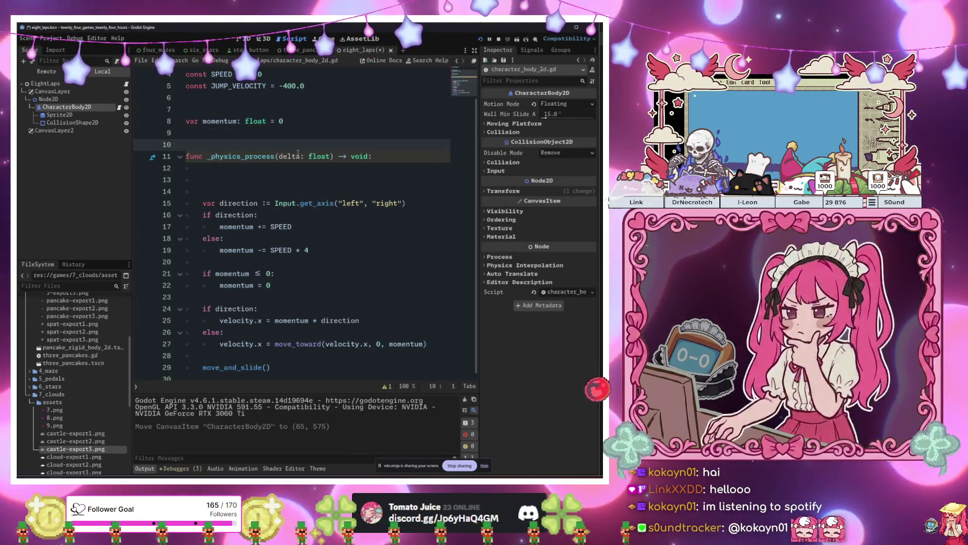
pyautogui.click(290, 227)
pyautogui.click(287, 250)
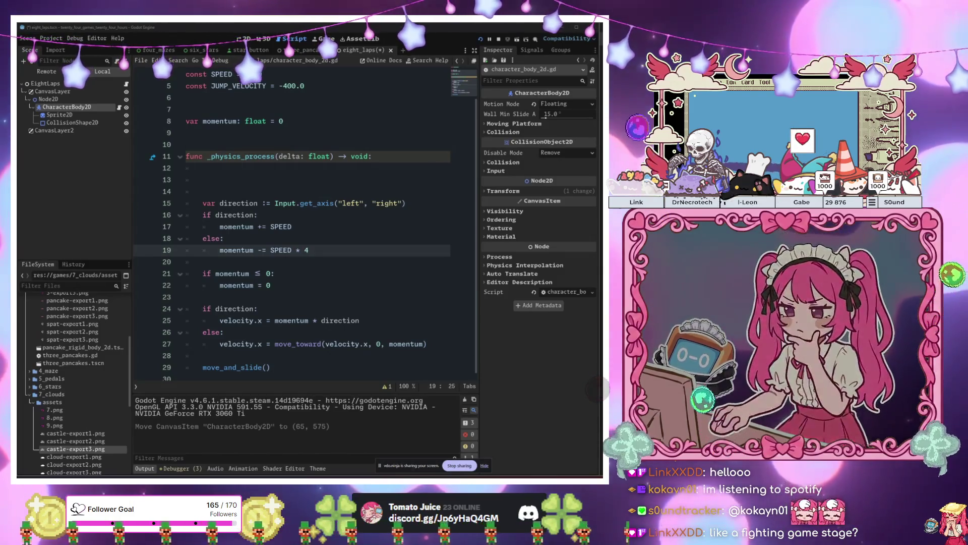
pyautogui.click(313, 269)
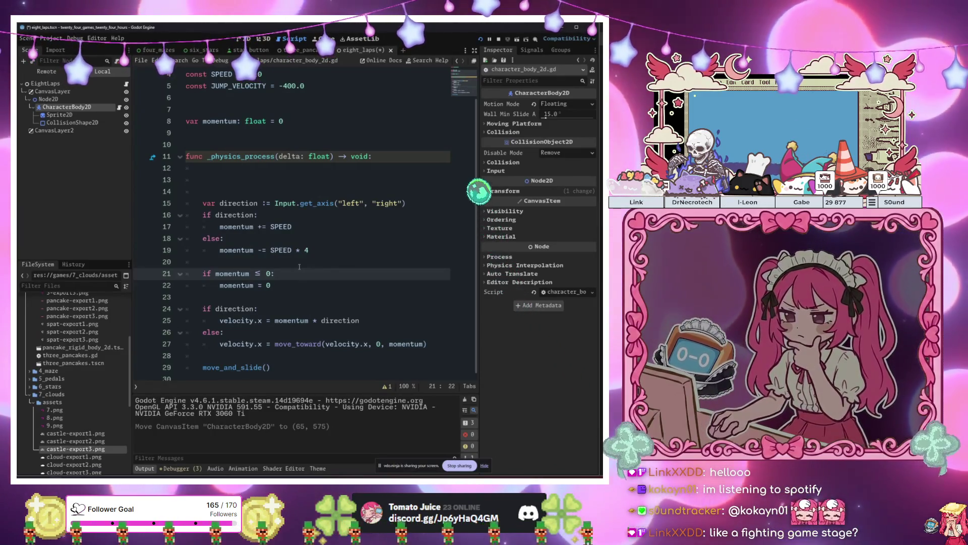
pyautogui.click(296, 250)
pyautogui.click(304, 250)
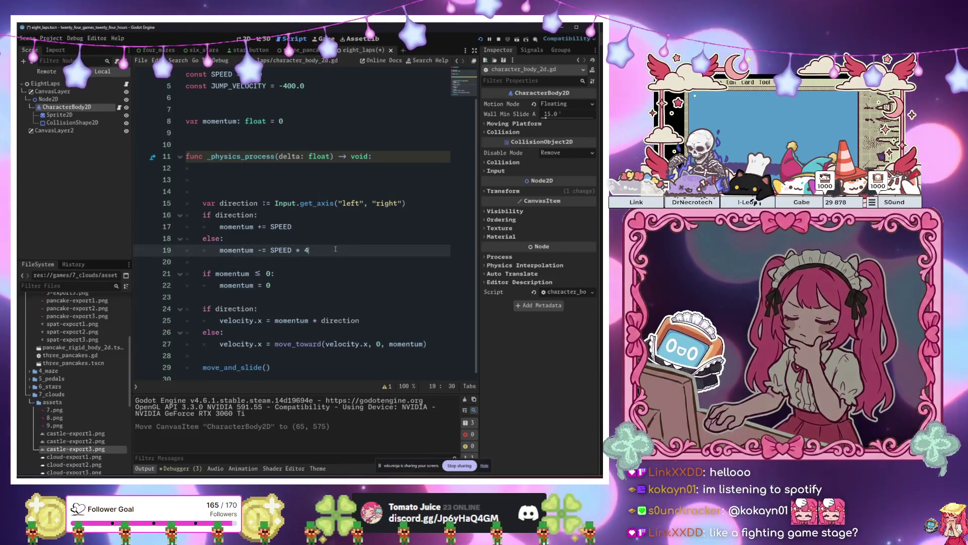
pyautogui.press('Up')
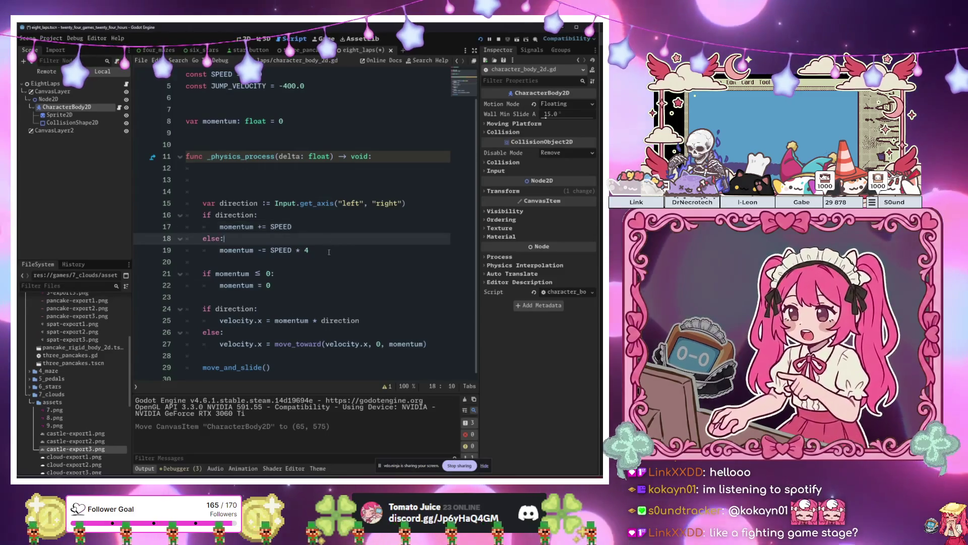
# - Try removing the left argument from Input.get_axis, then undo the change
pyautogui.click(329, 250)
pyautogui.click(353, 215)
pyautogui.click(368, 203)
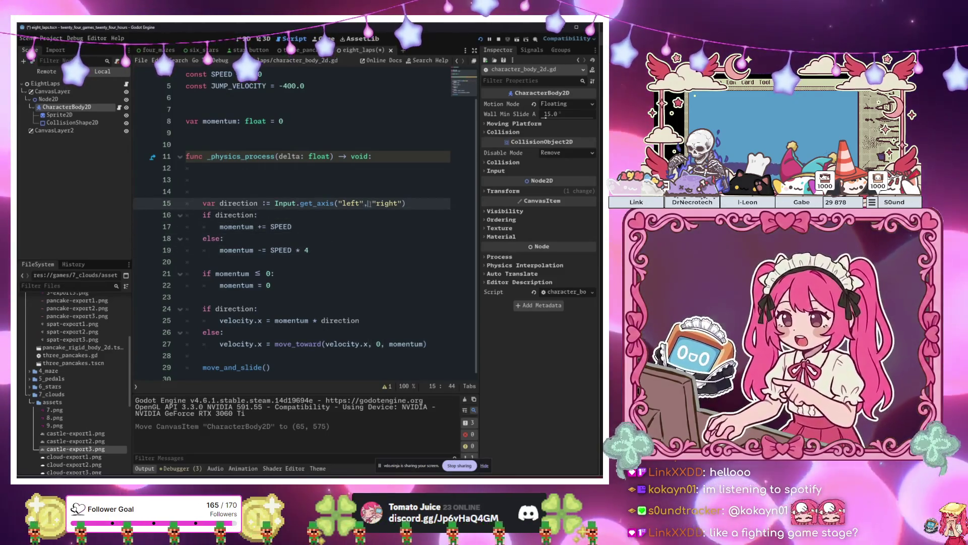
pyautogui.press('BackSpace')
pyautogui.press('Down')
pyautogui.press('Down')
pyautogui.press('Down')
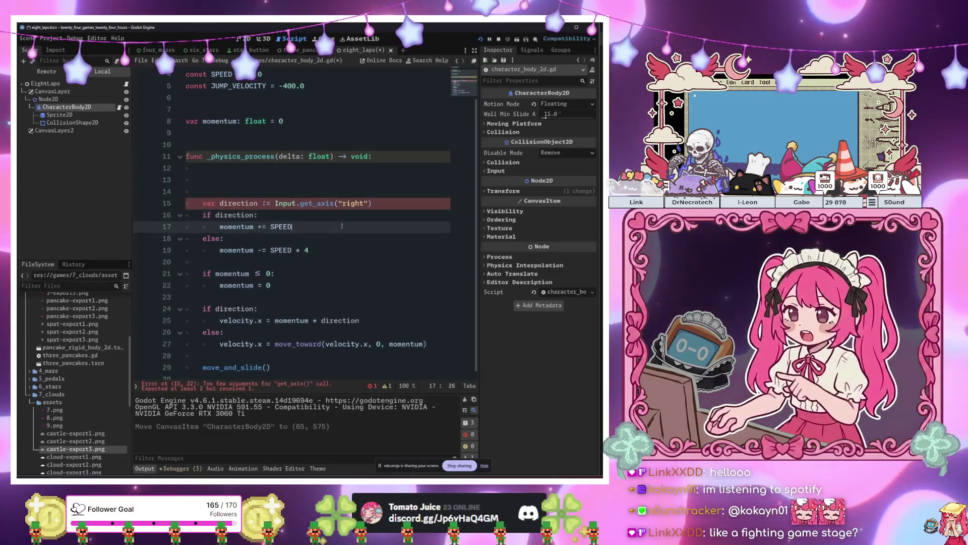
pyautogui.click(331, 224)
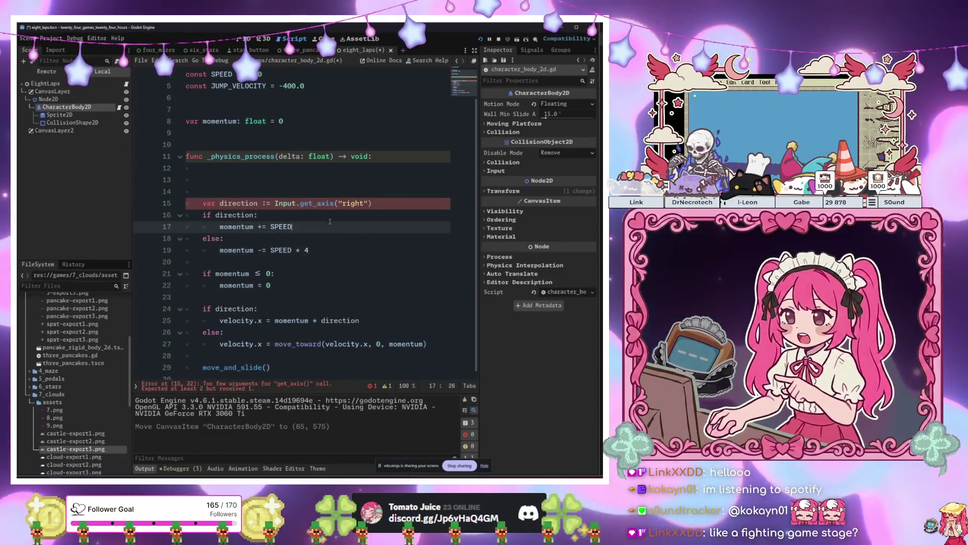
pyautogui.hotkey('ctrl', 'z')
# - Select the movement code from line 29 up to line 15
pyautogui.click(325, 239)
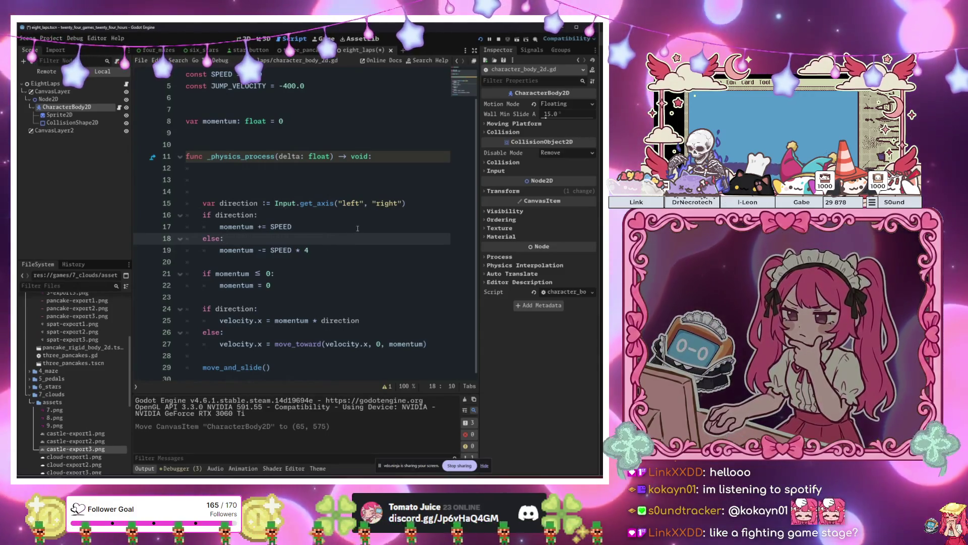
pyautogui.click(335, 250)
pyautogui.moveTo(275, 367)
pyautogui.mouseDown()
pyautogui.moveTo(252, 275)
pyautogui.moveTo(203, 202)
pyautogui.mouseUp()
# - Delete the selected movement code and the leftover empty lines
pyautogui.press('BackSpace')
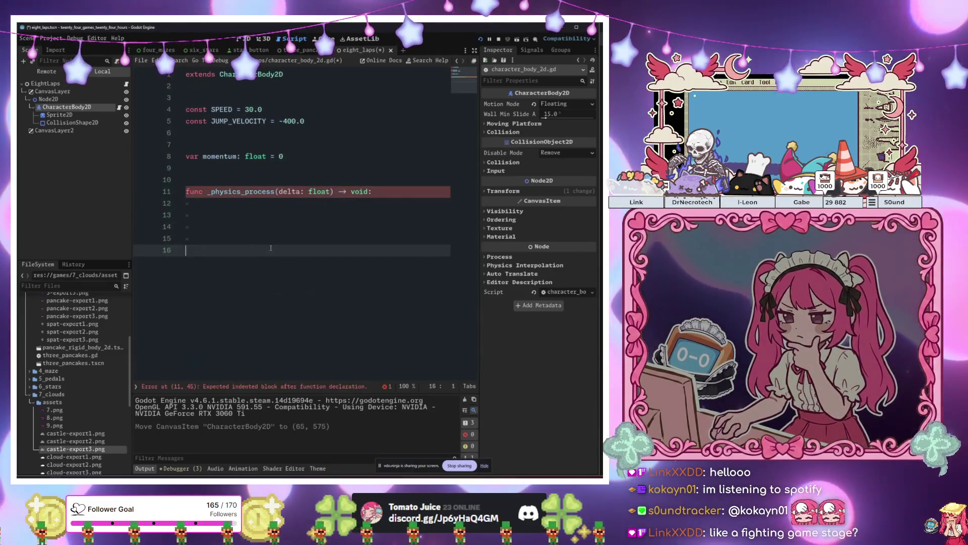
pyautogui.press('Down')
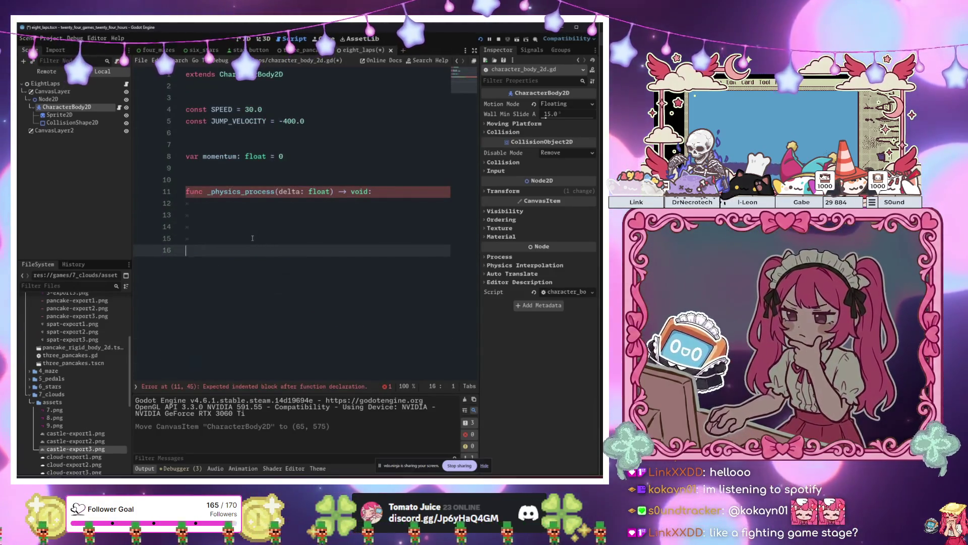
pyautogui.press('BackSpace')
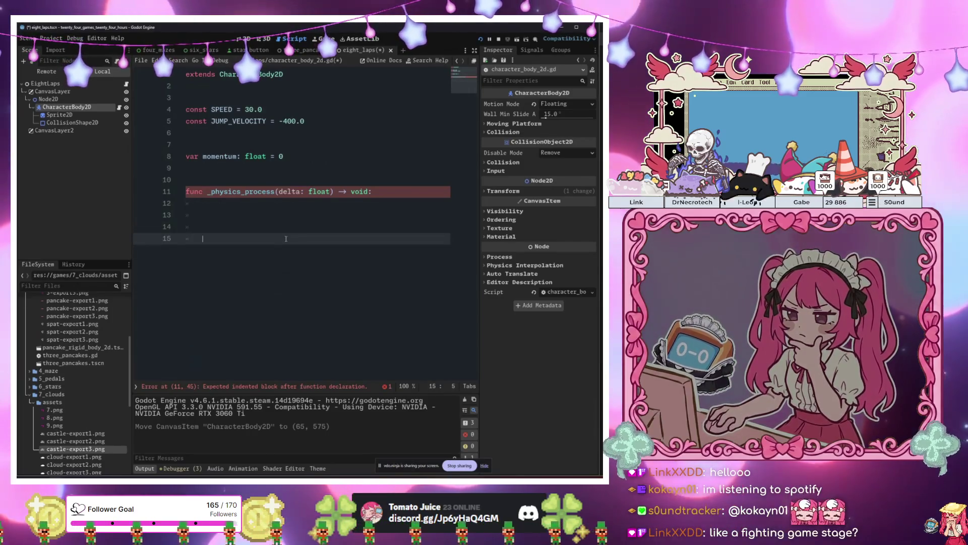
pyautogui.press('BackSpace')
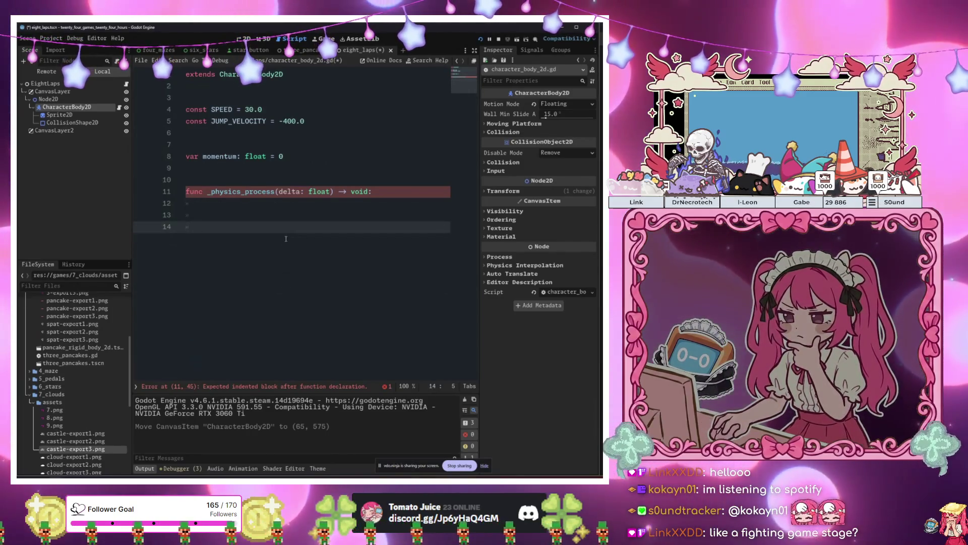
# - Add the condition if Input.is_action_pressed("right"): to _physics_process
pyautogui.write('if')
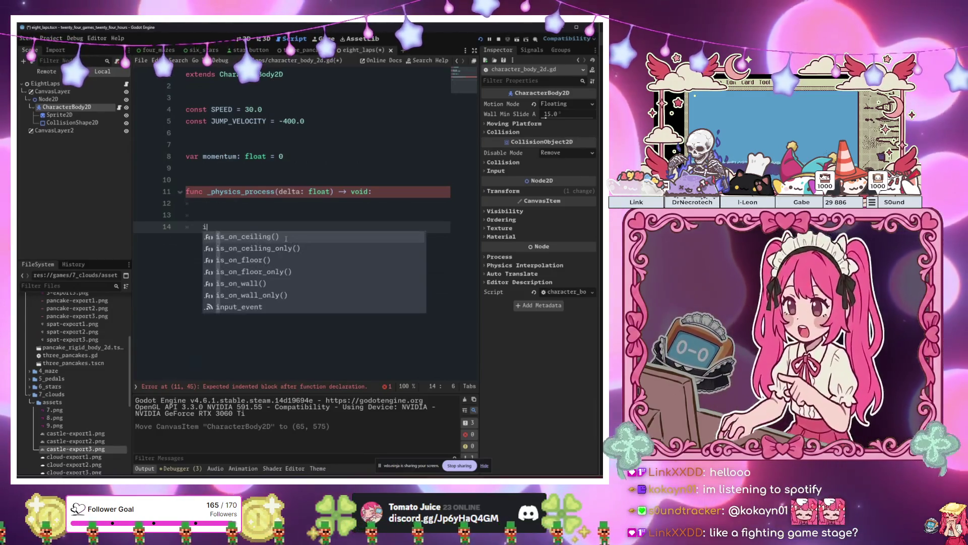
pyautogui.press('Return')
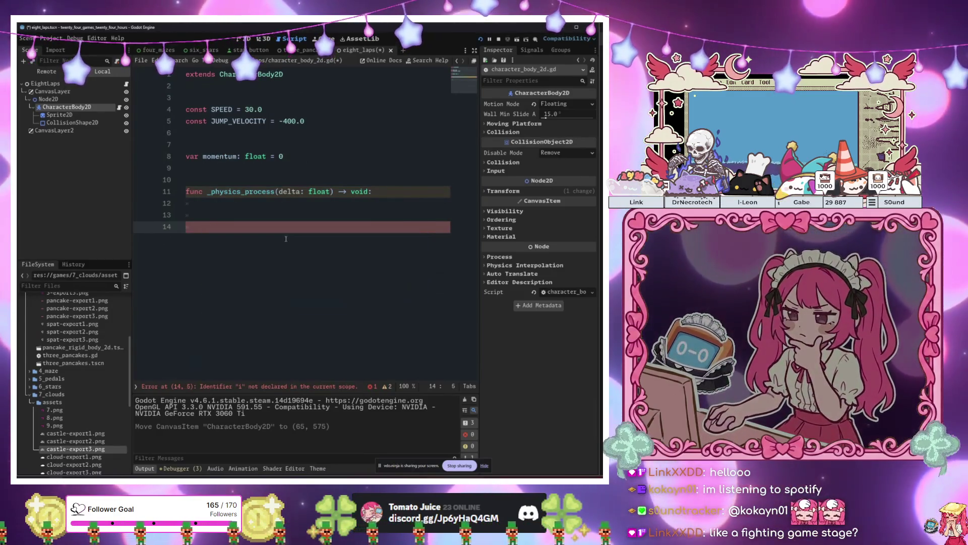
pyautogui.write('if INpu')
pyautogui.press('Return')
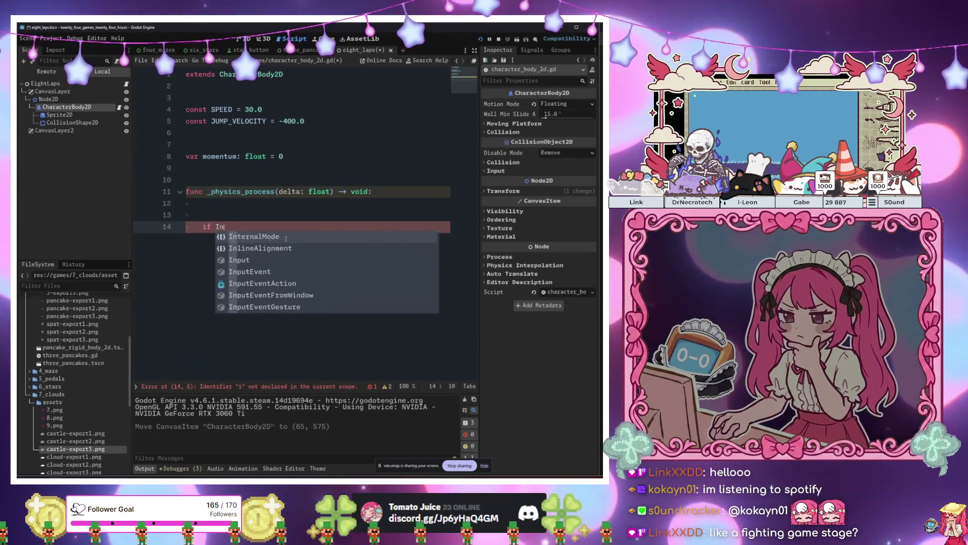
pyautogui.write('put.is')
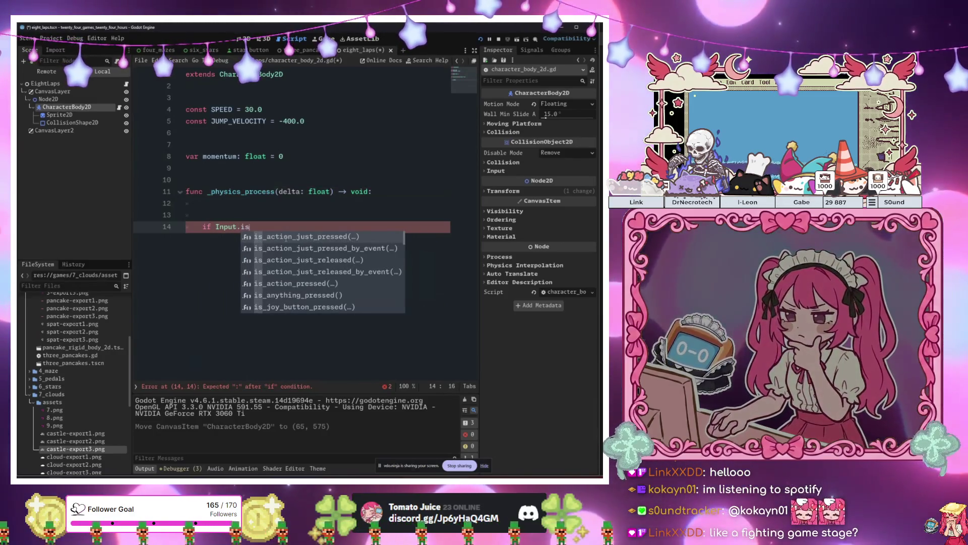
pyautogui.press('Down')
pyautogui.press('Down')
pyautogui.press('Down')
pyautogui.press('Return')
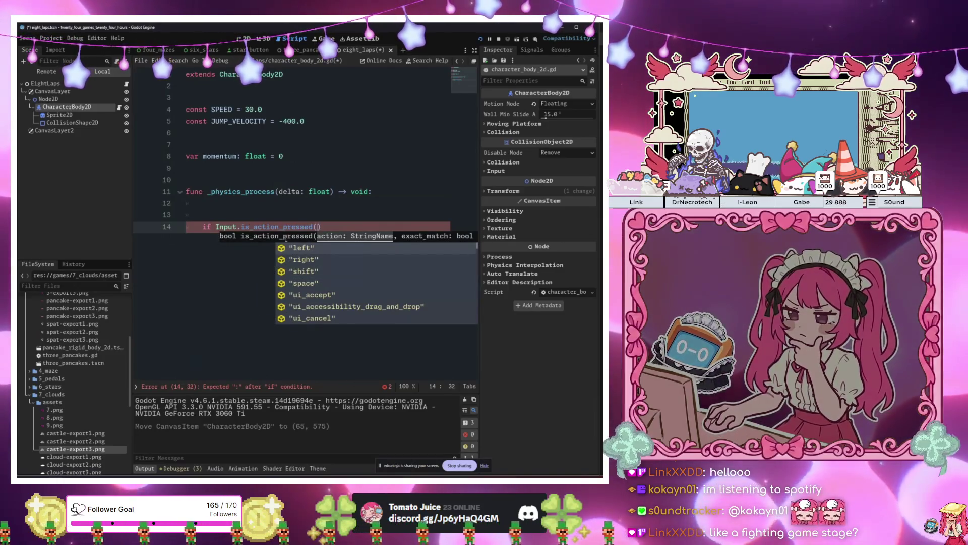
pyautogui.write('right')
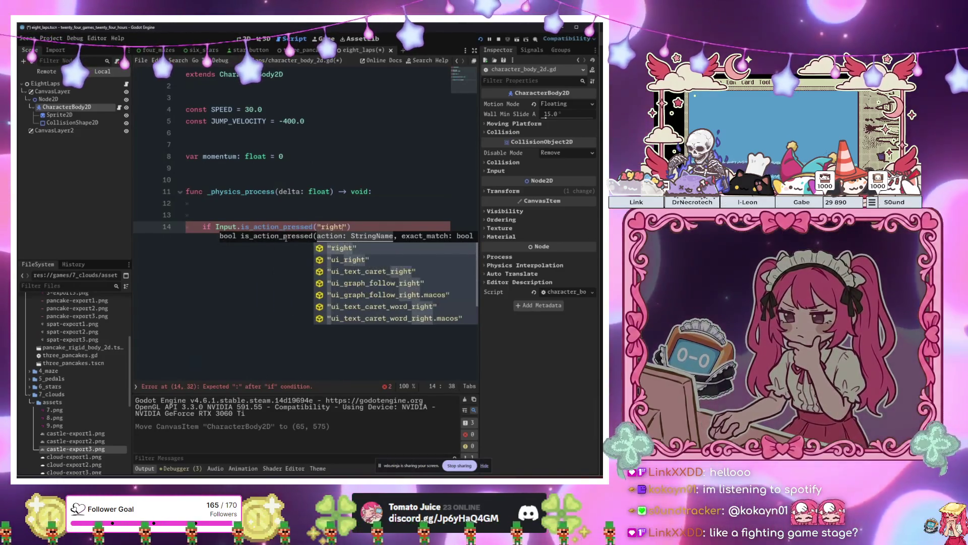
pyautogui.press('Return')
pyautogui.write('"):')
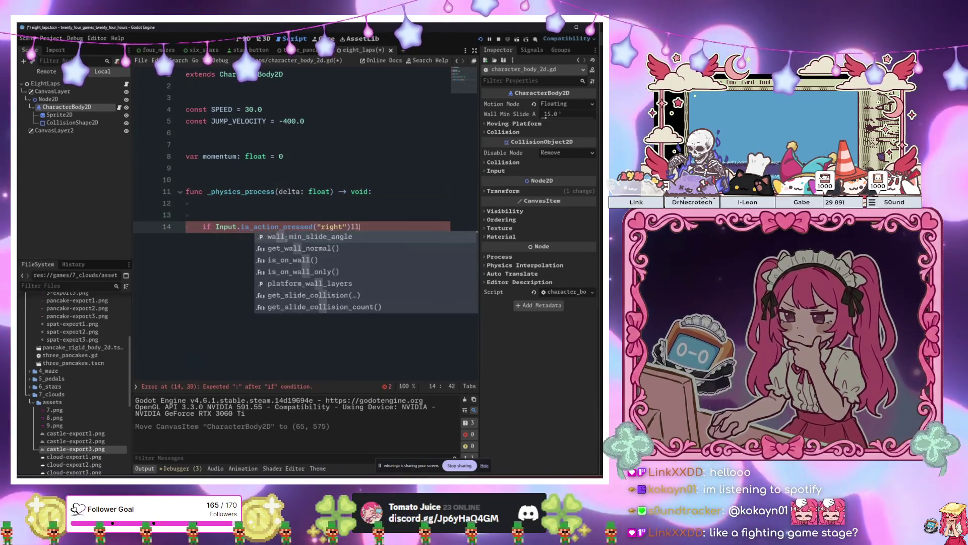
pyautogui.press('Return')
# - Make the if body momentum += SPEED and add velocity.x = momentum below it
pyautogui.write('momentum')
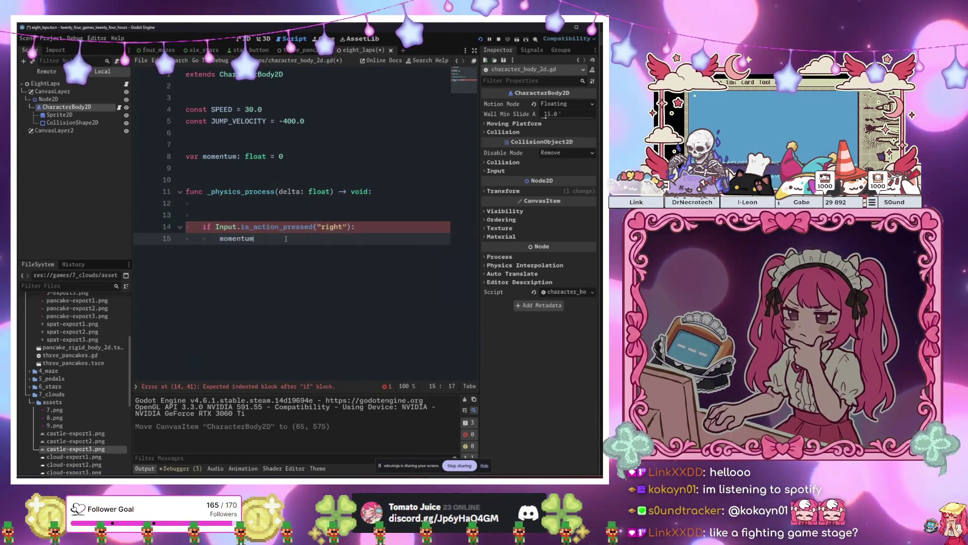
pyautogui.write(' += 1')
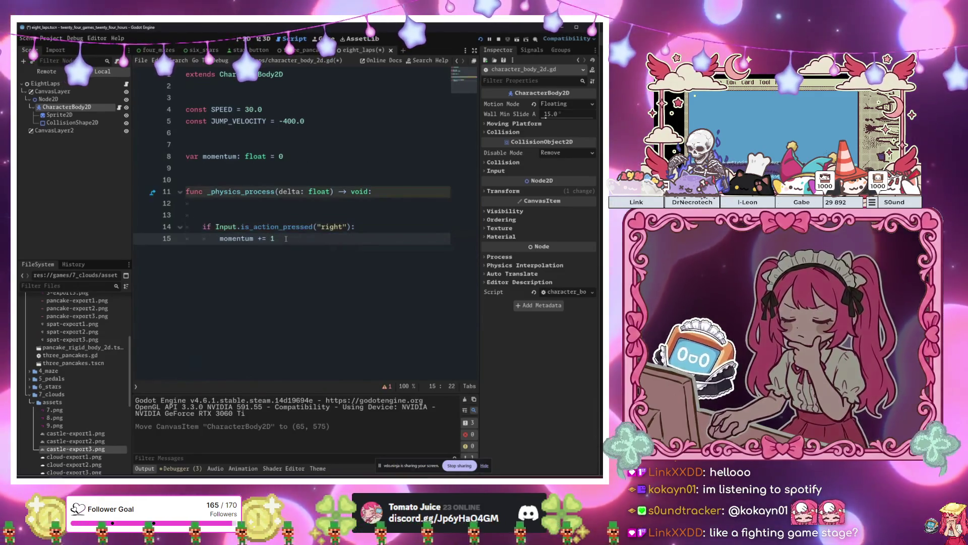
pyautogui.press('BackSpace')
pyautogui.write('S')
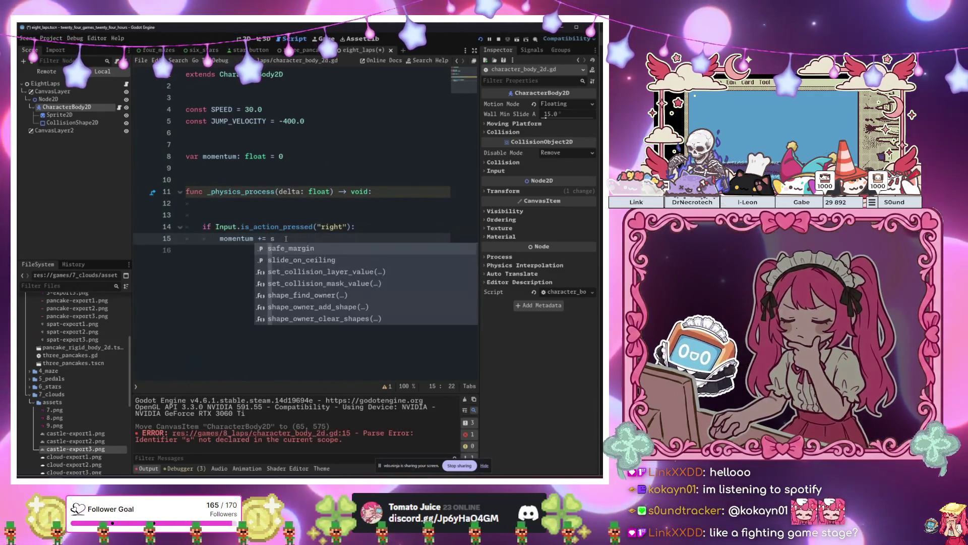
pyautogui.press('Return')
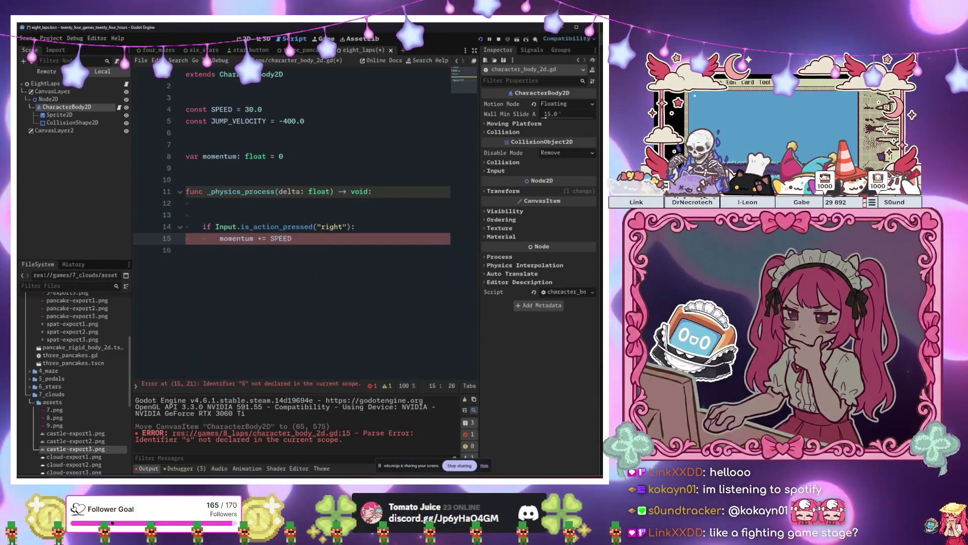
pyautogui.press('Return')
pyautogui.press('BackSpace')
pyautogui.press('Return')
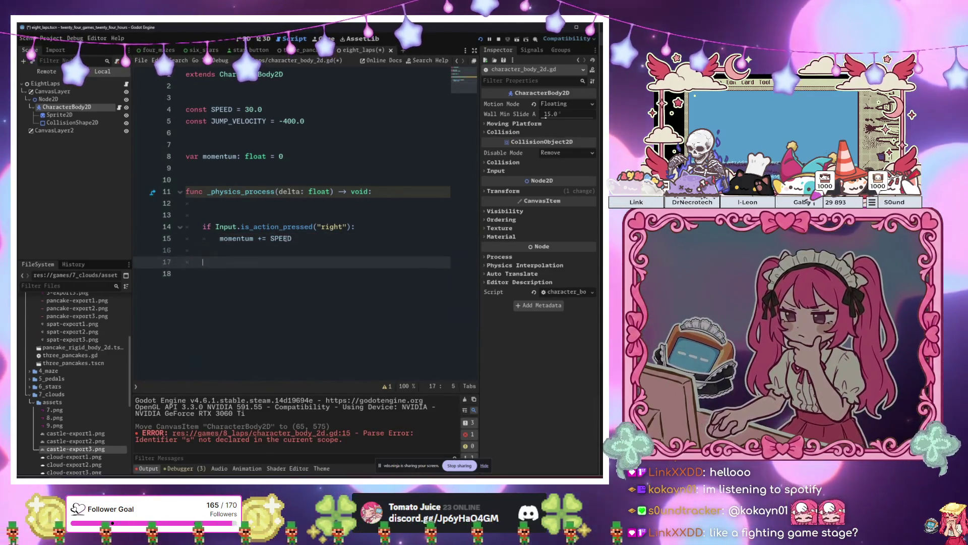
pyautogui.write('velocity.x ')
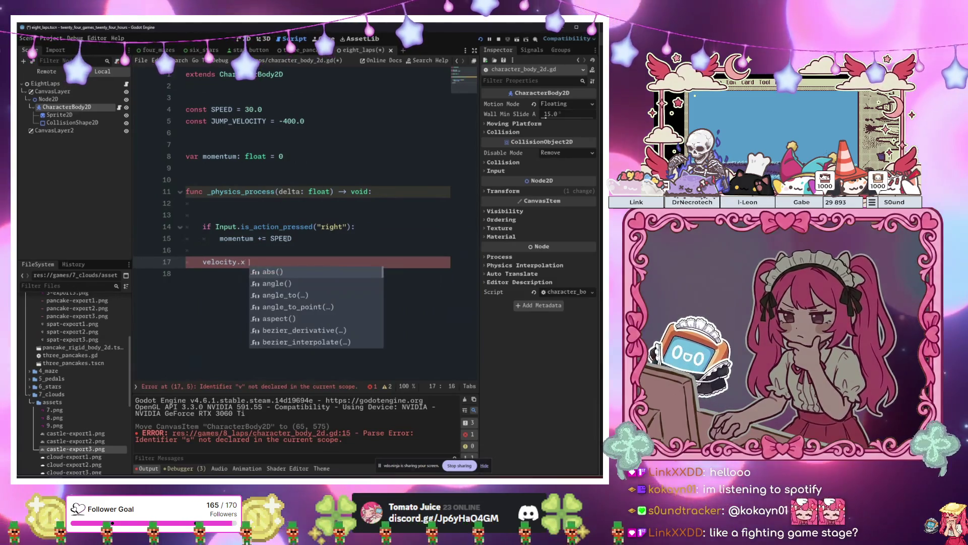
pyautogui.write('= momentum')
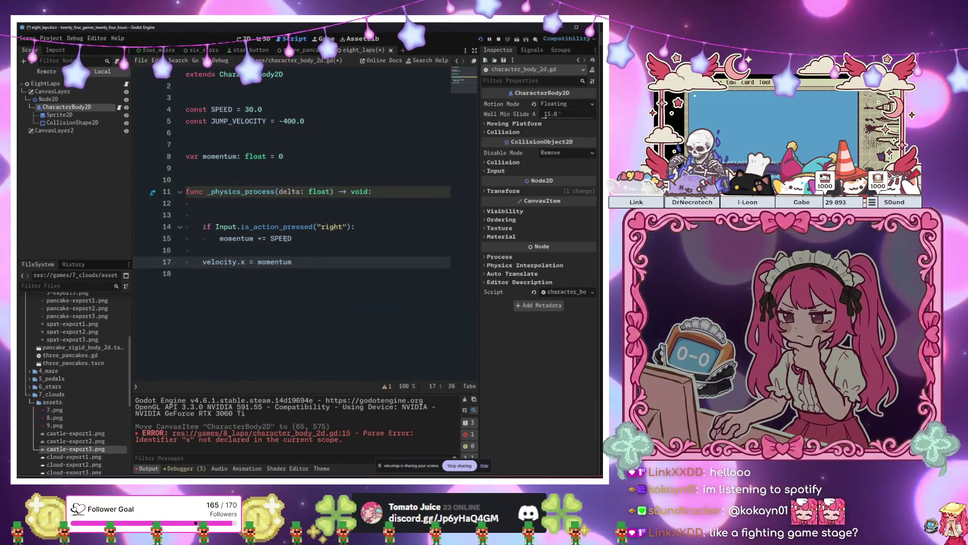
pyautogui.click(353, 232)
# - Run the game, park its window bottom right, and set a breakpoint on line 15
pyautogui.press('F6')
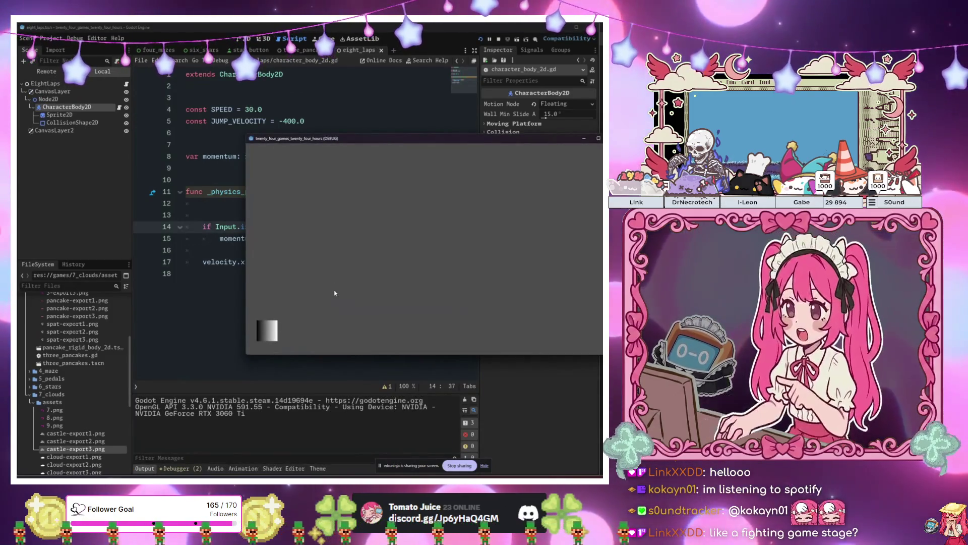
pyautogui.moveTo(346, 139); pyautogui.dragTo(372, 358)
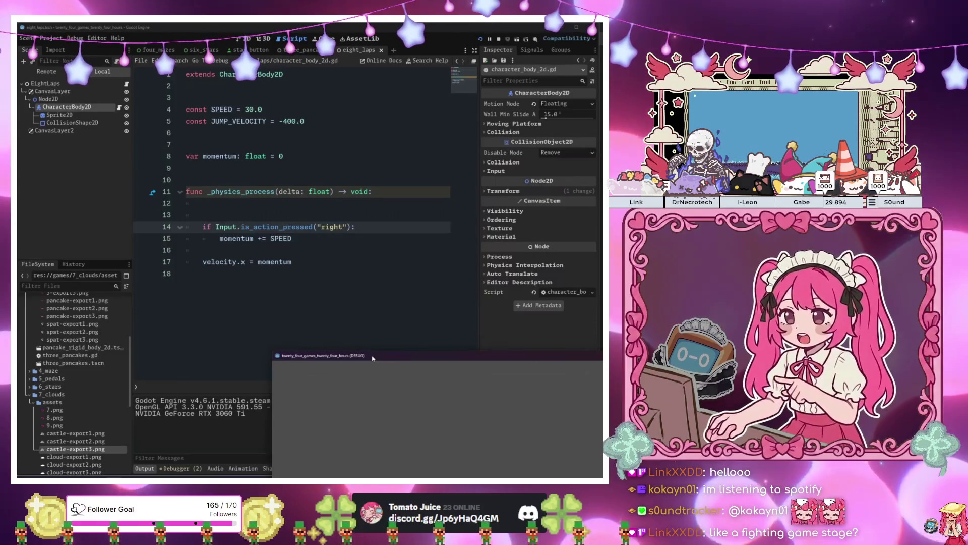
pyautogui.moveTo(372, 357)
pyautogui.mouseDown()
pyautogui.moveTo(337, 246)
pyautogui.moveTo(344, 274)
pyautogui.mouseUp()
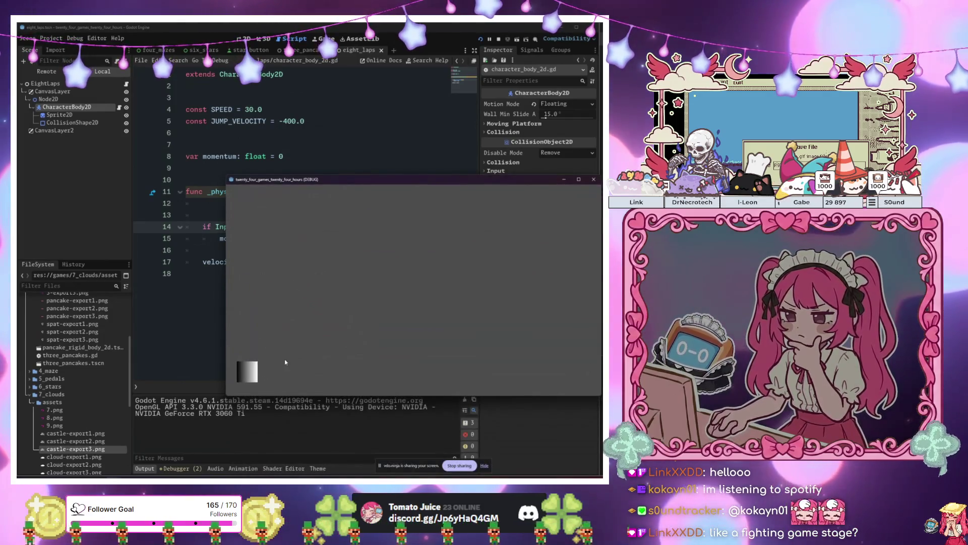
pyautogui.moveTo(321, 187); pyautogui.dragTo(374, 377)
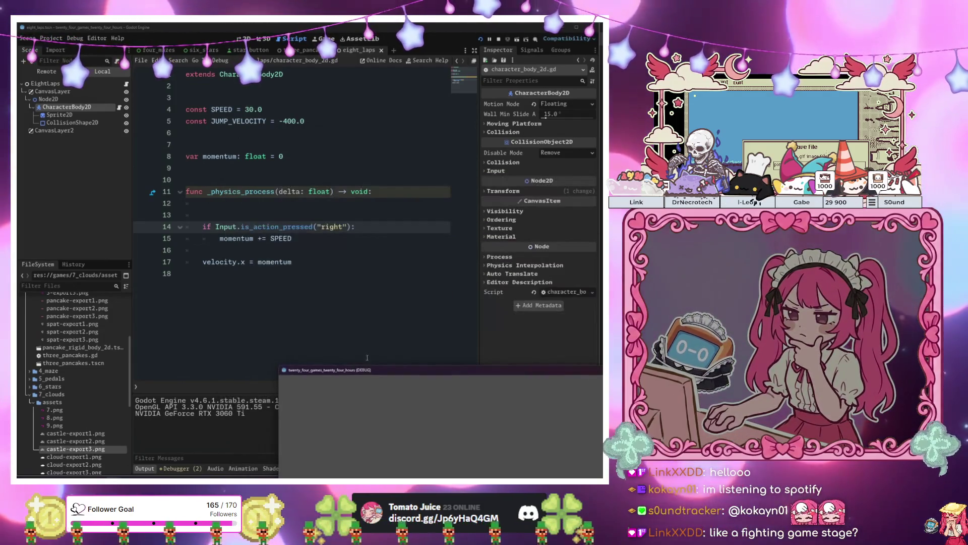
pyautogui.click(176, 251)
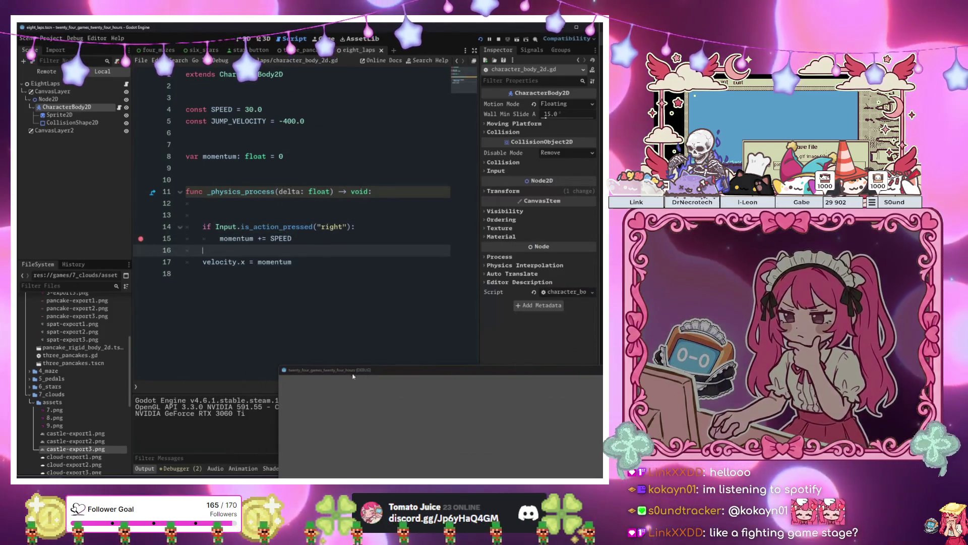
# - Press Right in the game to hit the breakpoint, then move the game window off the code
pyautogui.press('Right')
pyautogui.moveTo(295, 141)
pyautogui.mouseDown()
pyautogui.moveTo(397, 245)
pyautogui.moveTo(428, 242)
pyautogui.mouseUp()
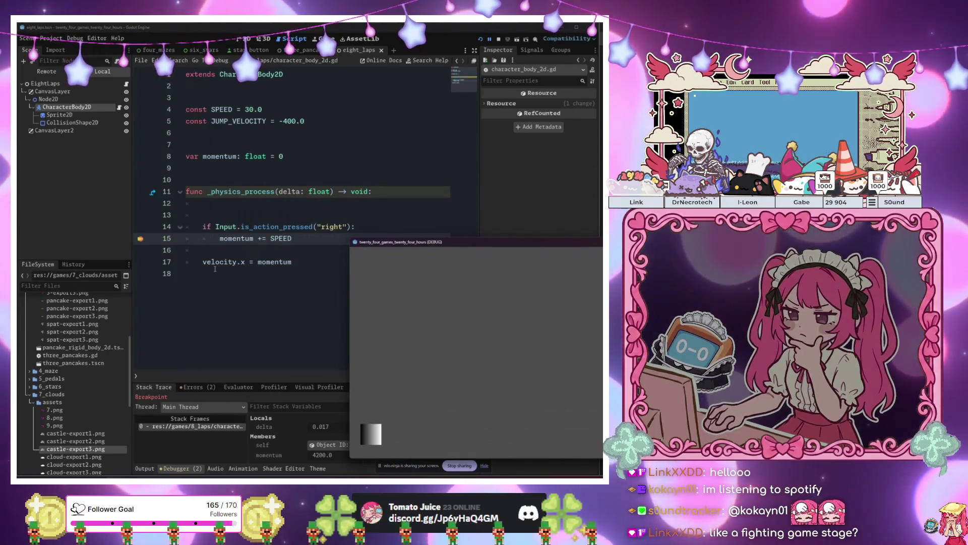
pyautogui.click(302, 273)
# - Add a move_and_slide() call after the velocity.x = momentum line
pyautogui.click(304, 262)
pyautogui.click(305, 251)
pyautogui.click(304, 262)
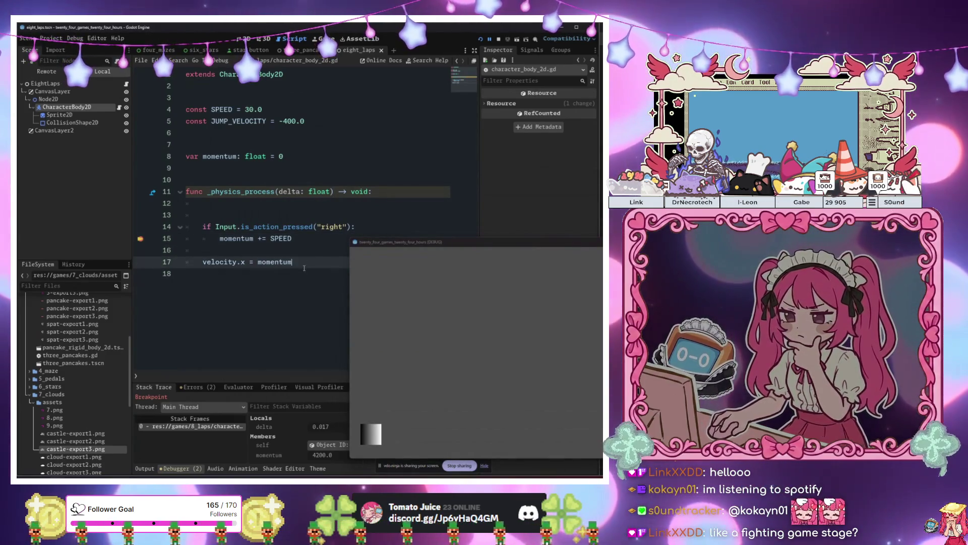
pyautogui.press('Return')
pyautogui.press('Return')
pyautogui.write(',')
pyautogui.press('BackSpace')
pyautogui.write('move')
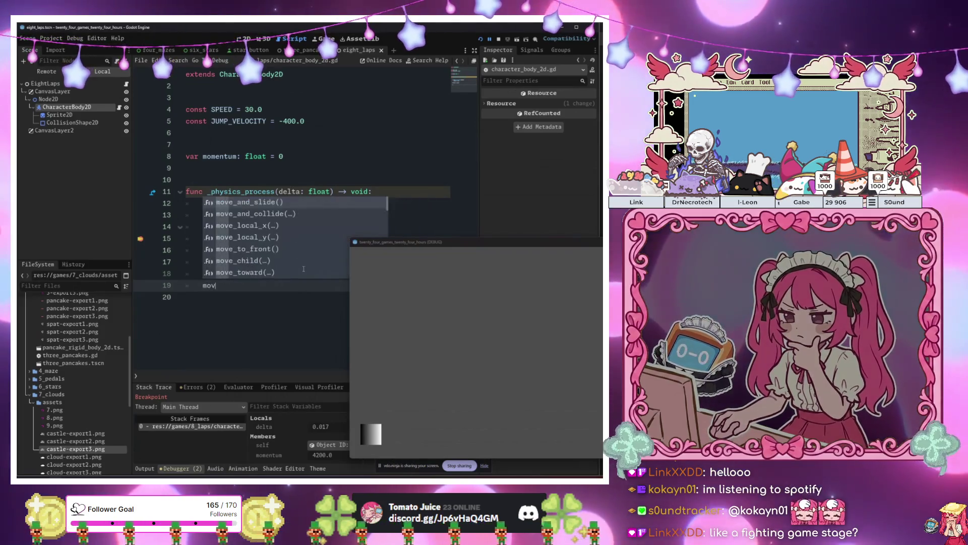
pyautogui.press('Return')
pyautogui.click(303, 270)
# - Rerun the game, remove the line 15 breakpoint, test-skate the square, and stop it with F8
pyautogui.press('F5')
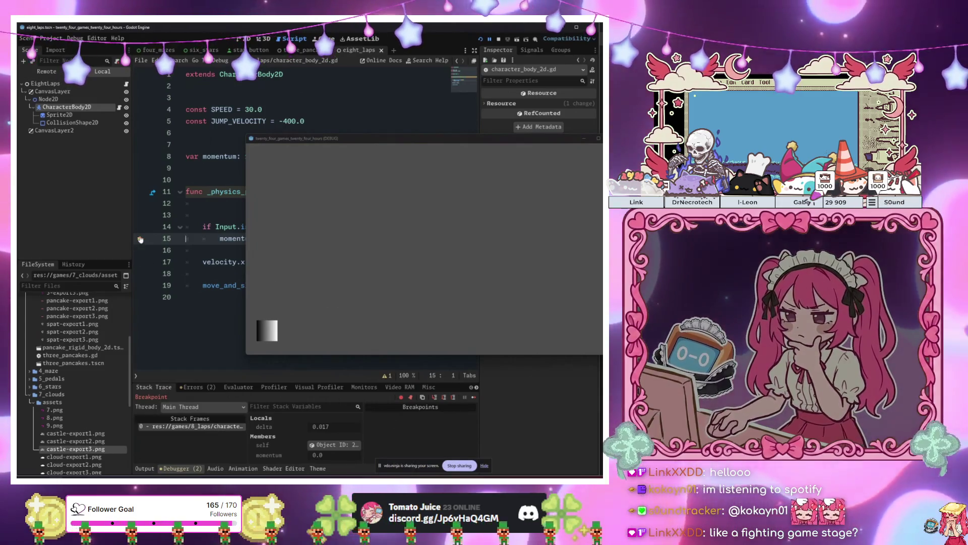
pyautogui.press('F9')
pyautogui.click(217, 285)
pyautogui.press('F12')
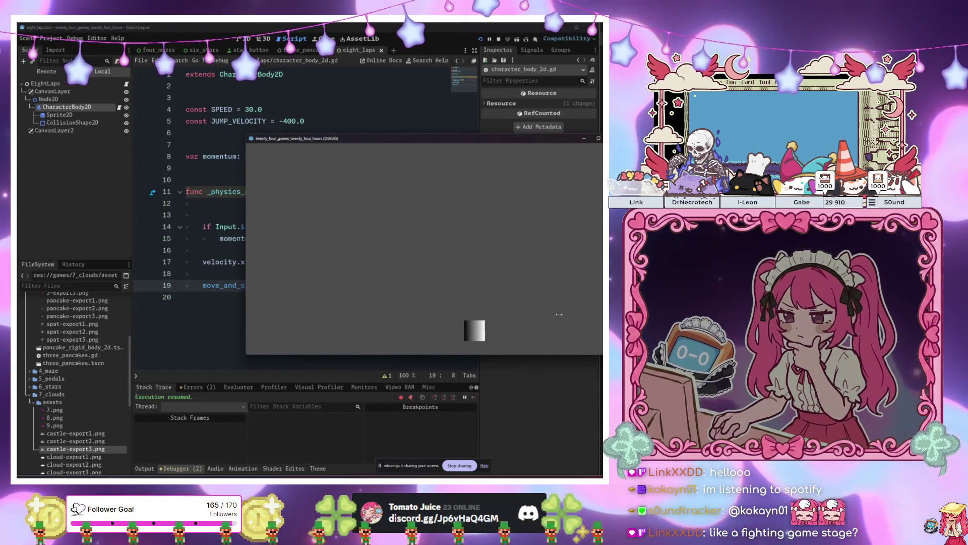
pyautogui.click(227, 262)
pyautogui.press('F5')
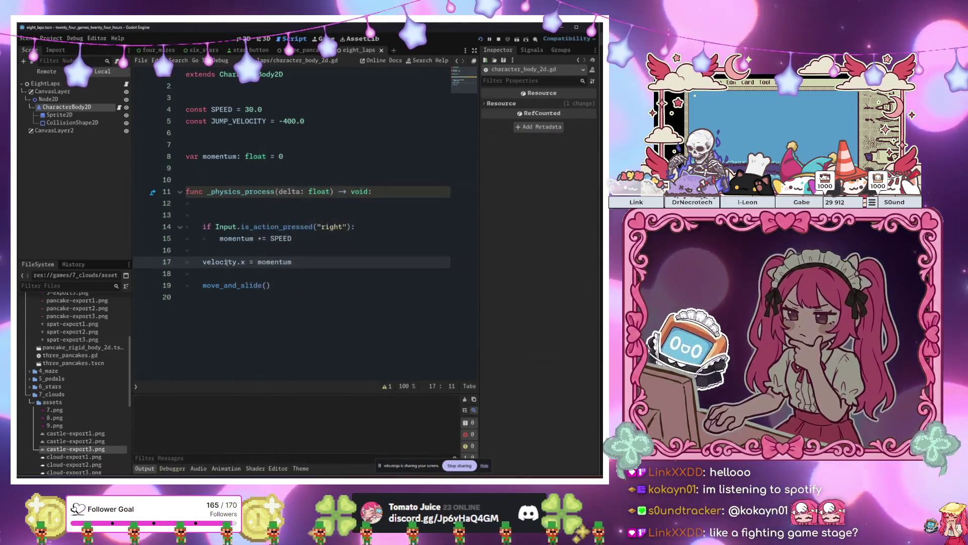
pyautogui.moveTo(226, 261)
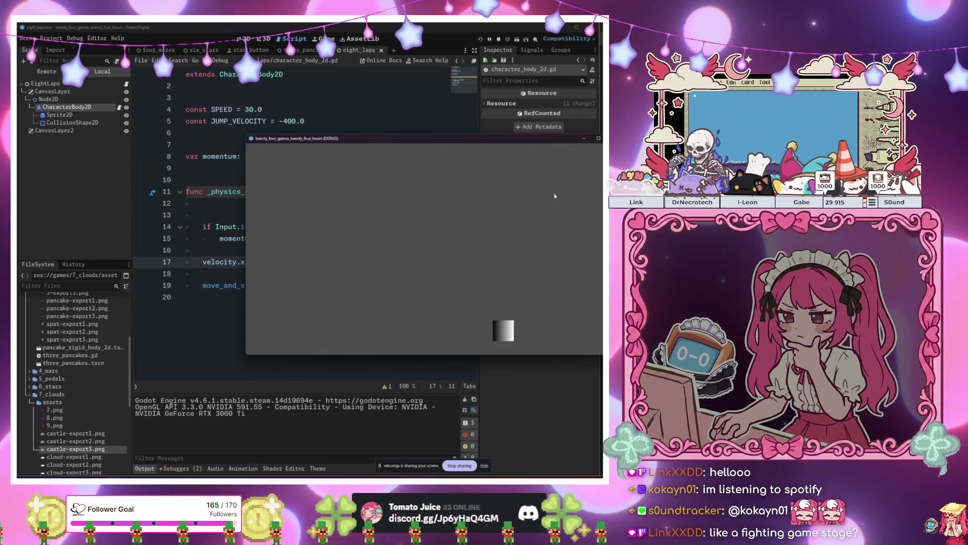
pyautogui.press('F8')
pyautogui.click(383, 238)
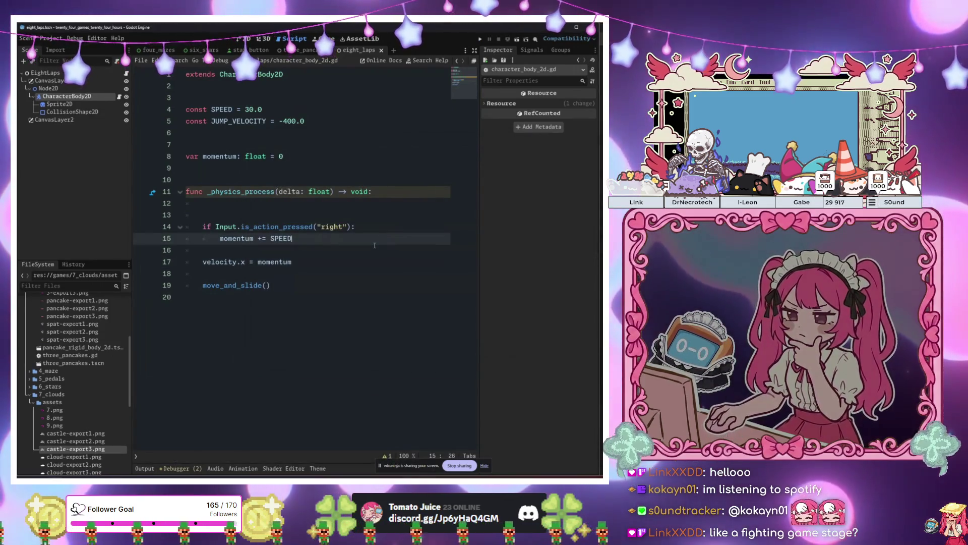
# - Add if Input.is_action_just_pressed("left"): with momentum -= SPEED in its body
pyautogui.press('Return')
pyautogui.press('BackSpace')
pyautogui.press('Return')
pyautogui.write('if ')
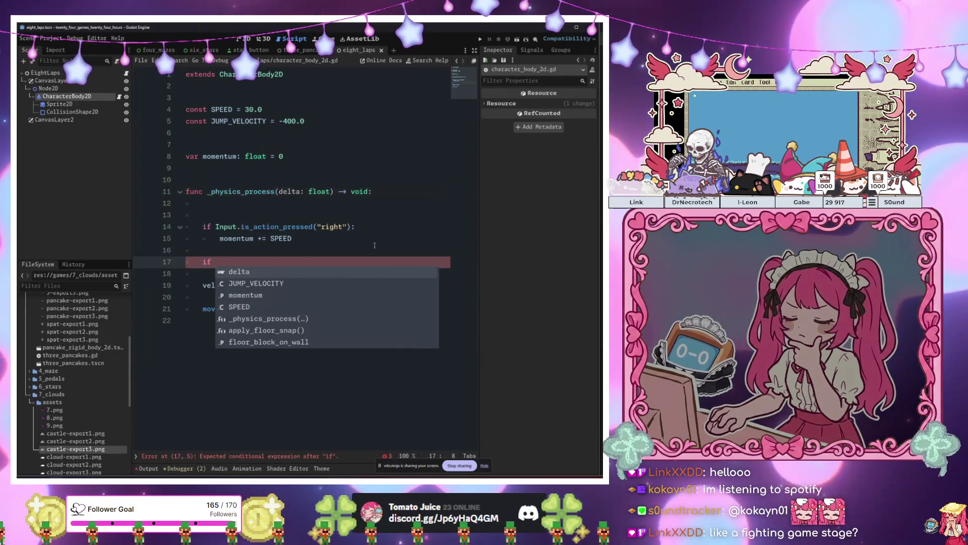
pyautogui.write('Input.is')
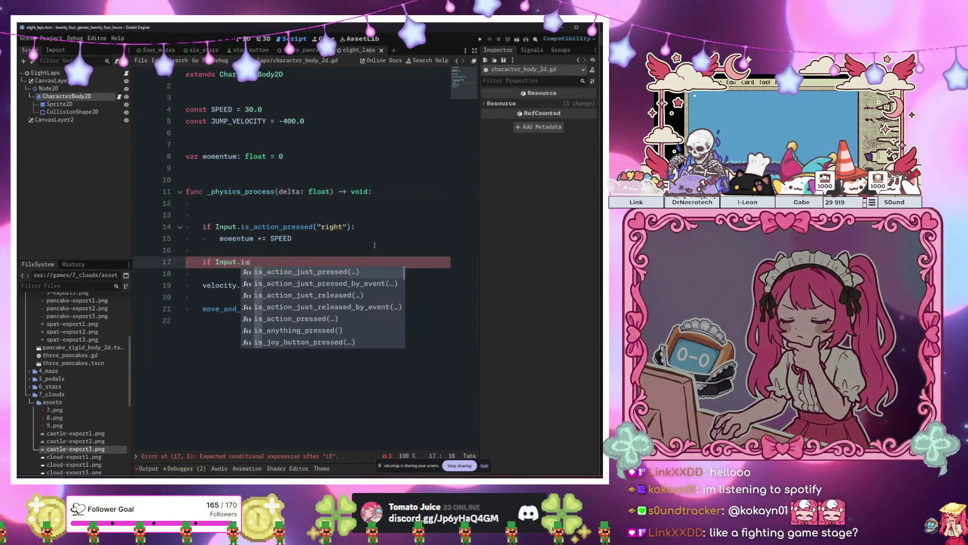
pyautogui.press('Return')
pyautogui.write('l')
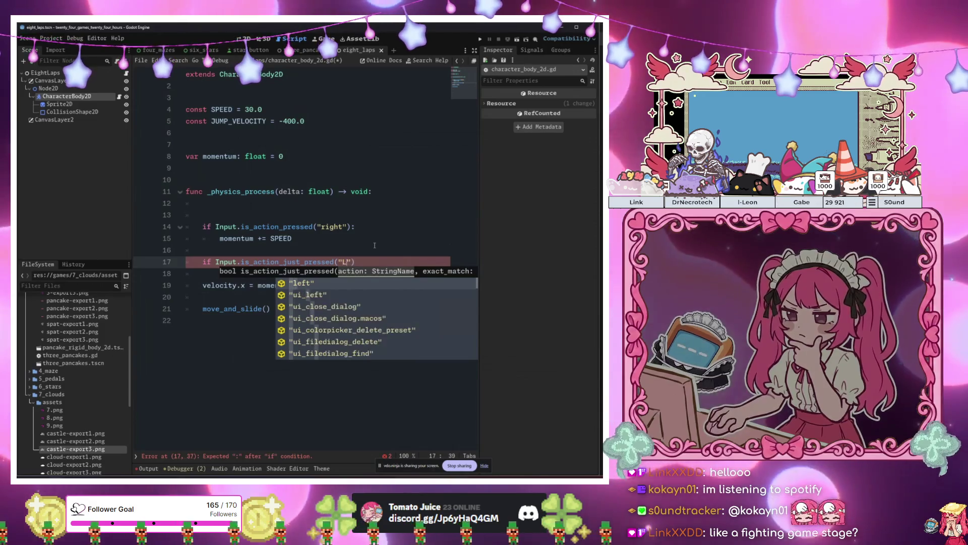
pyautogui.write('e')
pyautogui.press('Return')
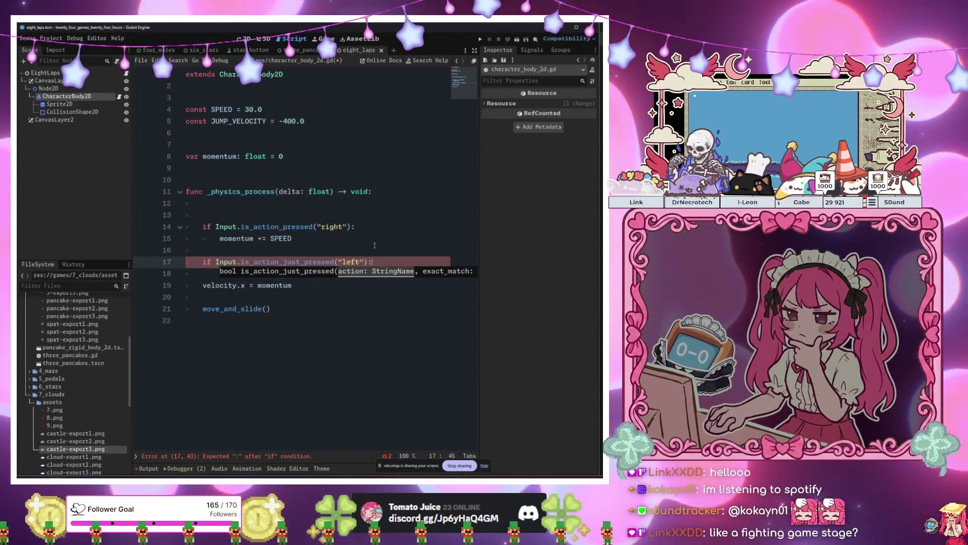
pyautogui.press('Return')
pyautogui.write('mo')
pyautogui.press('Return')
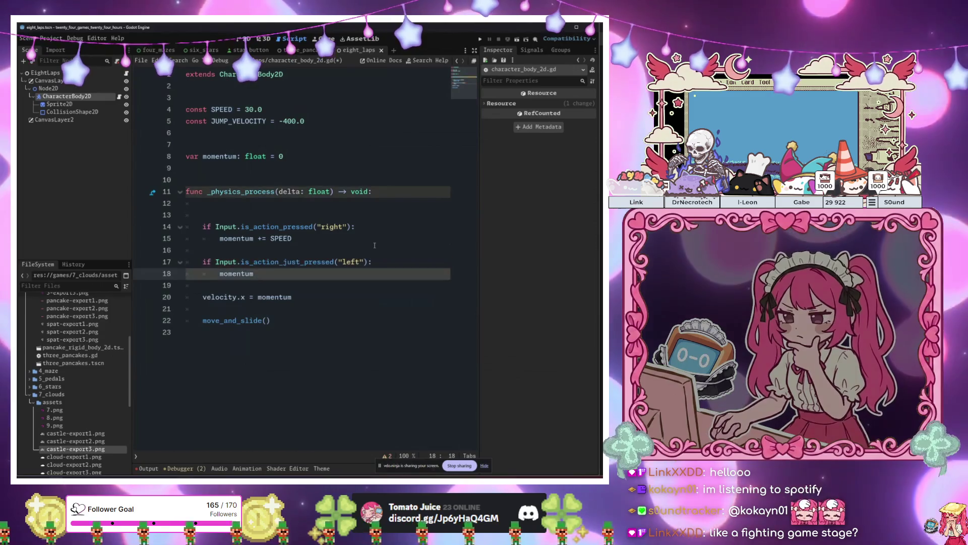
pyautogui.write('= S')
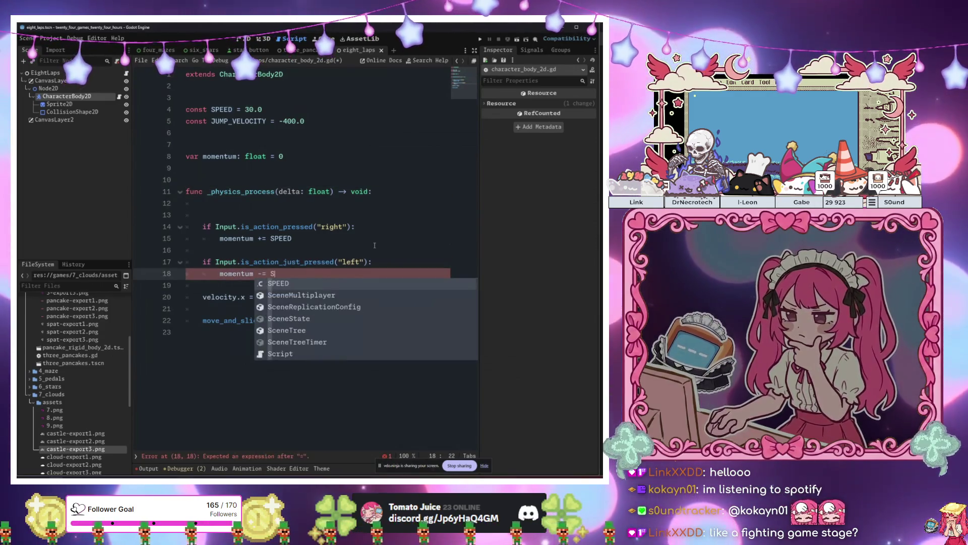
pyautogui.press('Return')
# - Nest an if momentum <= 0 check that resets momentum to 0, then run the game
pyautogui.click(379, 244)
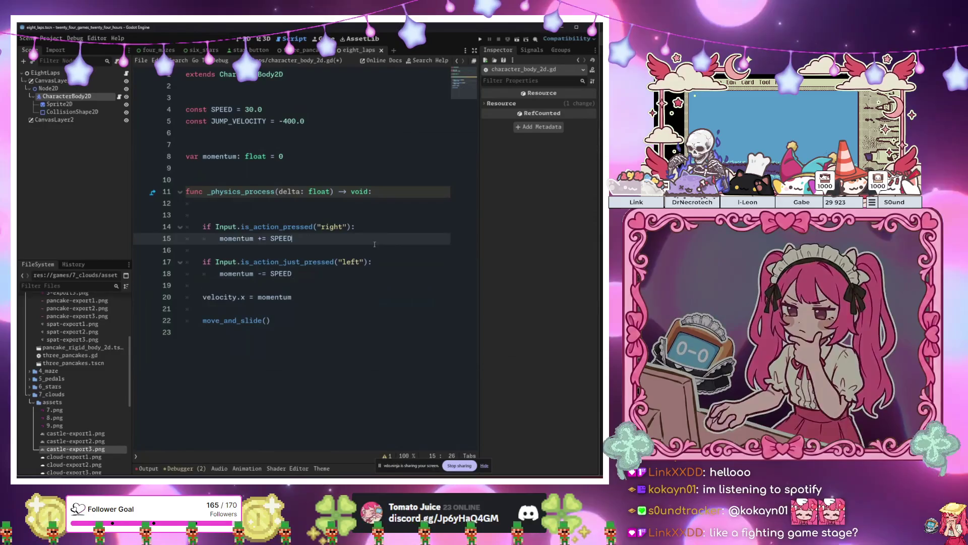
pyautogui.click(353, 285)
pyautogui.click(348, 262)
pyautogui.click(338, 275)
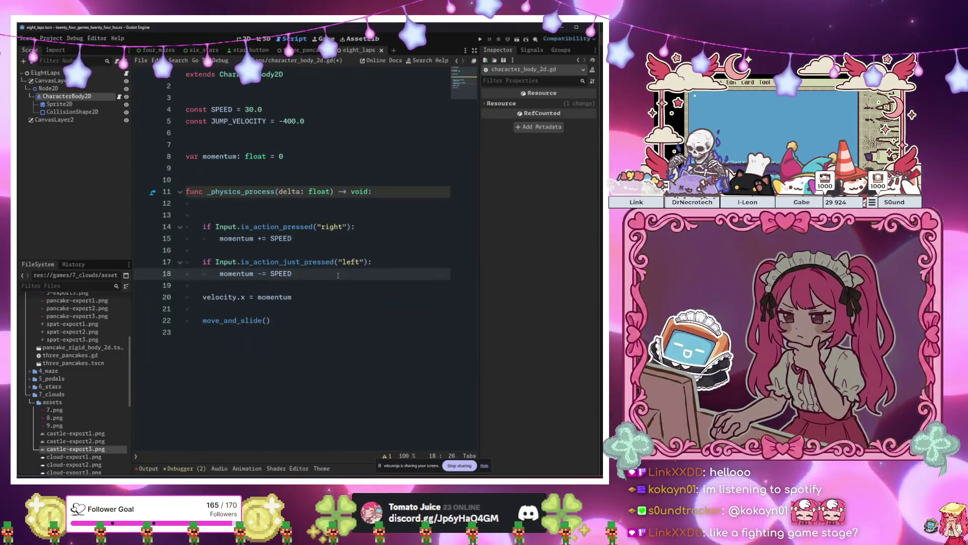
pyautogui.press('Return')
pyautogui.write('if ')
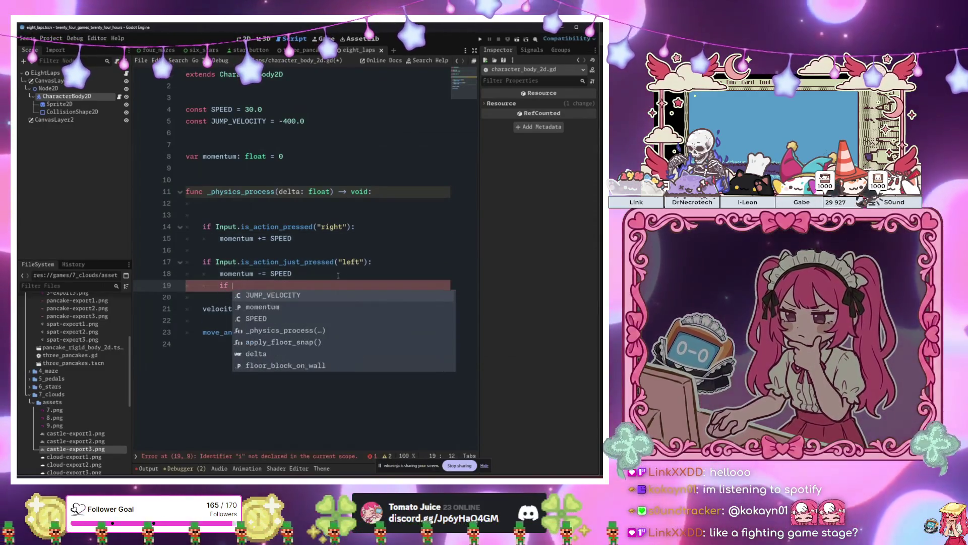
pyautogui.write('momentum <= ')
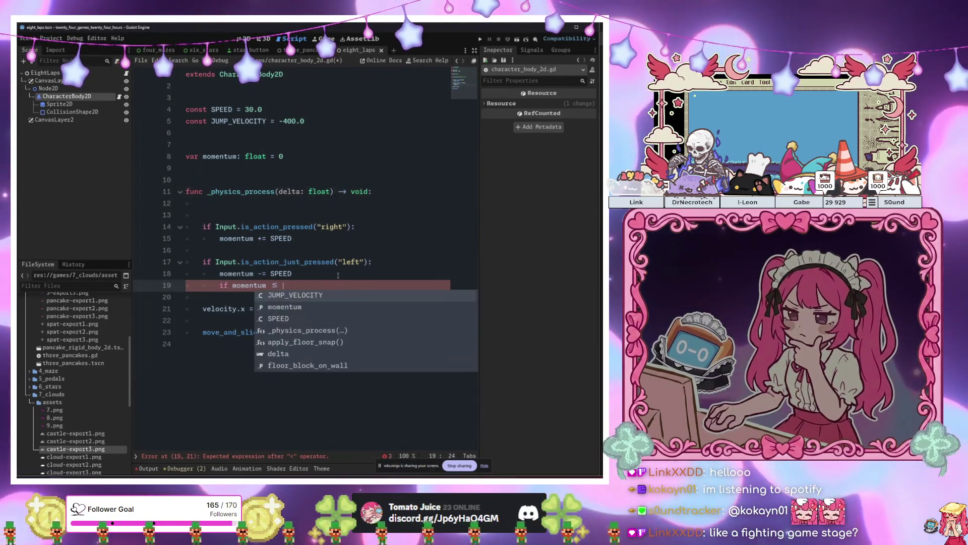
pyautogui.write('0:')
pyautogui.press('Return')
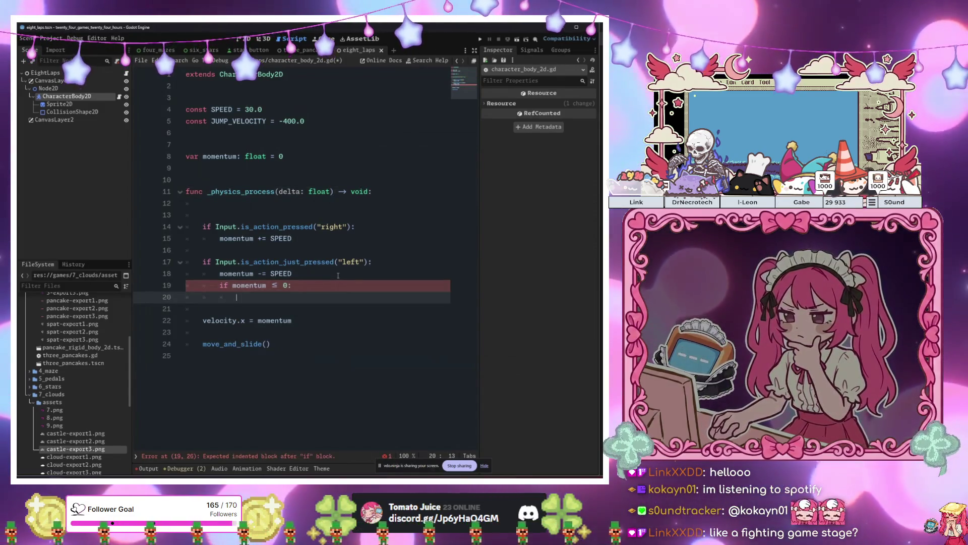
pyautogui.write('momentum ')
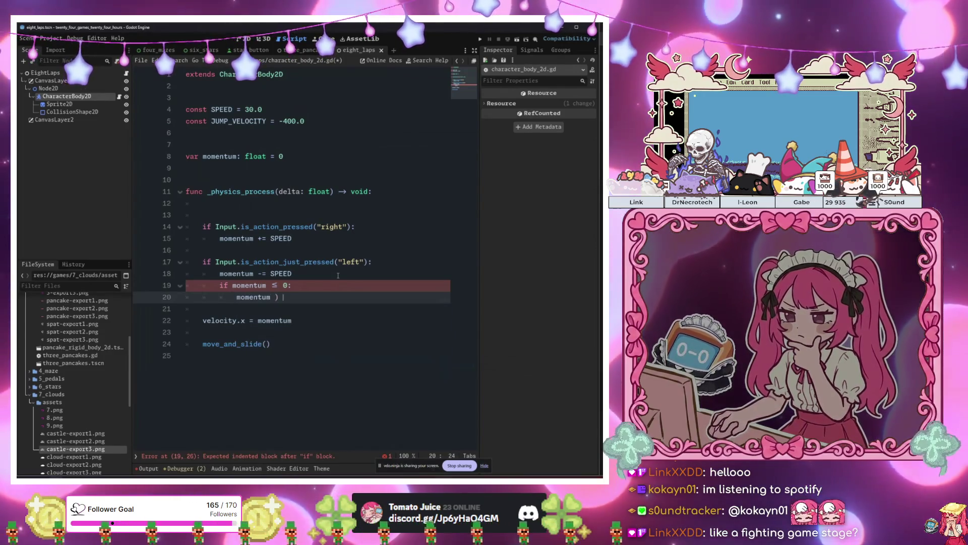
pyautogui.write('= %')
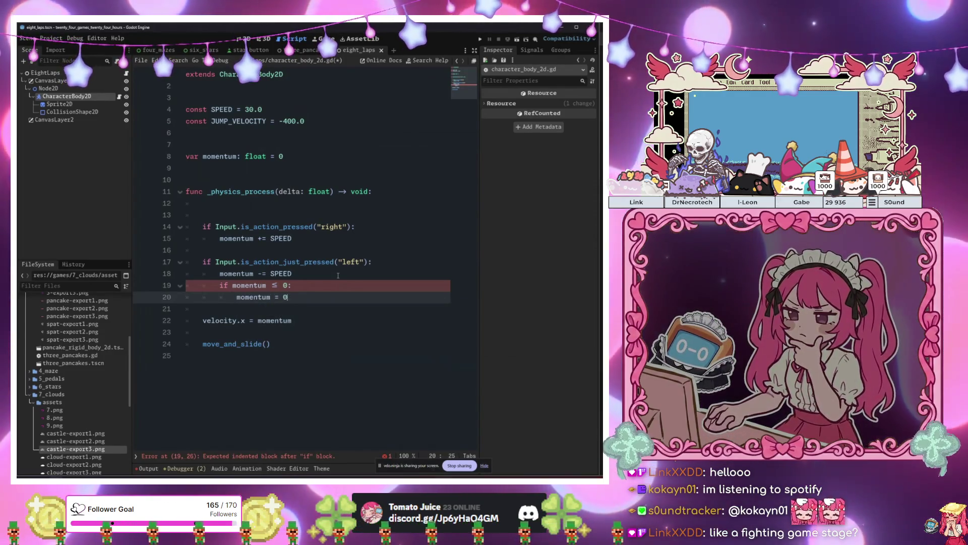
pyautogui.click(338, 275)
pyautogui.press('F5')
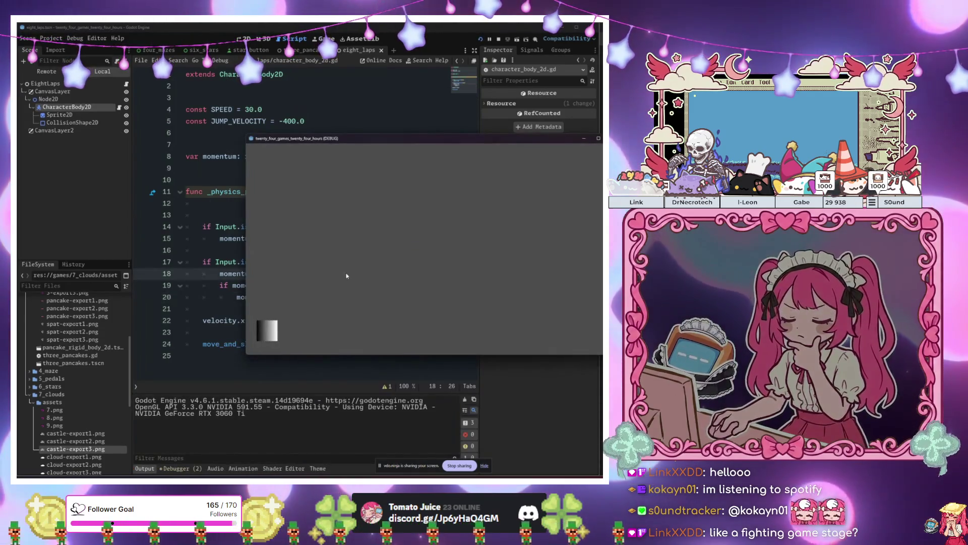
# - Skate the square right, move the game window down, rerun with F5, then stop with F8
pyautogui.press('Right')
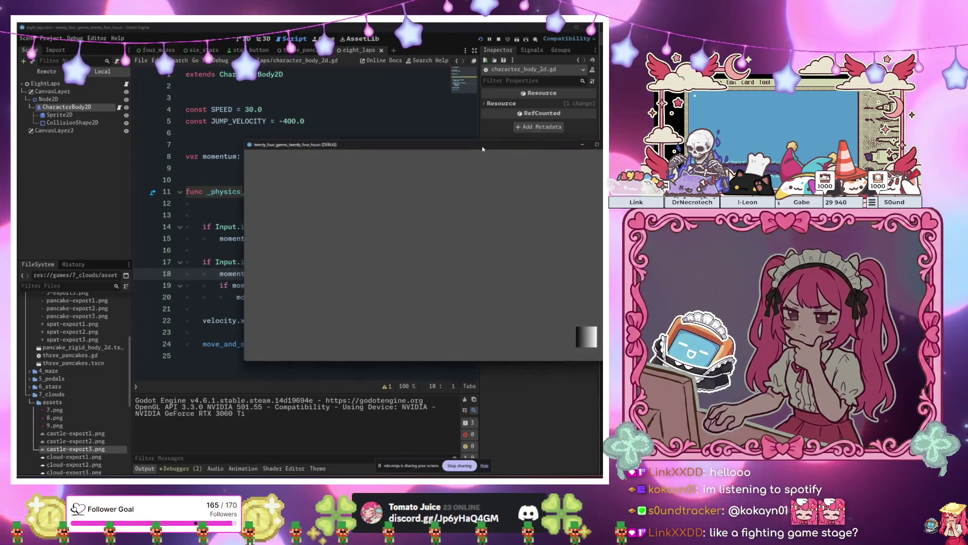
pyautogui.moveTo(483, 143); pyautogui.dragTo(411, 385)
pyautogui.click(300, 260)
pyautogui.click(318, 274)
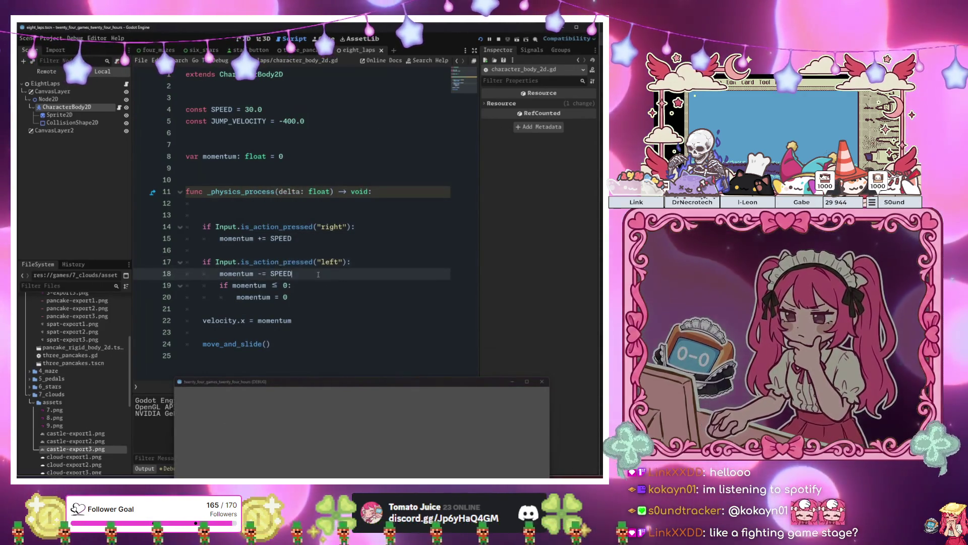
pyautogui.press('F5')
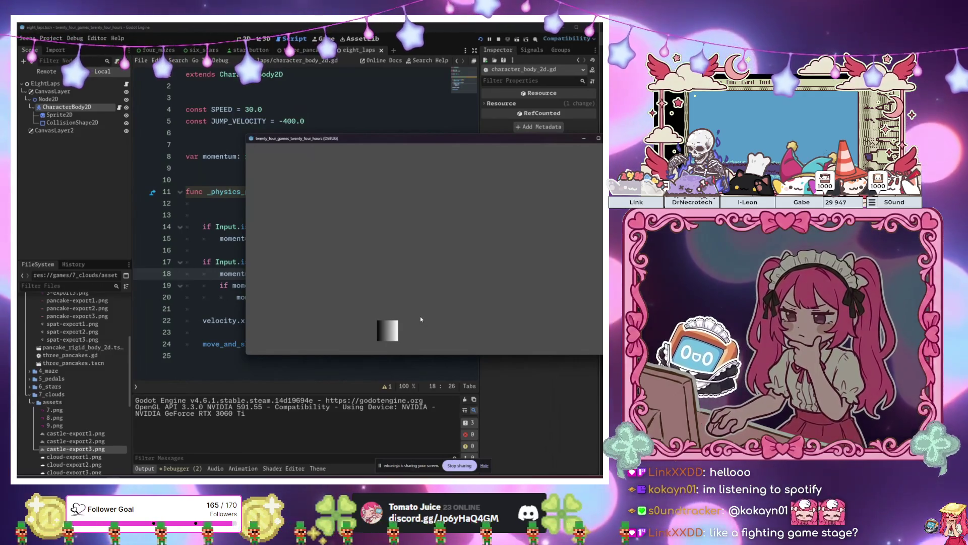
pyautogui.press('Right')
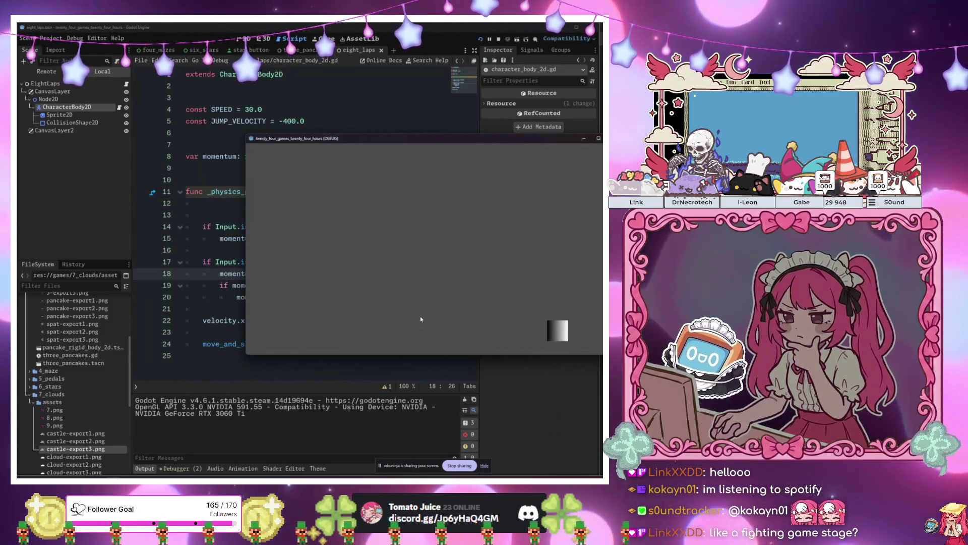
pyautogui.press('F8')
pyautogui.click(398, 187)
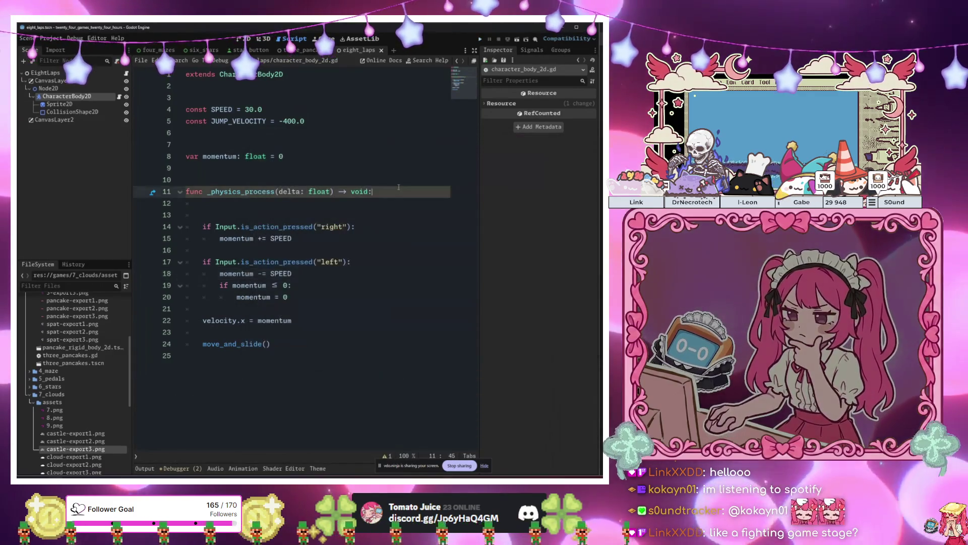
# - Test-run the game, skate the square to the right, then stop it
pyautogui.press('F6')
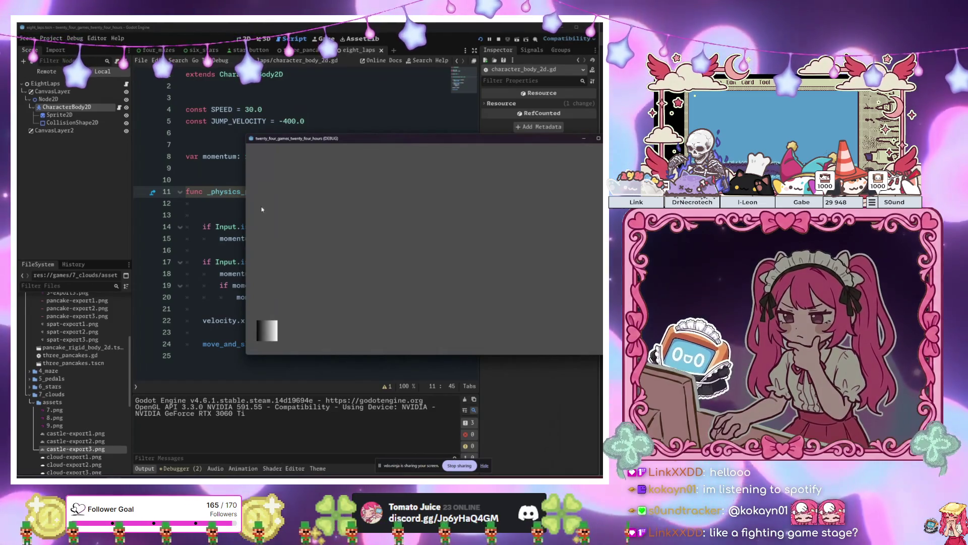
pyautogui.press('Right')
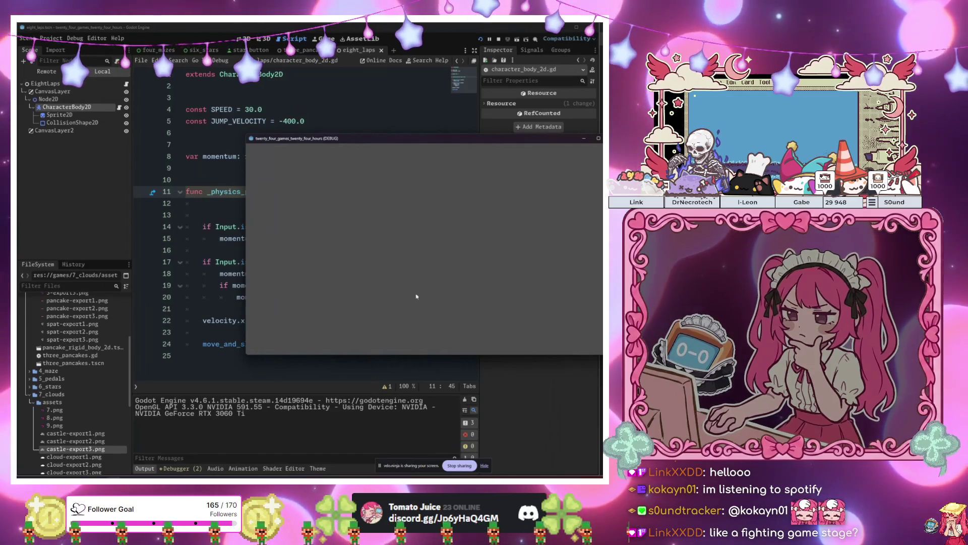
pyautogui.press('F8')
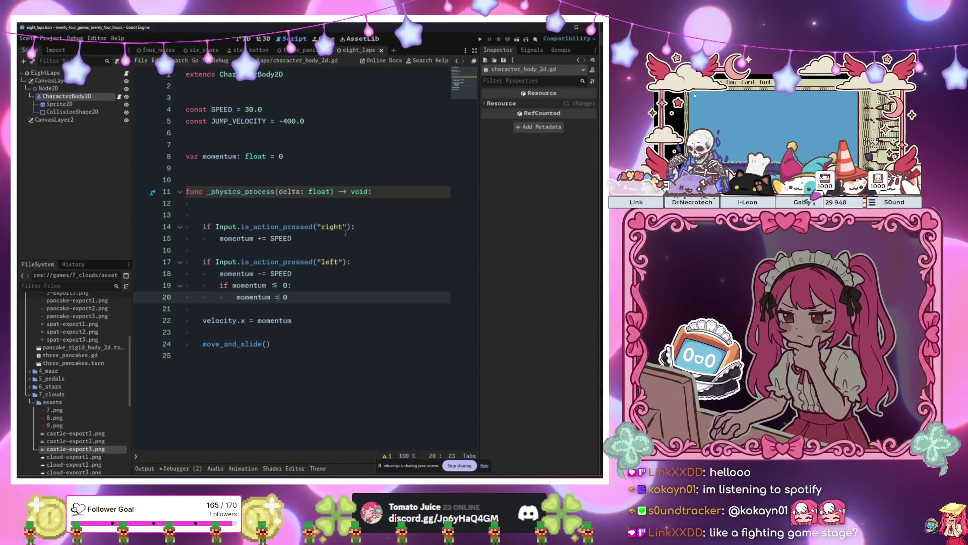
# - Lower the script's SPEED value from 30.0 to 10.0
pyautogui.click(359, 378)
pyautogui.click(282, 320)
pyautogui.click(253, 347)
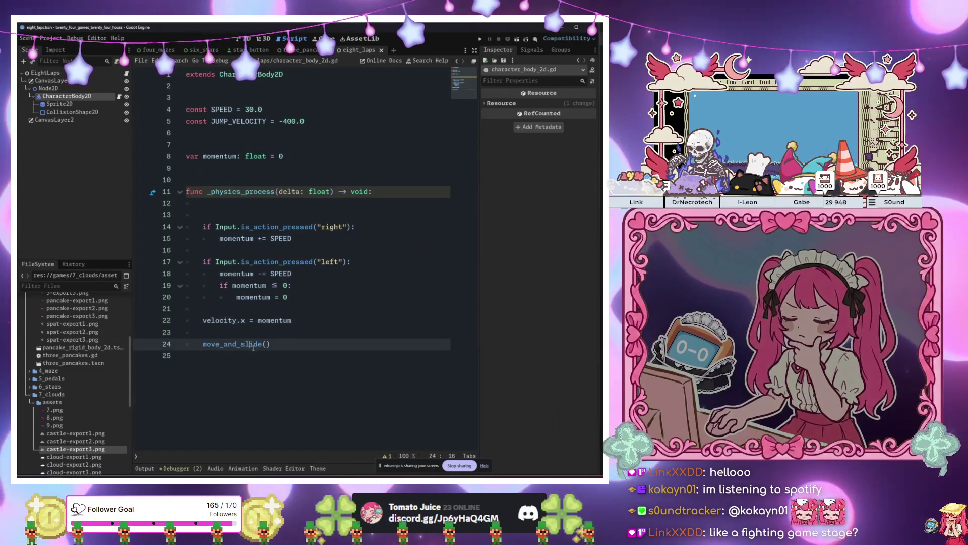
pyautogui.click(249, 109)
pyautogui.write('1')
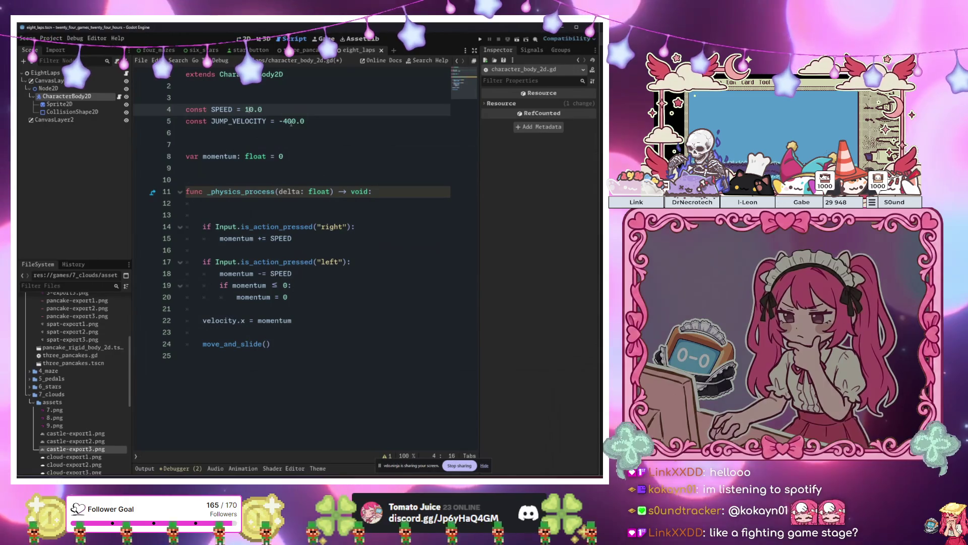
pyautogui.click(291, 123)
# - Rerun the game at the slower speed, then return to the 2D view with Node2D selected
pyautogui.press('F6')
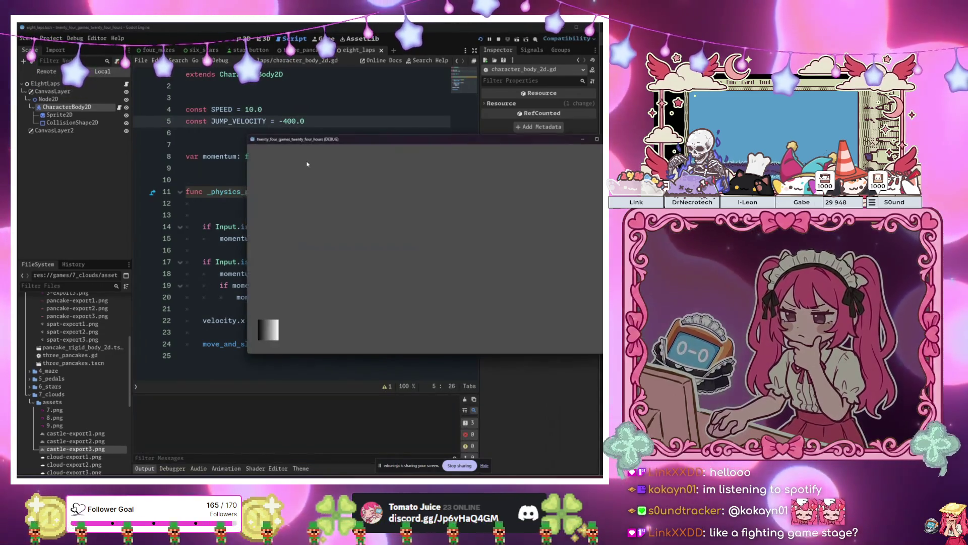
pyautogui.press('Right')
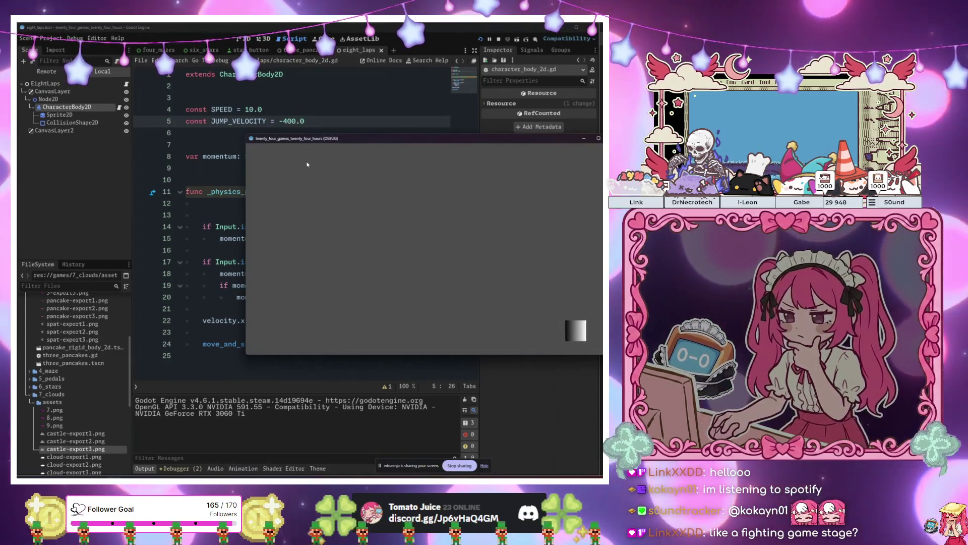
pyautogui.press('F8')
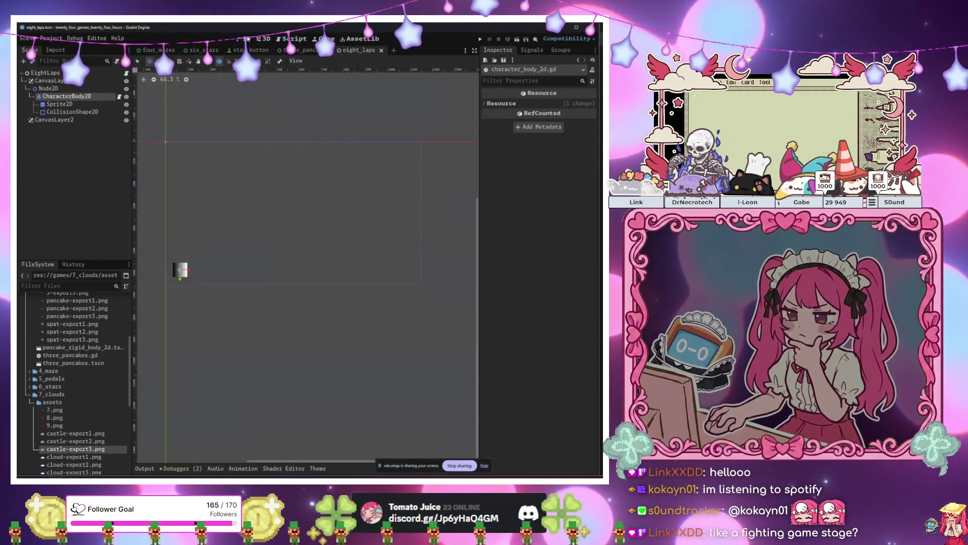
pyautogui.click(245, 38)
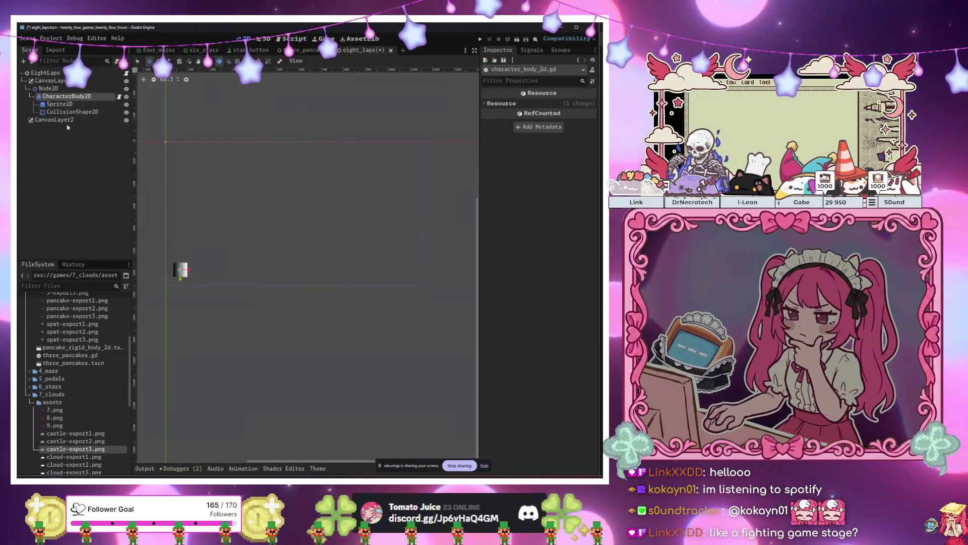
pyautogui.click(49, 89)
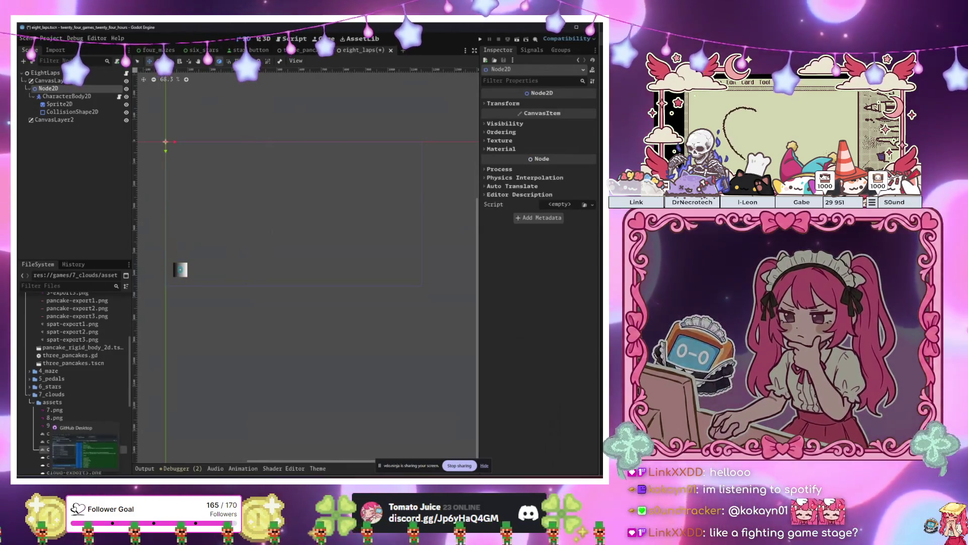
# - In GitHub Desktop, browse the branch list and fetch the latest changes from origin
pyautogui.hotkey('alt', 'Tab')
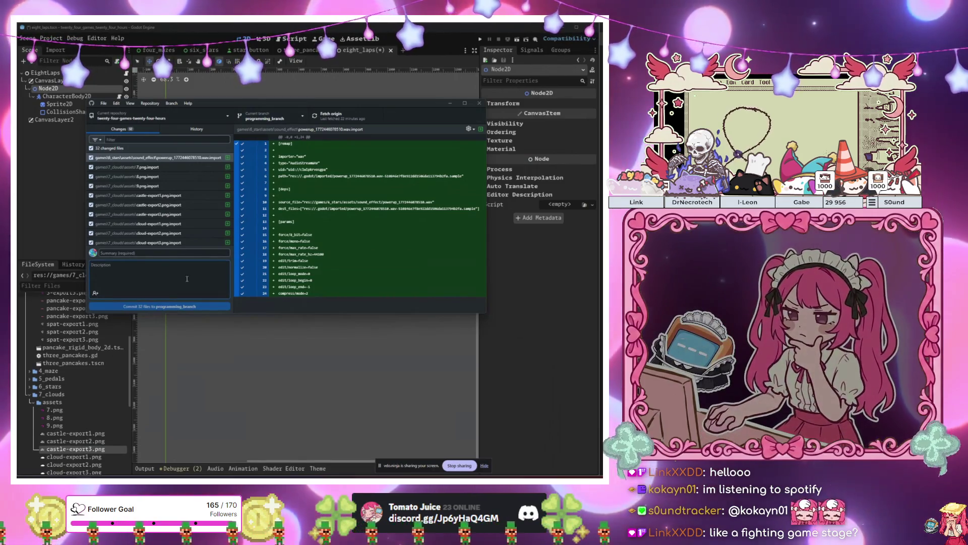
pyautogui.click(267, 120)
pyautogui.click(249, 192)
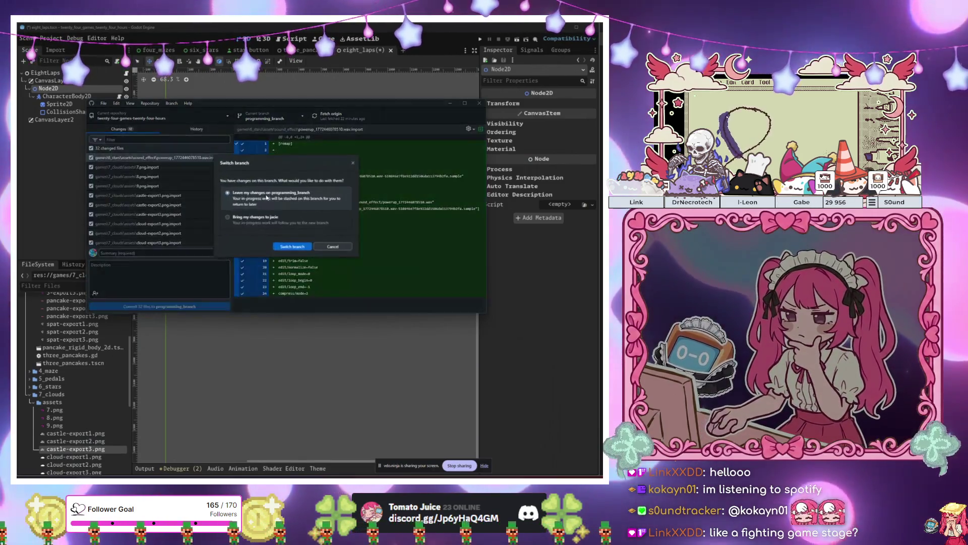
pyautogui.press('Escape')
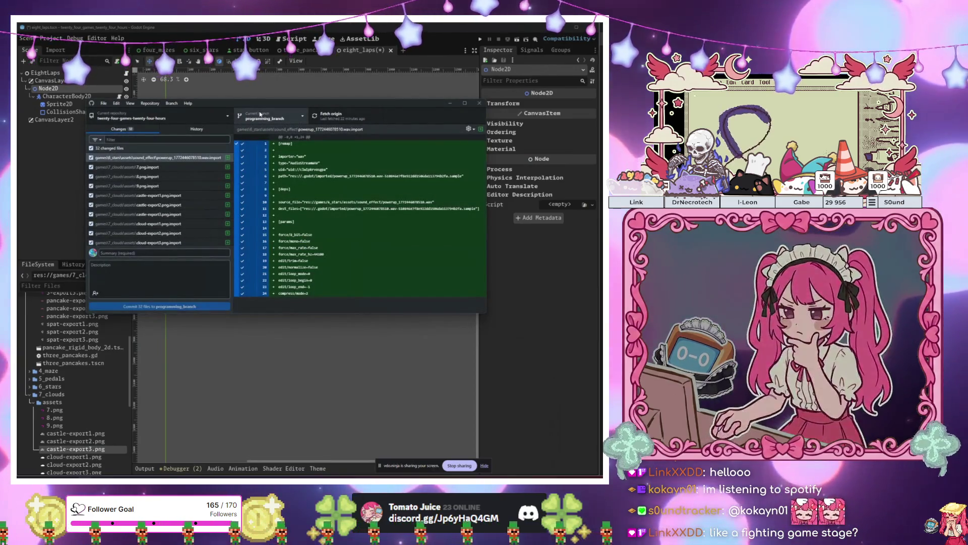
pyautogui.click(260, 115)
pyautogui.click(298, 306)
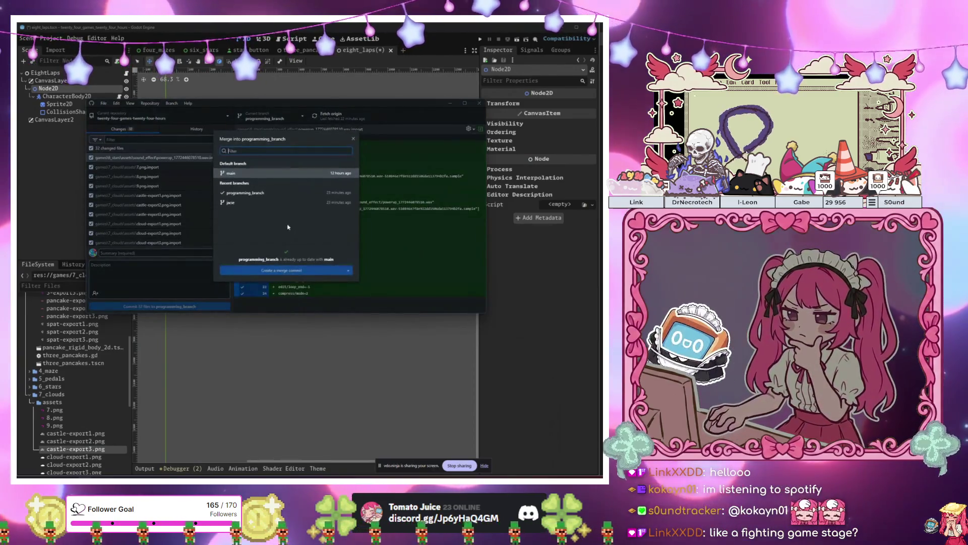
pyautogui.press('Escape')
pyautogui.click(320, 116)
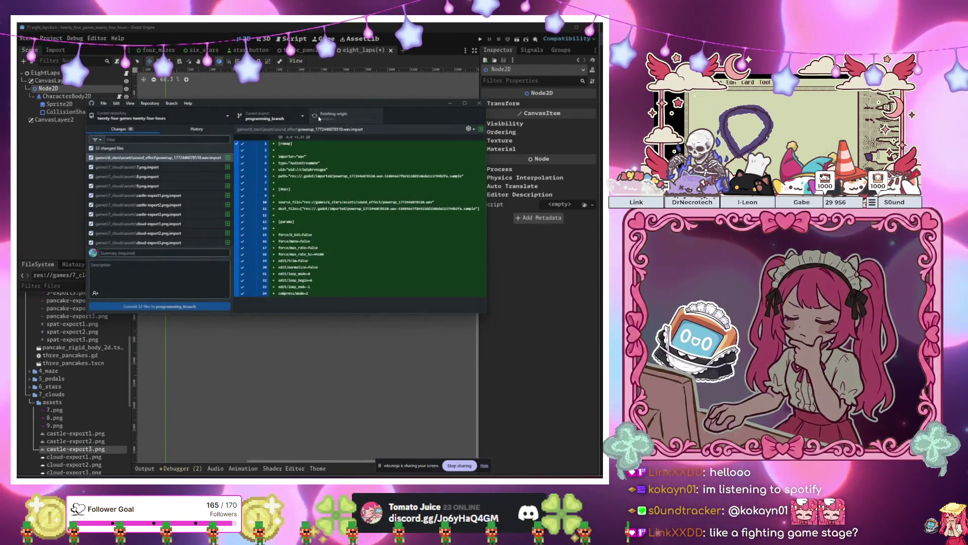
# - Merge the jacie branch into programming_branch, then minimize GitHub Desktop
pyautogui.click(269, 121)
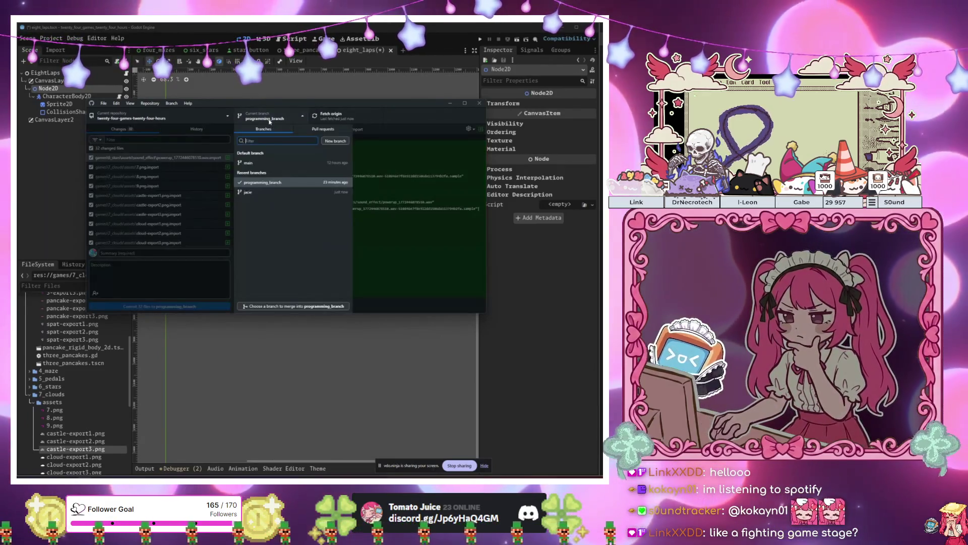
pyautogui.click(262, 192)
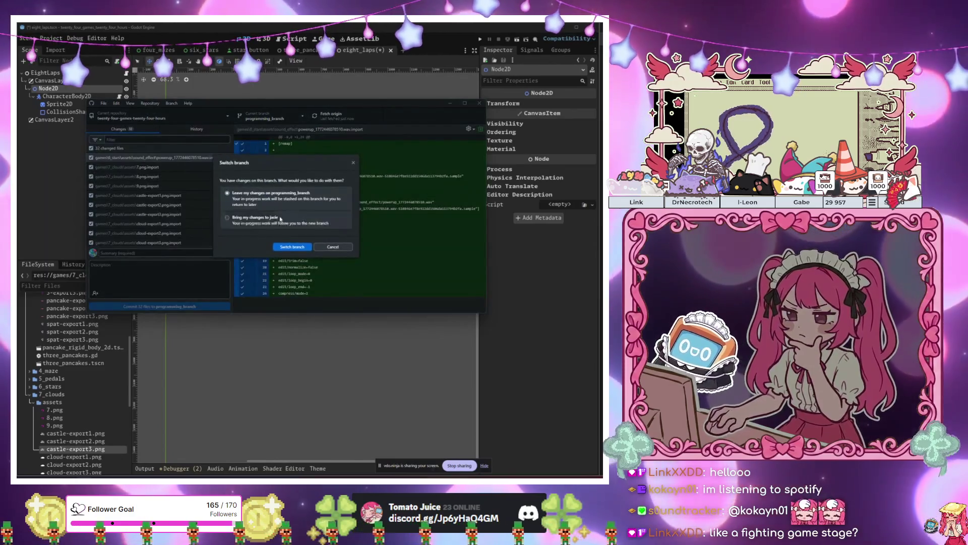
pyautogui.click(332, 247)
pyautogui.click(261, 121)
pyautogui.click(273, 304)
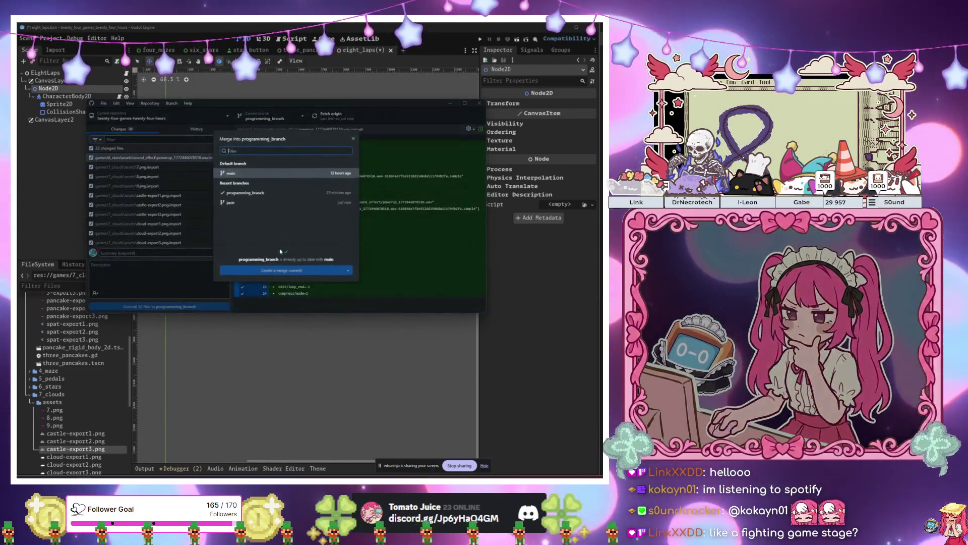
pyautogui.click(266, 201)
pyautogui.press('Escape')
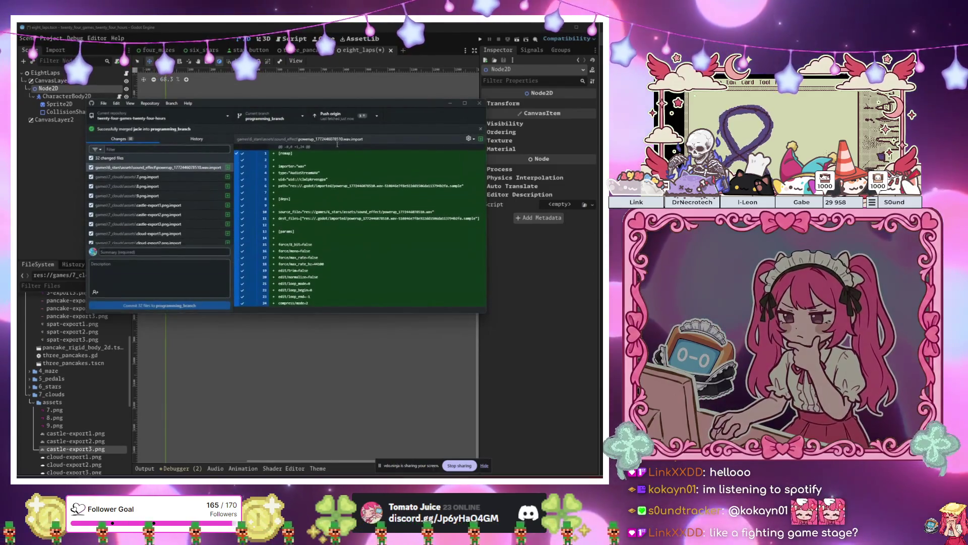
pyautogui.click(330, 117)
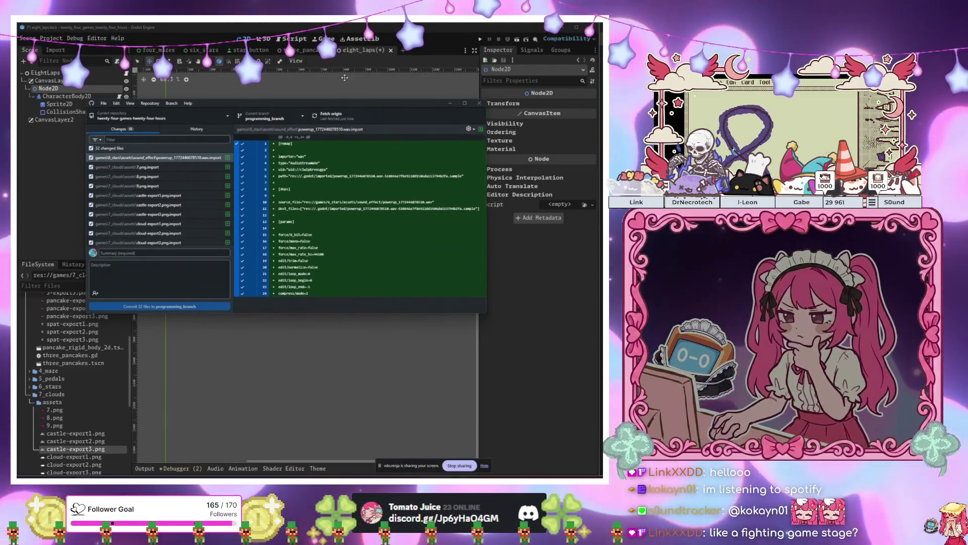
pyautogui.click(135, 80)
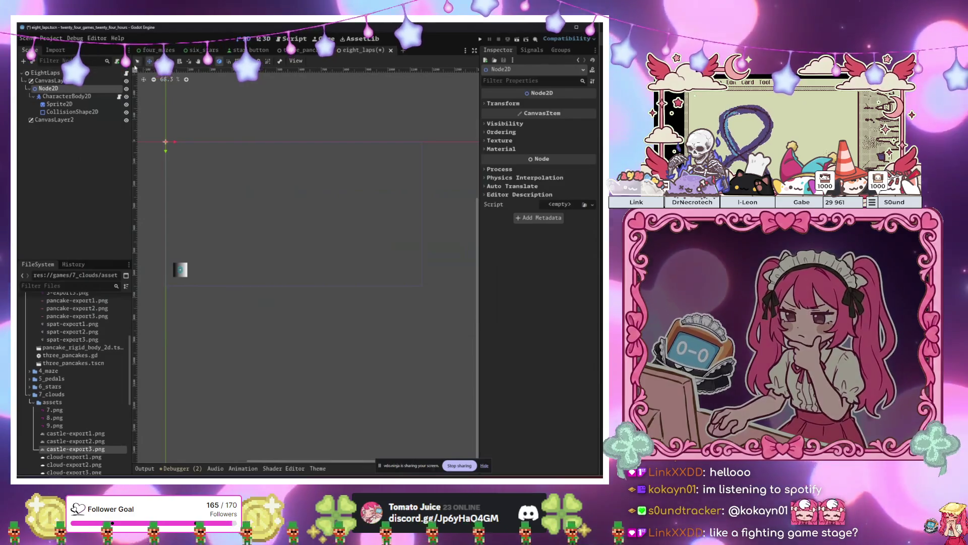
# - Move the assests folder of pond and skate images from 8_skate into 8_laps and expand it
pyautogui.click(70, 104)
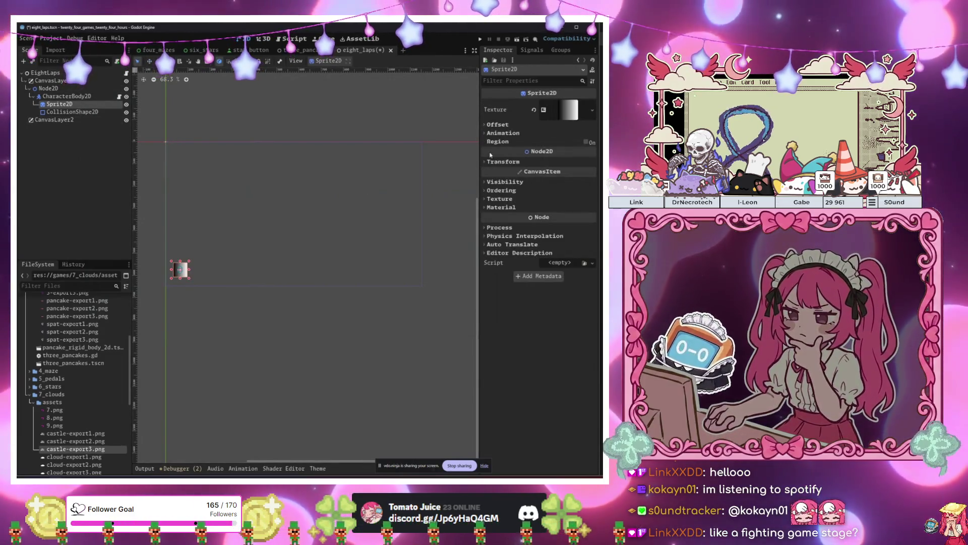
pyautogui.scroll(-10, 38, 381)
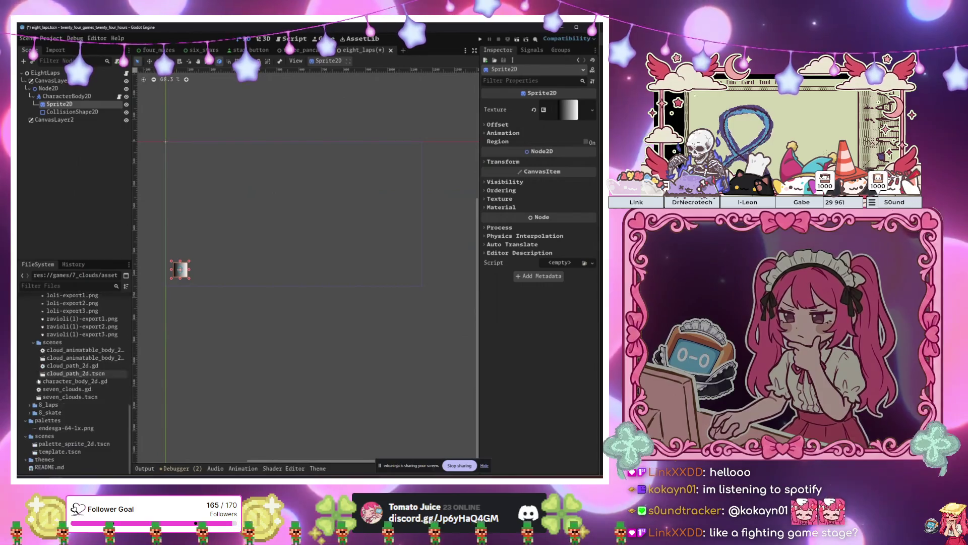
pyautogui.click(30, 414)
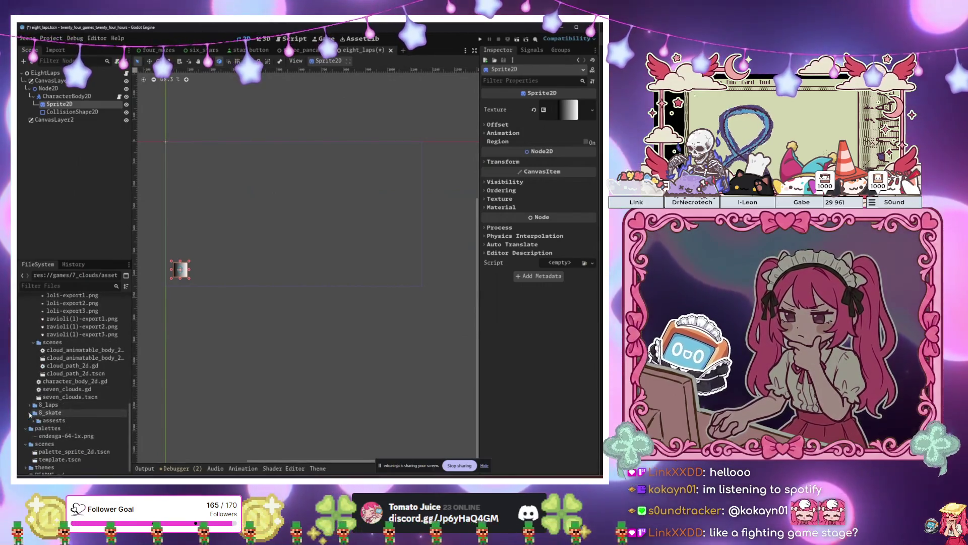
pyautogui.click(52, 420)
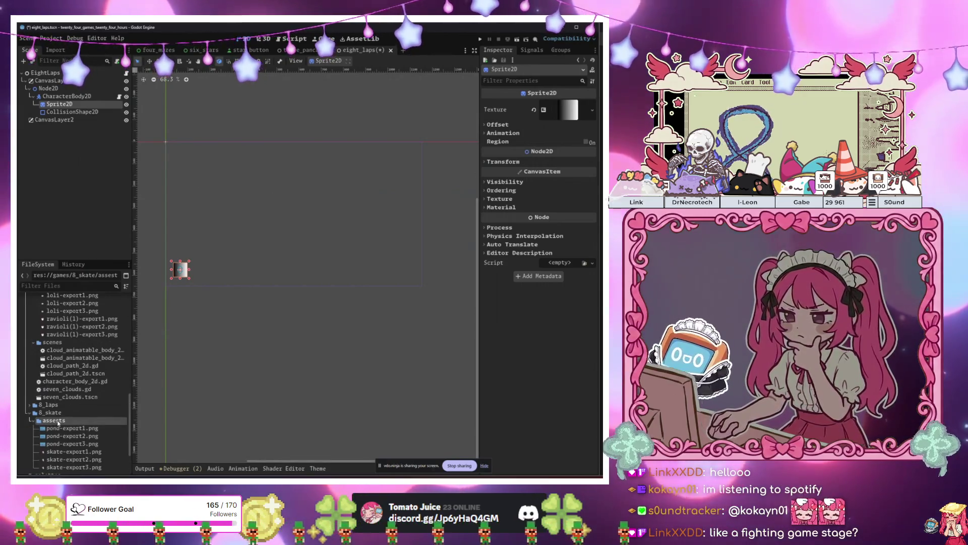
pyautogui.moveTo(59, 409); pyautogui.dragTo(56, 405)
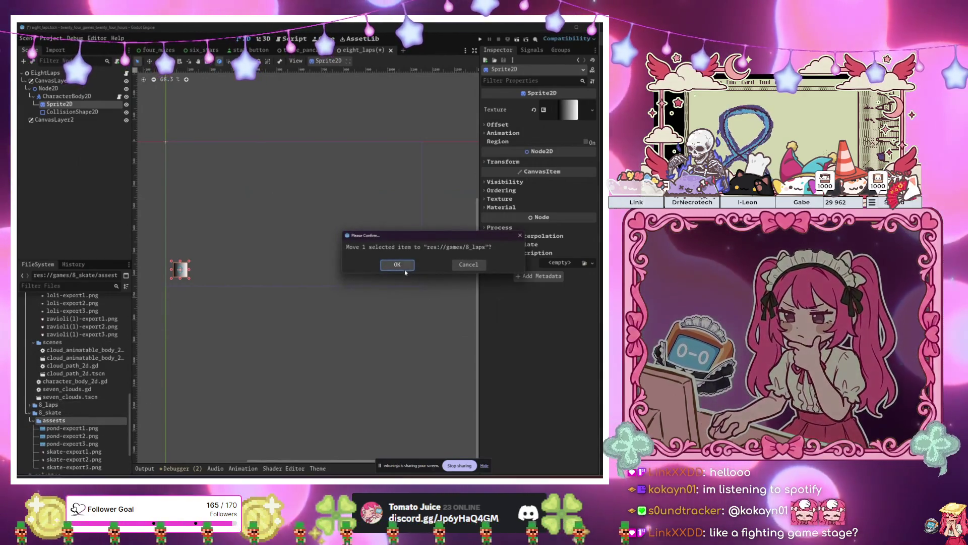
pyautogui.click(405, 269)
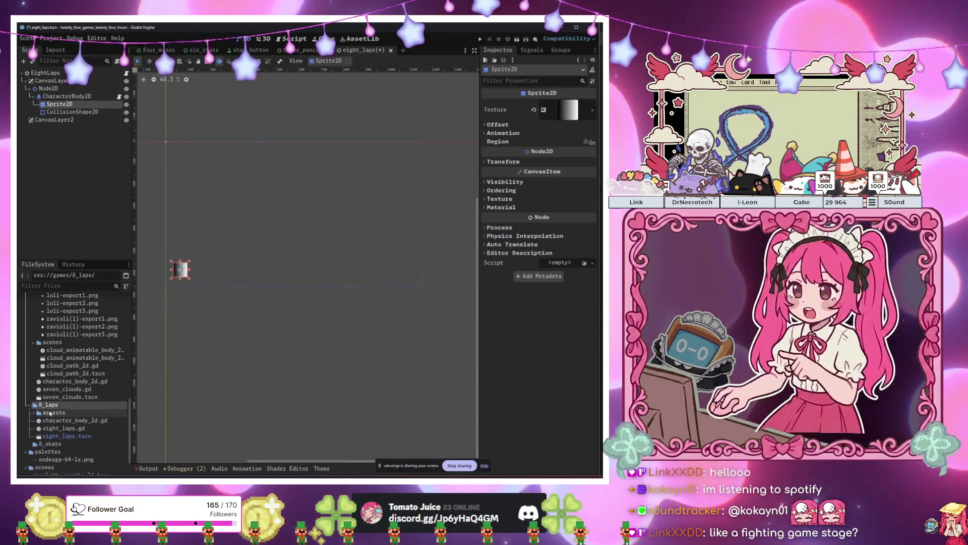
pyautogui.click(36, 414)
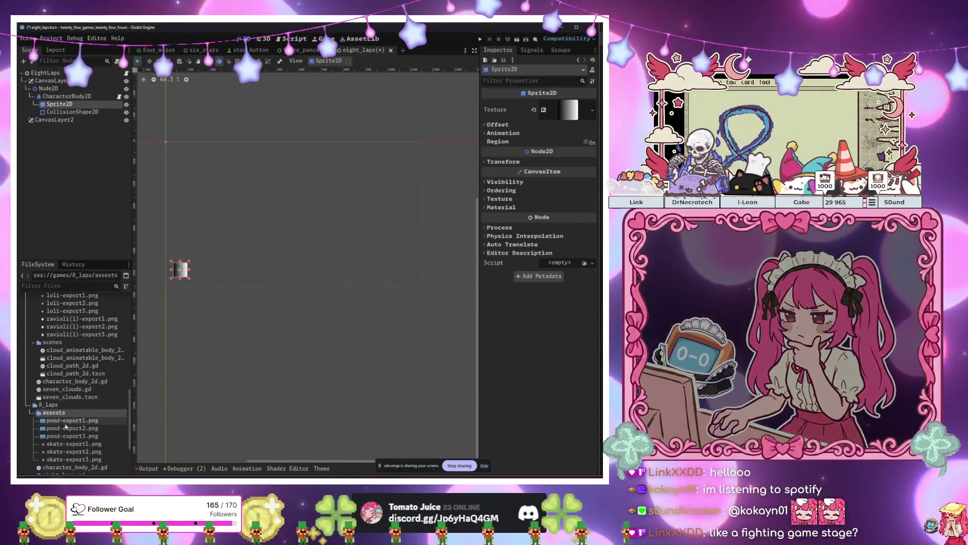
pyautogui.scroll(-4, 86, 422)
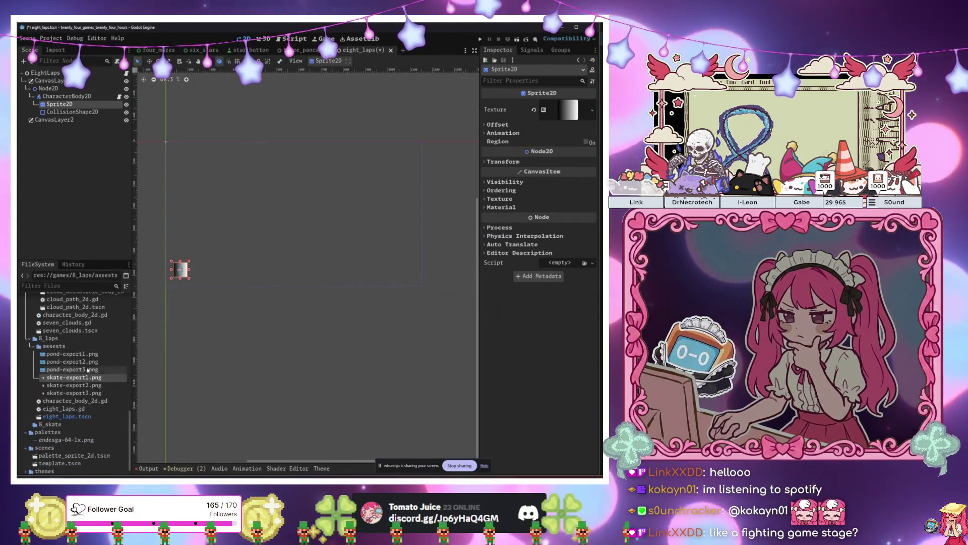
pyautogui.click(592, 110)
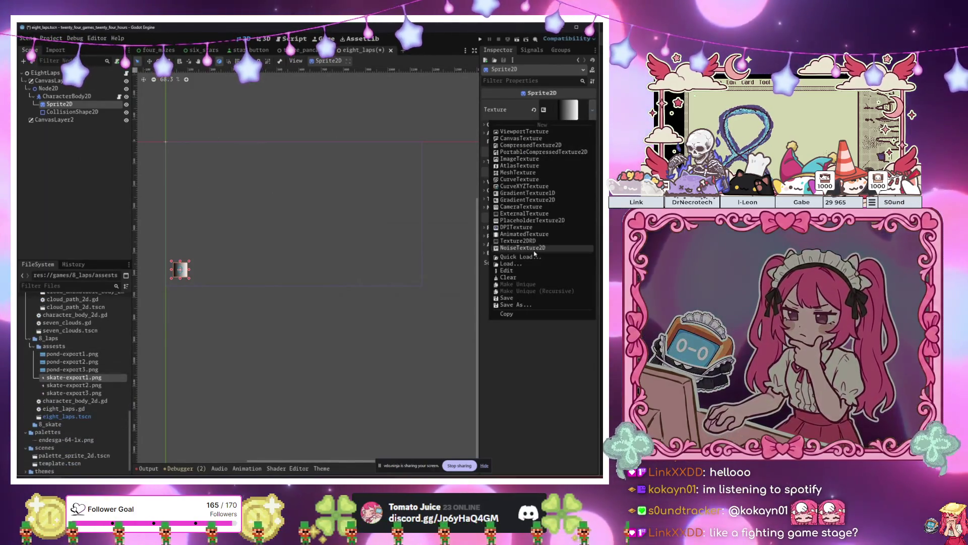
# - Give the skater Sprite2D a new AnimatedTexture with 3 frames and speed scale 3.0
pyautogui.click(524, 234)
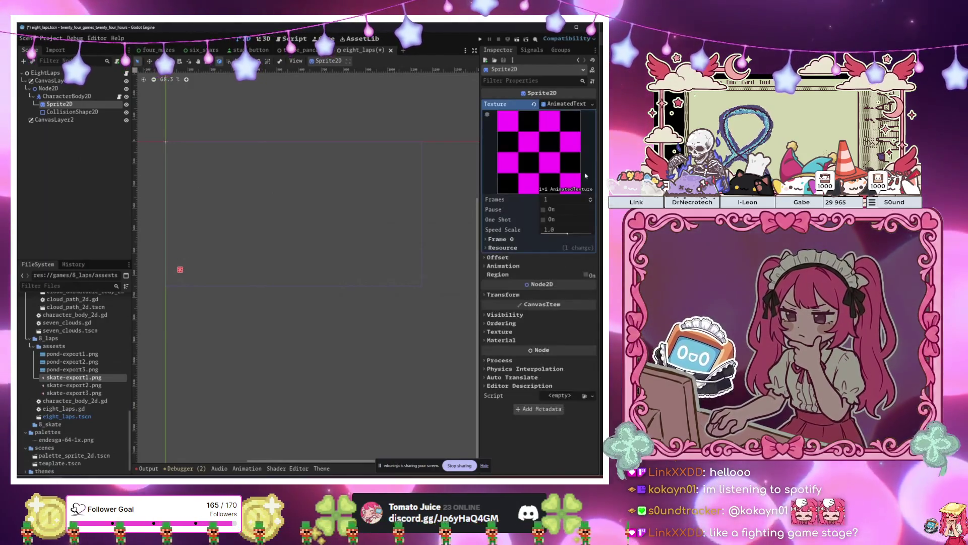
pyautogui.click(590, 198)
pyautogui.click(590, 197)
pyautogui.click(568, 229)
pyautogui.write('3')
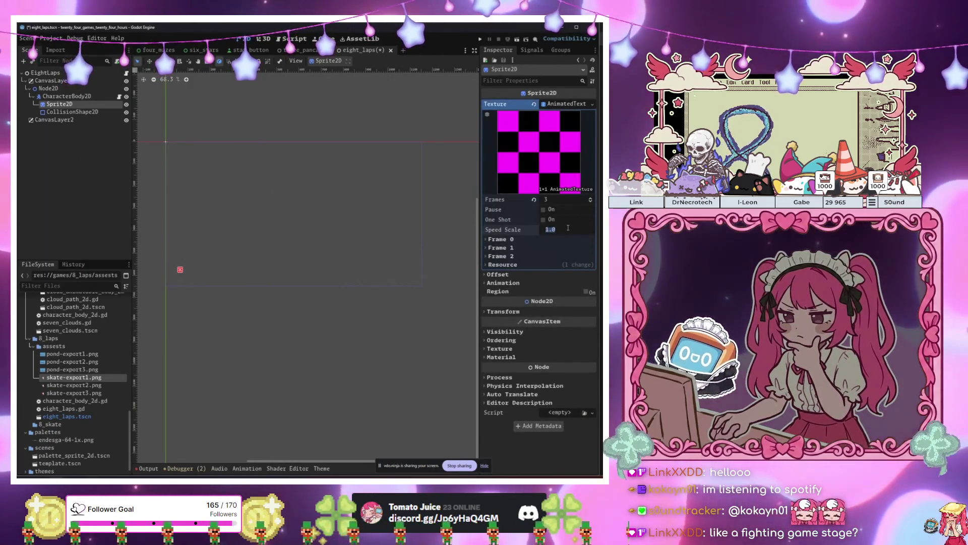
pyautogui.press('Return')
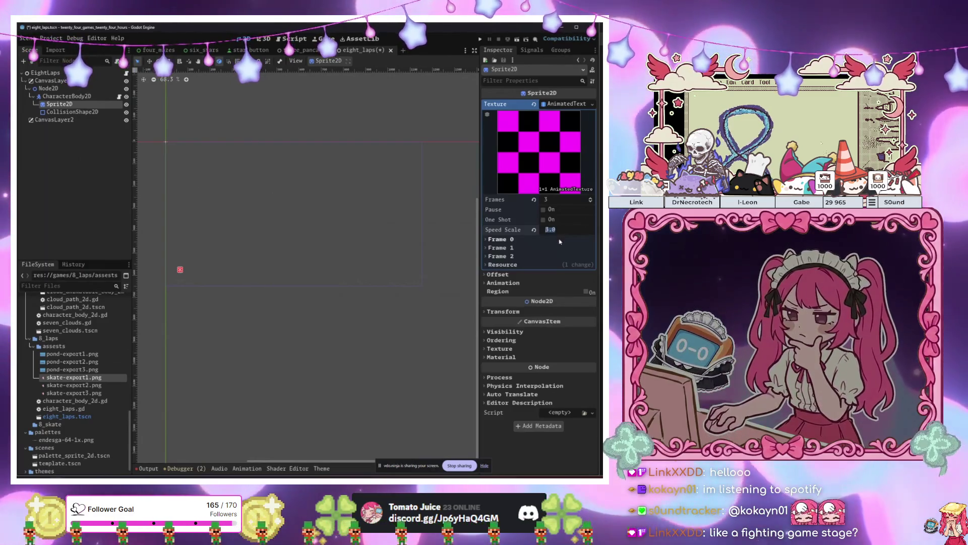
pyautogui.click(556, 240)
pyautogui.click(542, 267)
pyautogui.click(541, 296)
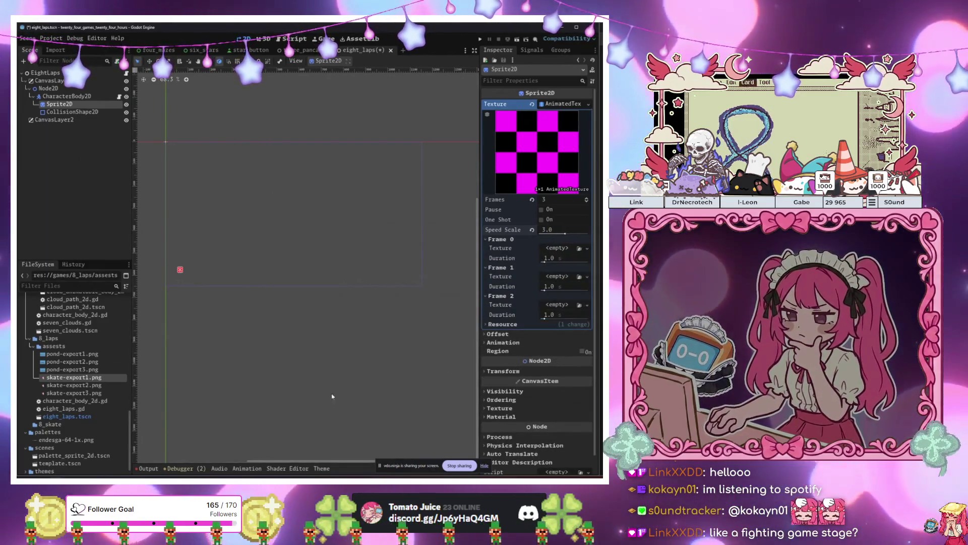
# - Assign skate-export1.png, skate-export2.png and skate-export3.png to frames 0–2, then reselect Sprite2D
pyautogui.moveTo(81, 378)
pyautogui.mouseDown()
pyautogui.moveTo(126, 375)
pyautogui.moveTo(558, 248)
pyautogui.mouseUp()
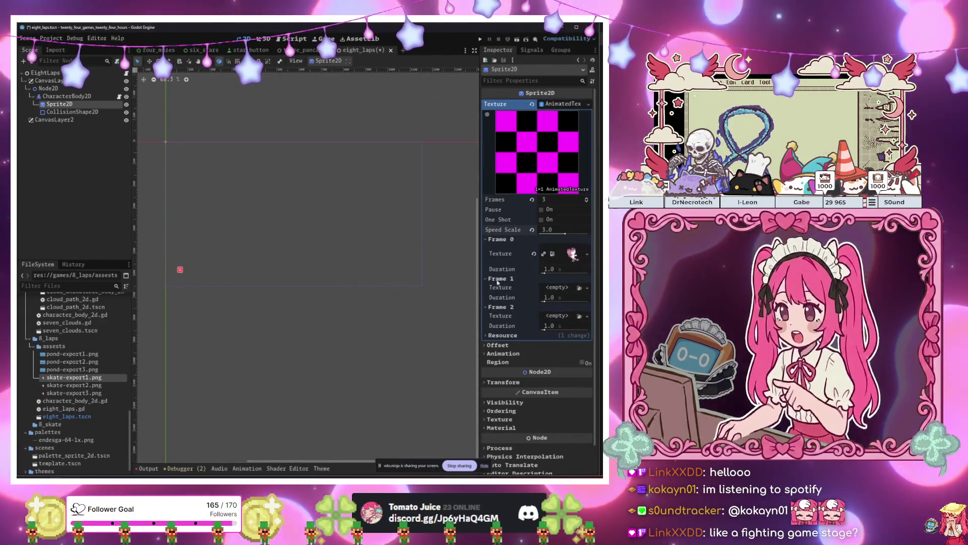
pyautogui.moveTo(75, 385); pyautogui.dragTo(107, 386)
pyautogui.moveTo(546, 290); pyautogui.dragTo(555, 289)
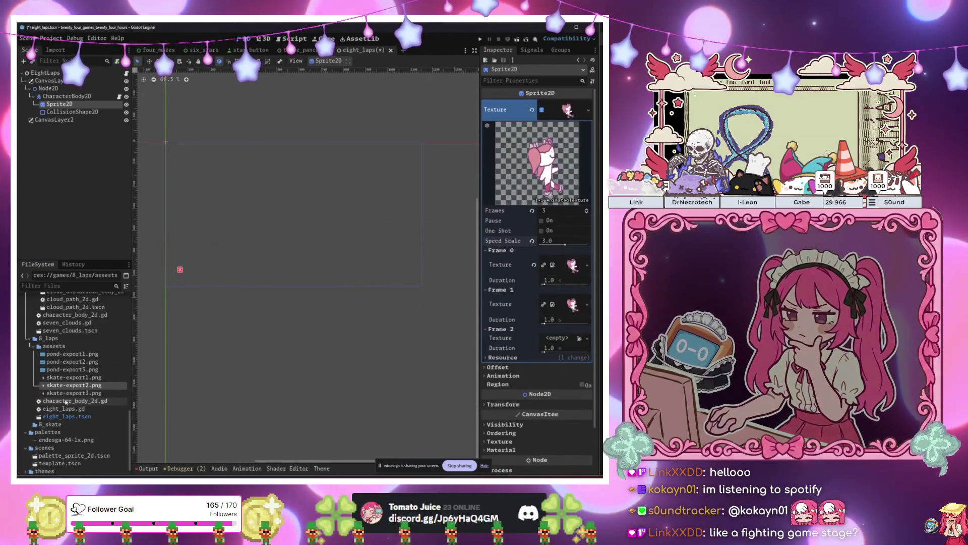
pyautogui.moveTo(74, 393); pyautogui.dragTo(548, 341)
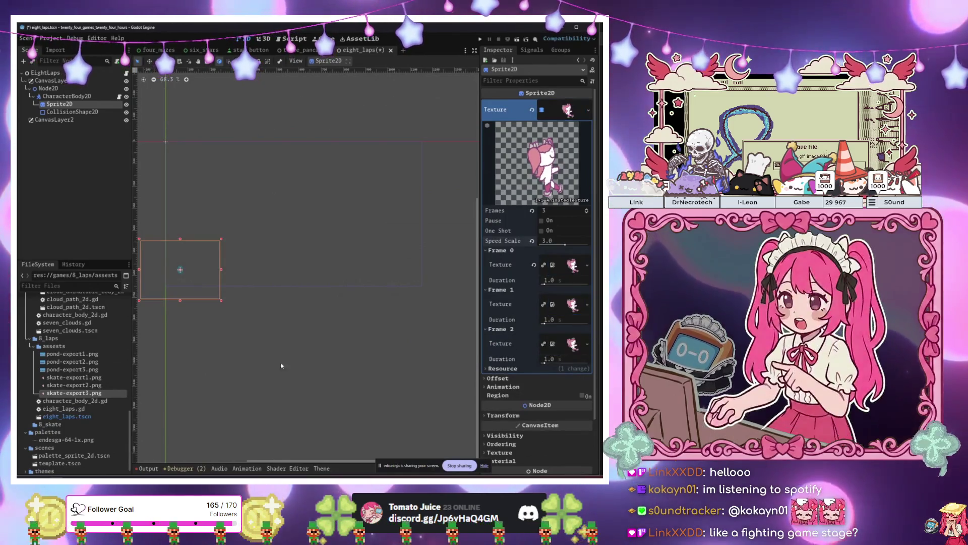
pyautogui.click(194, 324)
pyautogui.scroll(4, 187, 317)
pyautogui.click(101, 379)
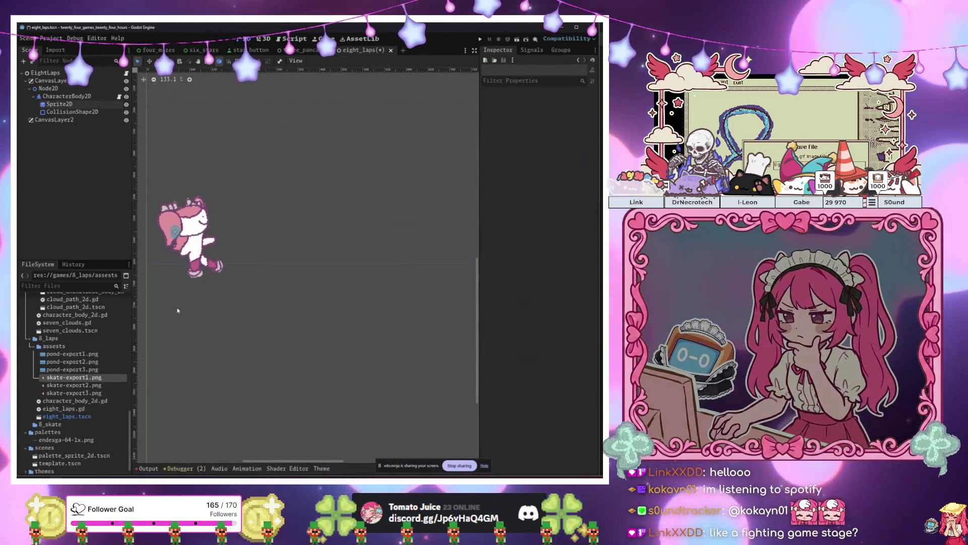
pyautogui.scroll(1, 281, 307)
pyautogui.click(59, 104)
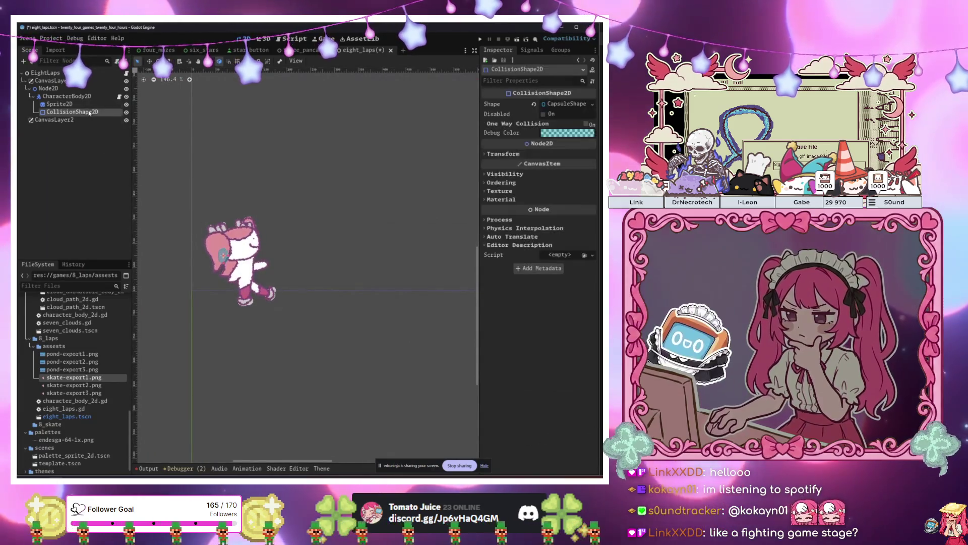
pyautogui.scroll(-3, 175, 240)
pyautogui.scroll(-4, 177, 241)
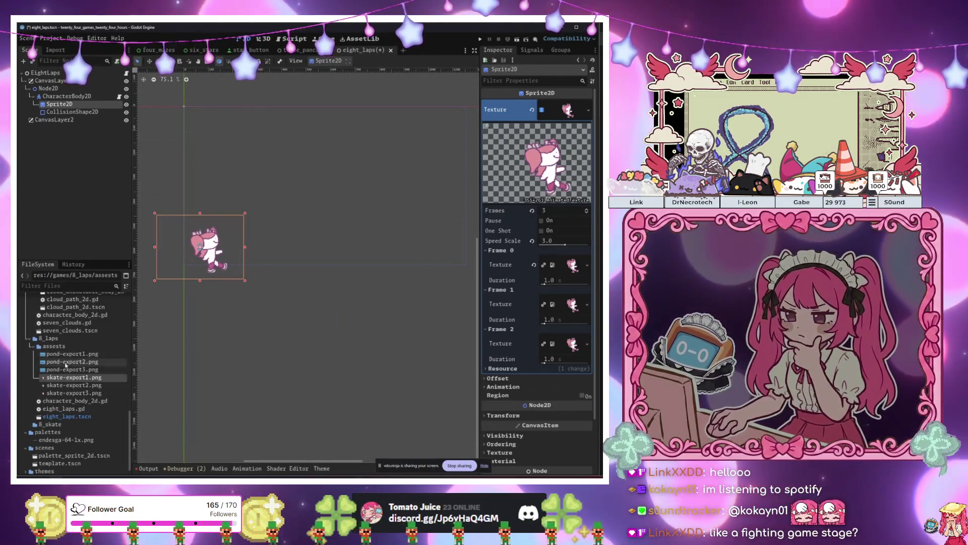
pyautogui.click(74, 112)
# - Add a StaticBody2D under Node2D with a CollisionShape2D using a new RectangleShape2D
pyautogui.click(74, 88)
pyautogui.hotkey('ctrl', 'a')
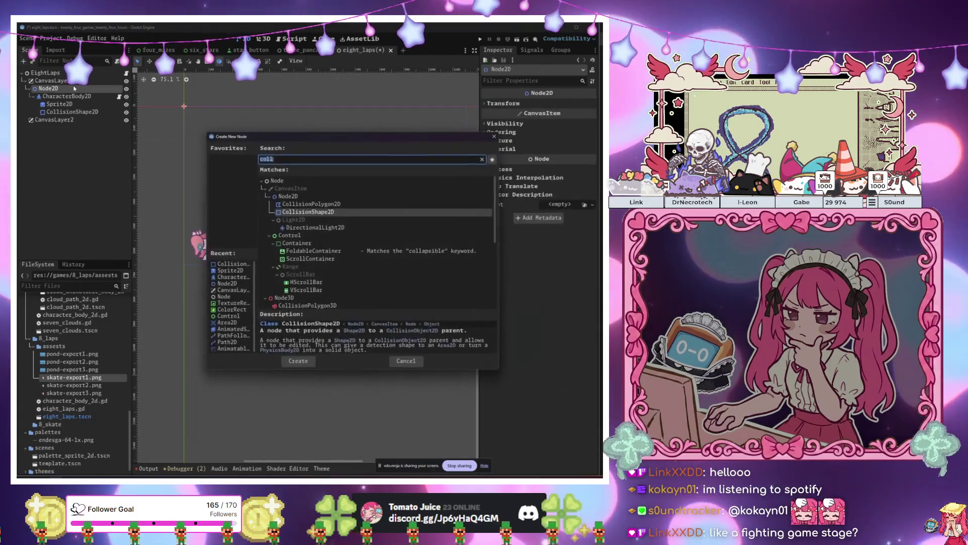
pyautogui.write('stati')
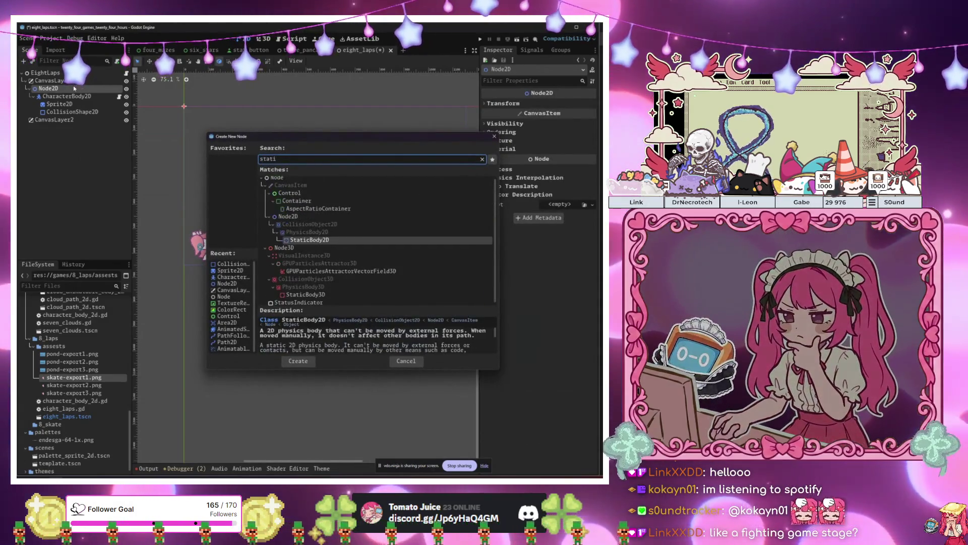
pyautogui.press('Return')
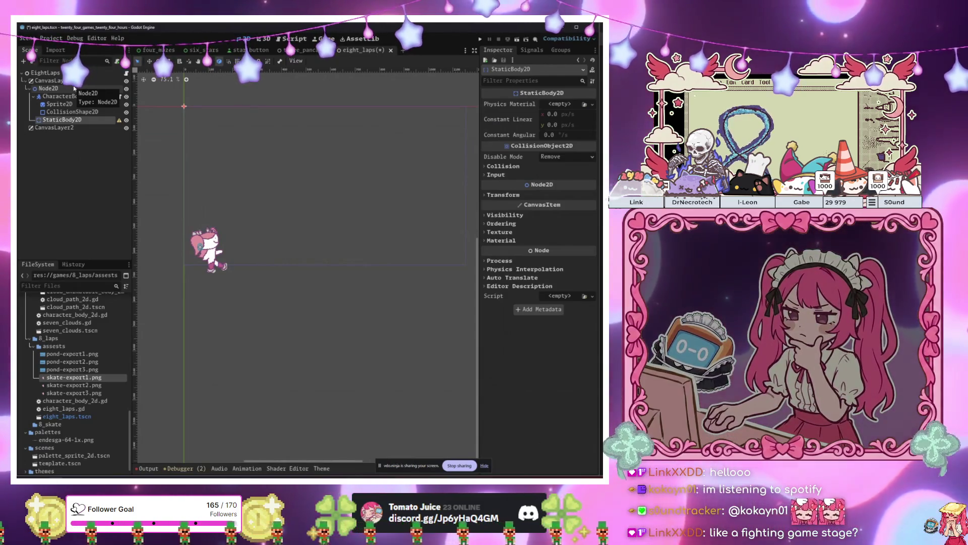
pyautogui.hotkey('ctrl', 'a')
pyautogui.write('col')
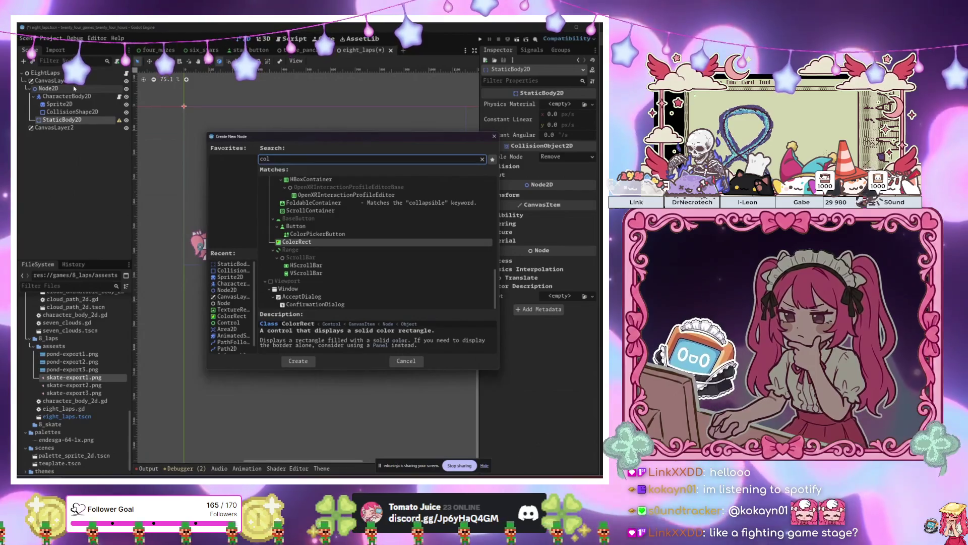
pyautogui.write('li')
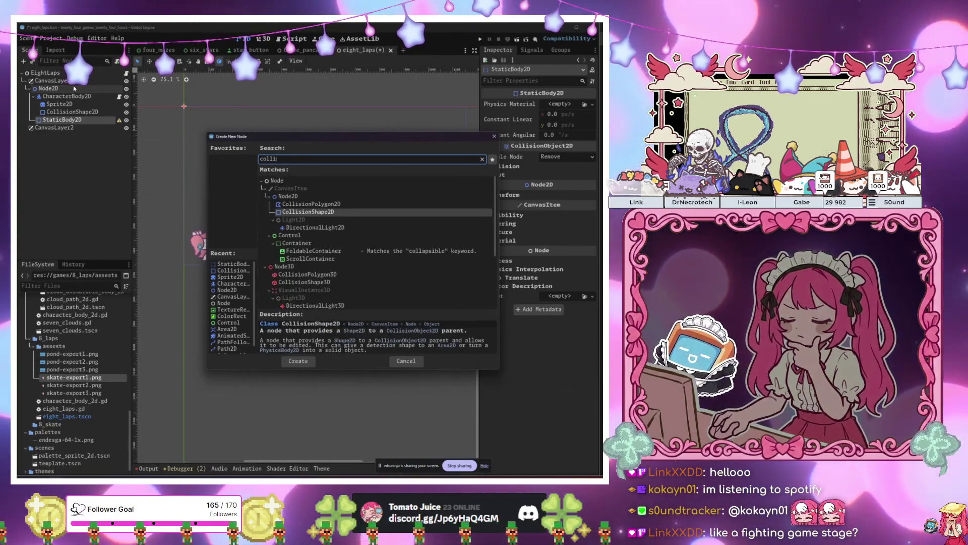
pyautogui.press('Return')
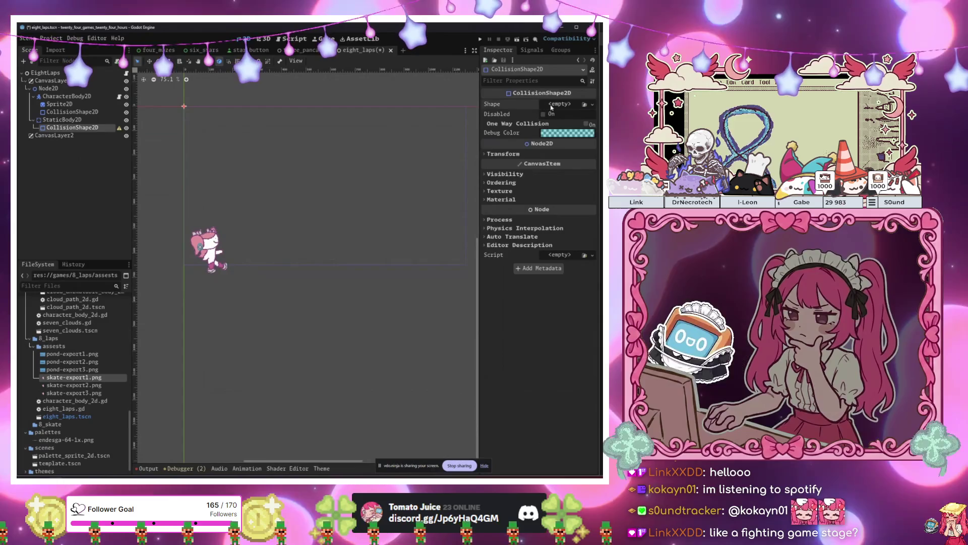
pyautogui.click(559, 104)
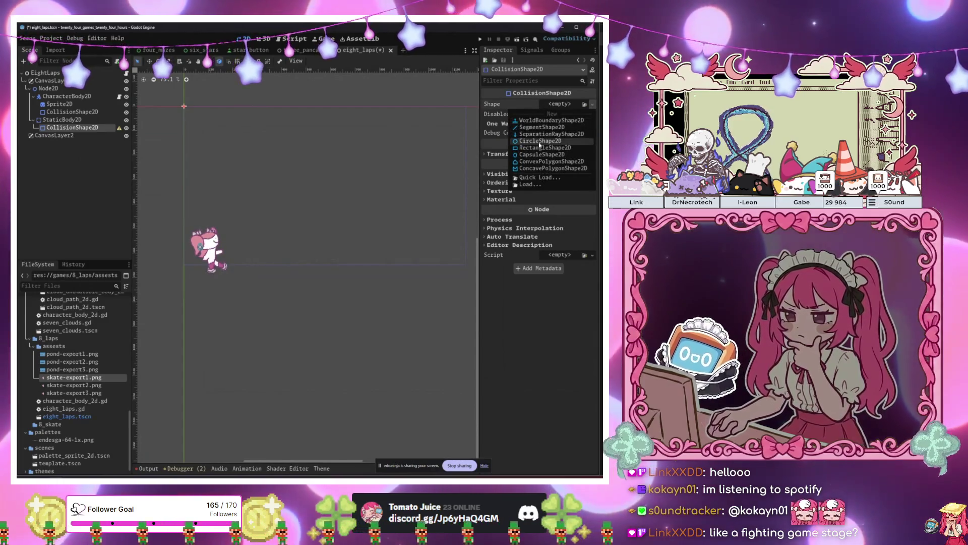
pyautogui.click(542, 147)
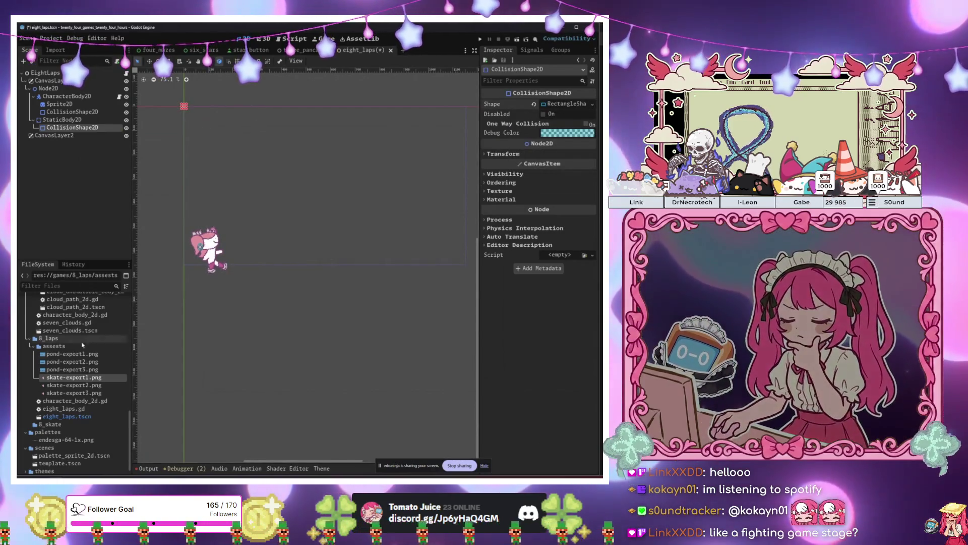
# - Add a Sprite2D as a child of the StaticBody2D
pyautogui.click(62, 119)
pyautogui.click(71, 128)
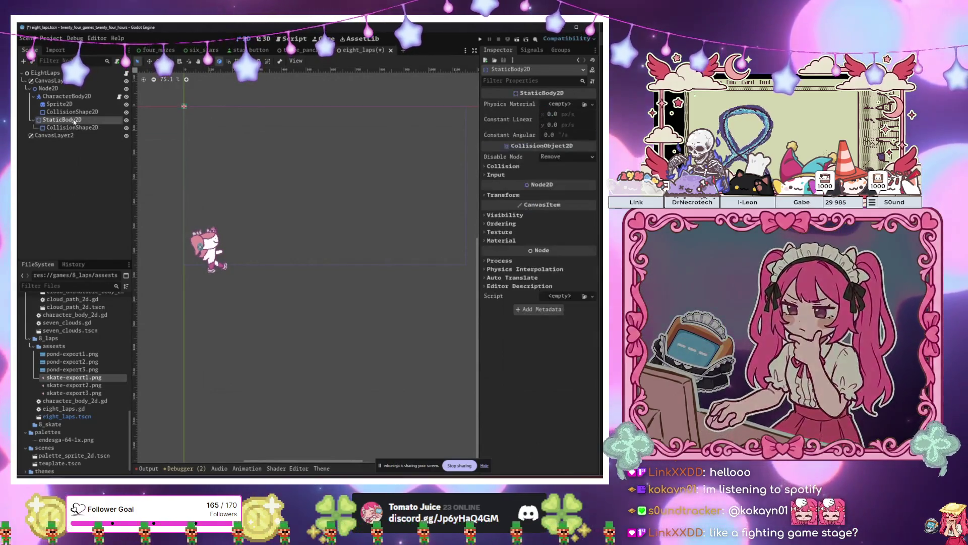
pyautogui.click(70, 120)
pyautogui.hotkey('ctrl', 'a')
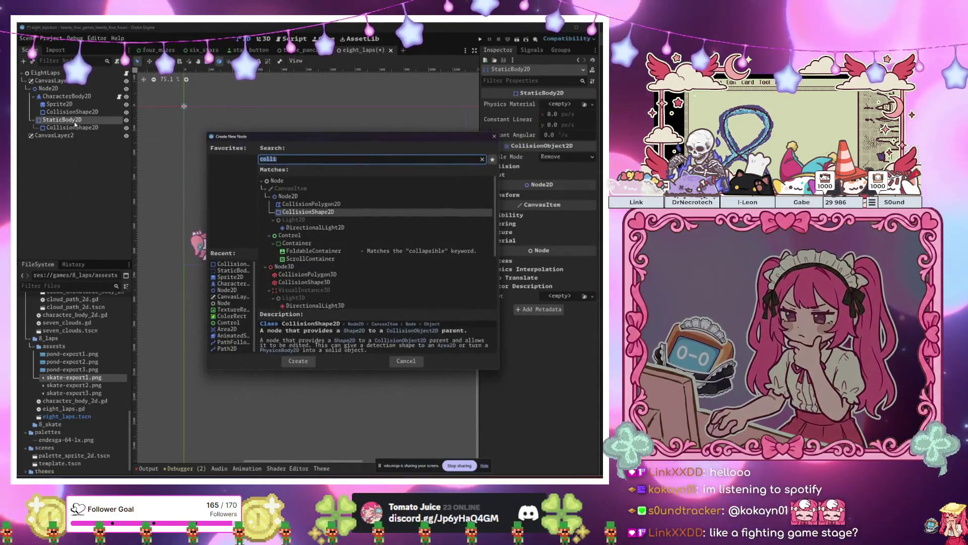
pyautogui.write('sprite')
pyautogui.press('Return')
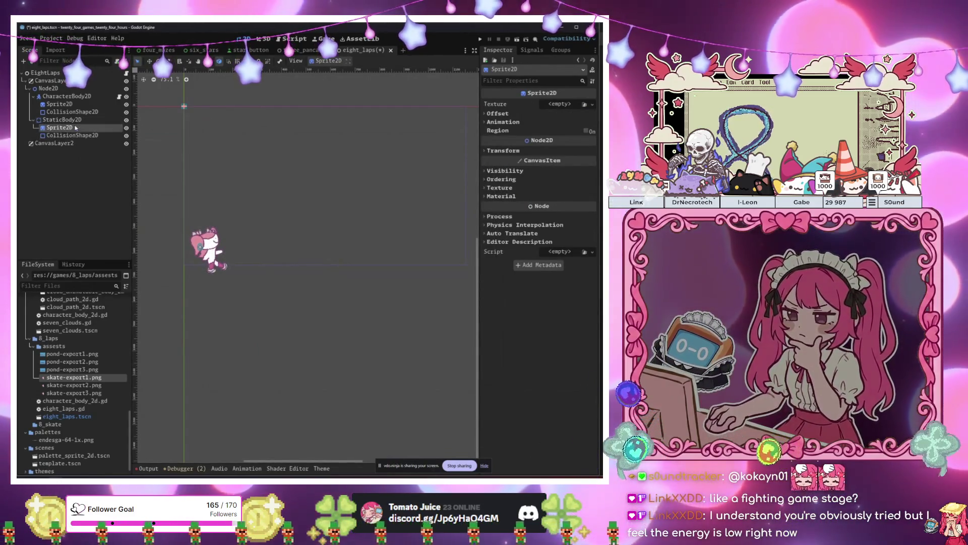
# - Pan to the origin and check the new rectangle collision shape and Sprite2D
pyautogui.moveTo(221, 181)
pyautogui.mouseDown()
pyautogui.moveTo(262, 233)
pyautogui.moveTo(297, 230)
pyautogui.mouseUp()
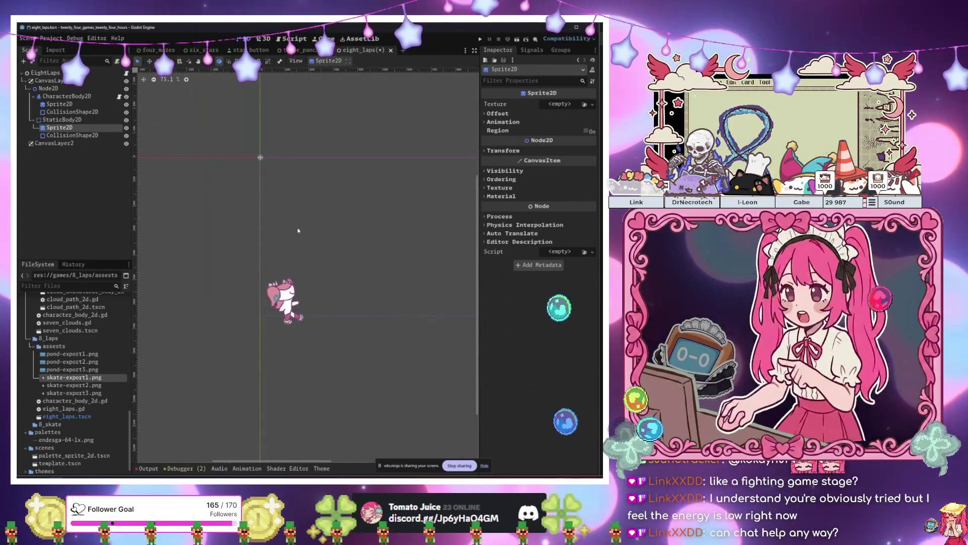
pyautogui.scroll(2, 280, 157)
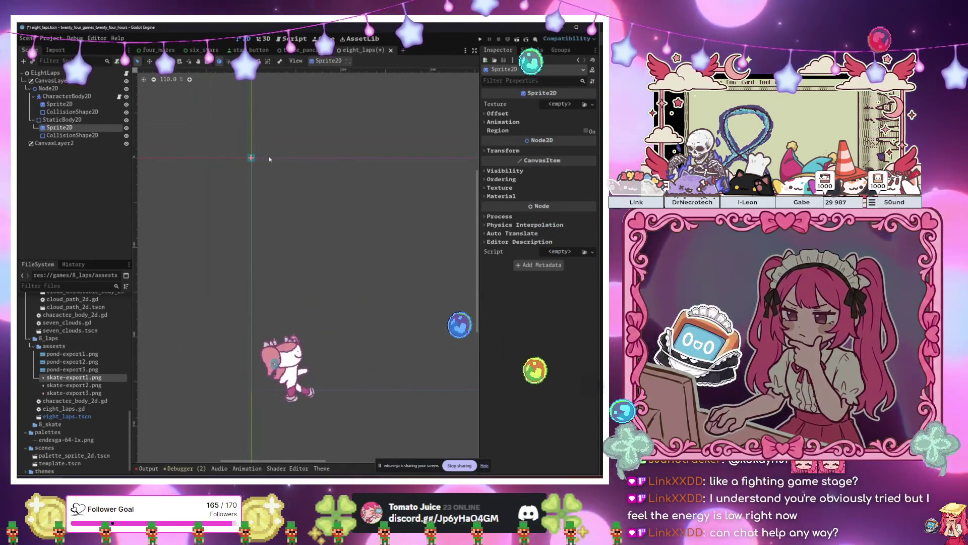
pyautogui.click(72, 135)
pyautogui.scroll(5, 209, 245)
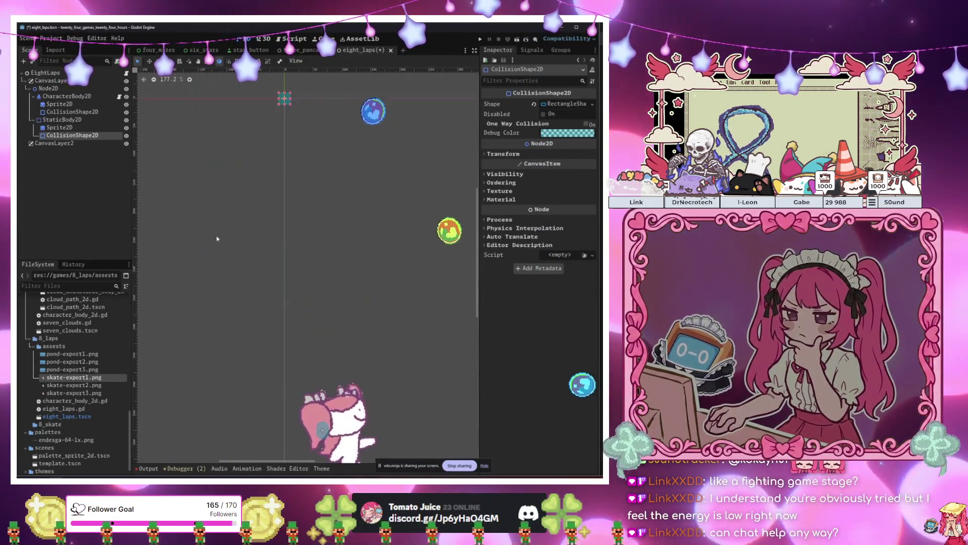
pyautogui.scroll(-3, 289, 221)
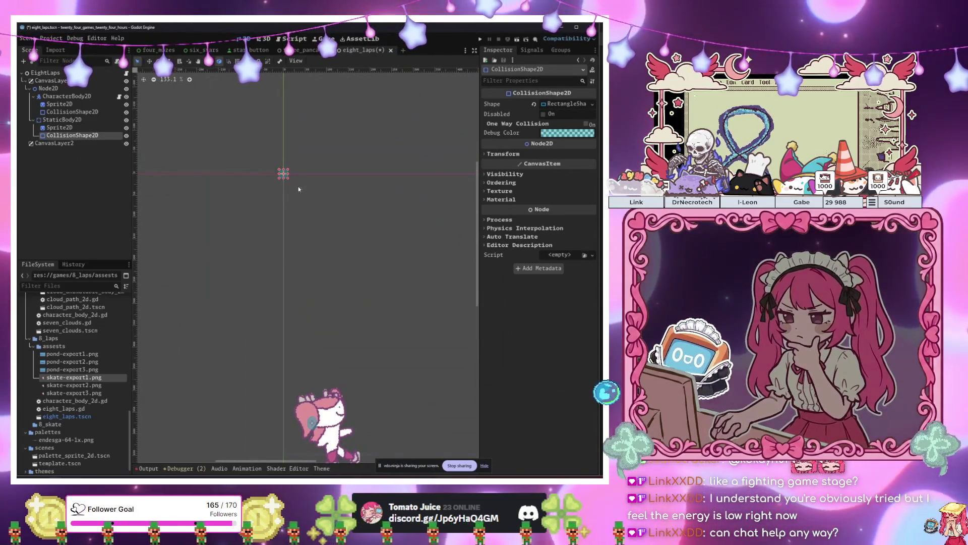
pyautogui.scroll(2, 303, 192)
pyautogui.click(89, 128)
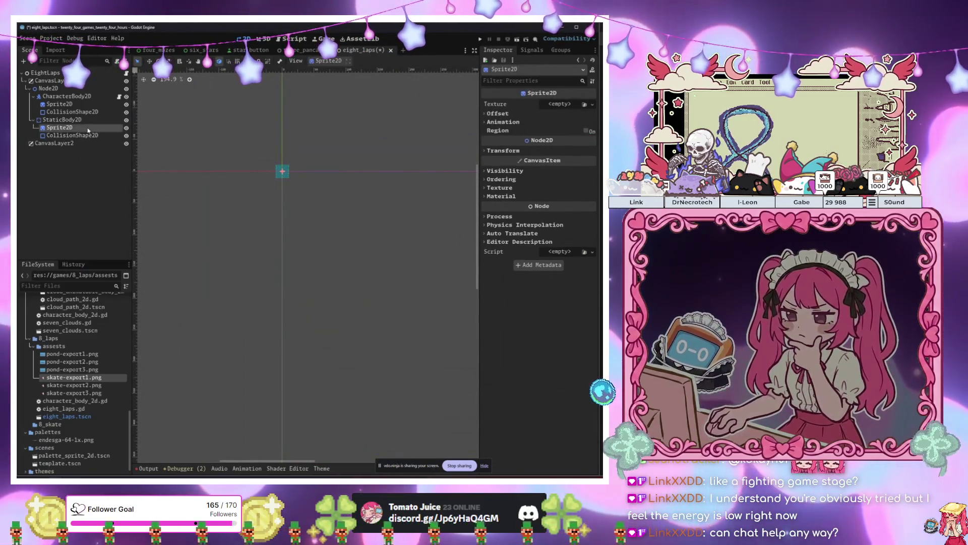
pyautogui.click(83, 378)
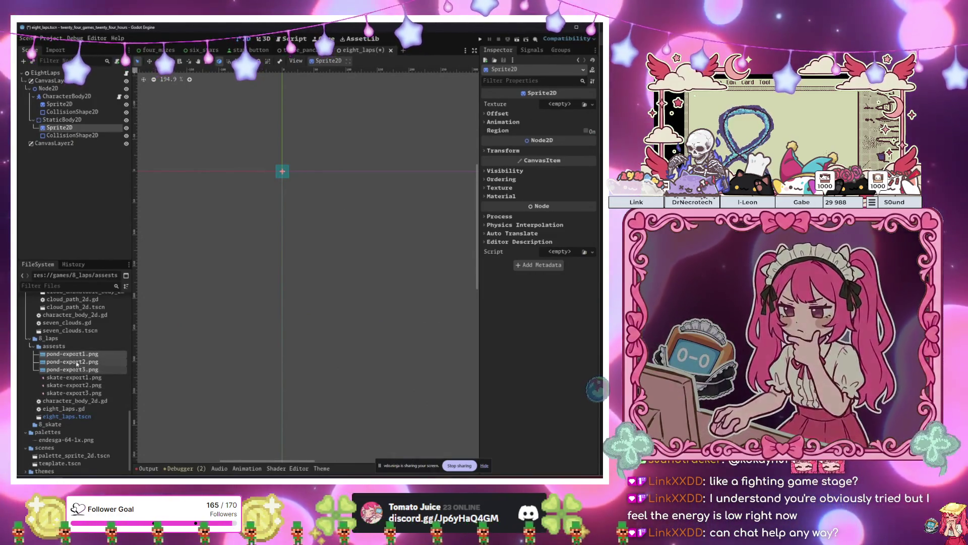
# - Give the pond Sprite2D an AnimatedTexture using the three pond images as frames 0–2
pyautogui.click(570, 104)
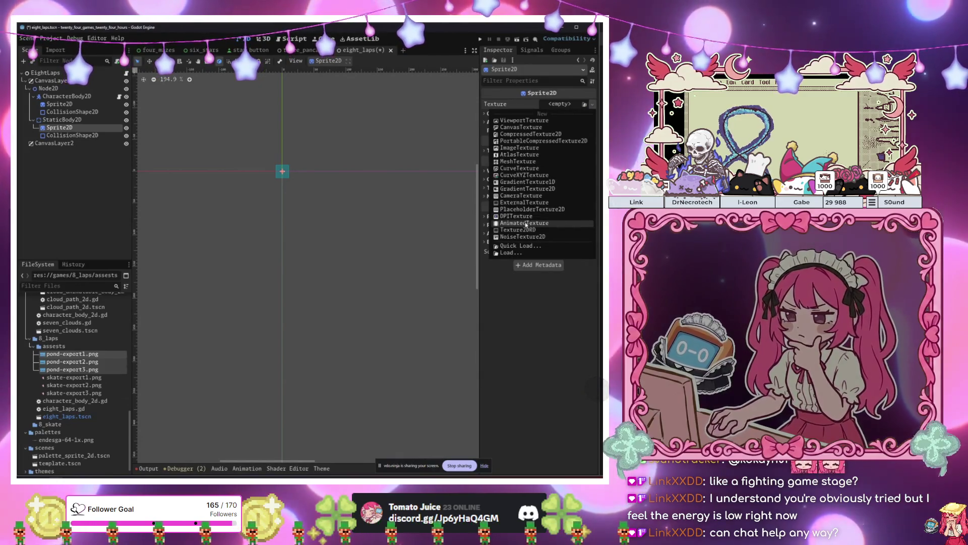
pyautogui.click(526, 223)
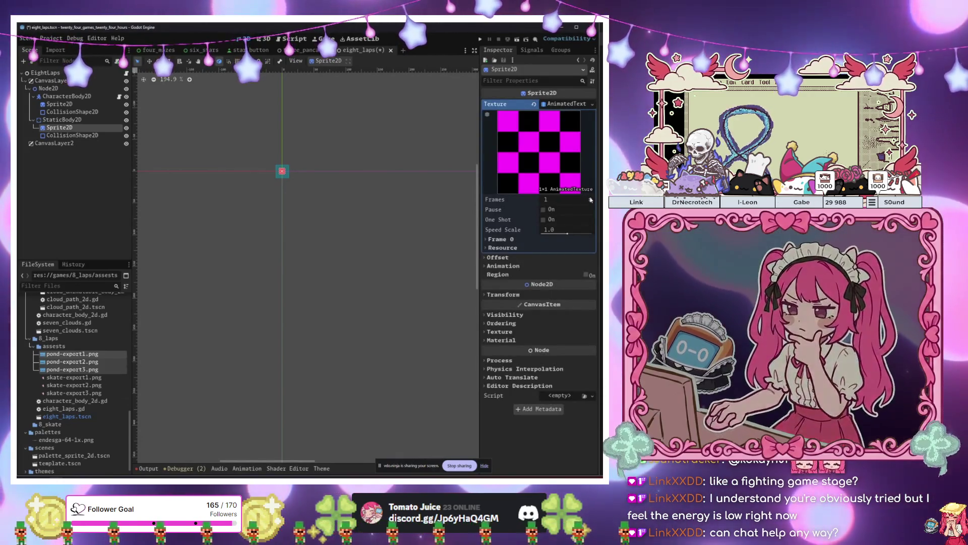
pyautogui.doubleClick(591, 199)
pyautogui.write('4')
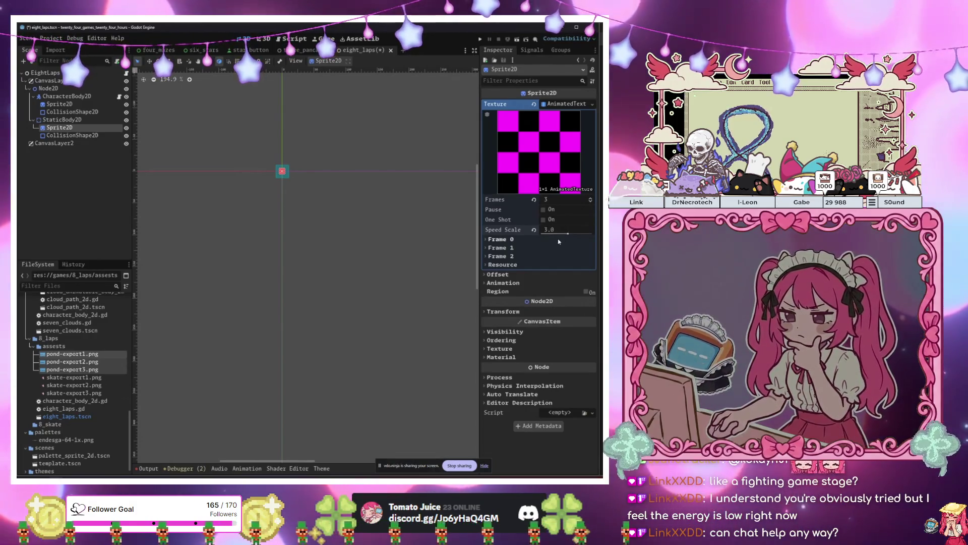
pyautogui.click(561, 240)
pyautogui.click(549, 267)
pyautogui.click(550, 296)
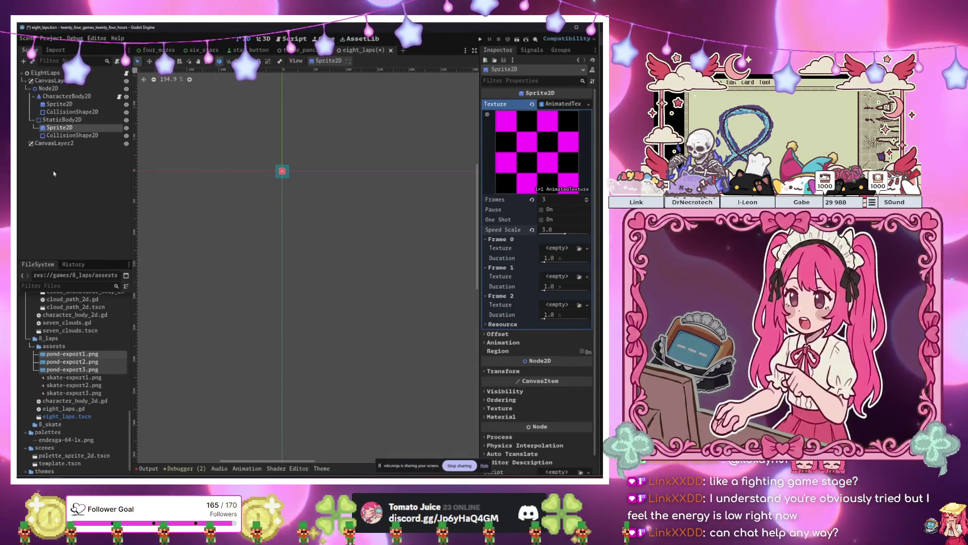
pyautogui.moveTo(71, 361)
pyautogui.mouseDown()
pyautogui.moveTo(313, 282)
pyautogui.moveTo(560, 252)
pyautogui.mouseUp()
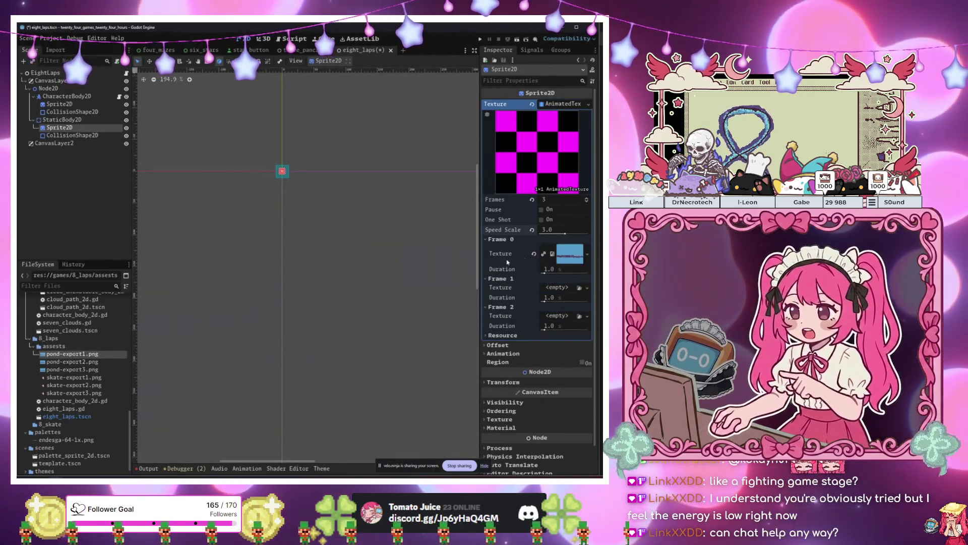
pyautogui.moveTo(69, 367); pyautogui.dragTo(538, 297)
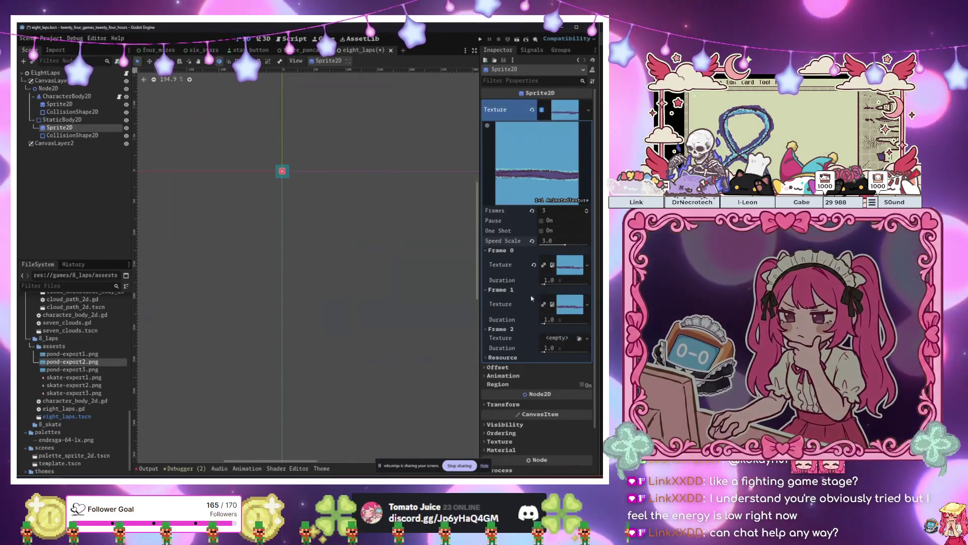
pyautogui.moveTo(70, 369)
pyautogui.mouseDown()
pyautogui.moveTo(302, 302)
pyautogui.moveTo(569, 343)
pyautogui.mouseUp()
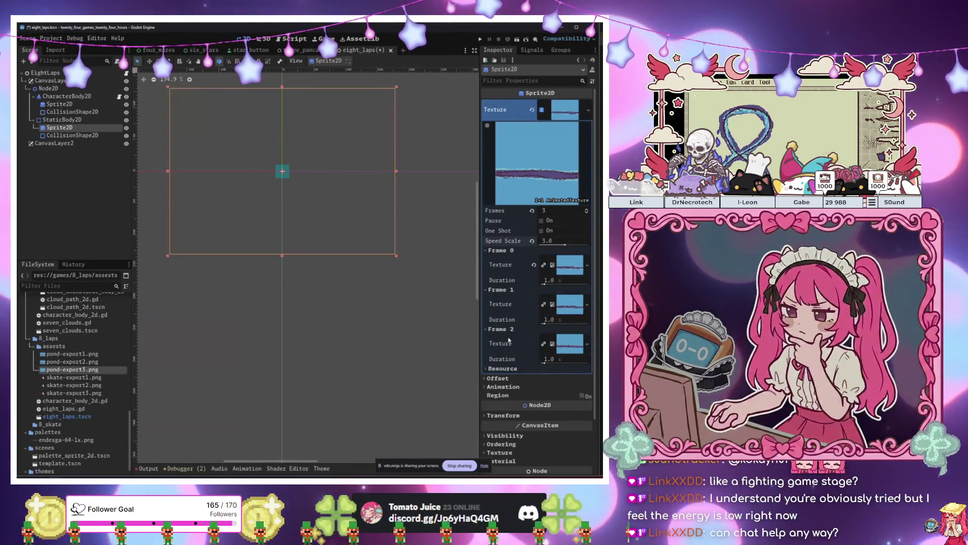
# - Move and enlarge the pond sprite, then select the pond's StaticBody2D
pyautogui.scroll(-2, 362, 292)
pyautogui.scroll(-3, 362, 292)
pyautogui.moveTo(294, 230)
pyautogui.mouseDown()
pyautogui.moveTo(379, 358)
pyautogui.moveTo(397, 353)
pyautogui.mouseUp()
pyautogui.scroll(-2, 353, 328)
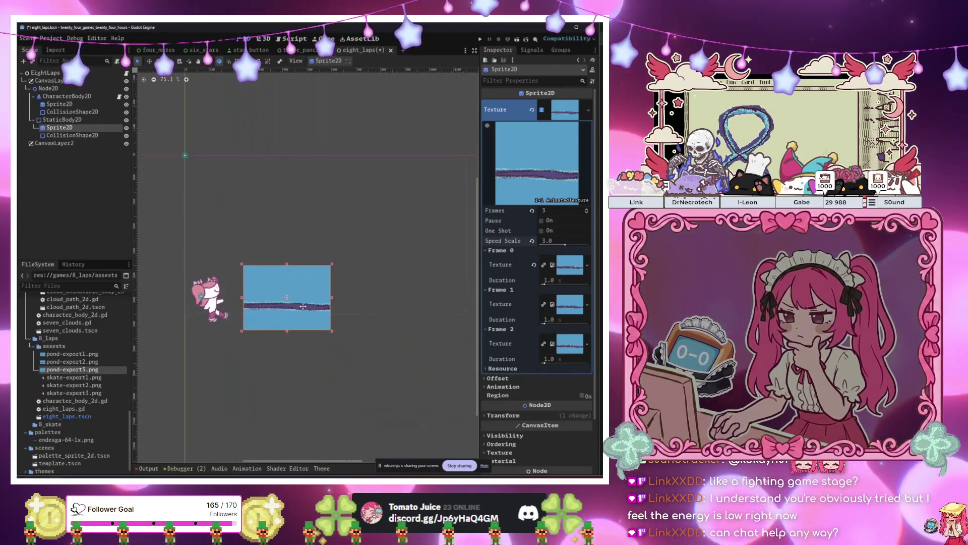
pyautogui.moveTo(331, 266)
pyautogui.mouseDown()
pyautogui.moveTo(371, 255)
pyautogui.moveTo(373, 232)
pyautogui.moveTo(499, 95)
pyautogui.mouseUp()
pyautogui.scroll(-4, 403, 212)
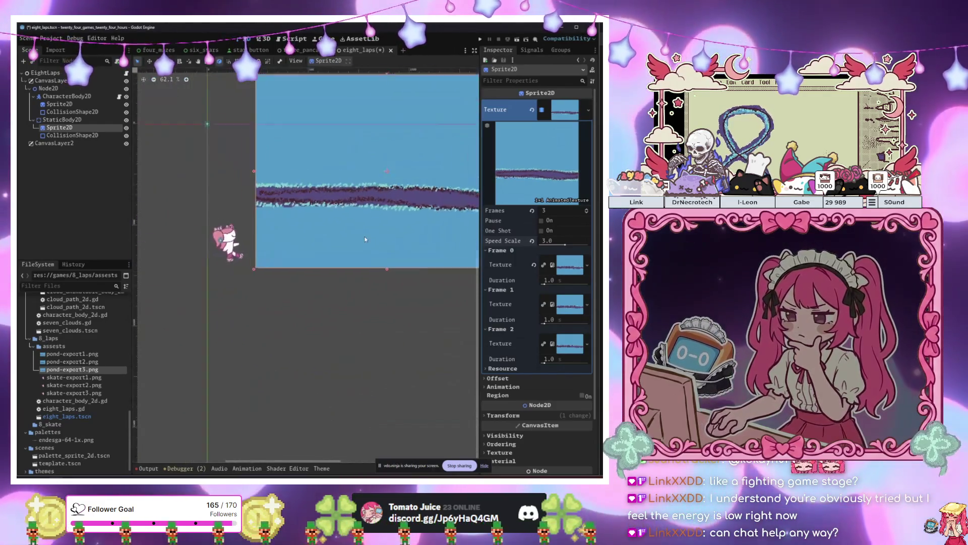
pyautogui.moveTo(403, 211)
pyautogui.mouseDown()
pyautogui.moveTo(339, 239)
pyautogui.moveTo(329, 257)
pyautogui.mouseUp()
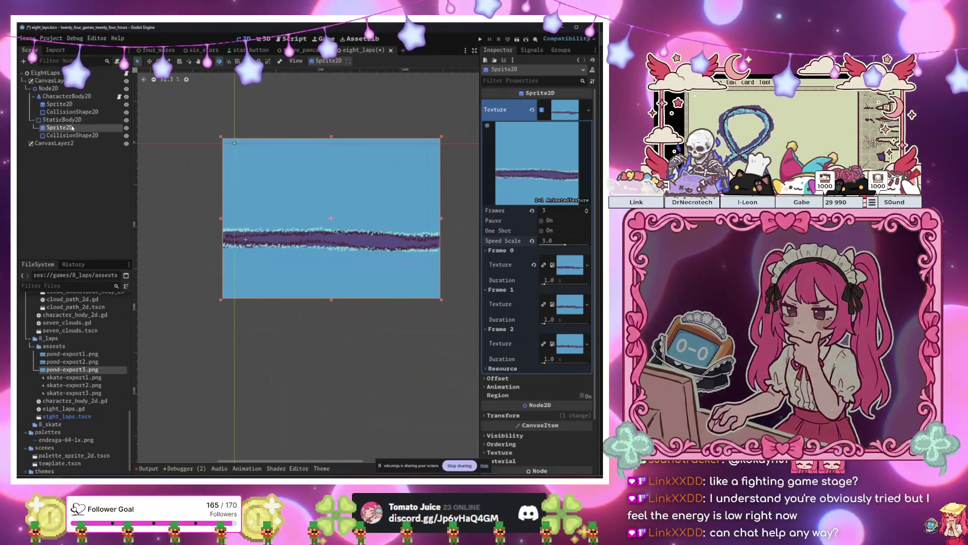
pyautogui.click(63, 120)
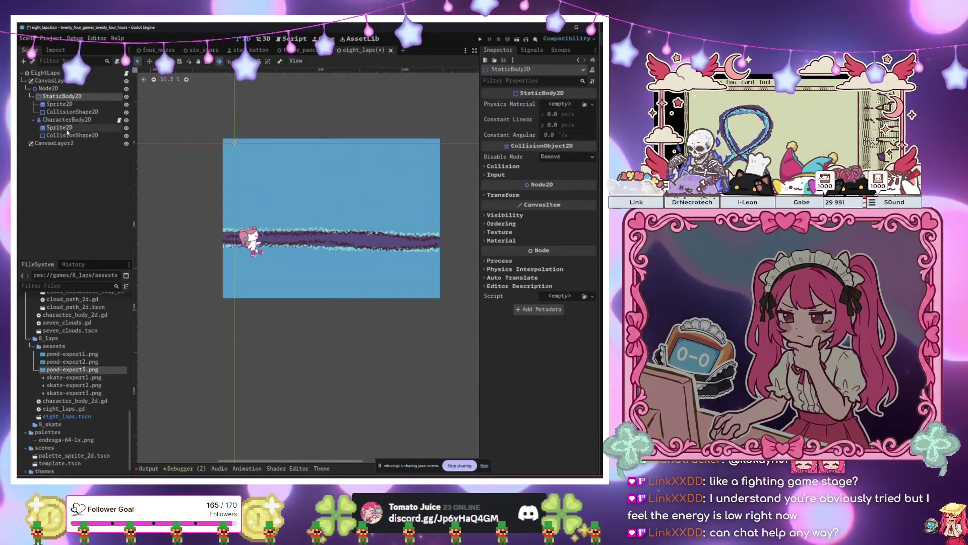
# - Scale the character's skater sprite down to about half size
pyautogui.doubleClick(67, 119)
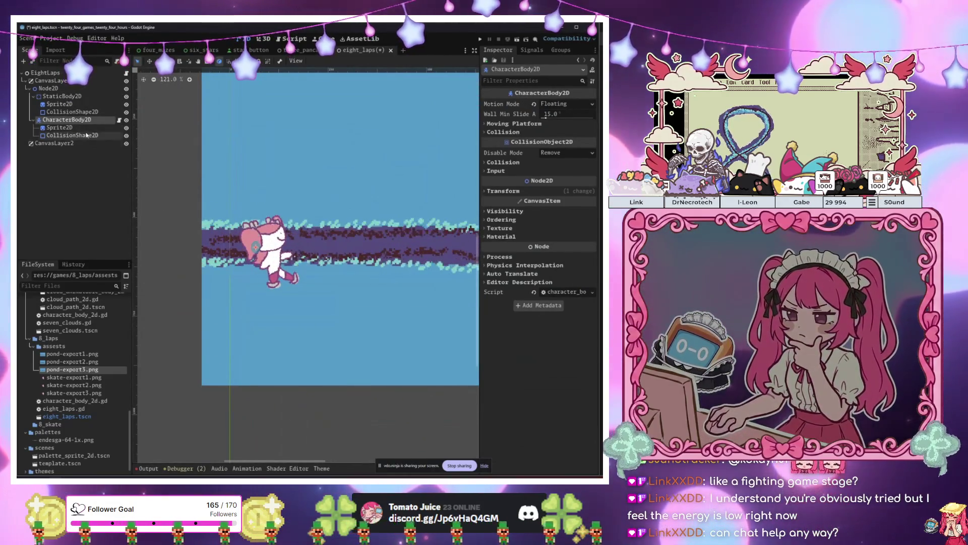
pyautogui.click(59, 127)
pyautogui.press('f')
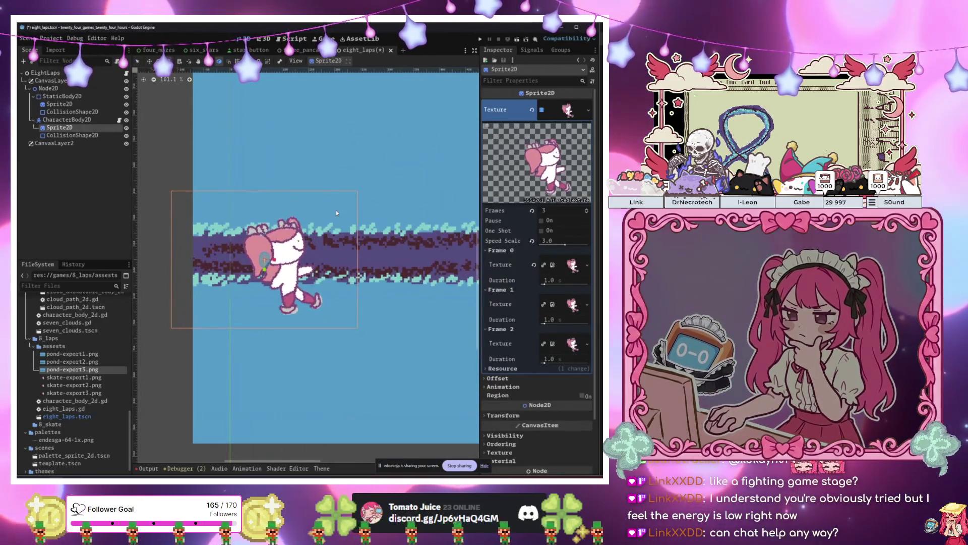
pyautogui.click(72, 135)
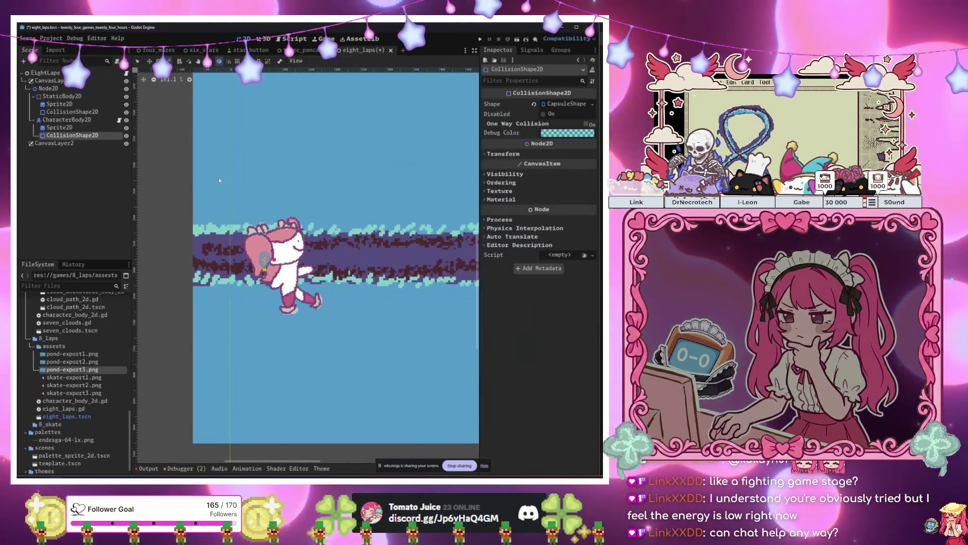
pyautogui.click(86, 128)
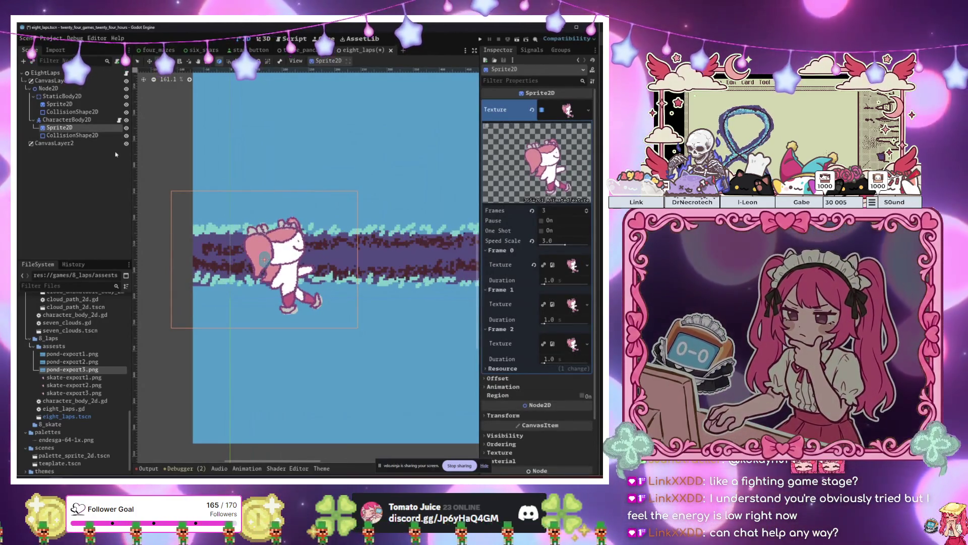
pyautogui.click(78, 134)
pyautogui.click(78, 128)
pyautogui.moveTo(337, 143); pyautogui.dragTo(299, 187)
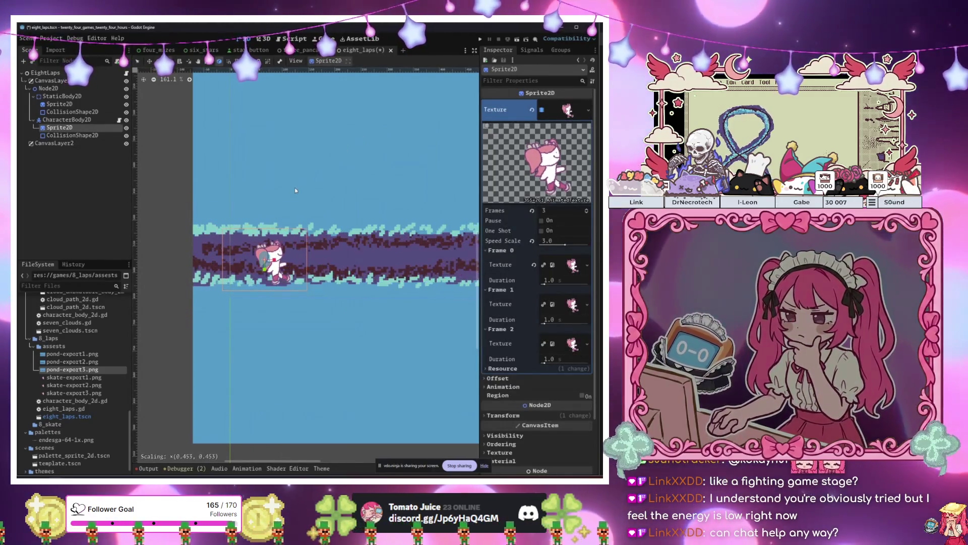
# - Stretch the character's capsule collision shape into a tall capsule over the body
pyautogui.click(56, 136)
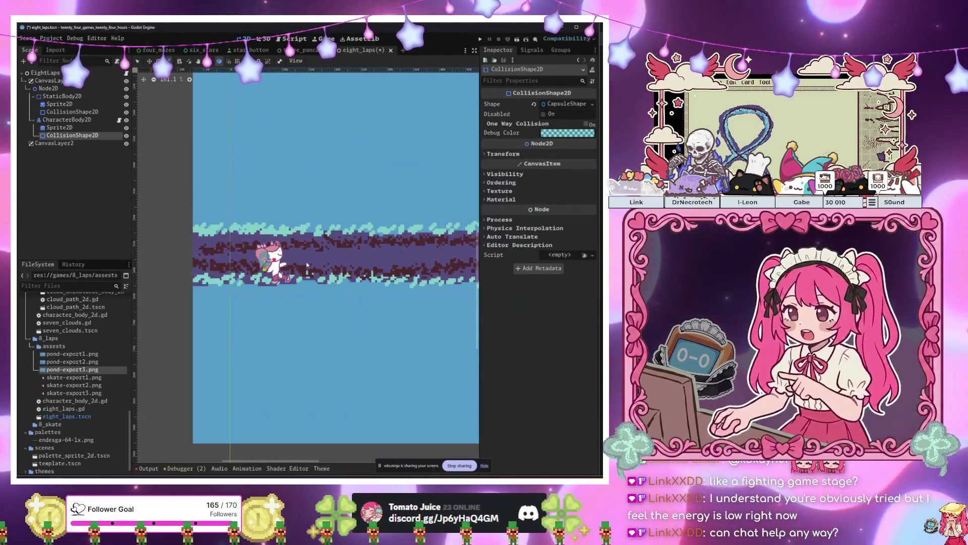
pyautogui.moveTo(337, 251); pyautogui.dragTo(398, 256)
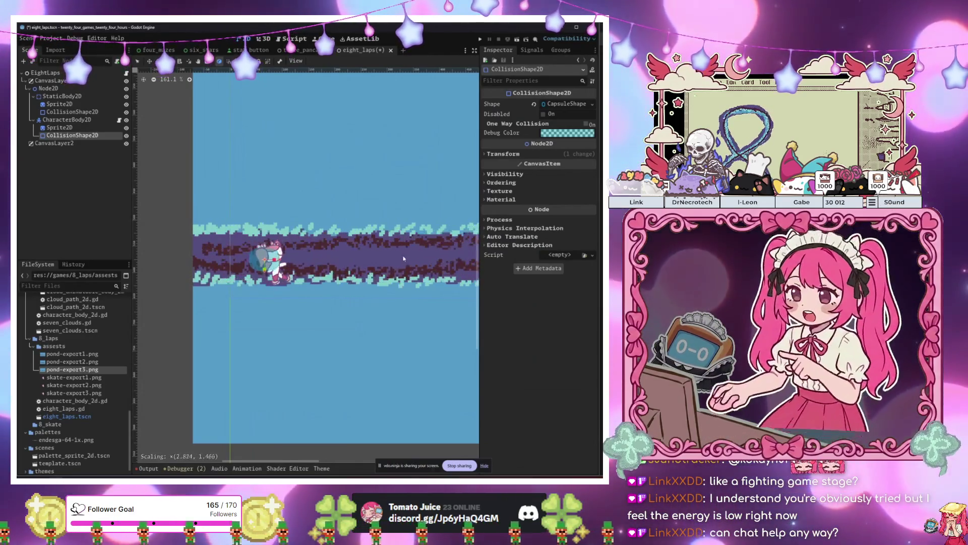
pyautogui.hotkey('ctrl', 'z')
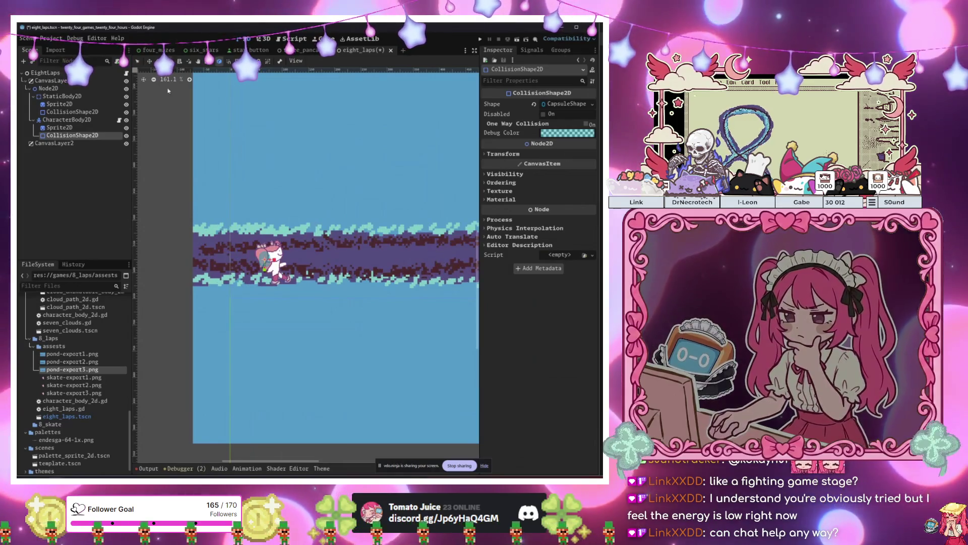
pyautogui.scroll(2, 254, 202)
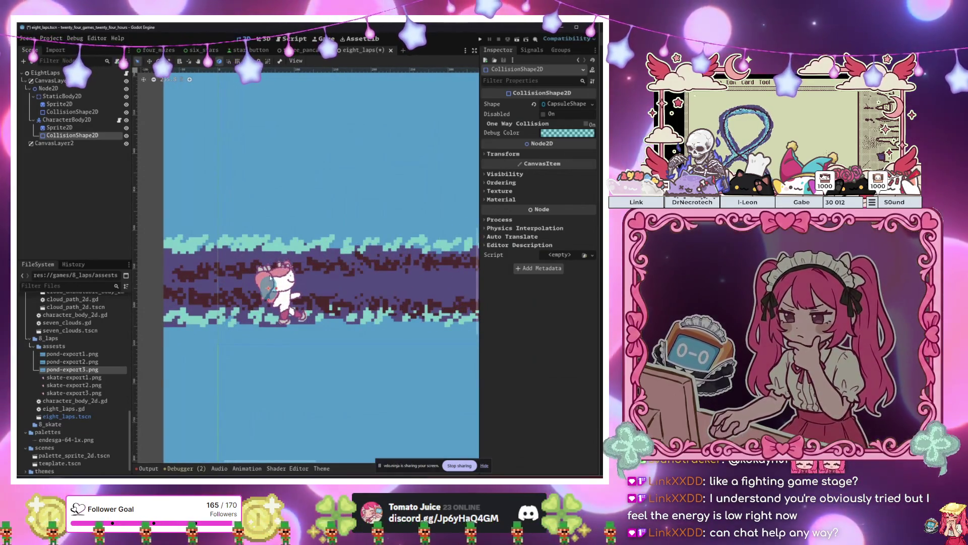
pyautogui.scroll(2, 269, 285)
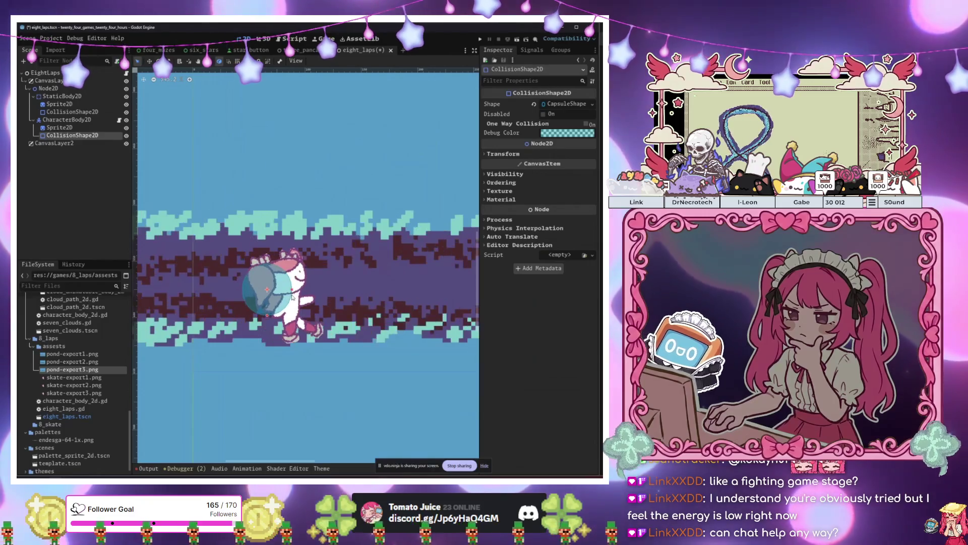
pyautogui.moveTo(267, 316)
pyautogui.mouseDown()
pyautogui.moveTo(267, 335)
pyautogui.moveTo(359, 299)
pyautogui.mouseUp()
pyautogui.press('w')
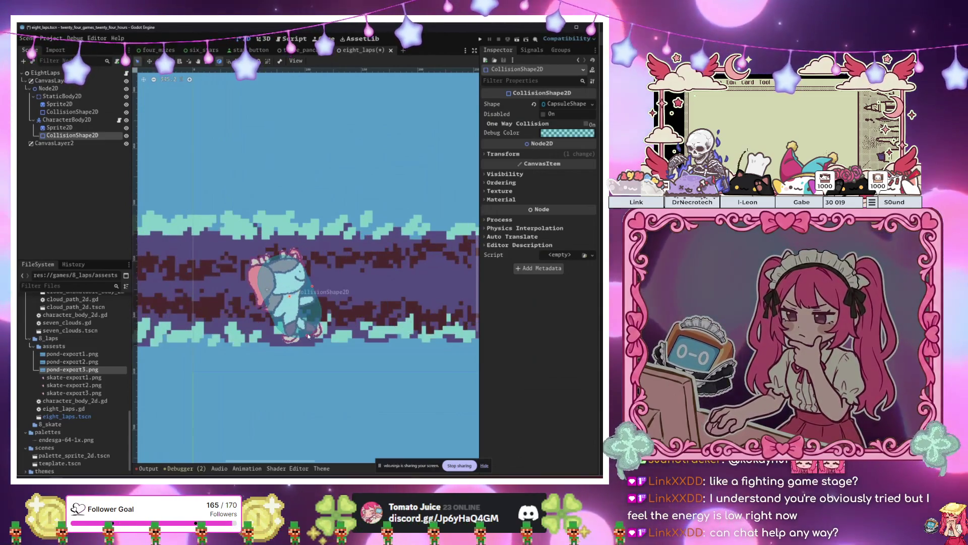
pyautogui.click(325, 310)
# - Nudge the character's collision capsule 4 px to the left
pyautogui.moveTo(295, 300); pyautogui.dragTo(288, 300)
pyautogui.scroll(-8, 272, 282)
pyautogui.click(233, 244)
# - Pan and zoom across the pond, inspecting the pond sprite and both collision shapes
pyautogui.moveTo(291, 223)
pyautogui.mouseDown()
pyautogui.moveTo(195, 197)
pyautogui.moveTo(147, 200)
pyautogui.mouseUp()
pyautogui.scroll(-1, 147, 200)
pyautogui.click(207, 156)
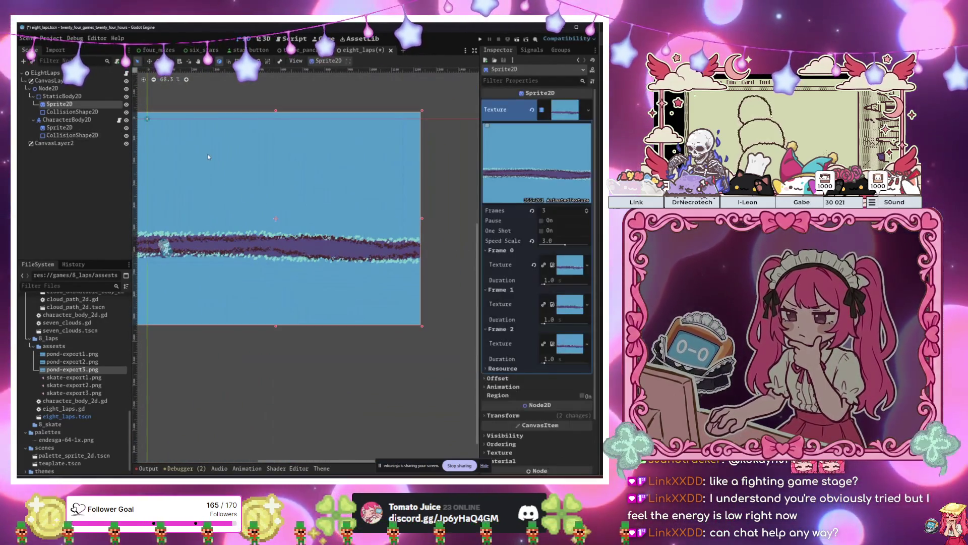
pyautogui.moveTo(213, 183); pyautogui.dragTo(266, 207)
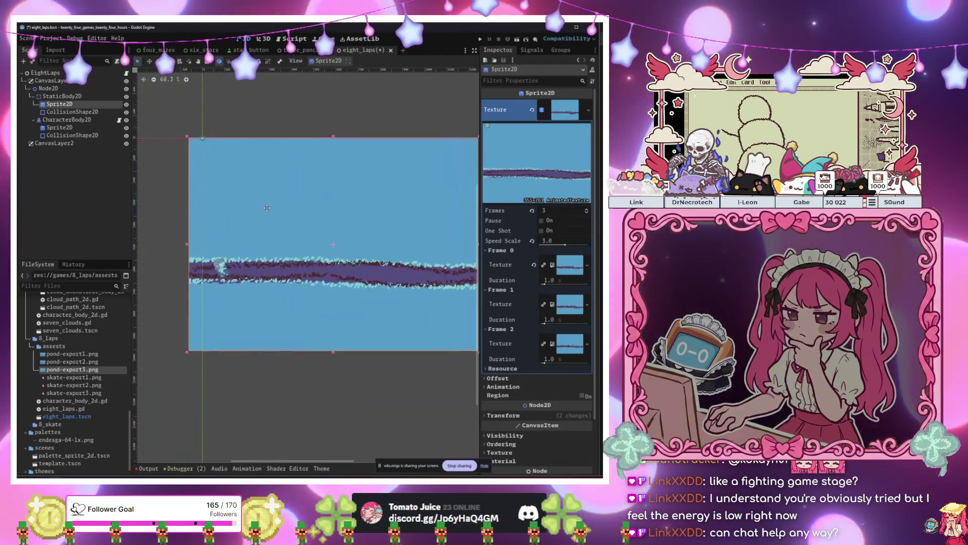
pyautogui.click(205, 380)
pyautogui.click(284, 291)
pyautogui.scroll(2, 284, 291)
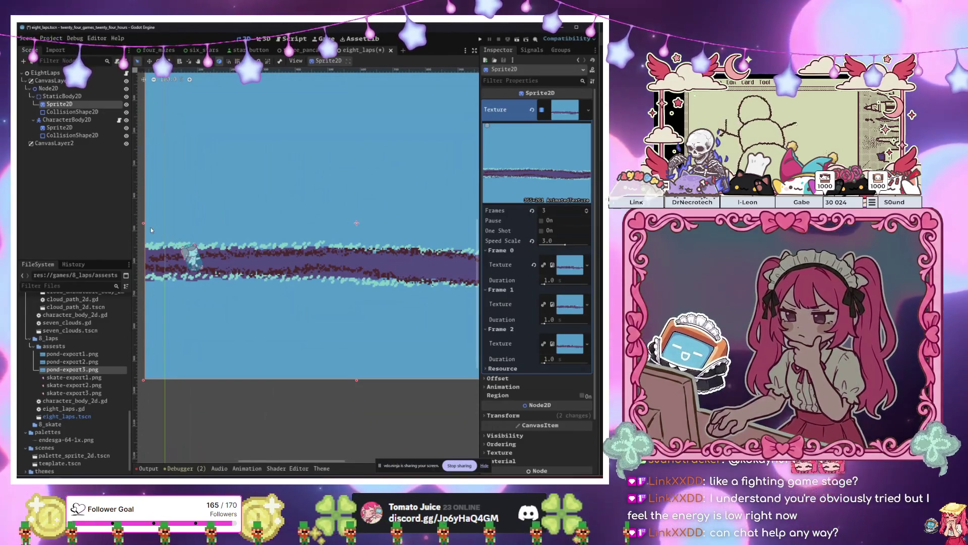
pyautogui.scroll(-3, 222, 221)
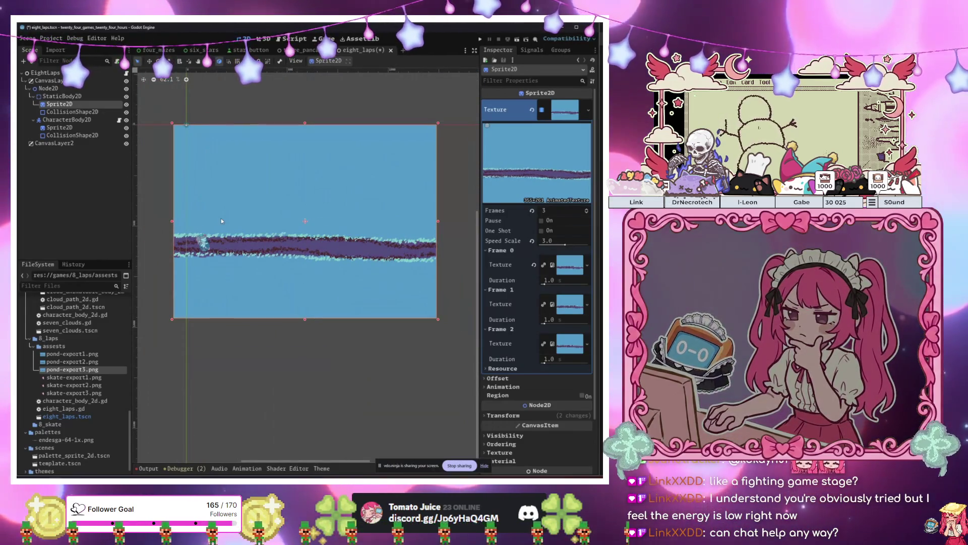
pyautogui.scroll(3, 211, 294)
pyautogui.click(75, 166)
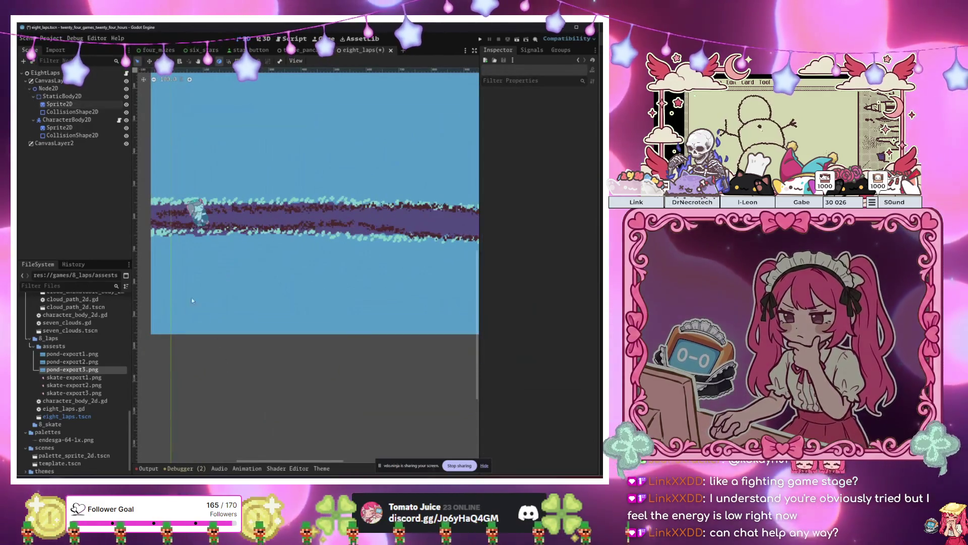
pyautogui.click(76, 138)
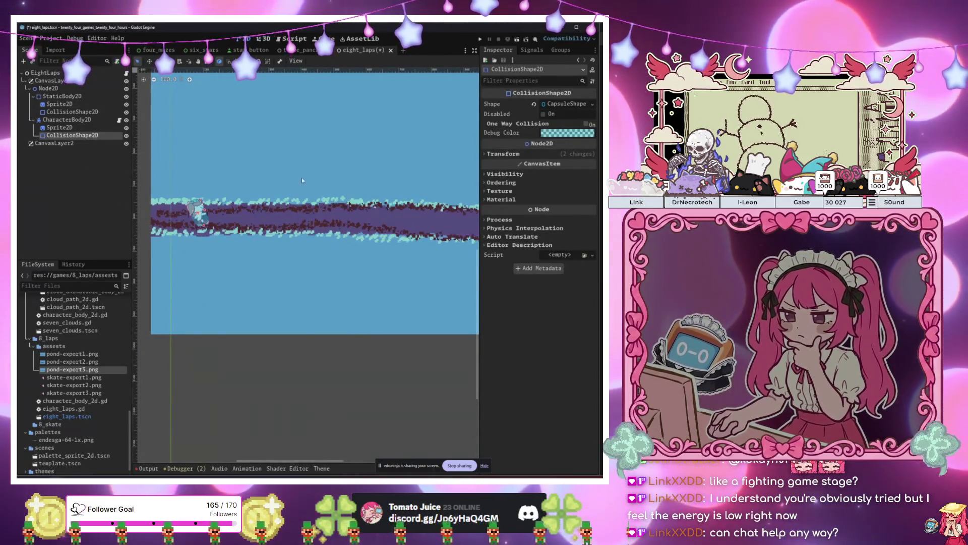
pyautogui.click(72, 112)
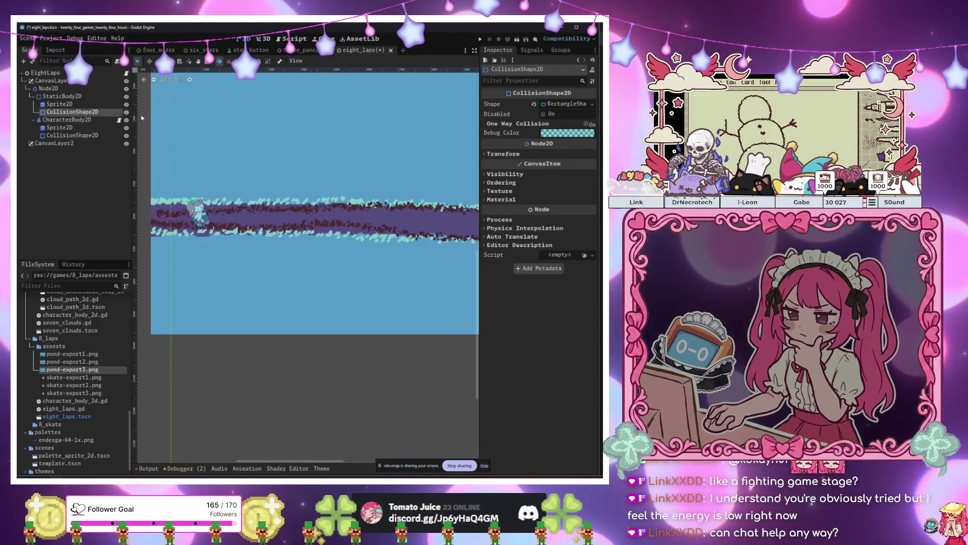
# - Set the pond collision shape's Debug Color to f800706b and stretch it into a wide thin bar
pyautogui.click(565, 133)
pyautogui.write('f800706b')
pyautogui.press('Return')
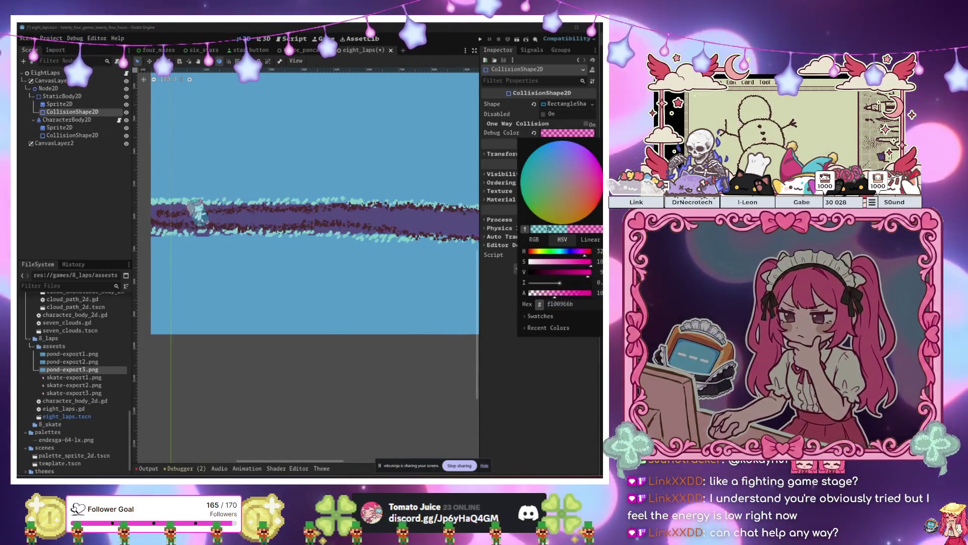
pyautogui.scroll(-5, 260, 267)
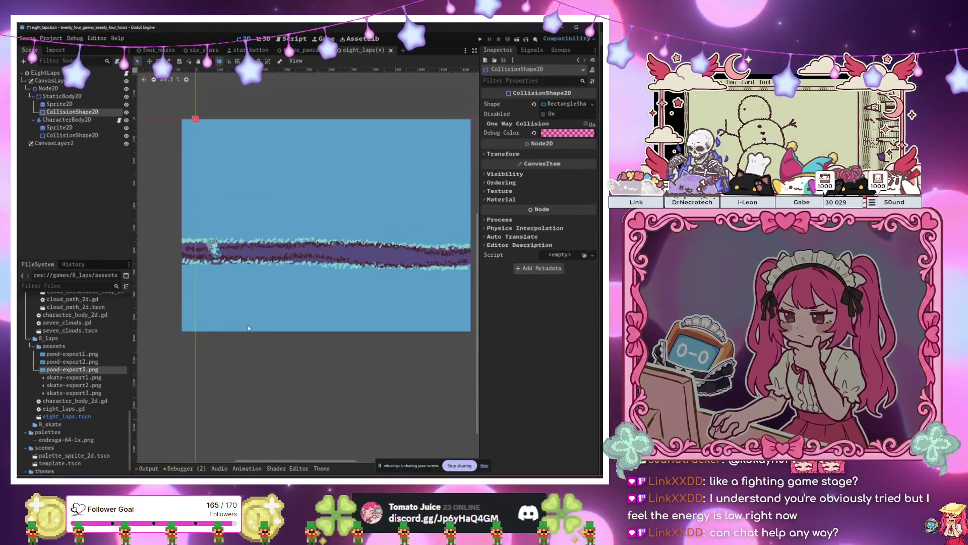
pyautogui.moveTo(195, 129); pyautogui.dragTo(473, 125)
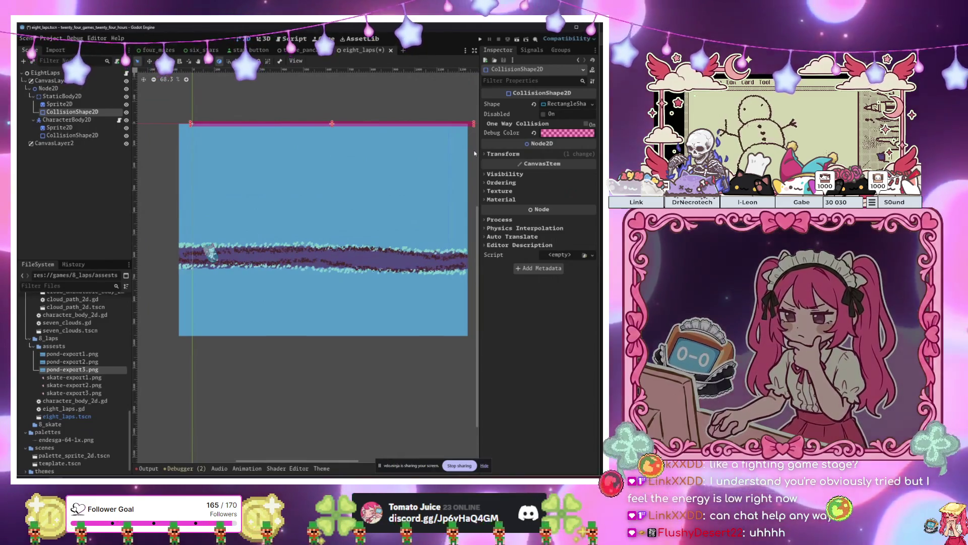
# - Move the thin pink collision bar down onto the dark skating track
pyautogui.click(417, 150)
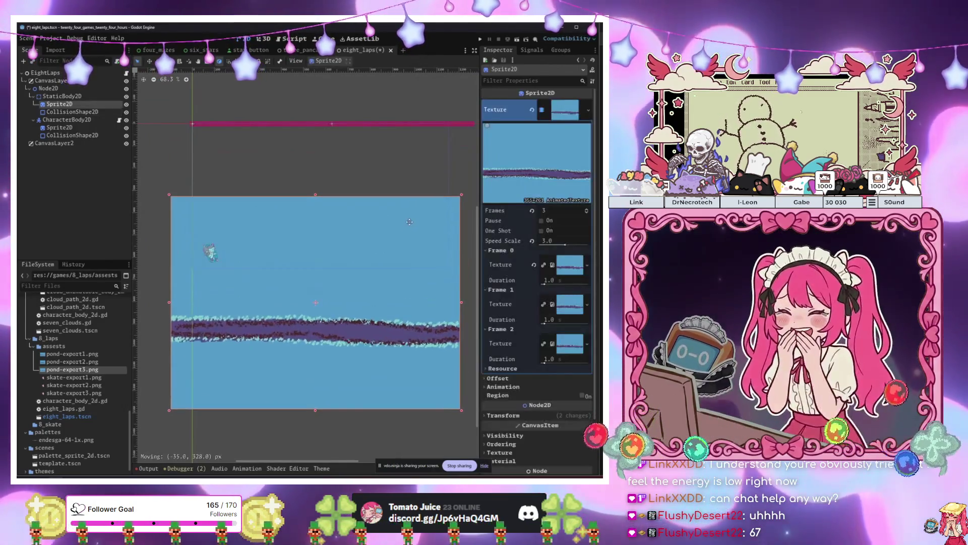
pyautogui.click(336, 124)
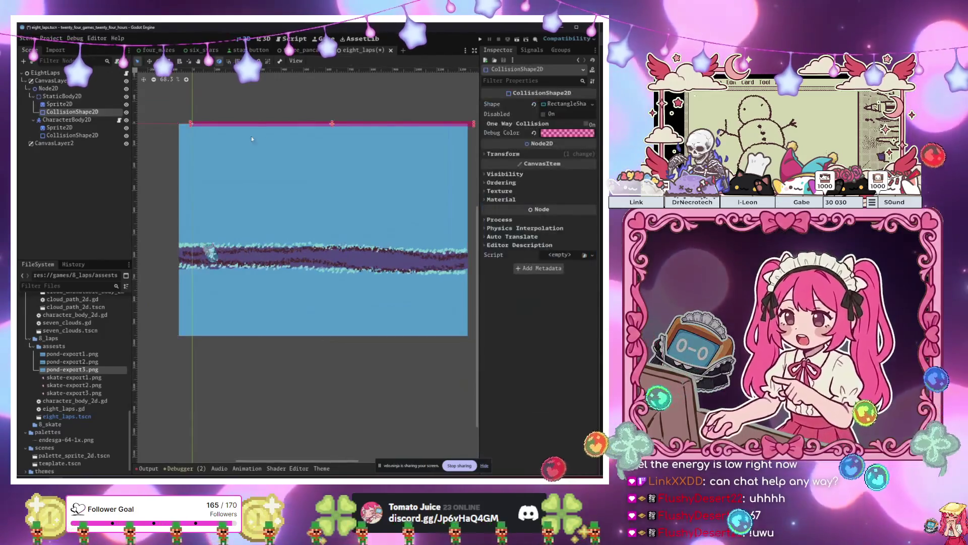
pyautogui.moveTo(338, 134); pyautogui.dragTo(328, 133)
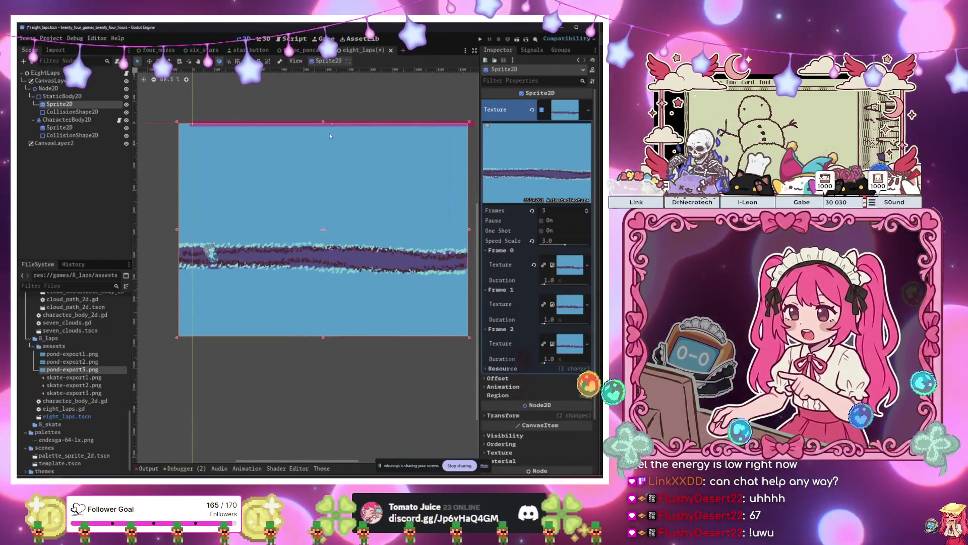
pyautogui.click(72, 111)
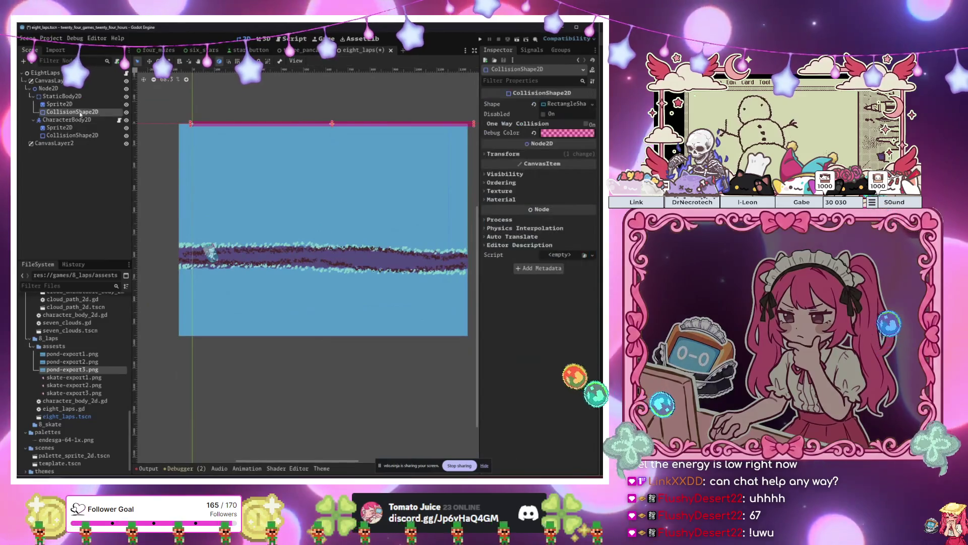
pyautogui.press('w')
pyautogui.moveTo(353, 100)
pyautogui.mouseDown()
pyautogui.moveTo(342, 226)
pyautogui.moveTo(339, 219)
pyautogui.moveTo(348, 320)
pyautogui.moveTo(353, 275)
pyautogui.moveTo(368, 271)
pyautogui.mouseUp()
pyautogui.scroll(2, 368, 271)
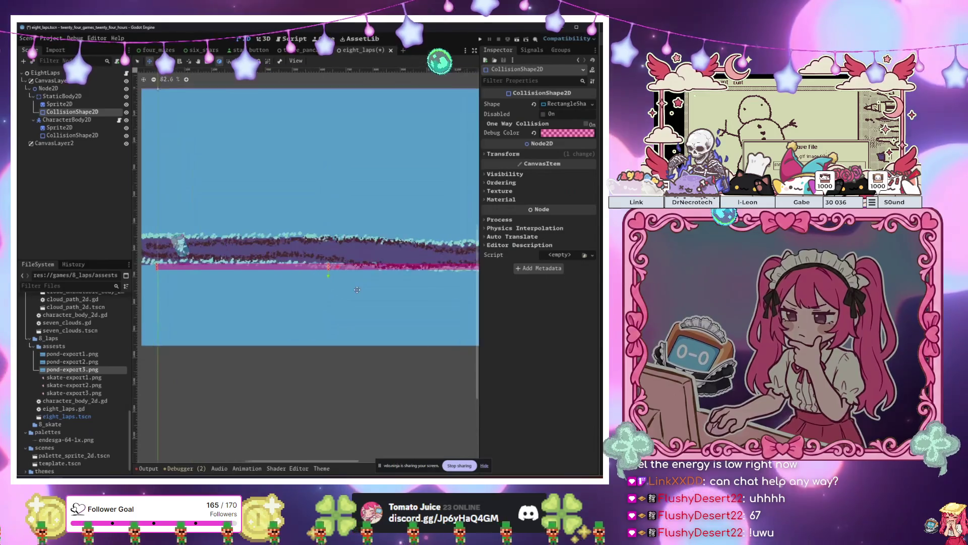
pyautogui.moveTo(378, 230)
pyautogui.mouseDown()
pyautogui.moveTo(378, 292)
pyautogui.moveTo(394, 237)
pyautogui.moveTo(406, 248)
pyautogui.mouseUp()
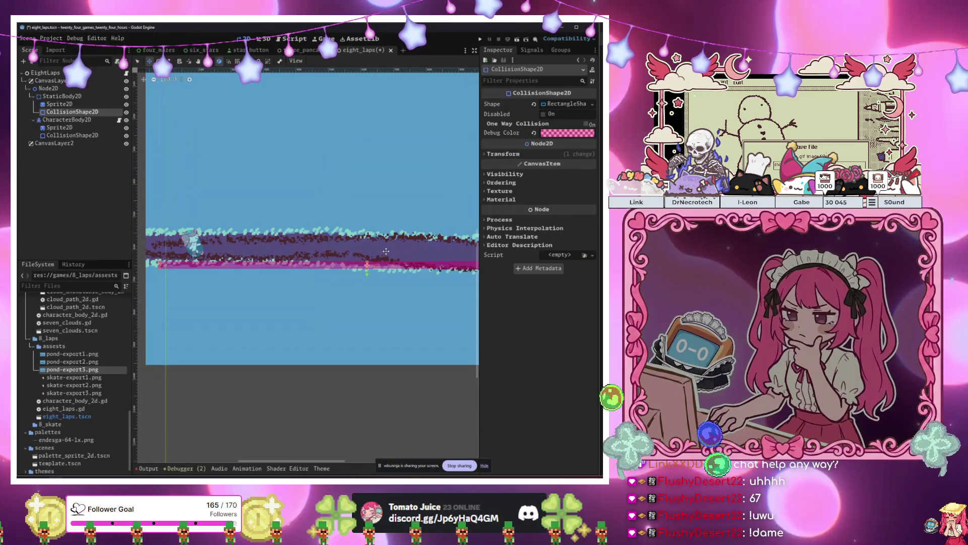
pyautogui.scroll(-2, 329, 265)
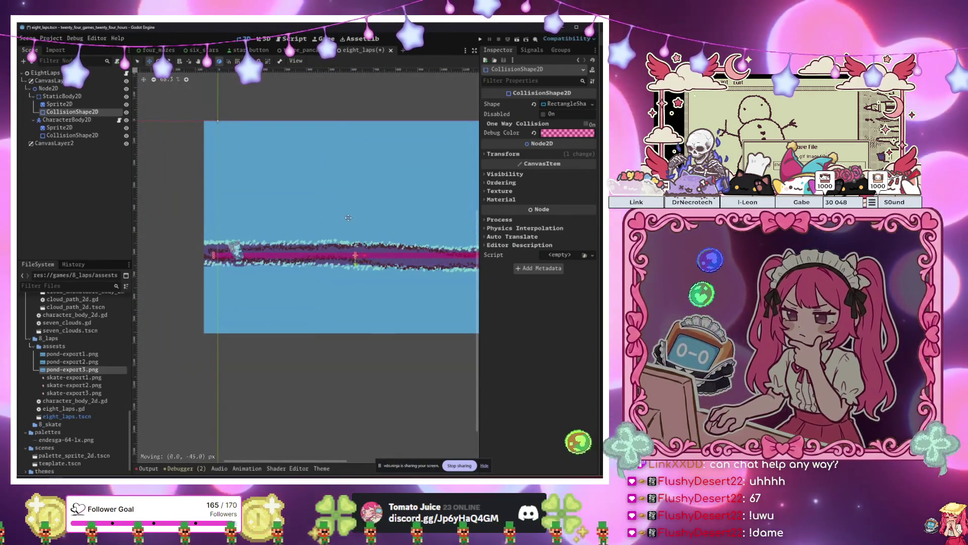
pyautogui.click(59, 127)
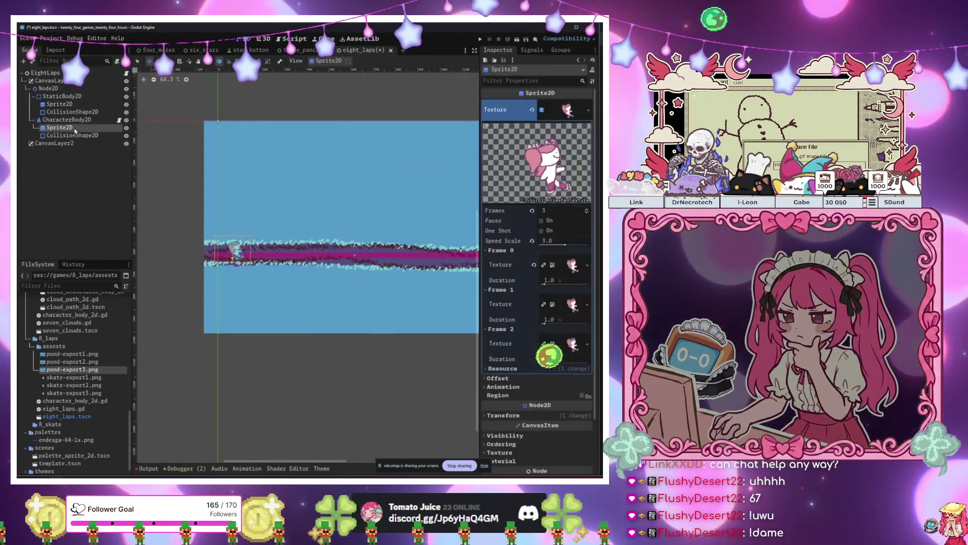
# - Raise the skater's sprite onto the ice and test-run the game, skating right
pyautogui.moveTo(280, 190); pyautogui.dragTo(287, 173)
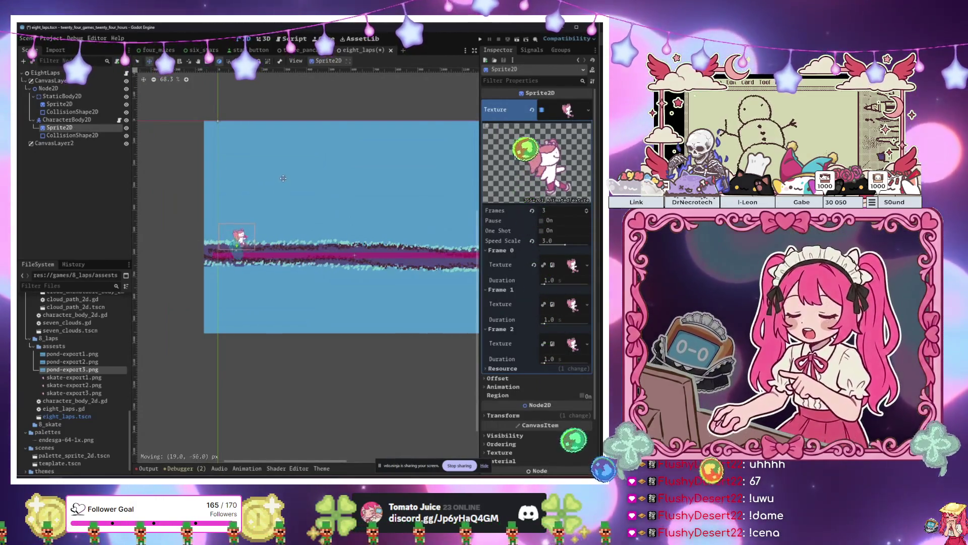
pyautogui.click(67, 120)
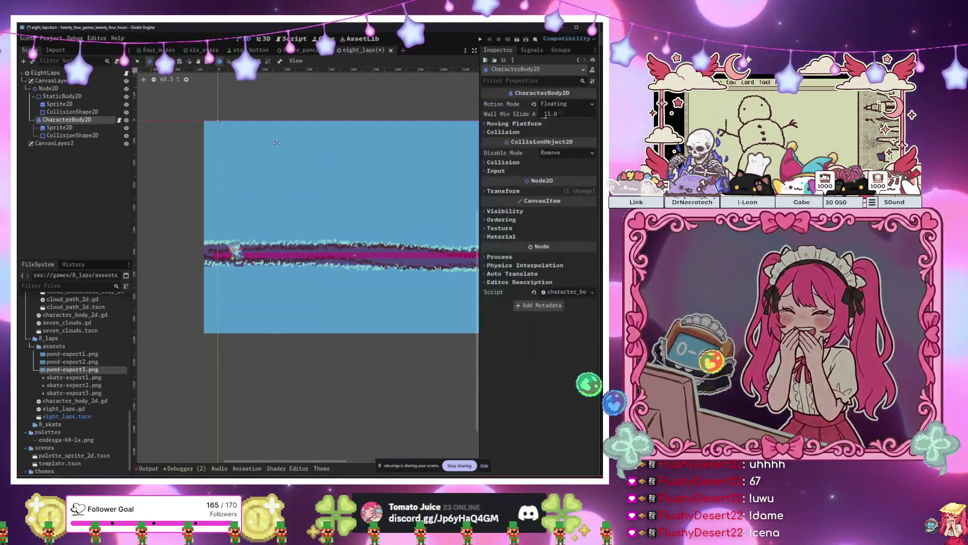
pyautogui.press('F6')
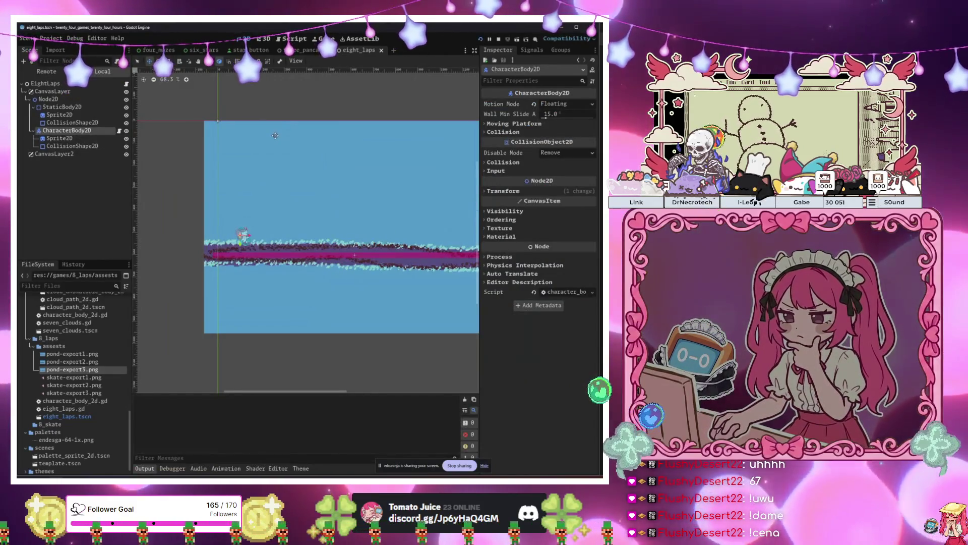
pyautogui.press('Right')
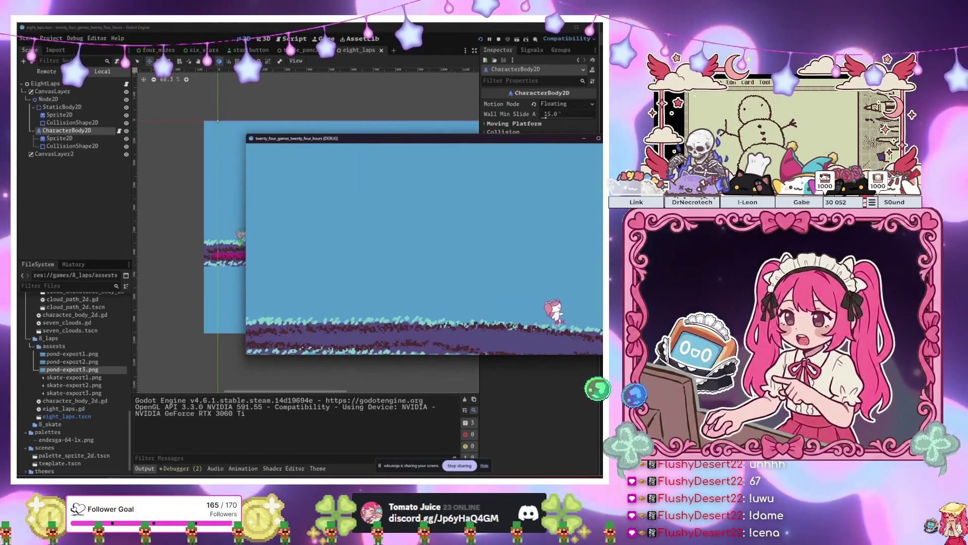
pyautogui.press('F8')
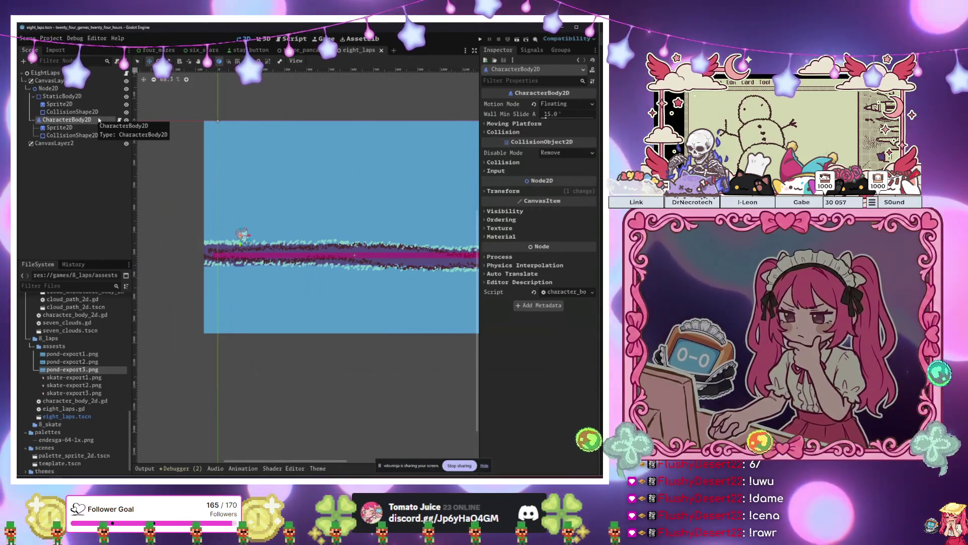
# - Open the EightLaps script, then go back to the 2D scene with Node2D selected
pyautogui.scroll(-3, 315, 202)
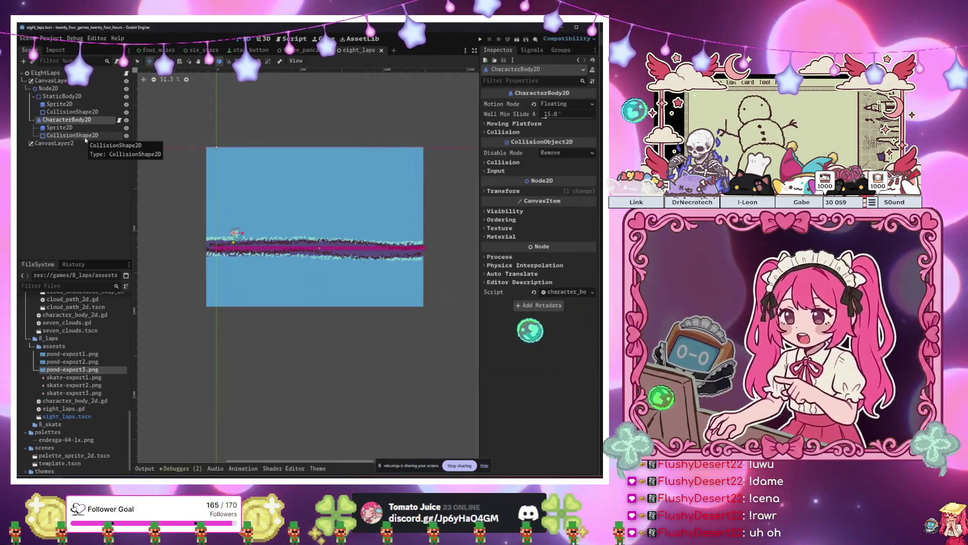
pyautogui.scroll(2, 252, 237)
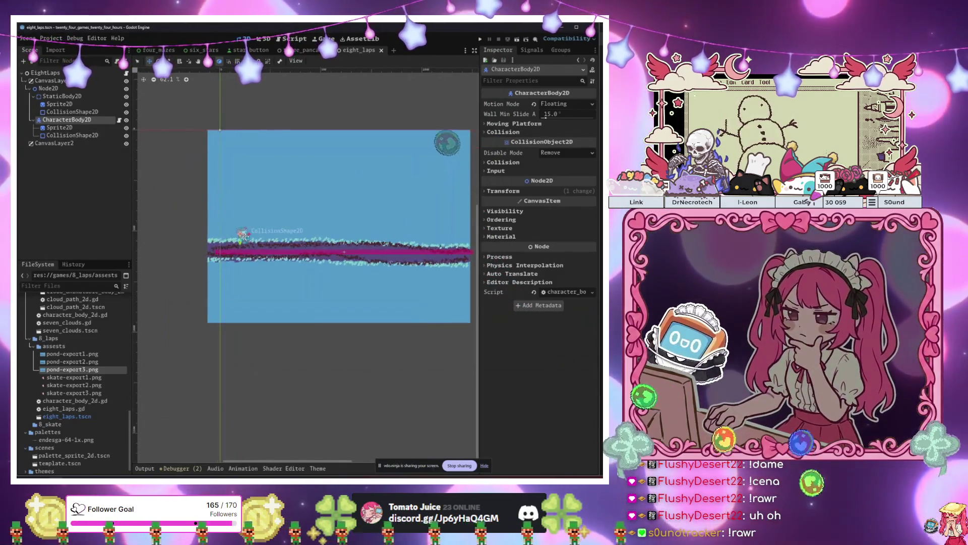
pyautogui.scroll(-1, 285, 235)
pyautogui.scroll(1, 285, 235)
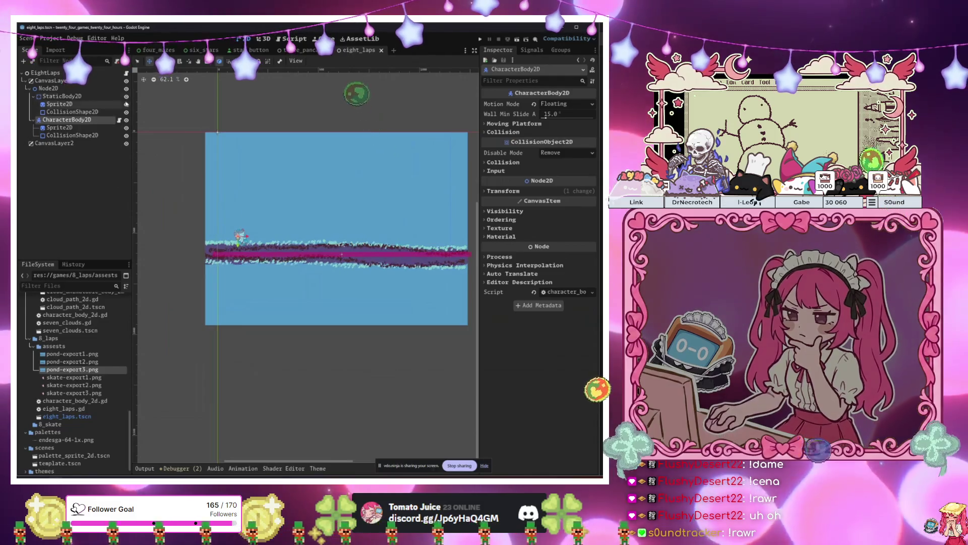
pyautogui.click(127, 74)
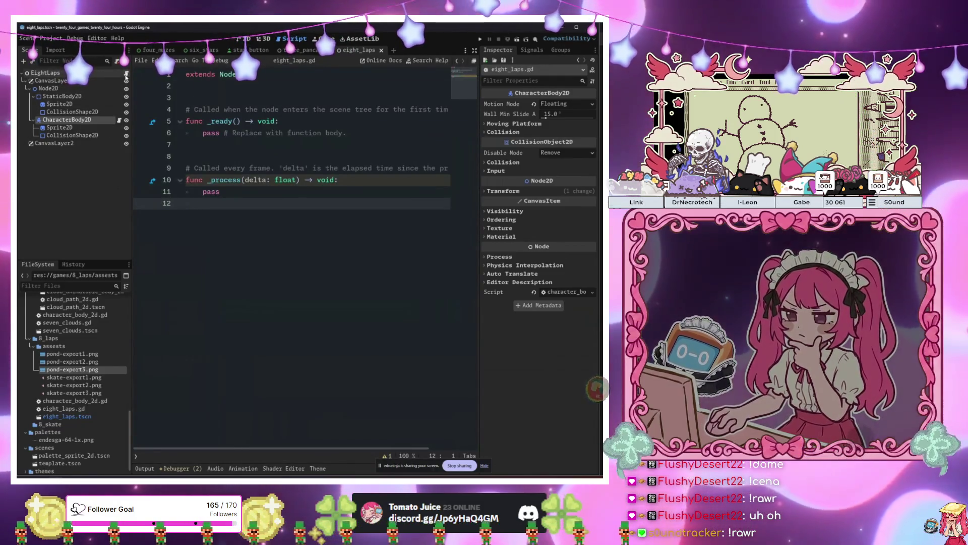
pyautogui.doubleClick(80, 120)
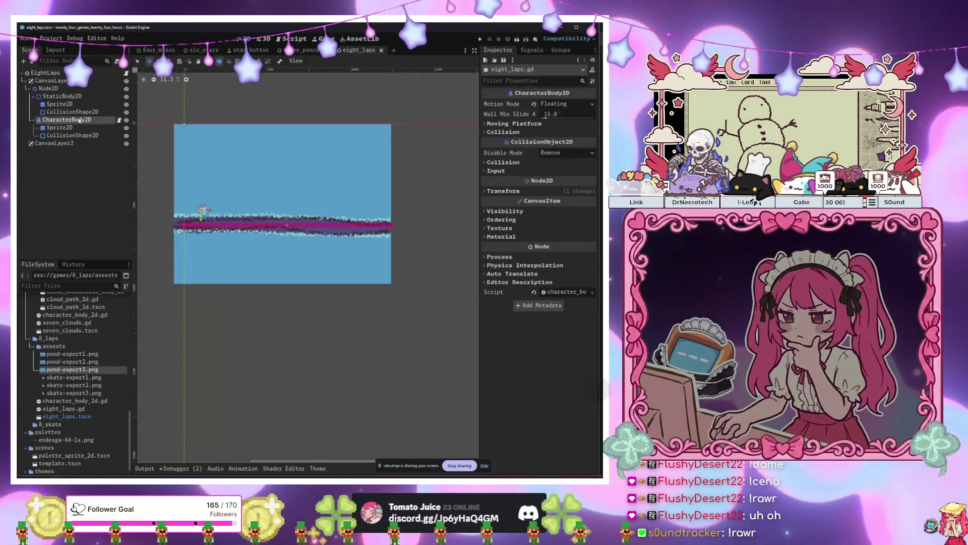
pyautogui.click(76, 89)
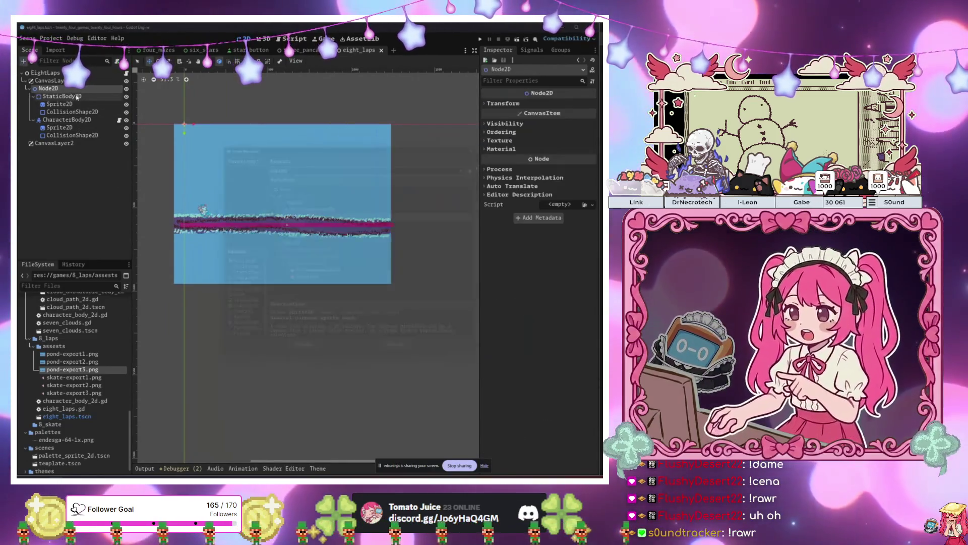
# - Add an Area2D named ResetPositionArea2D under Node2D, with a CollisionShape2D child
pyautogui.hotkey('ctrl', 'a')
pyautogui.write('area')
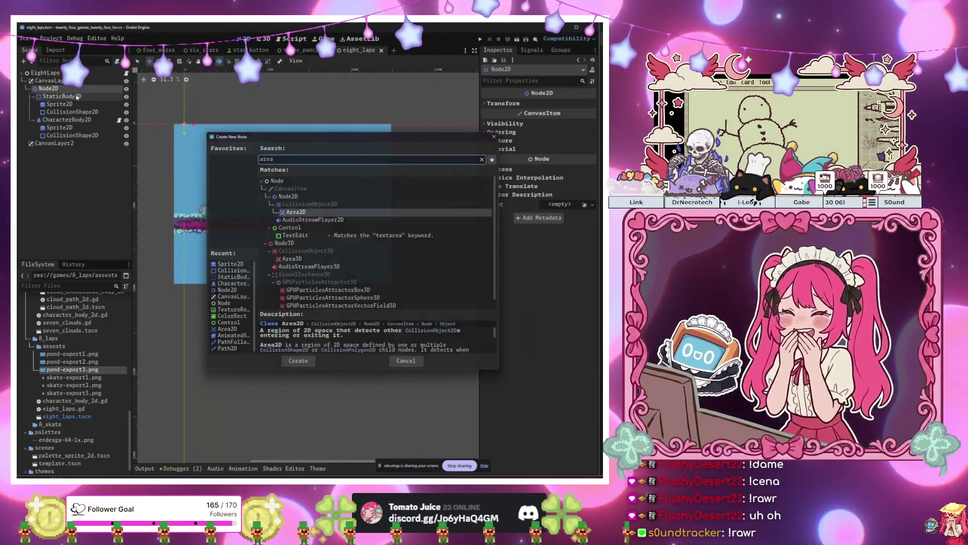
pyautogui.press('Return')
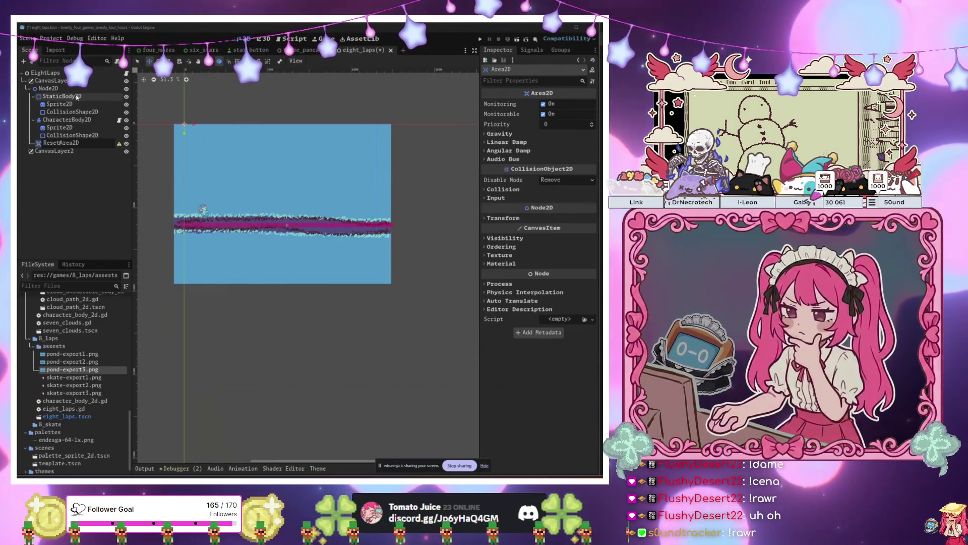
pyautogui.write('Position')
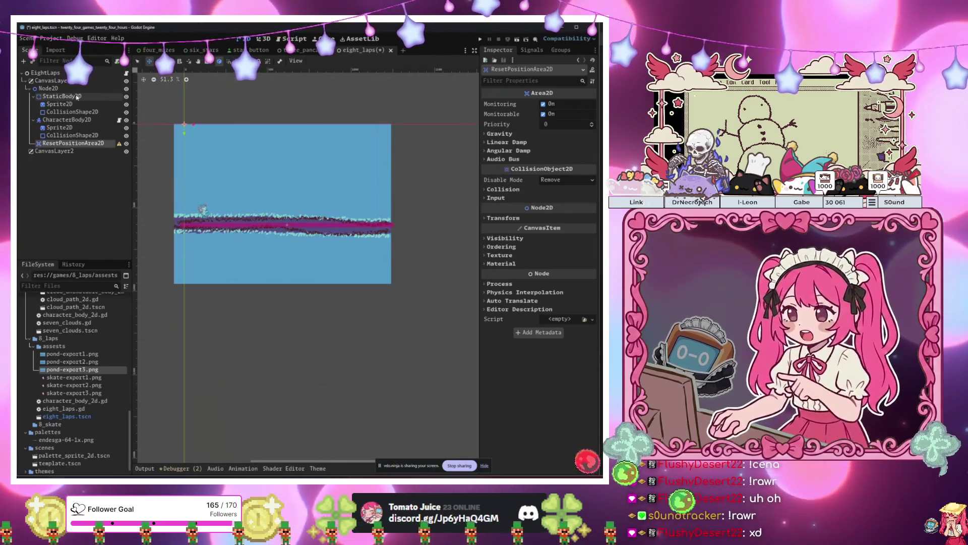
pyautogui.hotkey('ctrl', 'a')
pyautogui.write('coll')
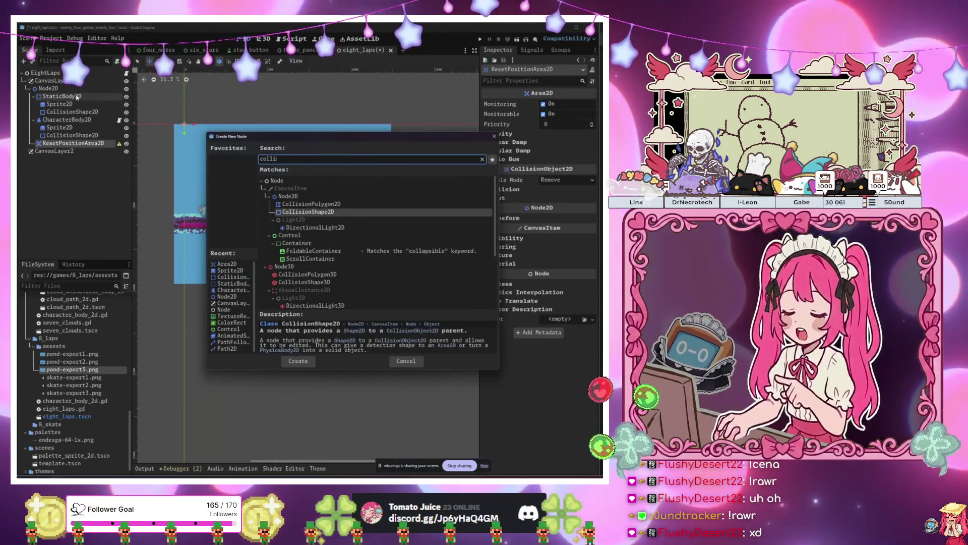
pyautogui.press('Return')
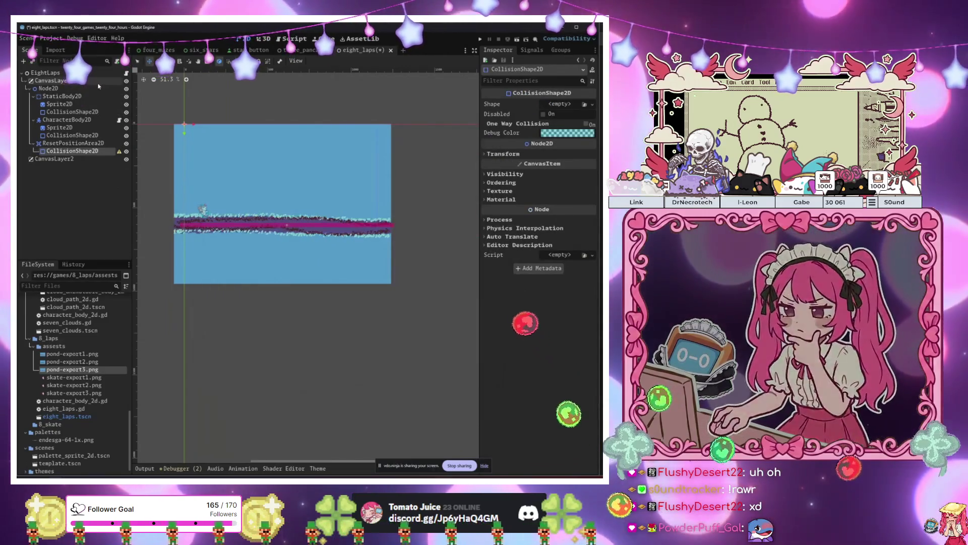
# - Widen the ice floor's collision to the right and give the reset area a RectangleShape2D
pyautogui.click(72, 112)
pyautogui.moveTo(401, 228); pyautogui.dragTo(474, 225)
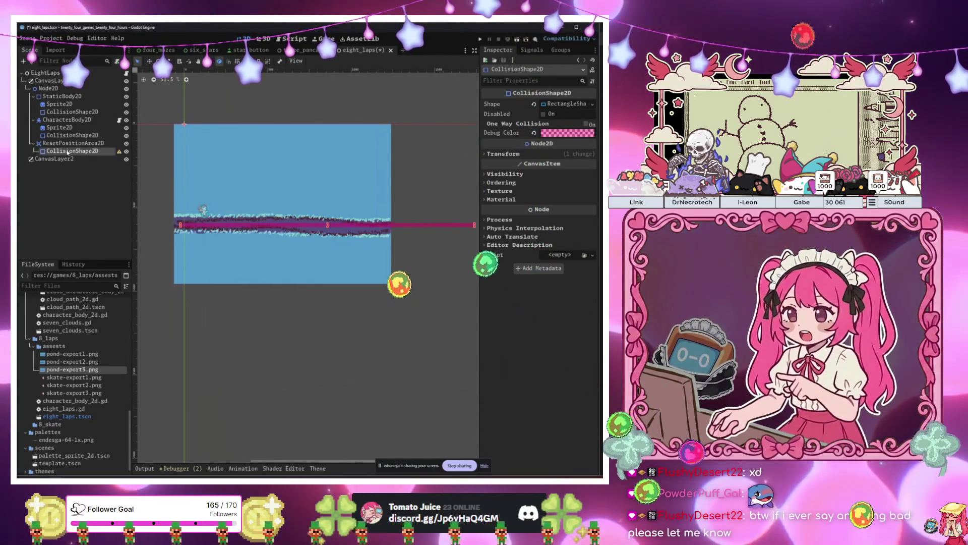
pyautogui.click(67, 151)
pyautogui.click(560, 104)
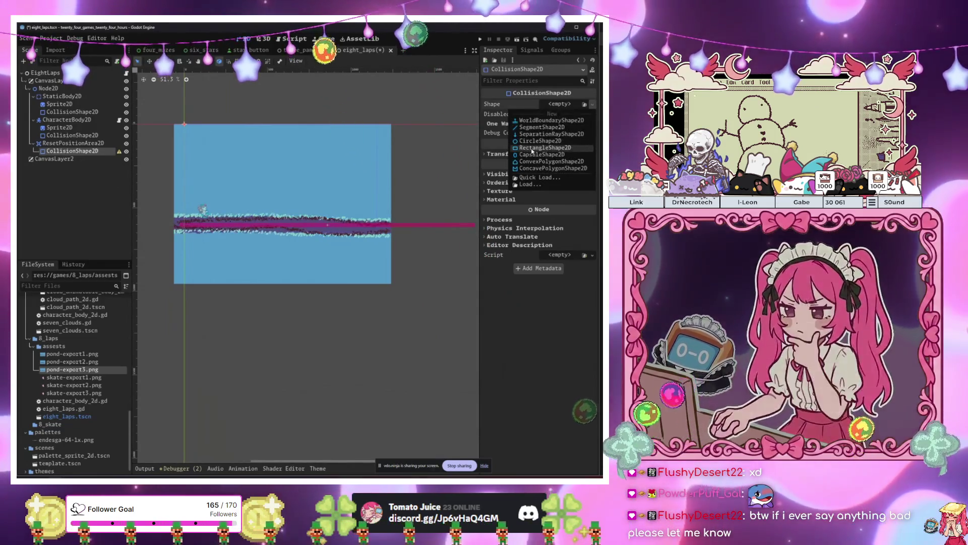
pyautogui.click(545, 147)
# - Move the reset rectangle out to sit just right of the pond
pyautogui.click(73, 144)
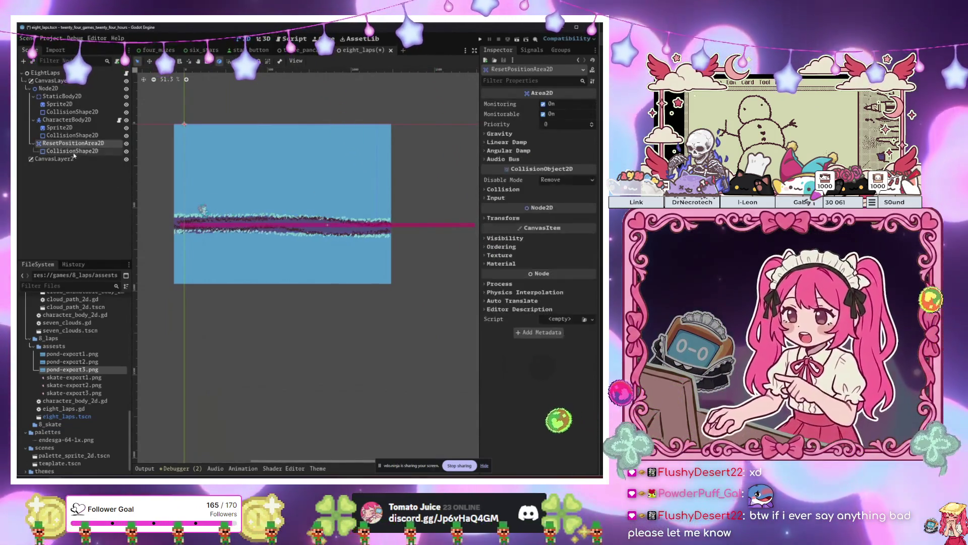
pyautogui.click(72, 151)
pyautogui.press('w')
pyautogui.moveTo(185, 302)
pyautogui.mouseDown()
pyautogui.moveTo(318, 276)
pyautogui.moveTo(434, 217)
pyautogui.moveTo(455, 216)
pyautogui.mouseUp()
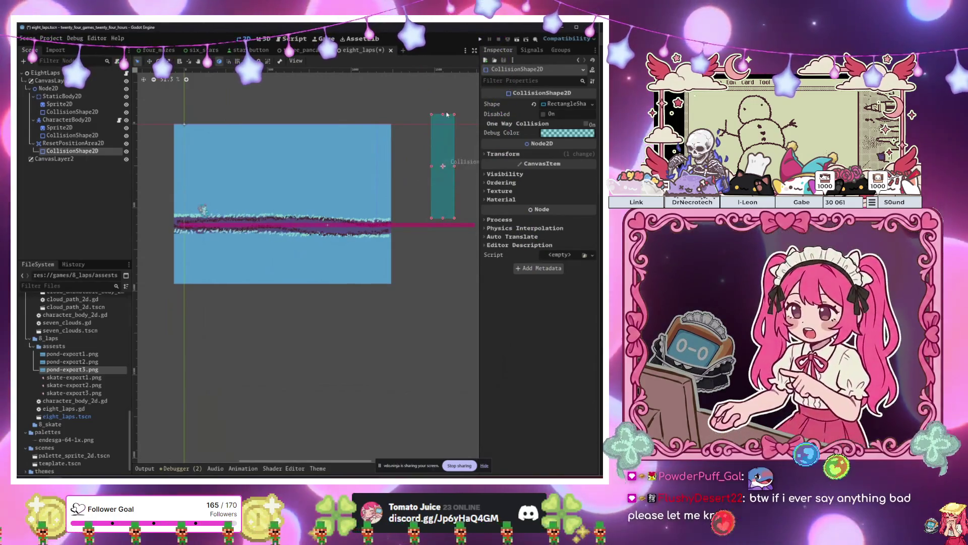
pyautogui.moveTo(443, 161); pyautogui.dragTo(420, 167)
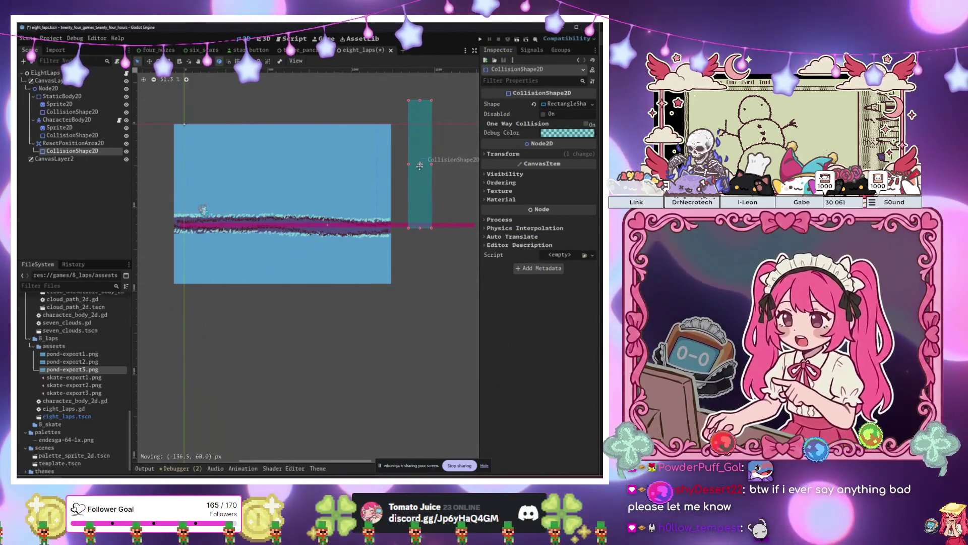
# - Stretch the ice floor's collision shape far to the left
pyautogui.click(63, 112)
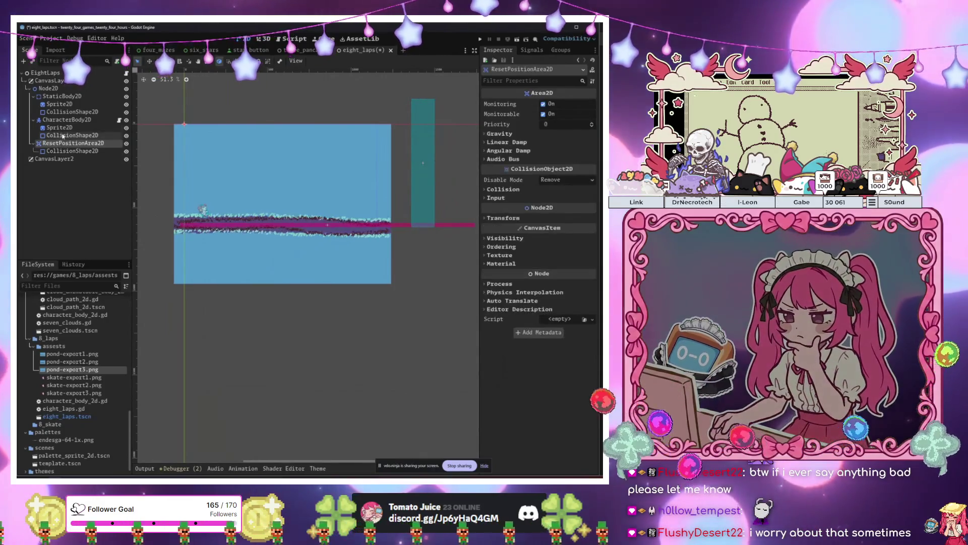
pyautogui.hscroll(-3, 273, 218)
pyautogui.scroll(-1, 272, 218)
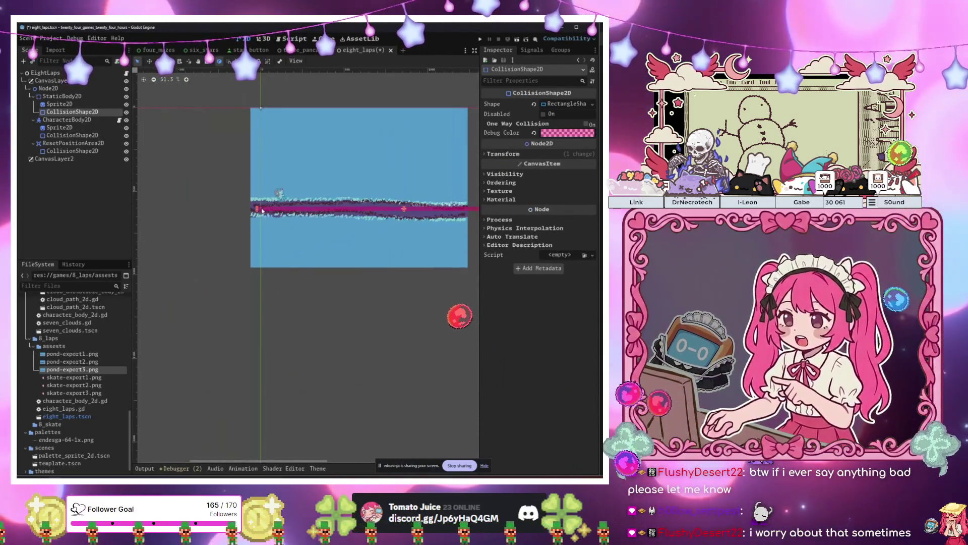
pyautogui.moveTo(258, 211); pyautogui.dragTo(129, 220)
pyautogui.scroll(-2, 304, 305)
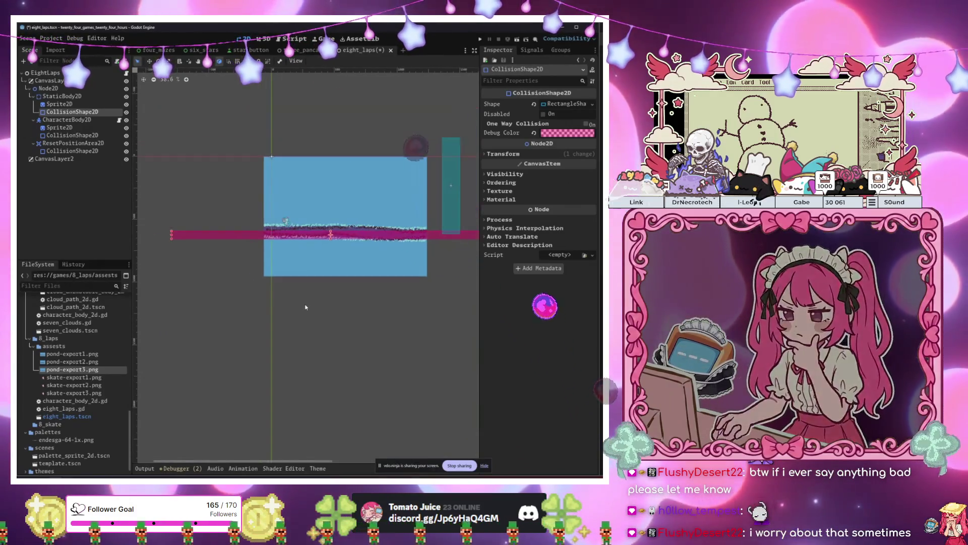
pyautogui.click(306, 308)
pyautogui.moveTo(290, 284)
pyautogui.mouseDown()
pyautogui.moveTo(317, 281)
pyautogui.moveTo(297, 280)
pyautogui.moveTo(308, 280)
pyautogui.mouseUp()
# - Add a new Node2D under Node2D and rename it SpawnNode2D
pyautogui.click(62, 89)
pyautogui.hotkey('ctrl', 'a')
pyautogui.write('node')
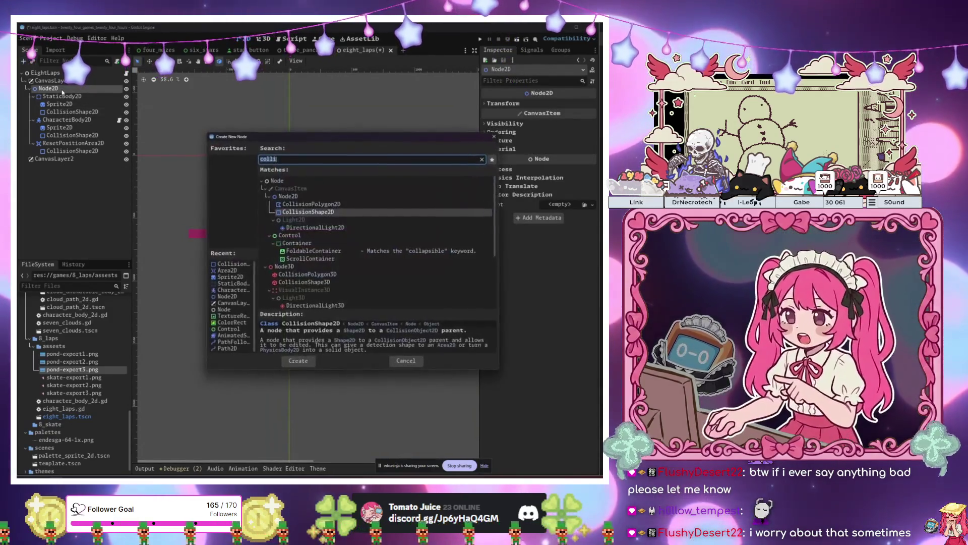
pyautogui.press('Down')
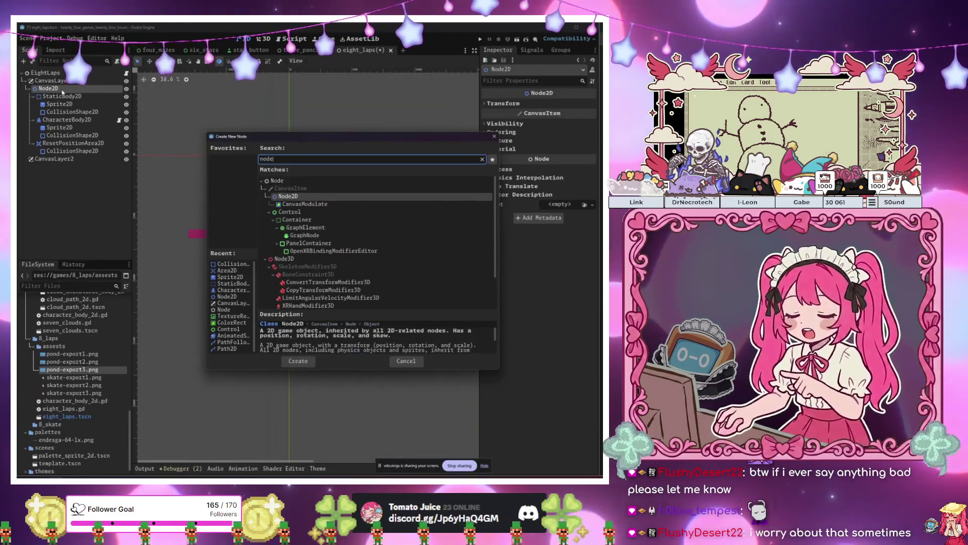
pyautogui.press('Return')
pyautogui.click(209, 250)
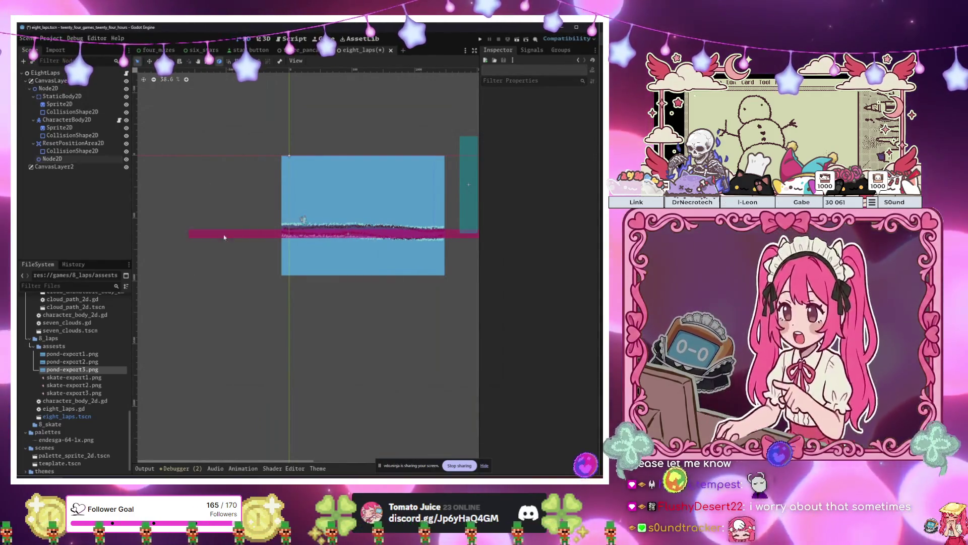
pyautogui.click(286, 160)
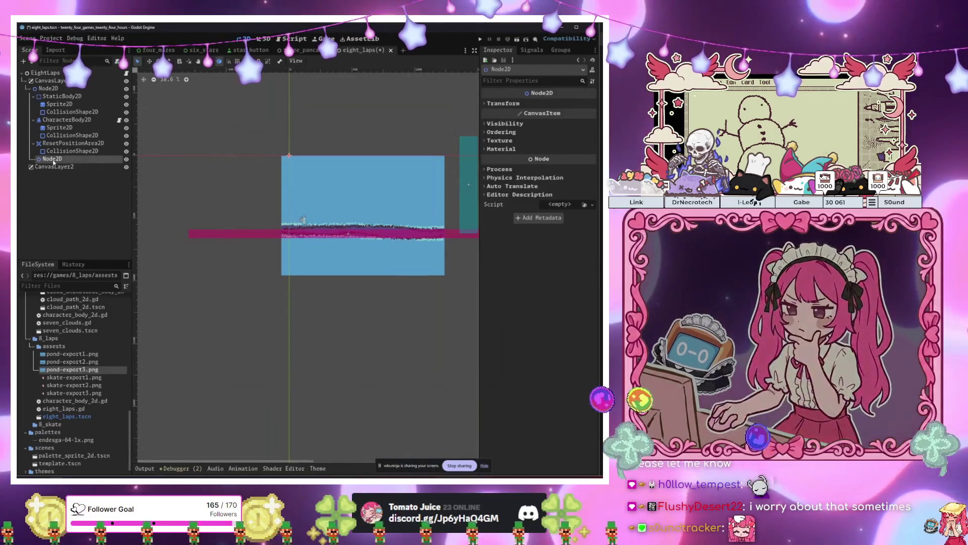
pyautogui.doubleClick(44, 159)
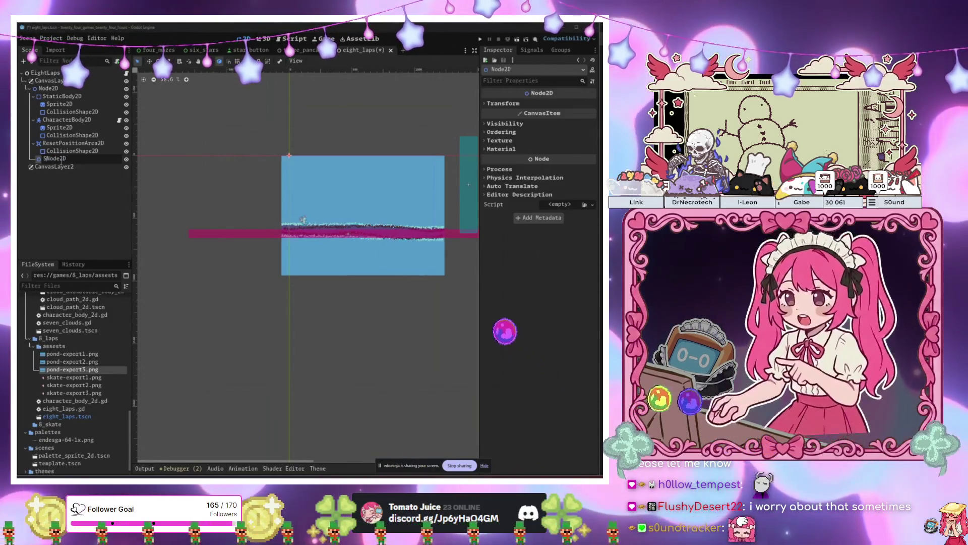
pyautogui.write('awn')
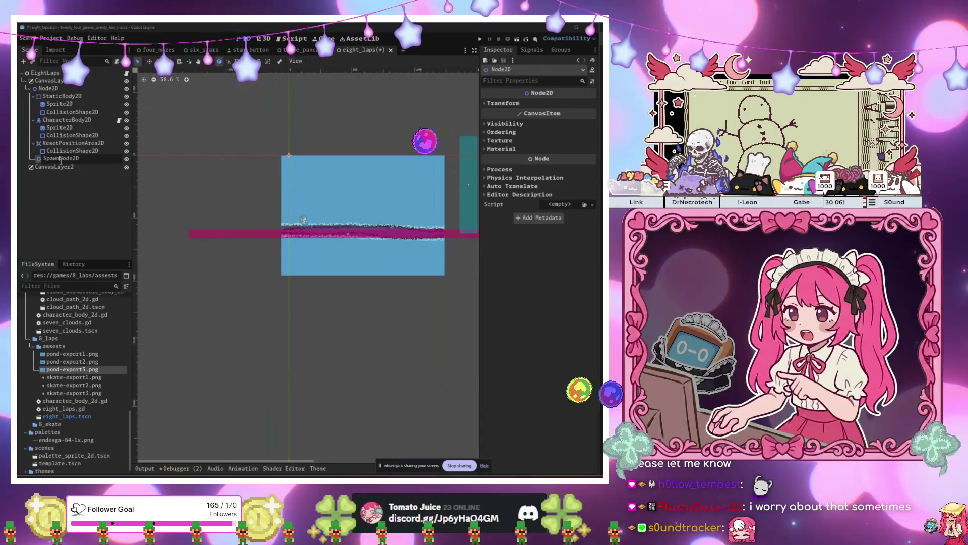
pyautogui.click(204, 207)
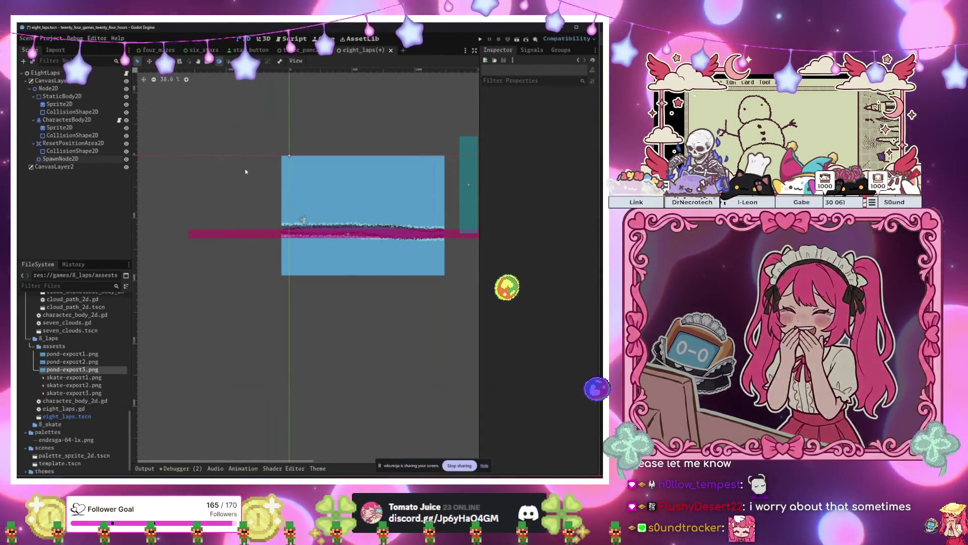
pyautogui.click(61, 158)
pyautogui.press('w')
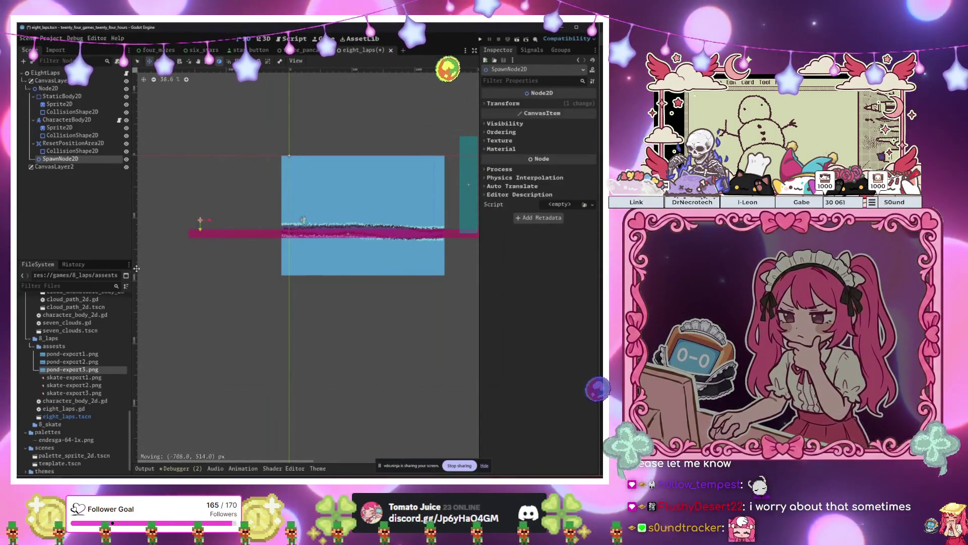
pyautogui.click(126, 74)
pyautogui.moveTo(61, 159)
pyautogui.mouseDown()
pyautogui.moveTo(126, 152)
pyautogui.moveTo(217, 104)
pyautogui.moveTo(283, 132)
pyautogui.mouseUp()
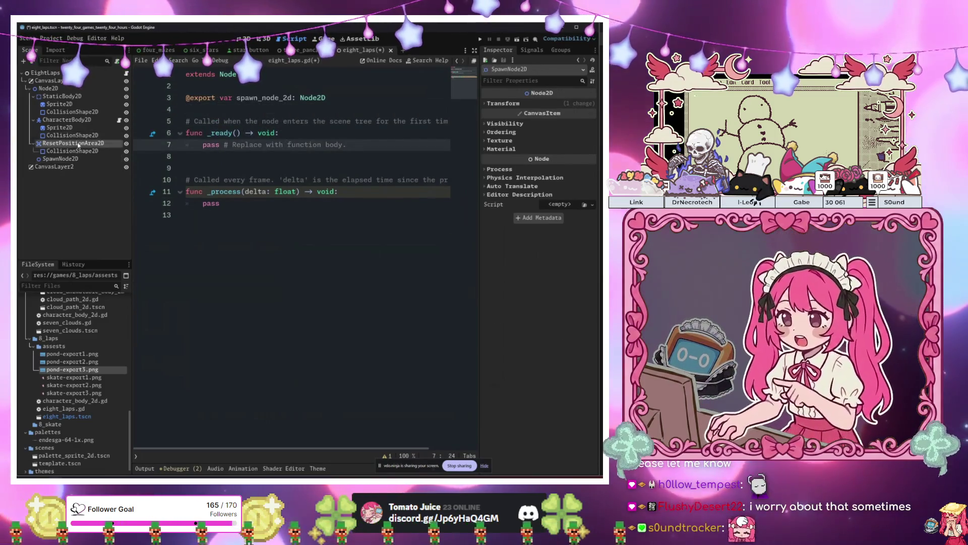
# - Connect ResetPositionArea2D's body_entered to a new handler and export a character_body_2d reference
pyautogui.click(78, 143)
pyautogui.click(532, 50)
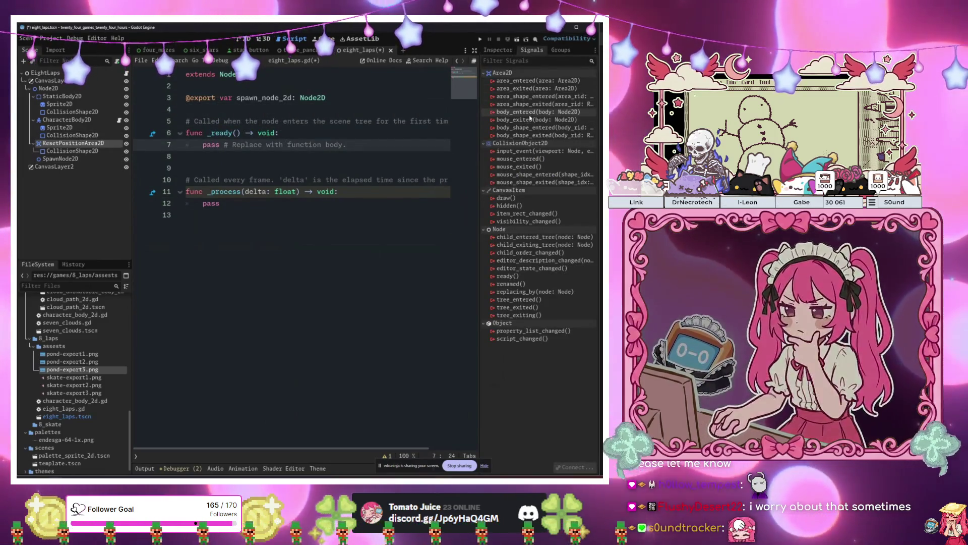
pyautogui.doubleClick(536, 112)
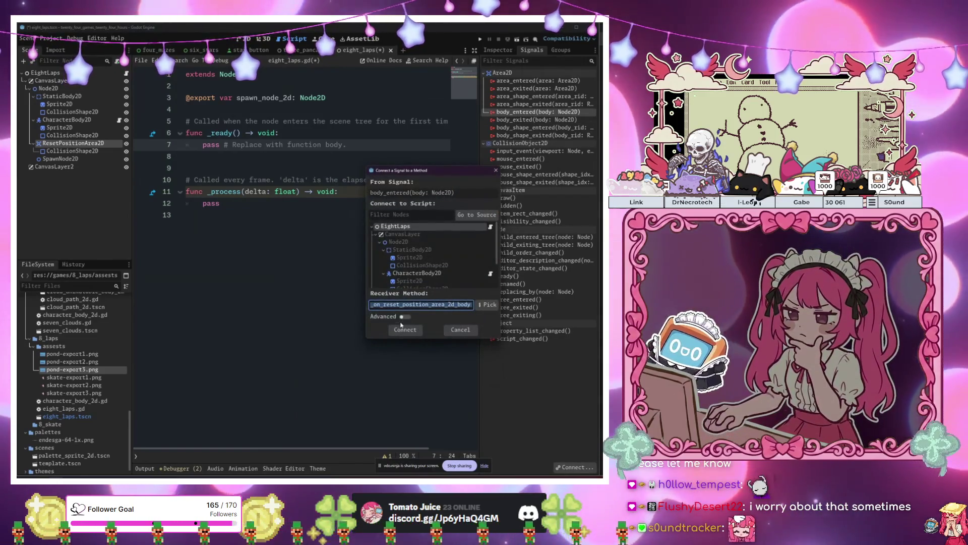
pyautogui.click(404, 329)
pyautogui.click(60, 120)
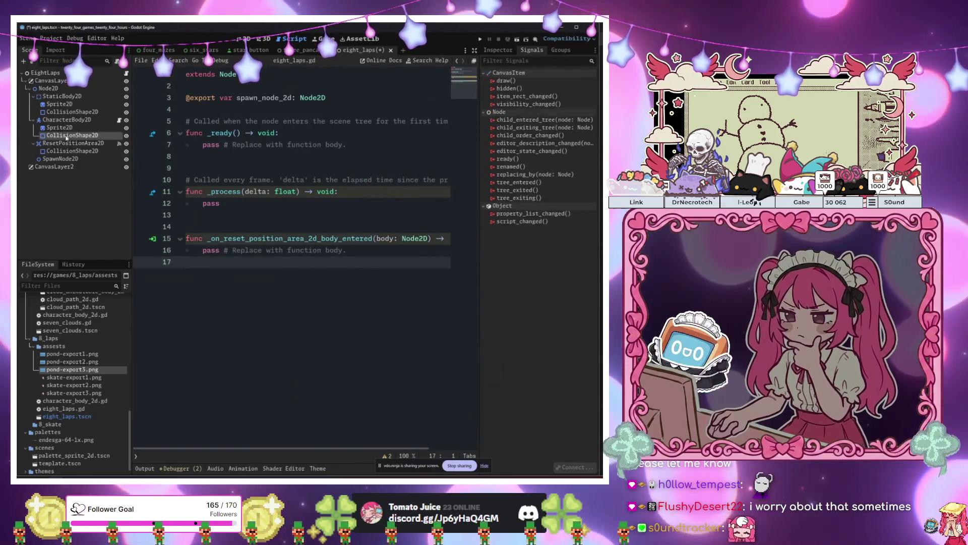
pyautogui.moveTo(247, 118); pyautogui.dragTo(249, 114)
# - Declare a new reset_character_position() -> void function above the body_entered handler
pyautogui.click(268, 223)
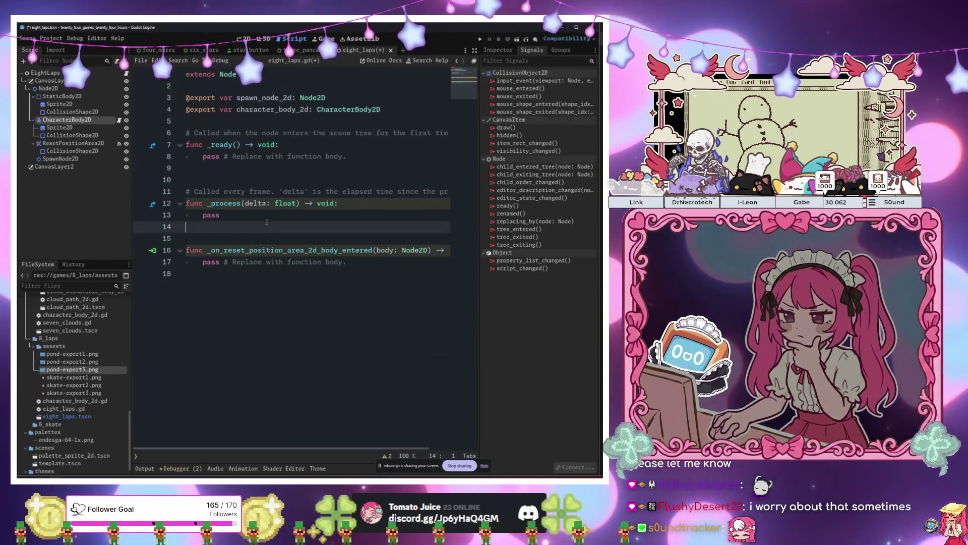
pyautogui.click(268, 261)
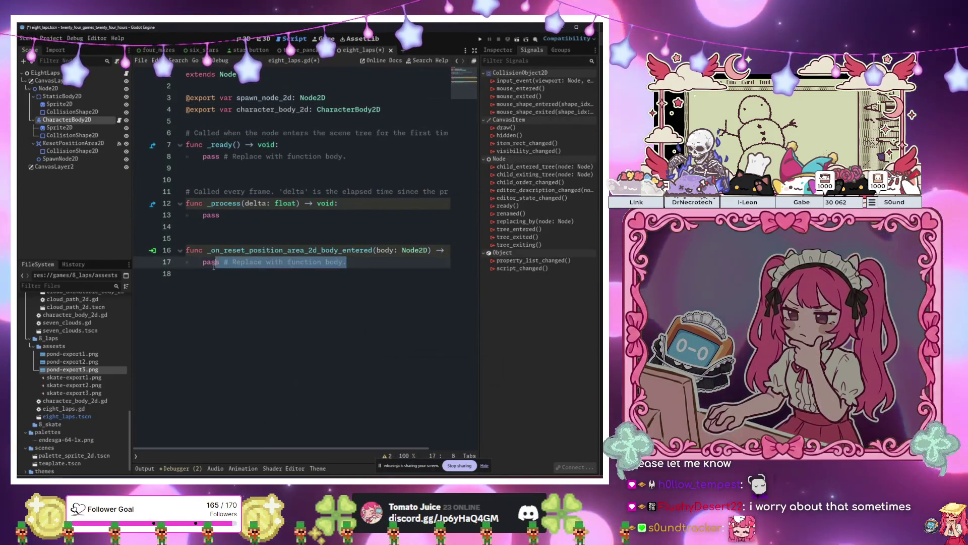
pyautogui.click(222, 237)
pyautogui.press('Return')
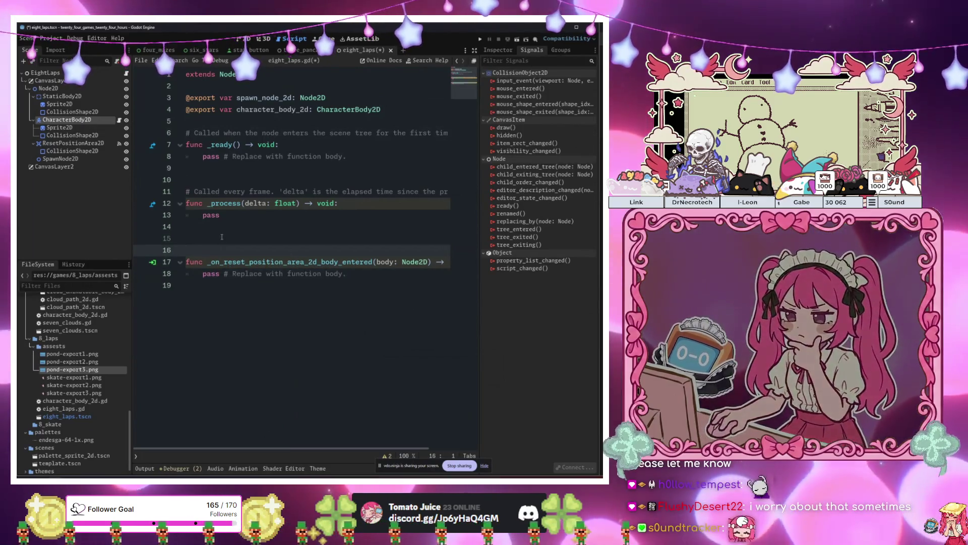
pyautogui.press('Return')
pyautogui.press('Return')
pyautogui.press('Up')
pyautogui.press('Up')
pyautogui.write('func ')
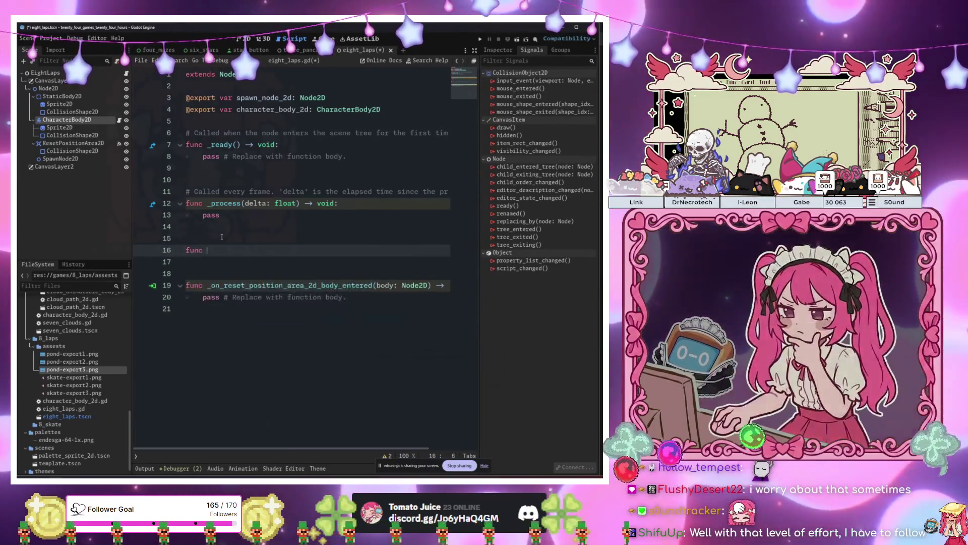
pyautogui.write('_lap_done')
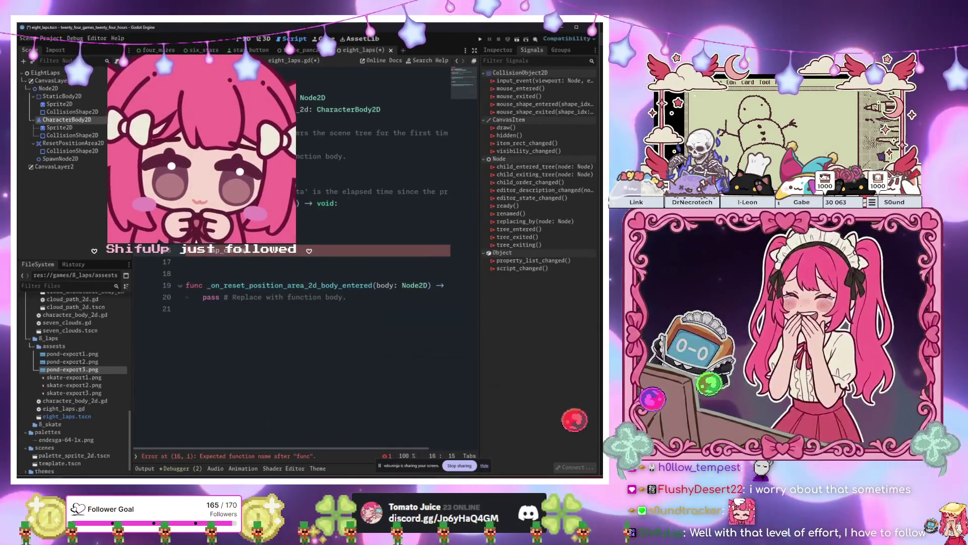
pyautogui.write('one')
pyautogui.press('BackSpace')
pyautogui.press('BackSpace')
pyautogui.press('BackSpace')
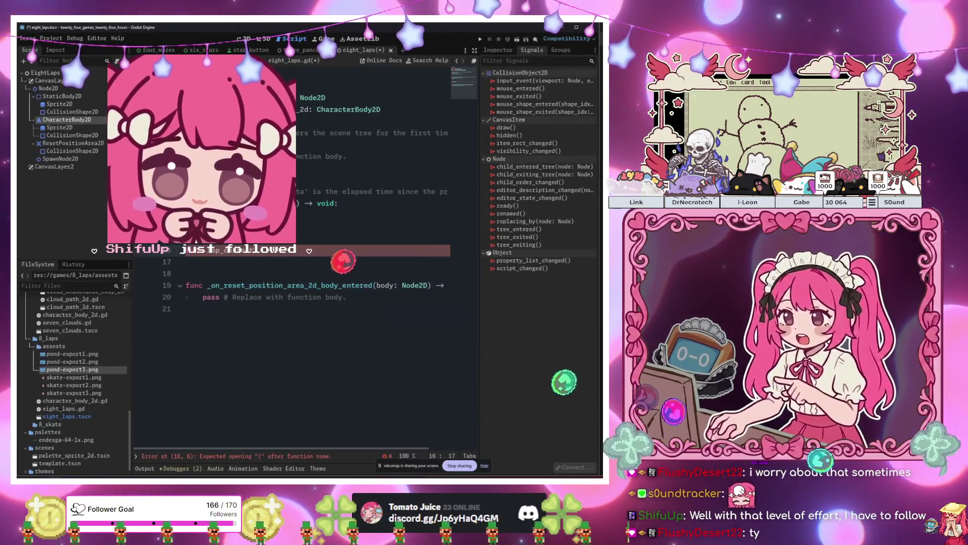
pyautogui.write('_reset_')
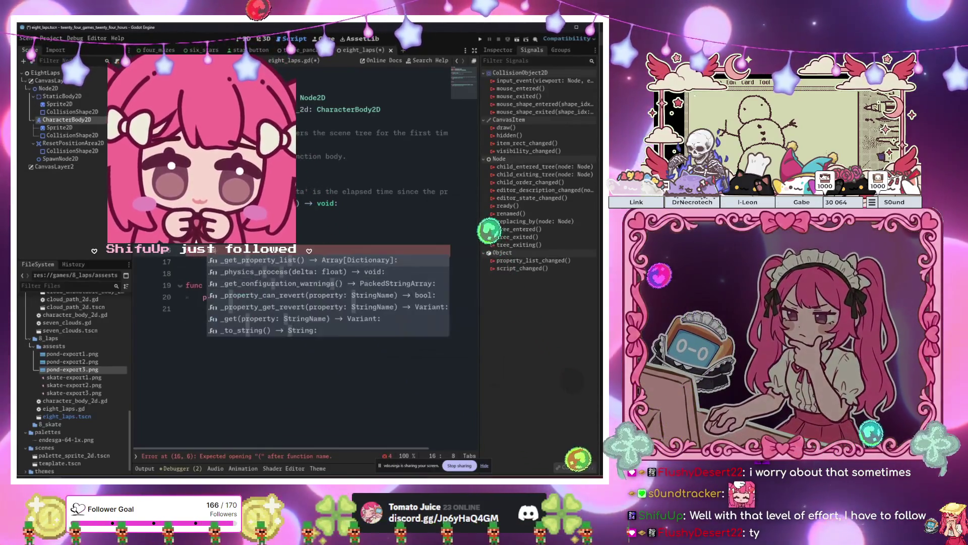
pyautogui.write('po')
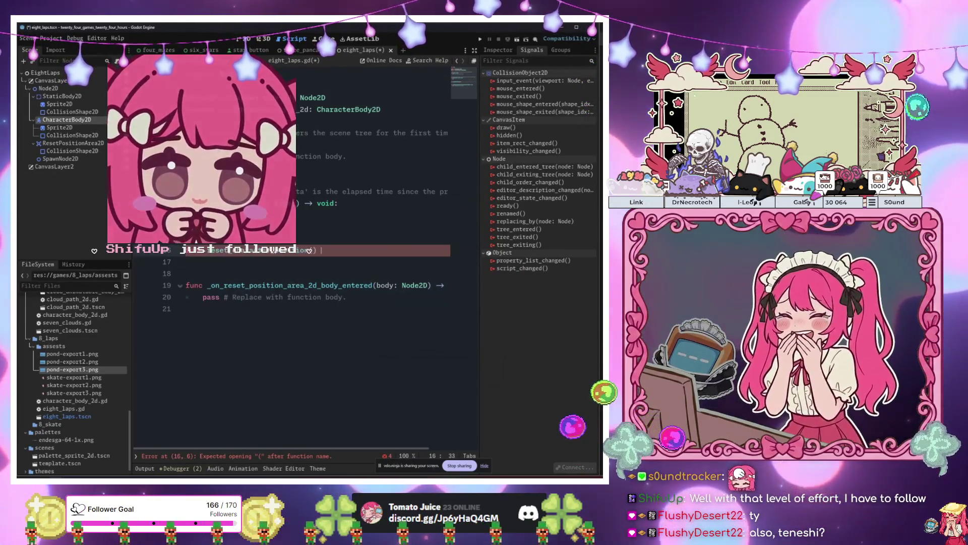
pyautogui.write(' void:')
pyautogui.press('Return')
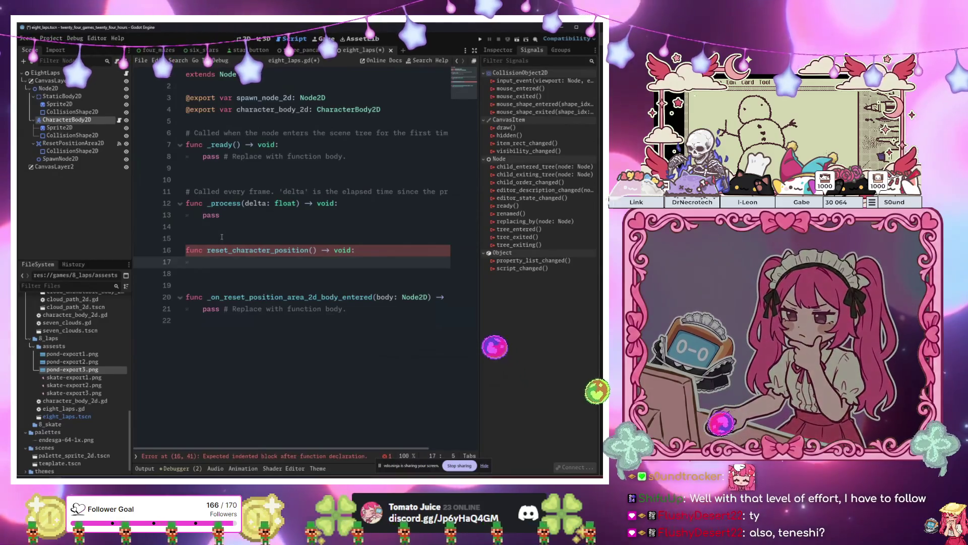
# - Make the function set character_body_2d.position to spawn_node_2d.position
pyautogui.write('spaw')
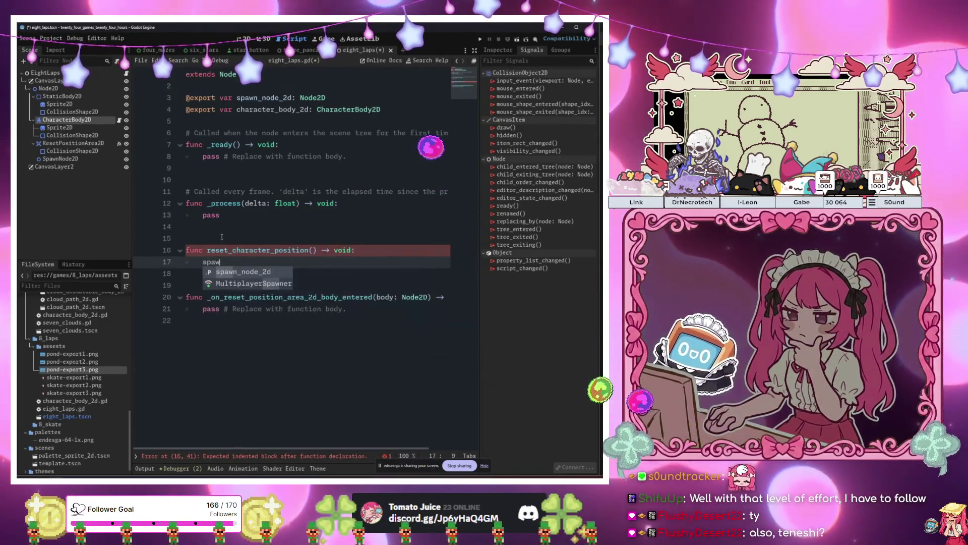
pyautogui.write('n_node_2d.')
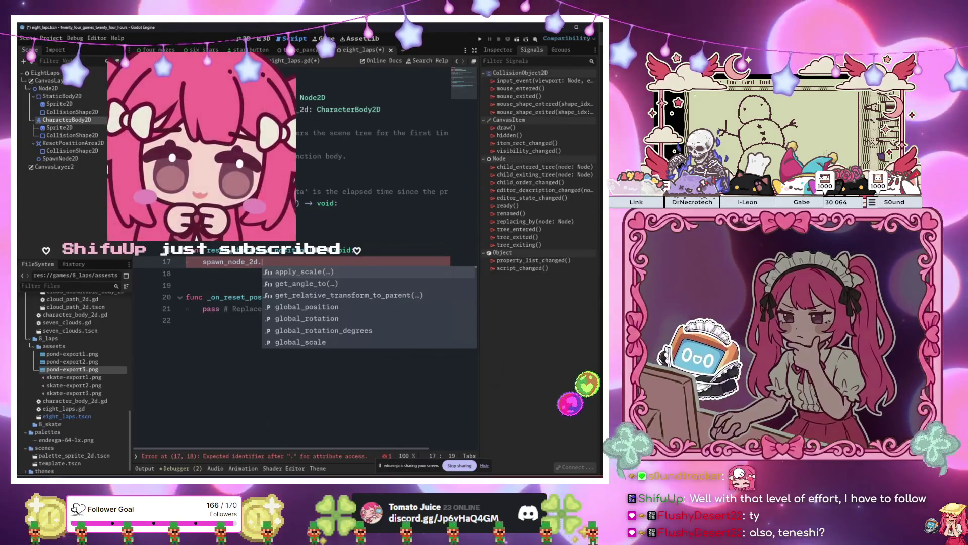
pyautogui.press('BackSpace')
pyautogui.press('BackSpace')
pyautogui.press('BackSpace')
pyautogui.write('cha')
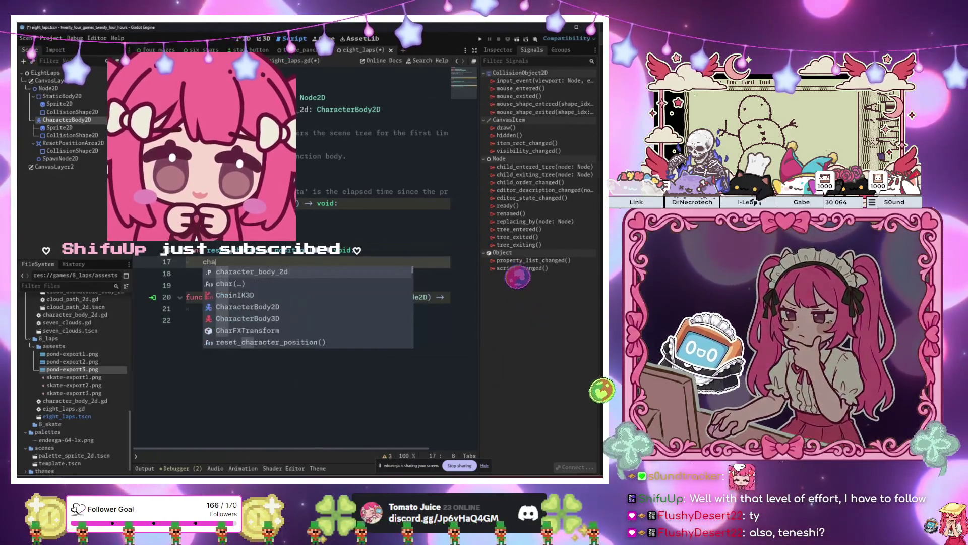
pyautogui.write('racter_body_2d.position =')
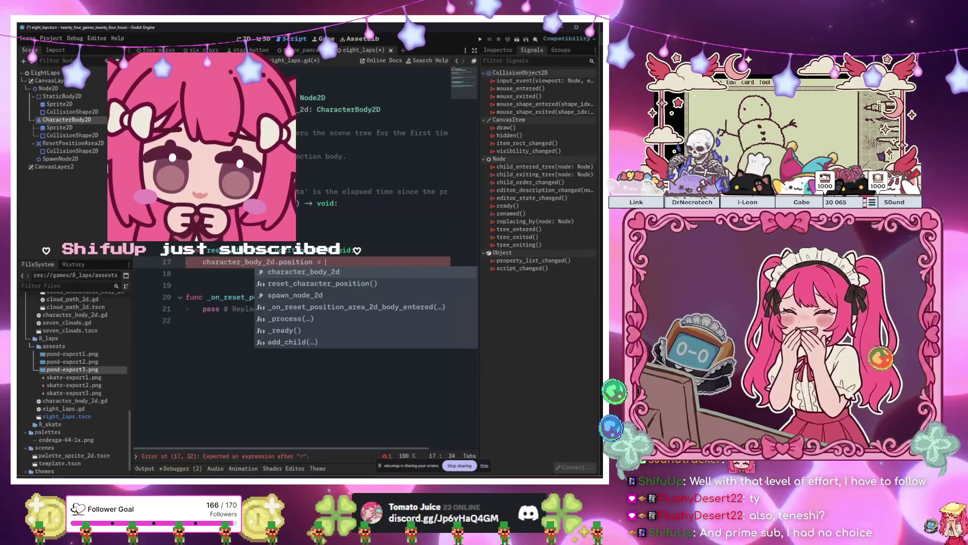
pyautogui.write('spaw')
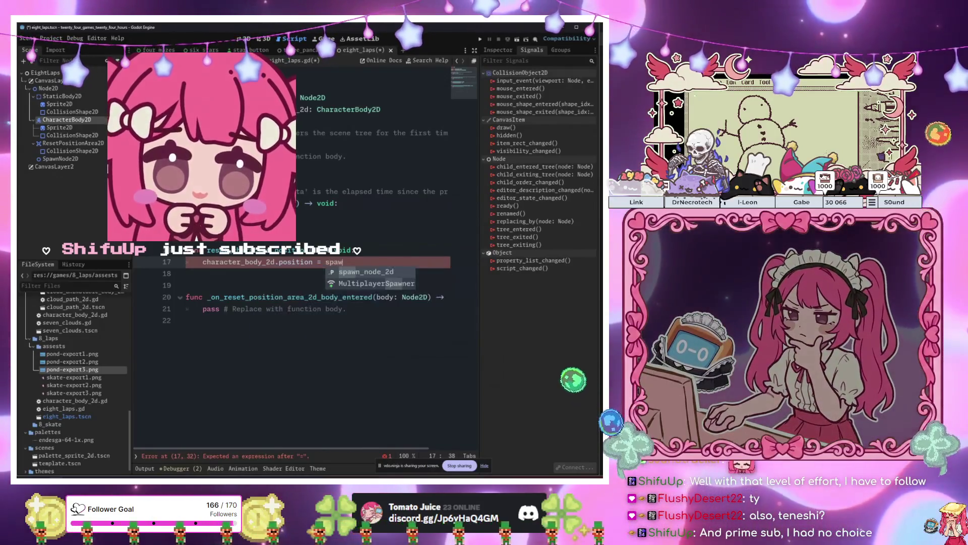
pyautogui.write('n_node_2d.position')
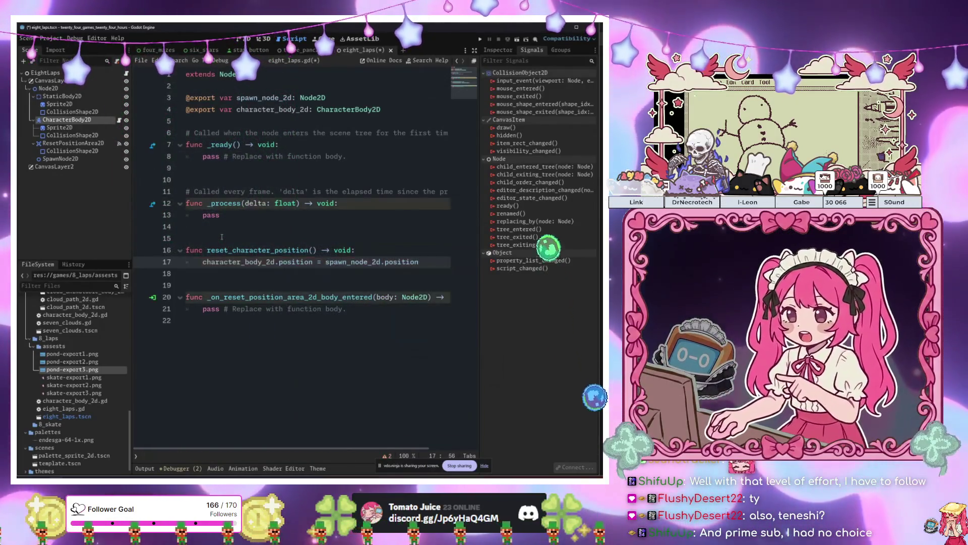
# - Call reset_character_position() inside the body_entered handler and run the scene
pyautogui.click(203, 316)
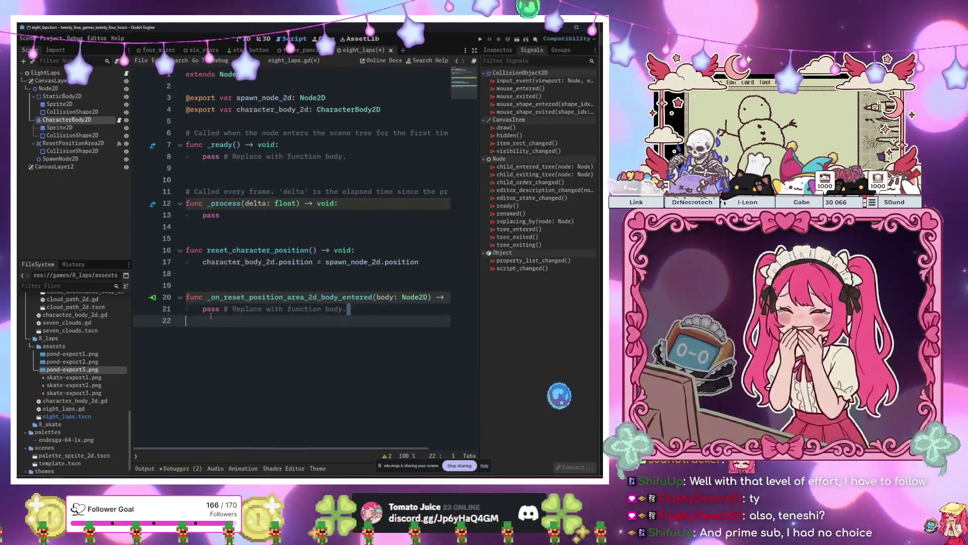
pyautogui.write('reset')
pyautogui.press('Return')
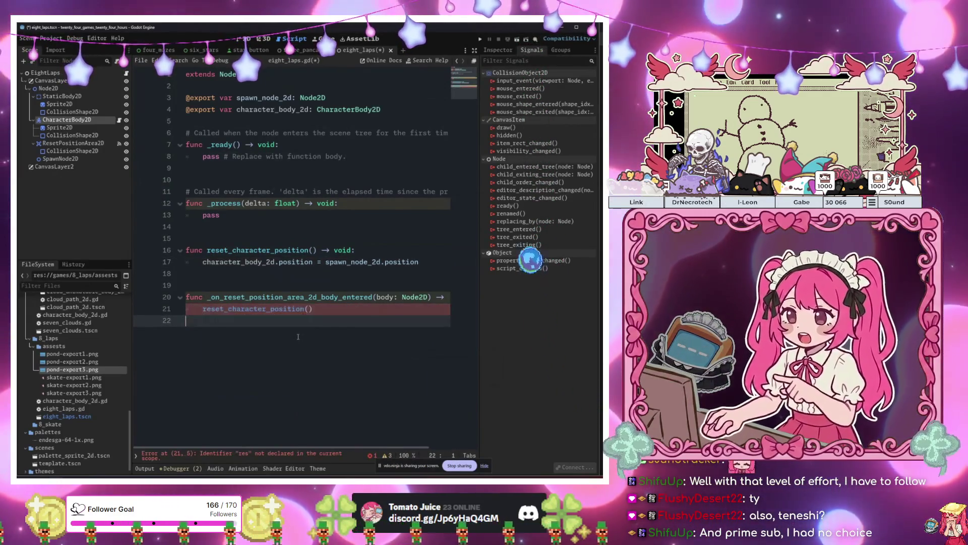
pyautogui.press('F6')
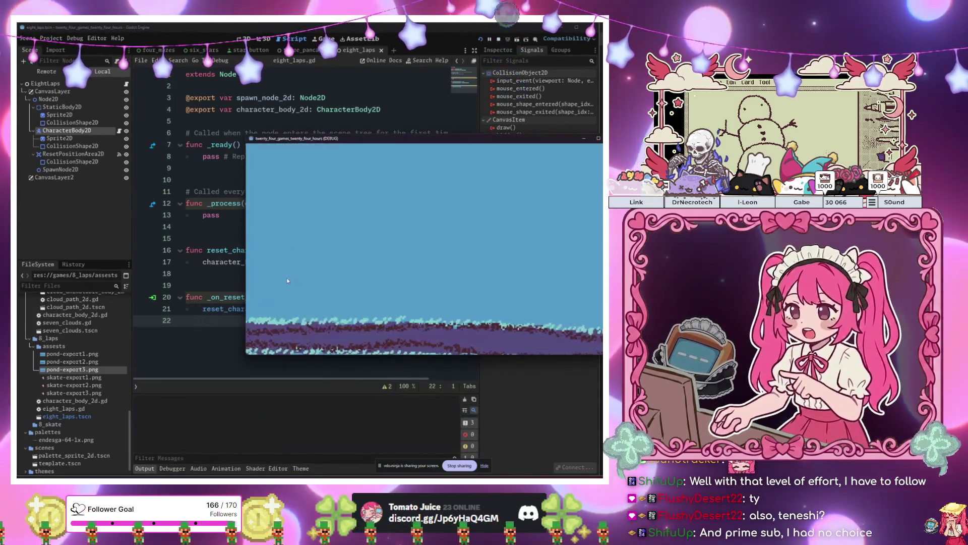
# - Stop the game, save the scene, and check the debugger's errors and warnings
pyautogui.press('F8')
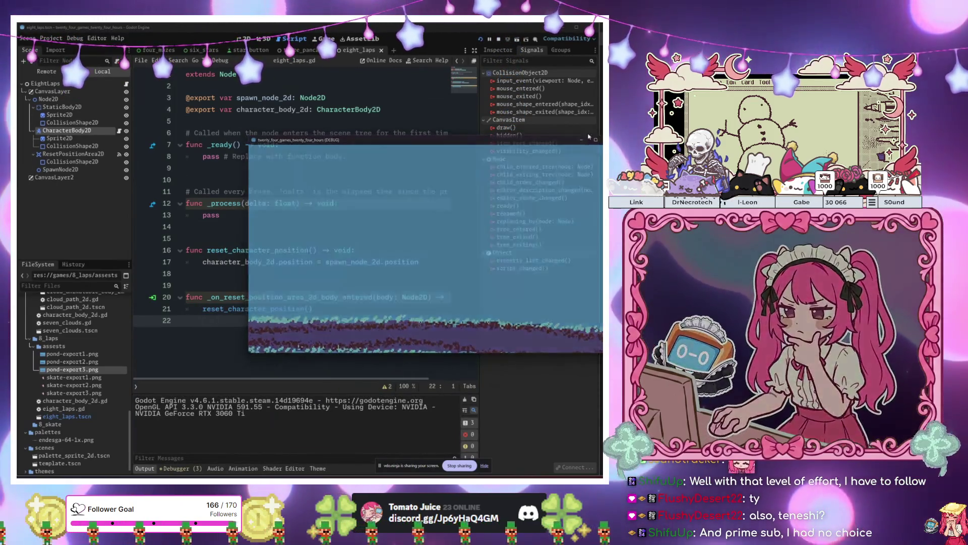
pyautogui.click(246, 40)
pyautogui.scroll(5, 202, 248)
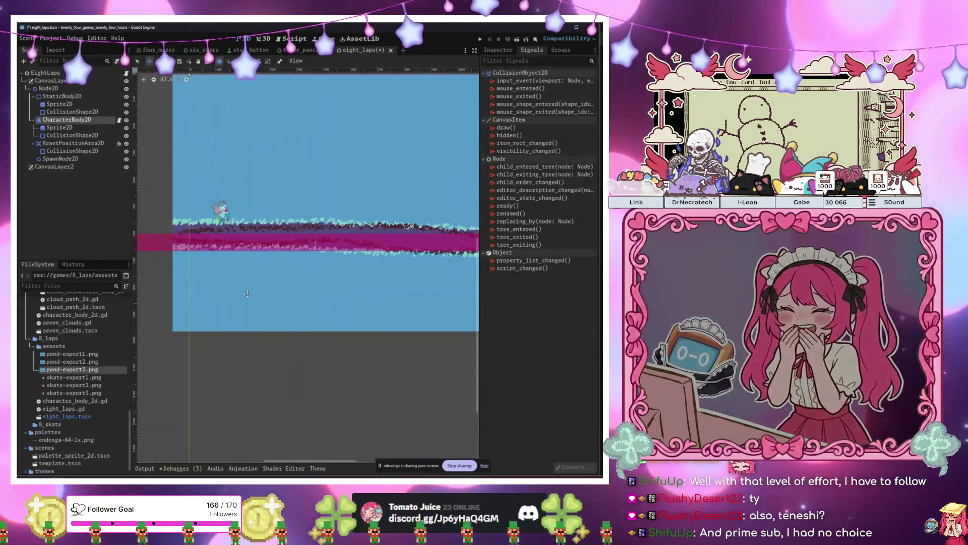
pyautogui.hotkey('ctrl', 's')
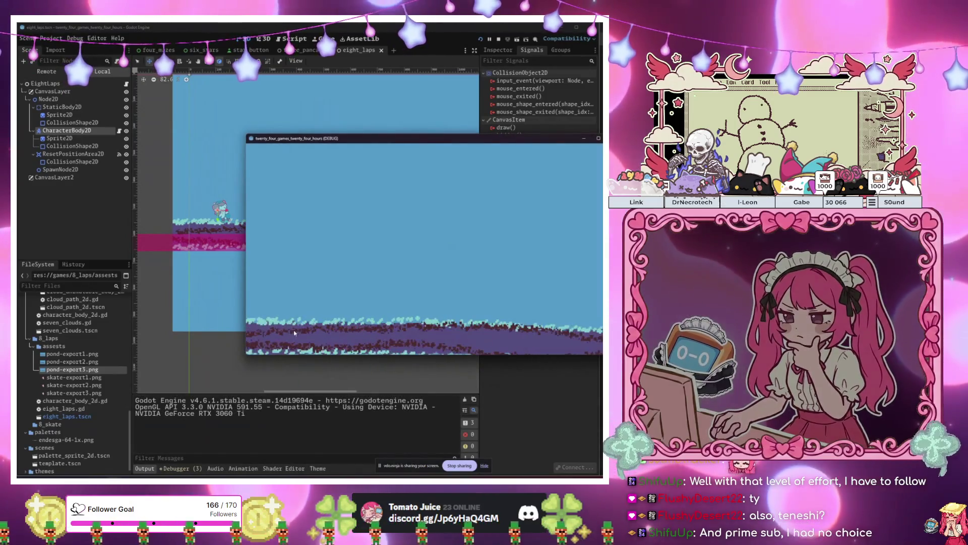
pyautogui.click(178, 468)
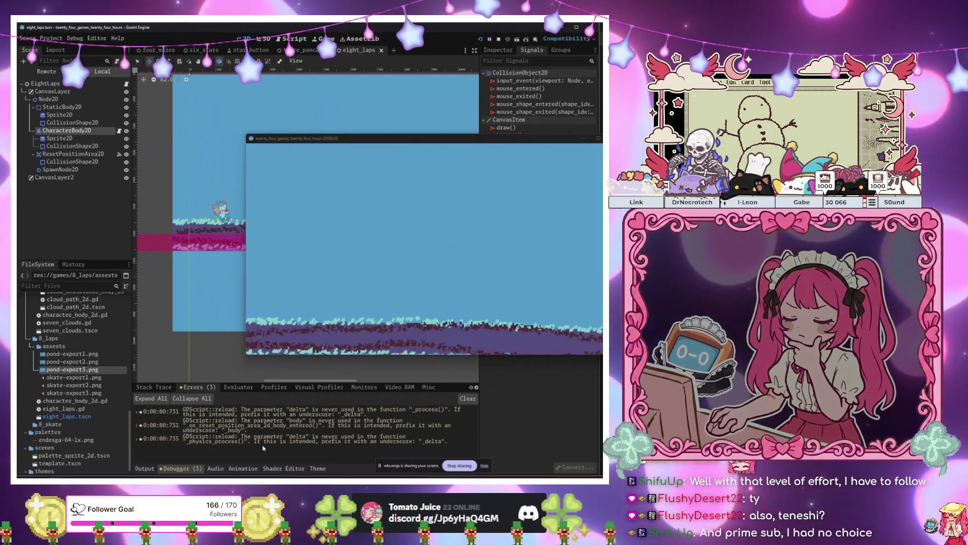
pyautogui.click(599, 139)
# - Nudge the skating character up and right, then rerun the scene from eight_laps.gd line 21
pyautogui.scroll(-3, 313, 270)
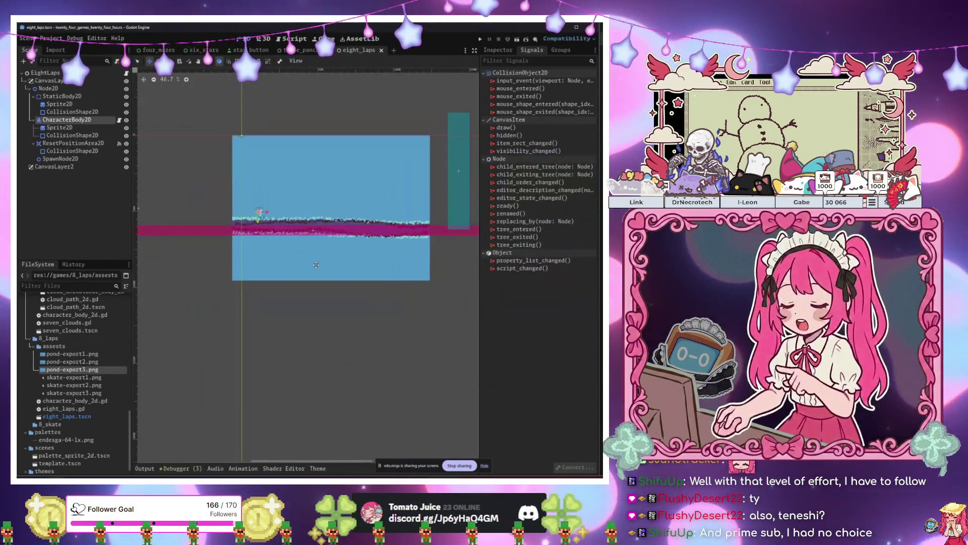
pyautogui.moveTo(311, 273); pyautogui.dragTo(313, 270)
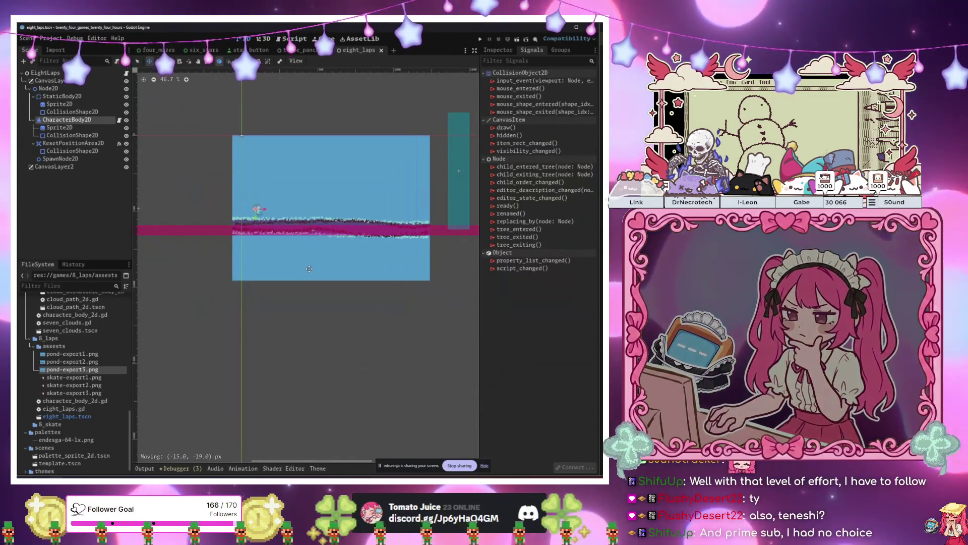
pyautogui.hscroll(-2, 303, 272)
pyautogui.hscroll(4, 273, 273)
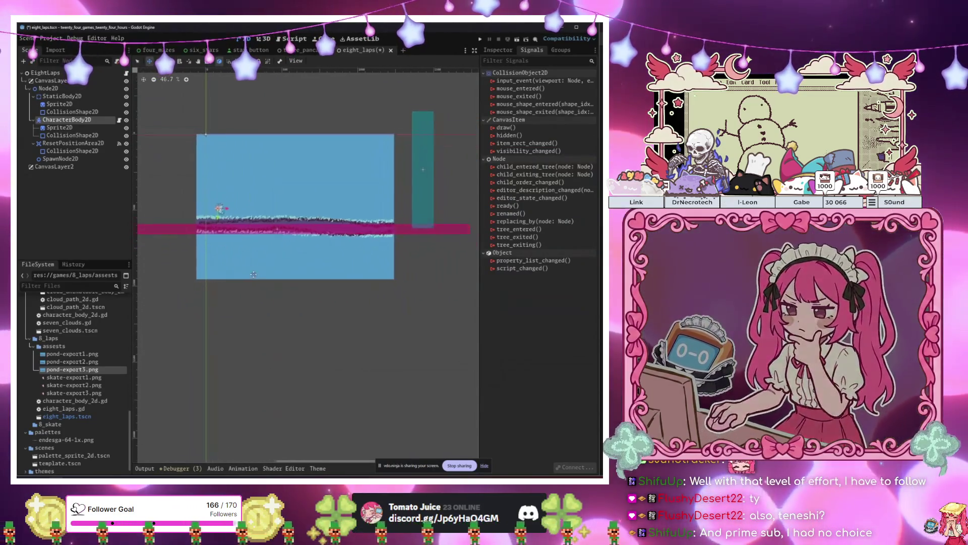
pyautogui.click(126, 74)
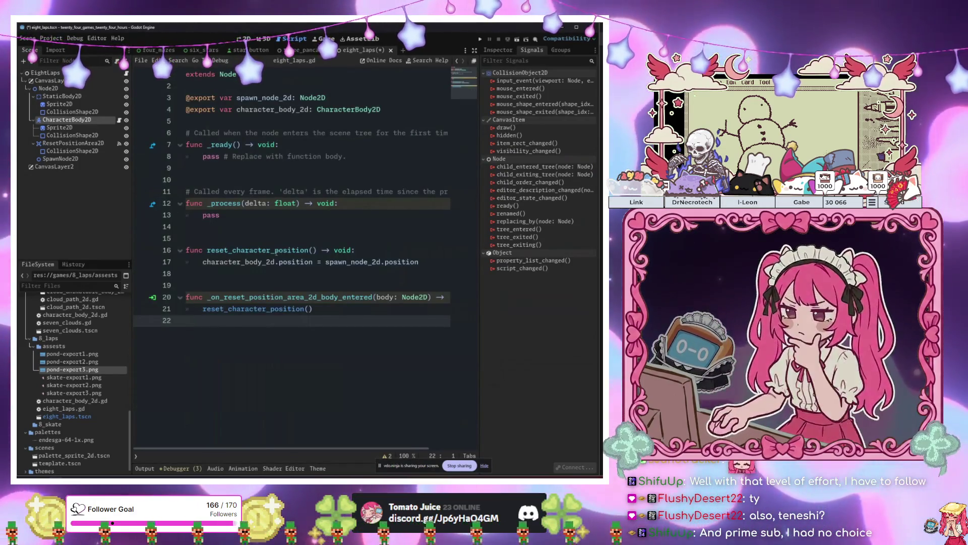
pyautogui.click(358, 306)
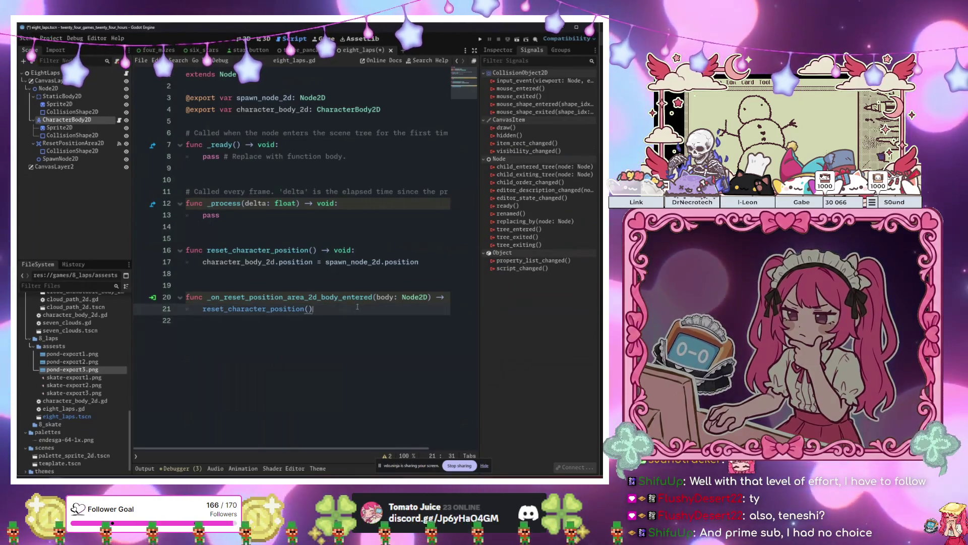
pyautogui.press('F6')
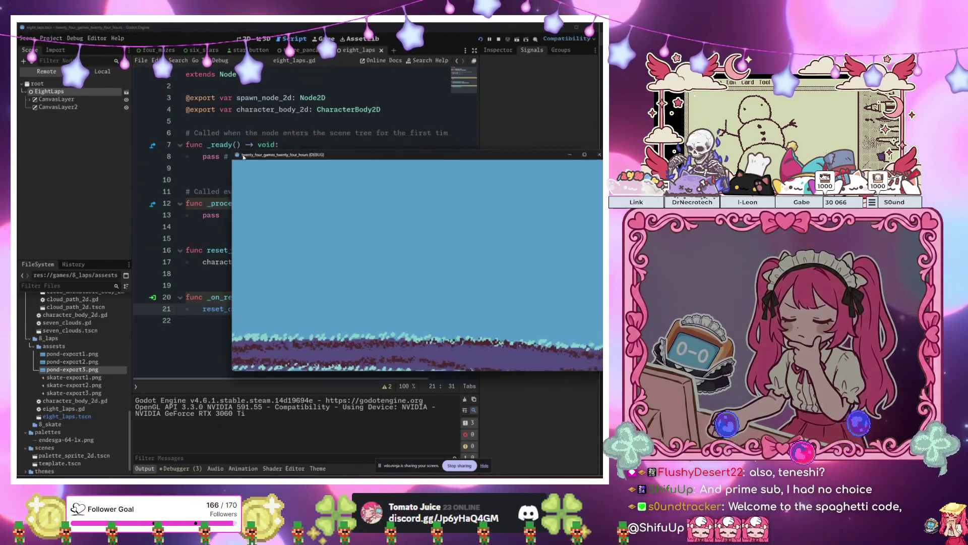
# - Expand Node2D in the Remote tree and inspect the running CharacterBody2D's properties
pyautogui.click(28, 99)
pyautogui.click(34, 107)
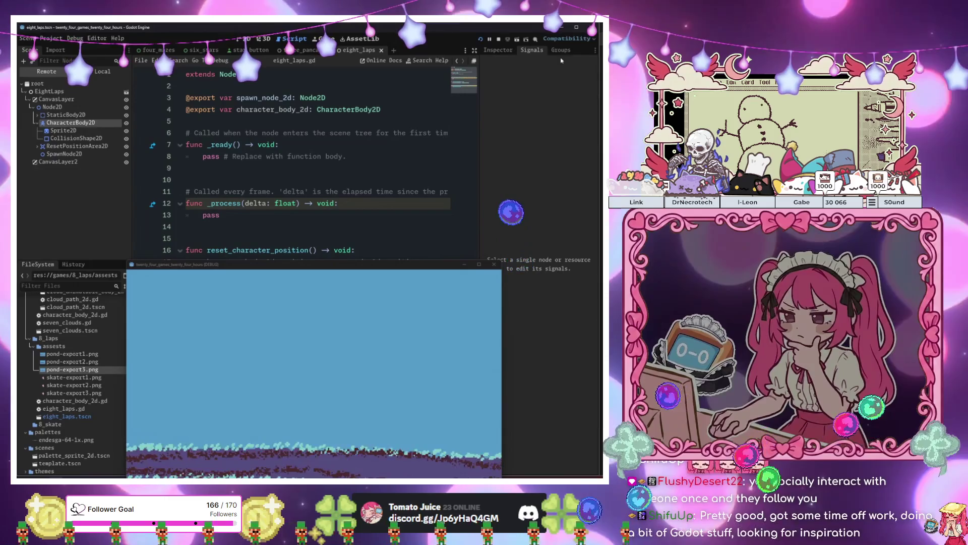
pyautogui.click(498, 51)
pyautogui.scroll(-8, 530, 155)
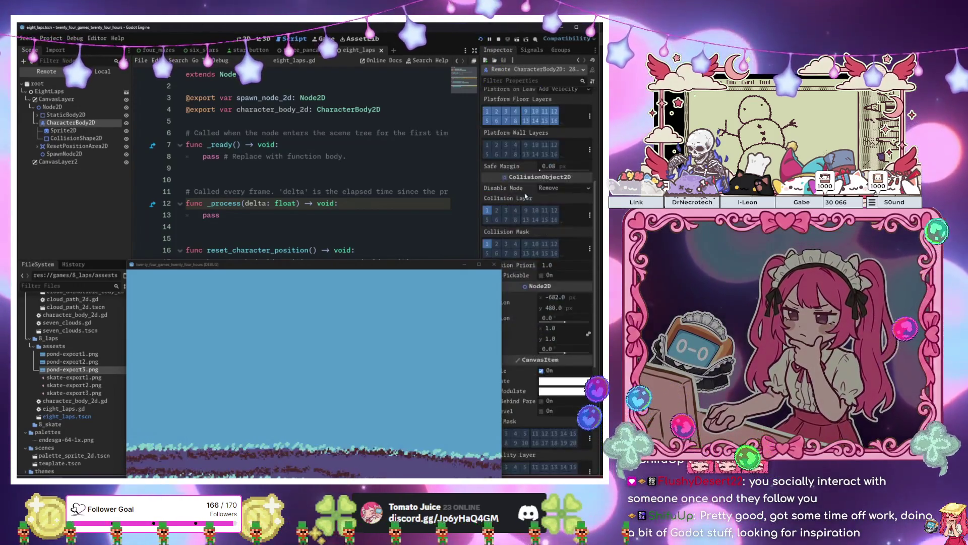
pyautogui.scroll(2, 522, 198)
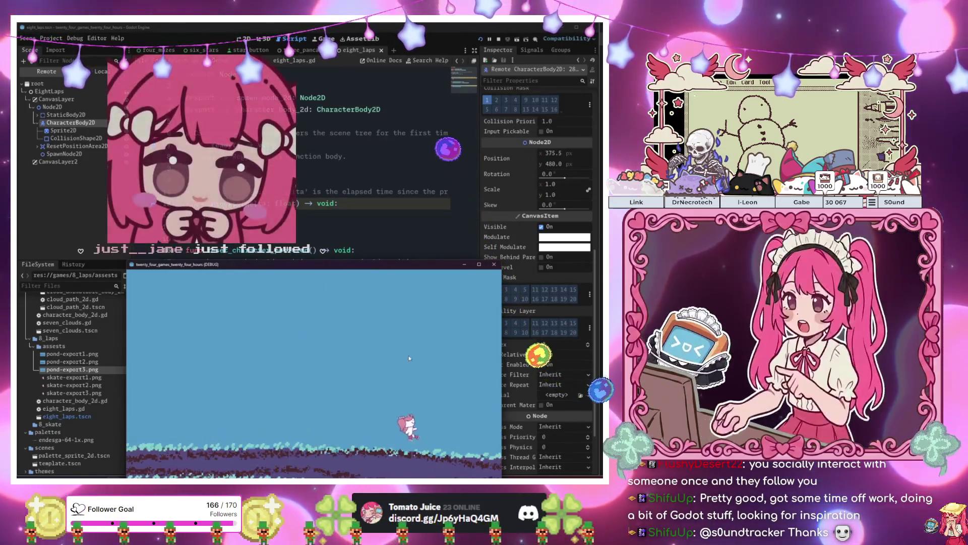
# - Restart the game, skate right off the screen, then close the game window
pyautogui.press('F5')
pyautogui.press('Right')
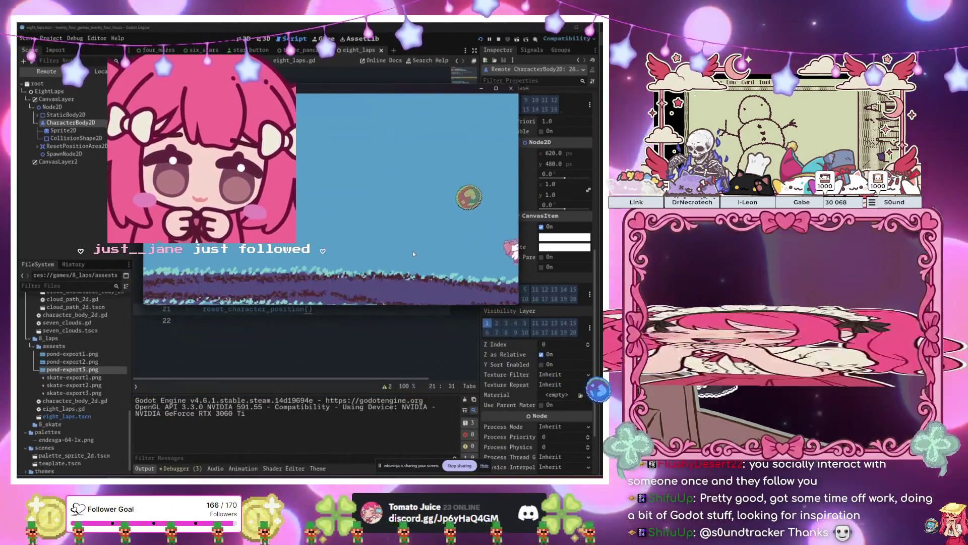
pyautogui.press('Right')
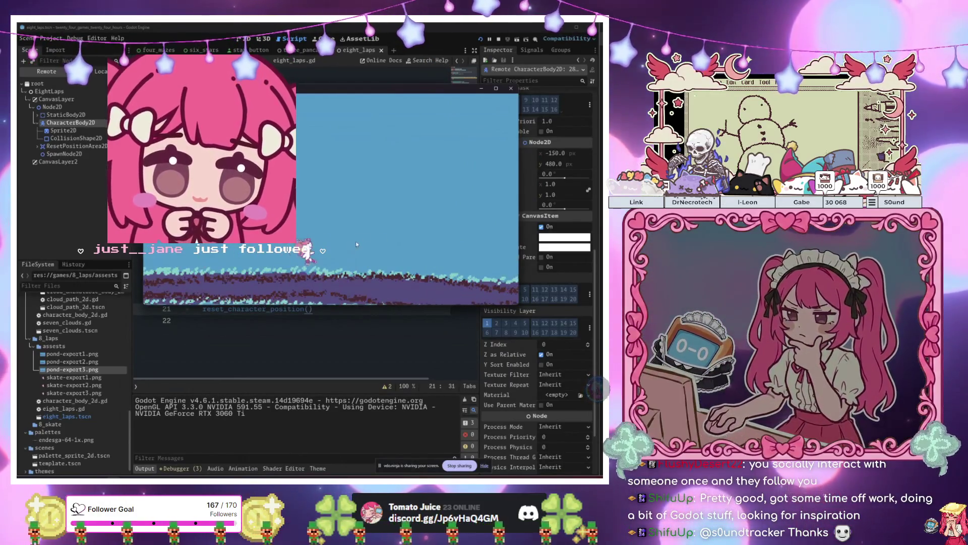
pyautogui.moveTo(484, 91); pyautogui.dragTo(452, 227)
pyautogui.click(480, 223)
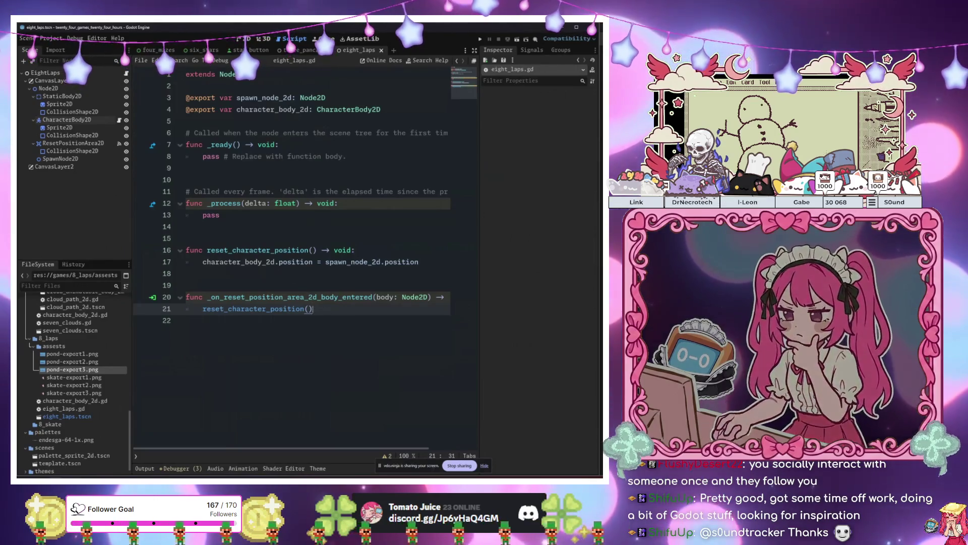
# - Wrap the reset_character_position() call in 'if body is CharacterBody2D:' and run the game with F5
pyautogui.moveTo(229, 310)
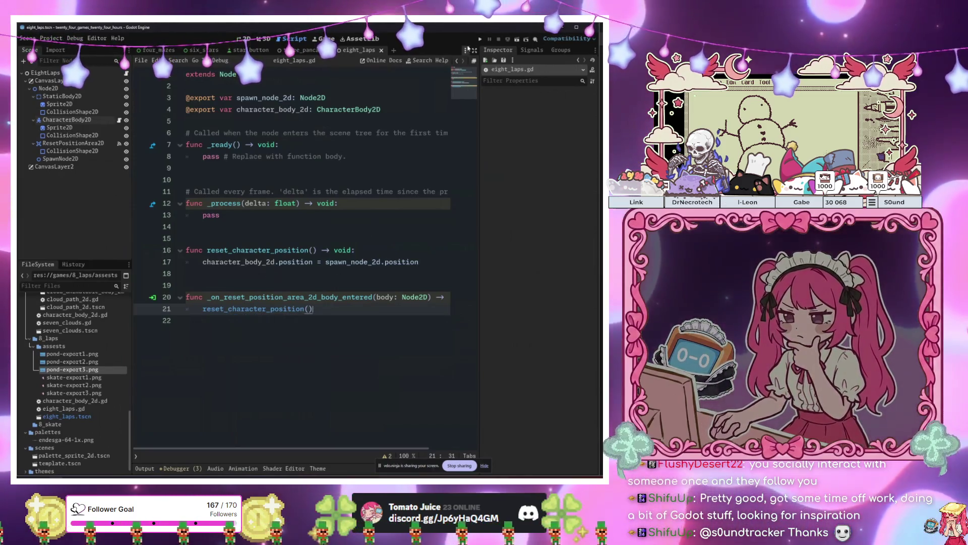
pyautogui.click(401, 297)
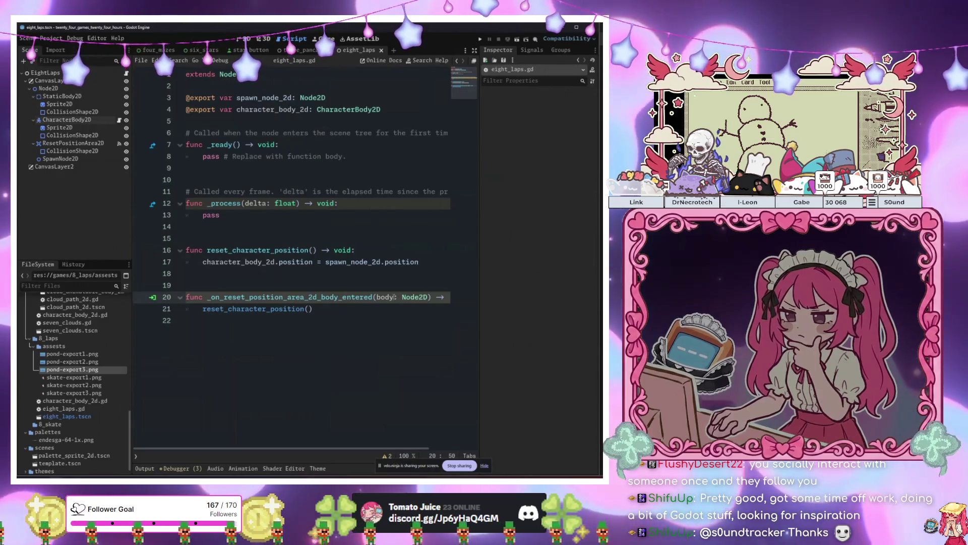
pyautogui.click(70, 120)
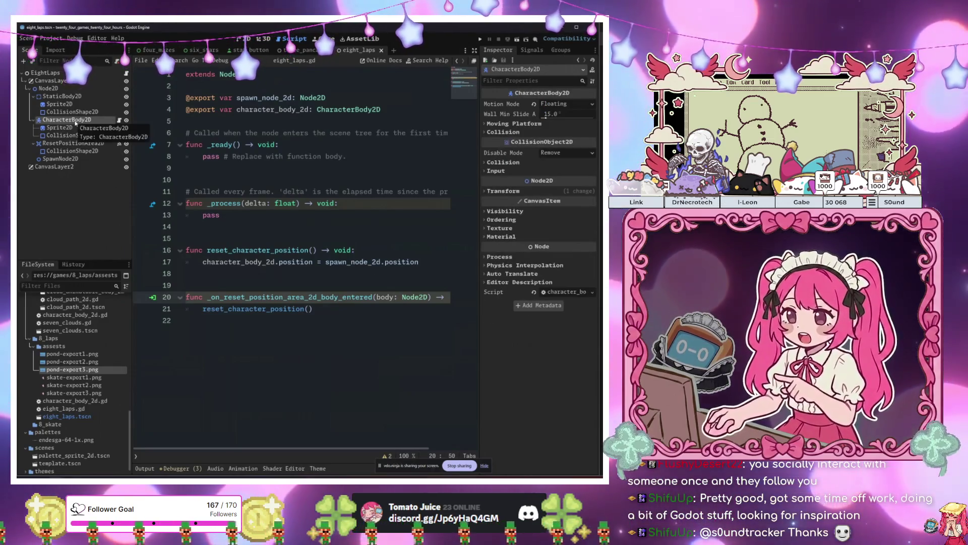
pyautogui.click(315, 309)
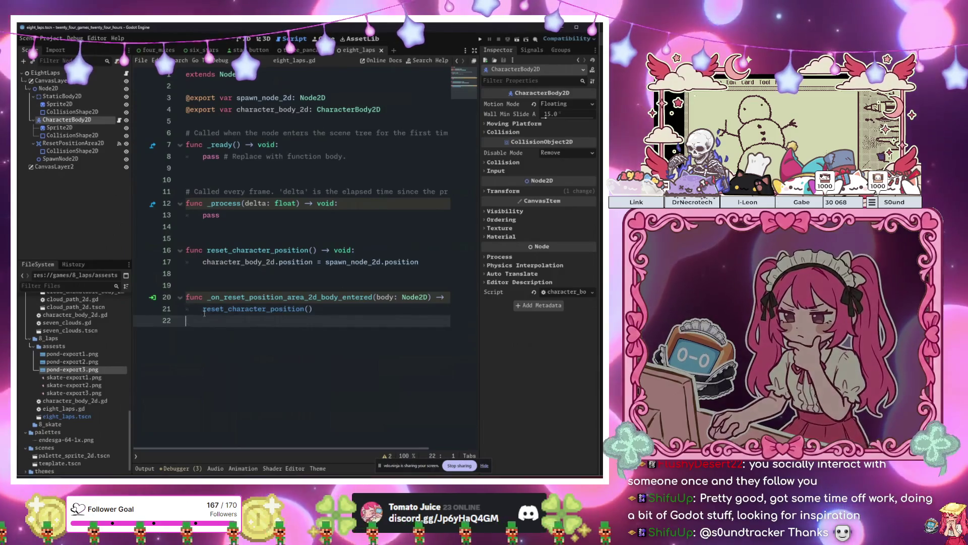
pyautogui.press('Return')
pyautogui.press('Return')
pyautogui.press('Up')
pyautogui.write('if body is Chara')
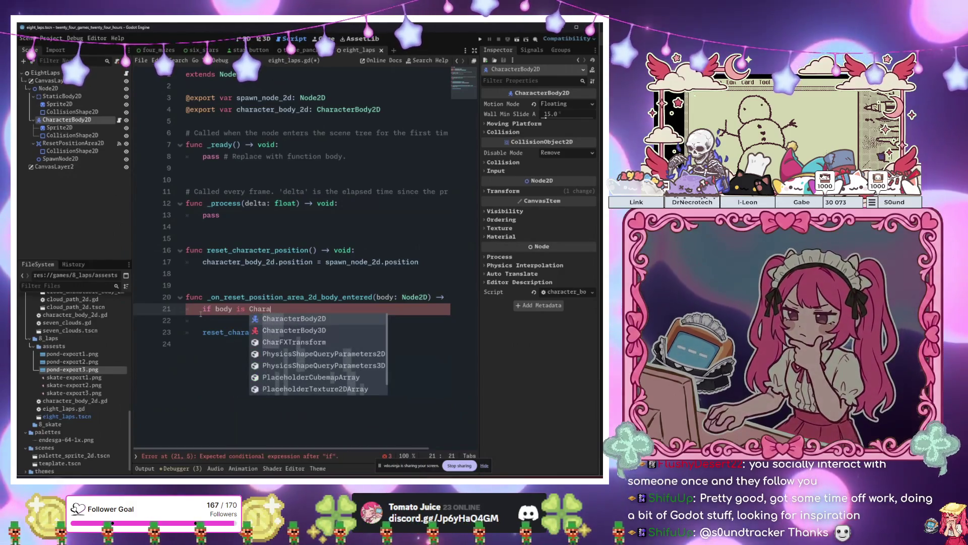
pyautogui.press('Return')
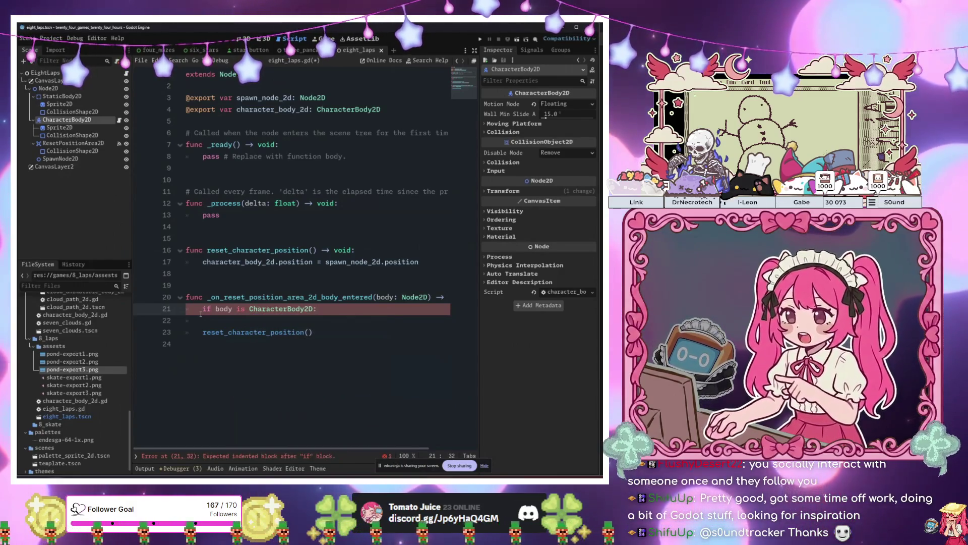
pyautogui.press('Down')
pyautogui.press('Delete')
pyautogui.press('Right')
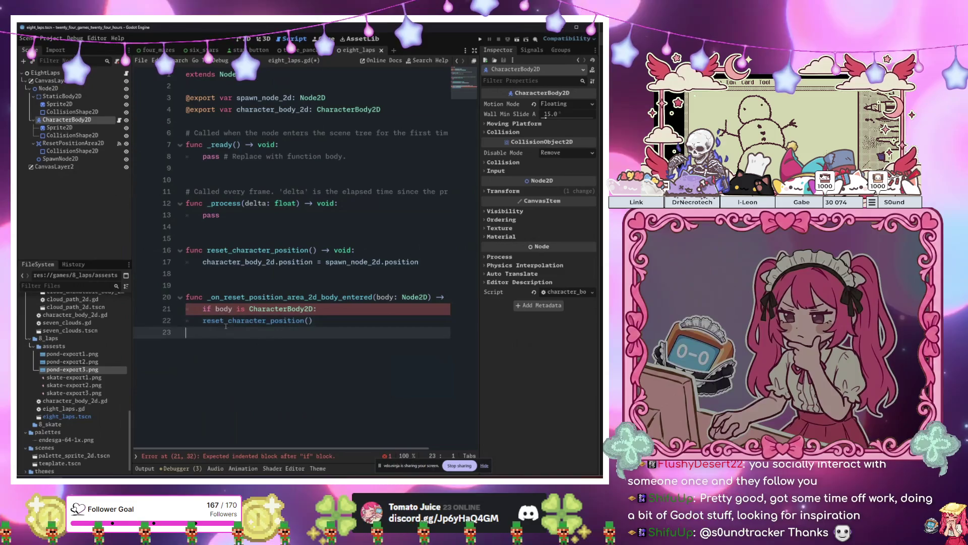
pyautogui.press('F5')
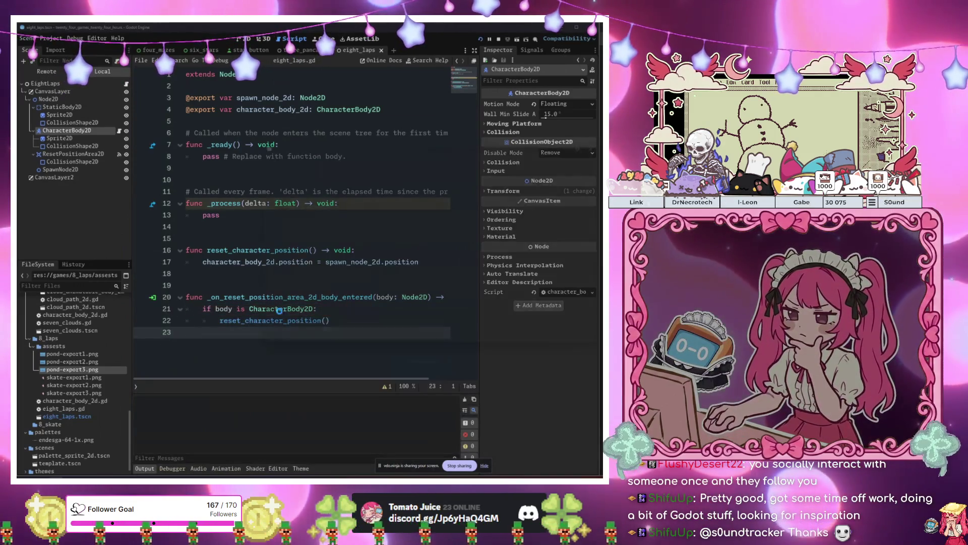
# - Skate the character right in the game, then stop the run
pyautogui.press('Right')
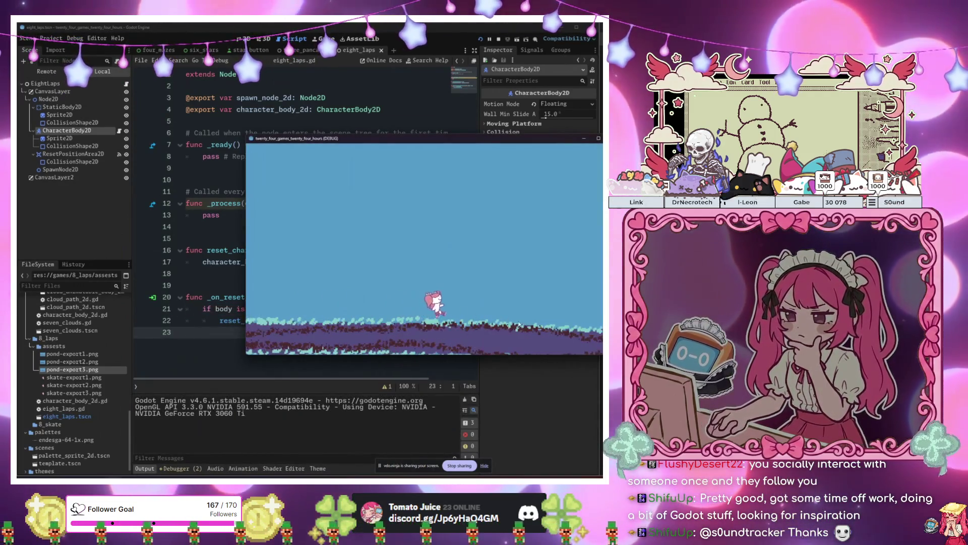
pyautogui.press('F8')
pyautogui.hotkey('ctrl', 'F1')
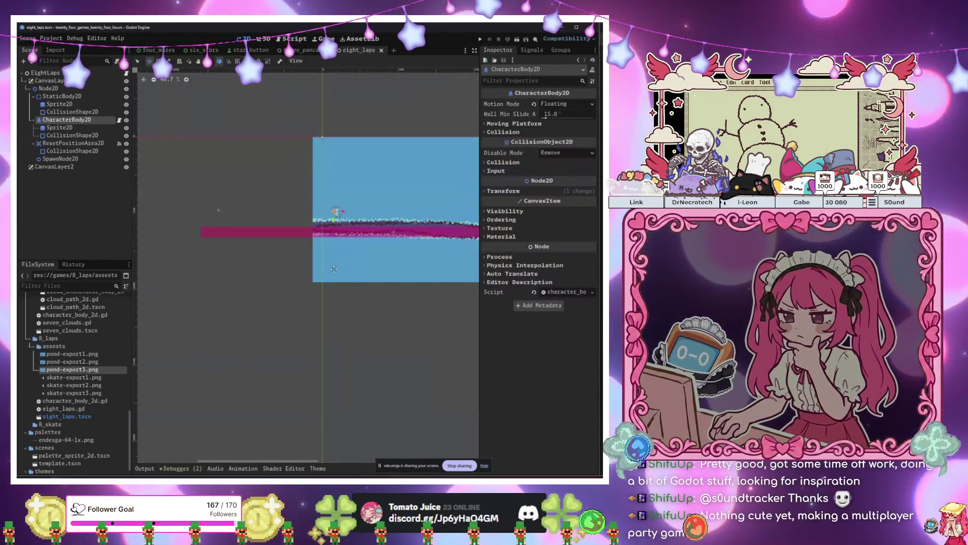
# - Pan the 2D view to the teal reset area, then go back to the level script
pyautogui.moveTo(276, 271); pyautogui.dragTo(225, 271)
pyautogui.scroll(-1, 313, 270)
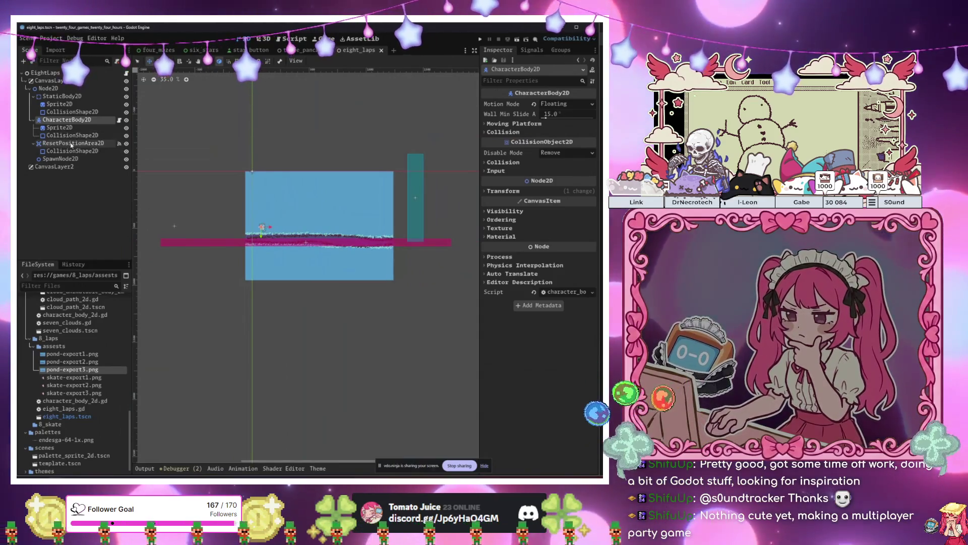
pyautogui.scroll(2, 267, 266)
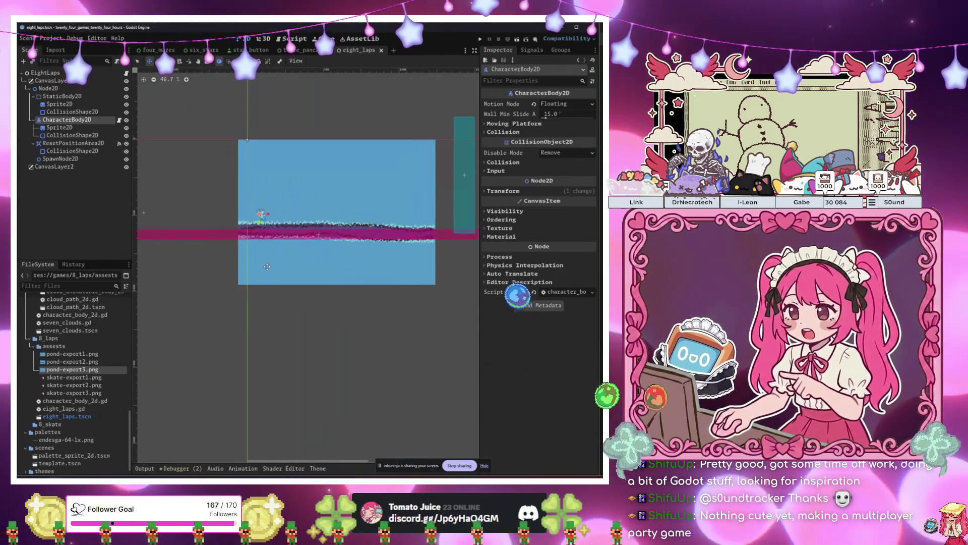
pyautogui.click(295, 39)
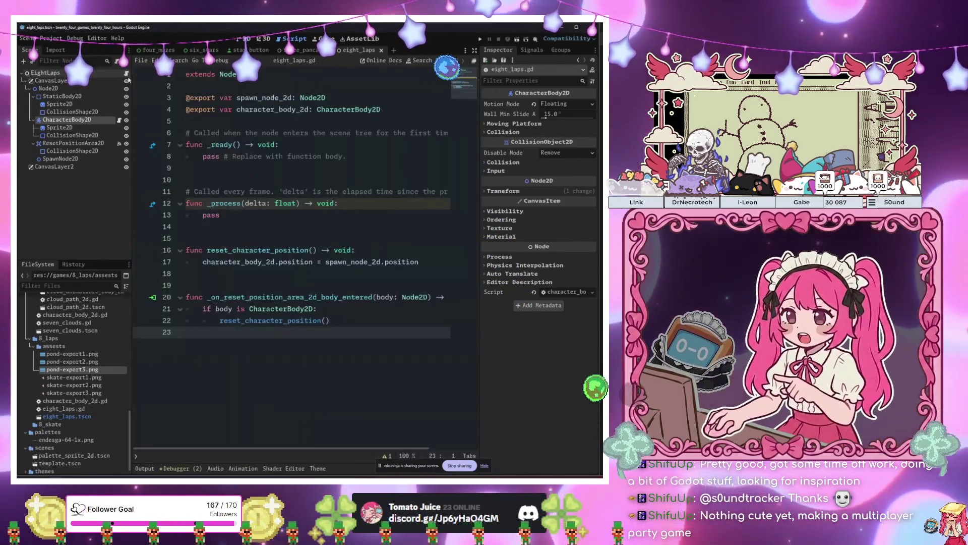
pyautogui.click(119, 121)
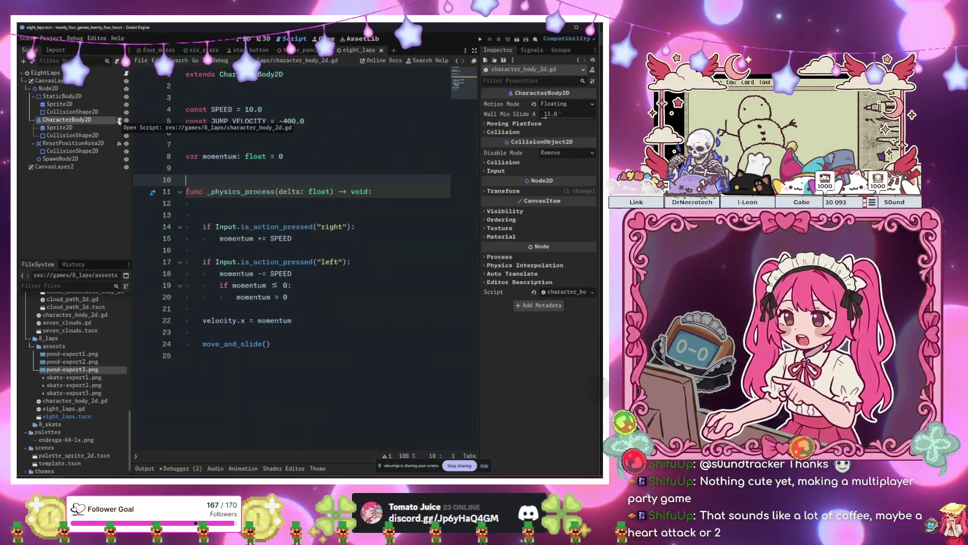
# - Place the caret on empty line 12 inside _physics_process of character_body_2d.gd
pyautogui.click(290, 232)
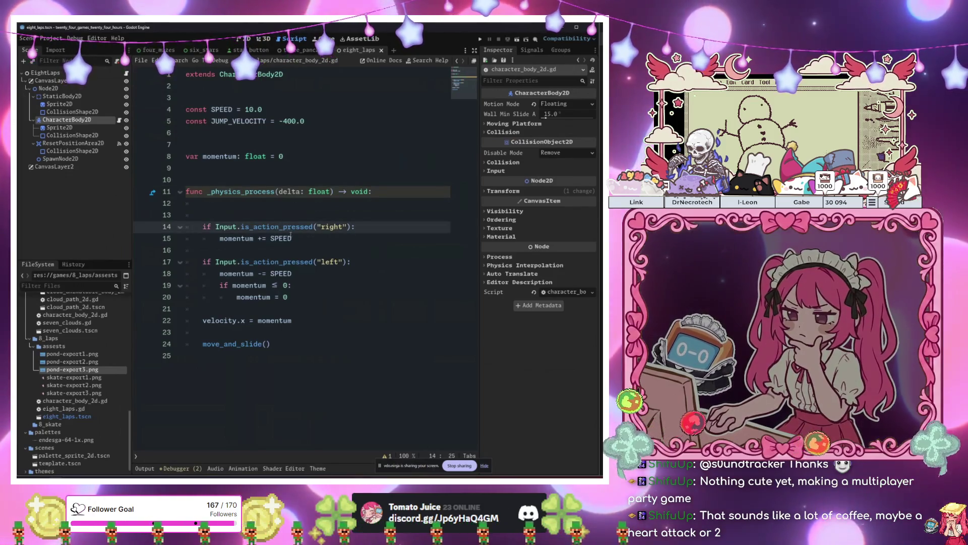
pyautogui.click(321, 204)
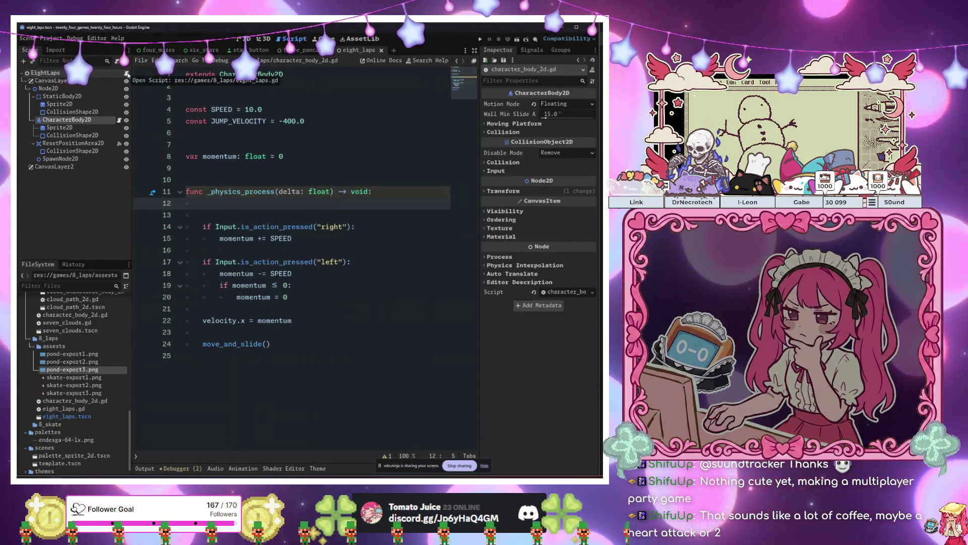
pyautogui.click(236, 218)
pyautogui.click(242, 202)
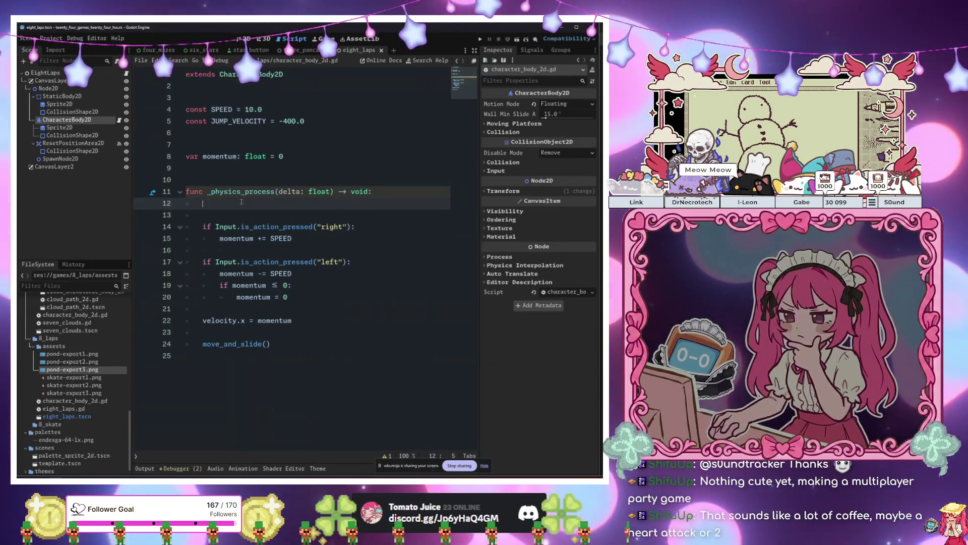
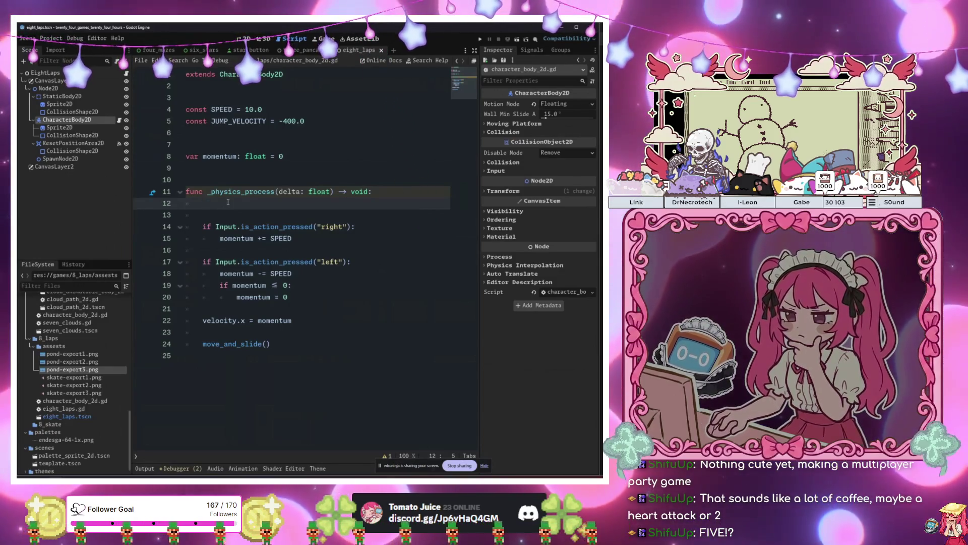
# - Start a 'var' line in the physics function, then open a new empty scene and focus the FileSystem filter
pyautogui.press('Return')
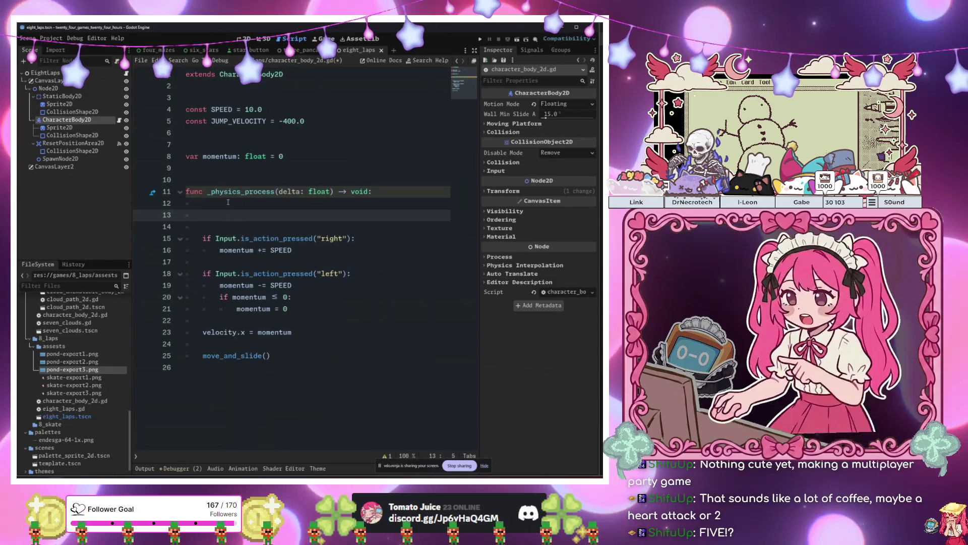
pyautogui.write('var')
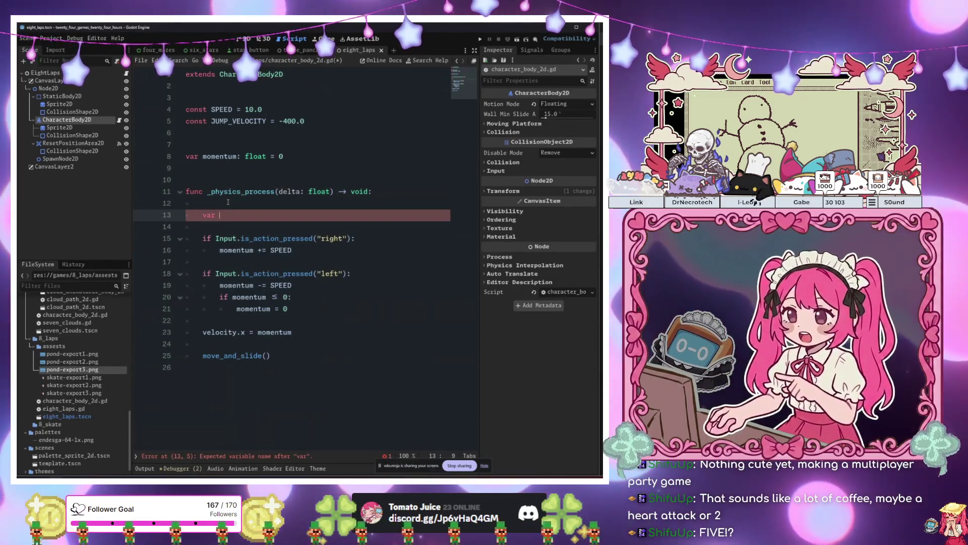
pyautogui.hotkey('ctrl', 'n')
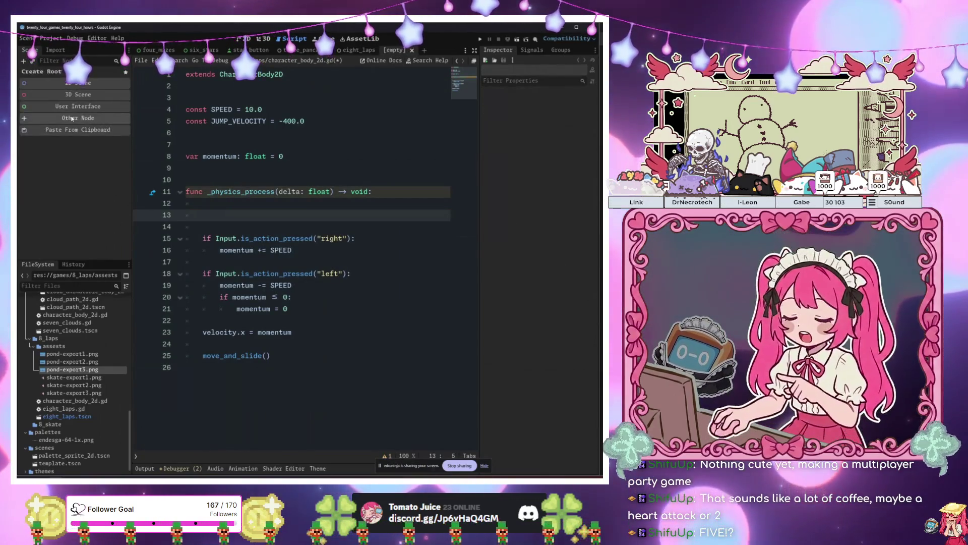
pyautogui.click(78, 118)
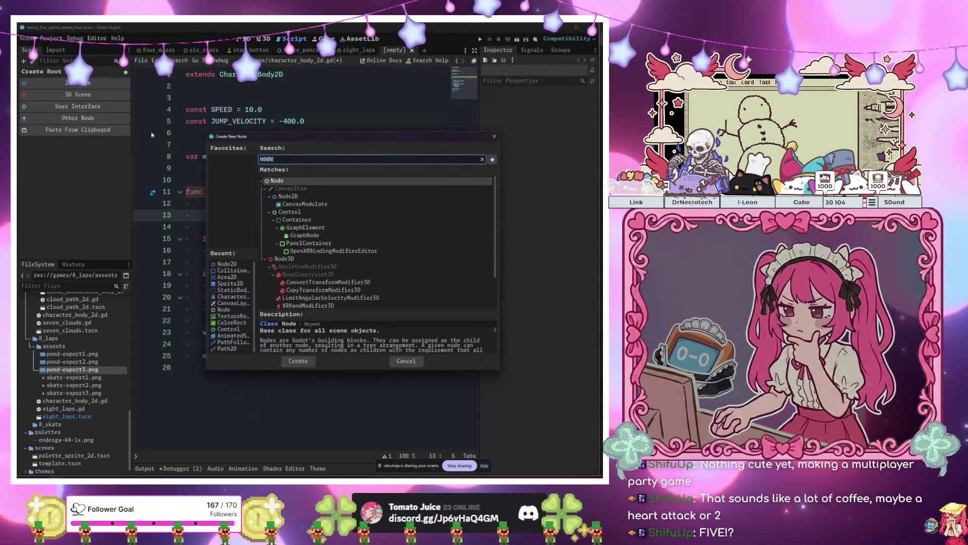
pyautogui.write('c')
pyautogui.press('Escape')
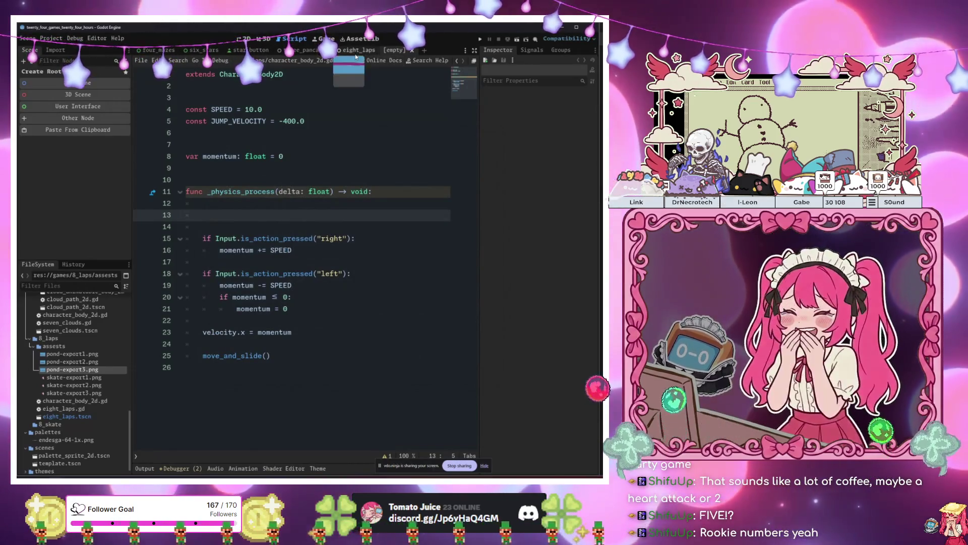
pyautogui.click(74, 285)
# - Filter files by 'seve', open seven_clouds.tscn, and copy its character's gravity and jump code
pyautogui.write('seve')
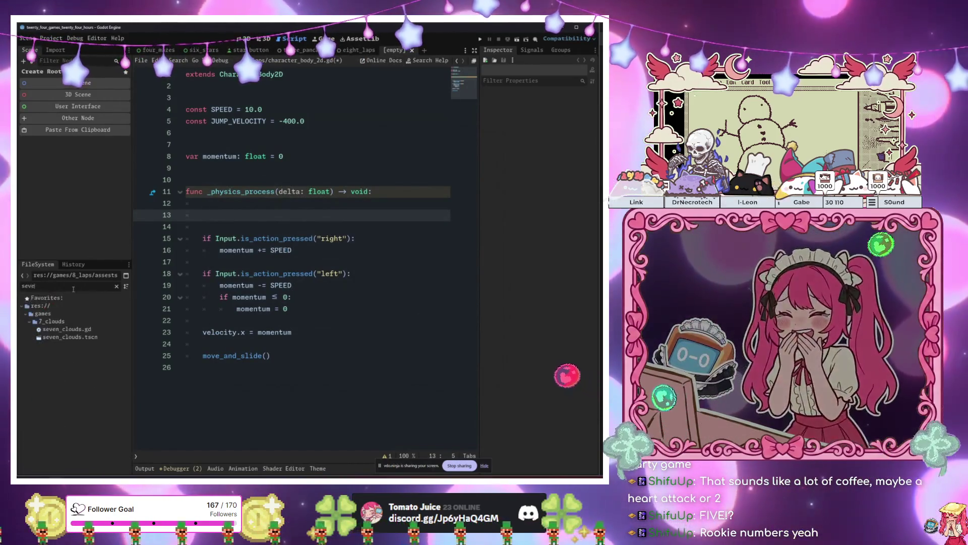
pyautogui.doubleClick(70, 336)
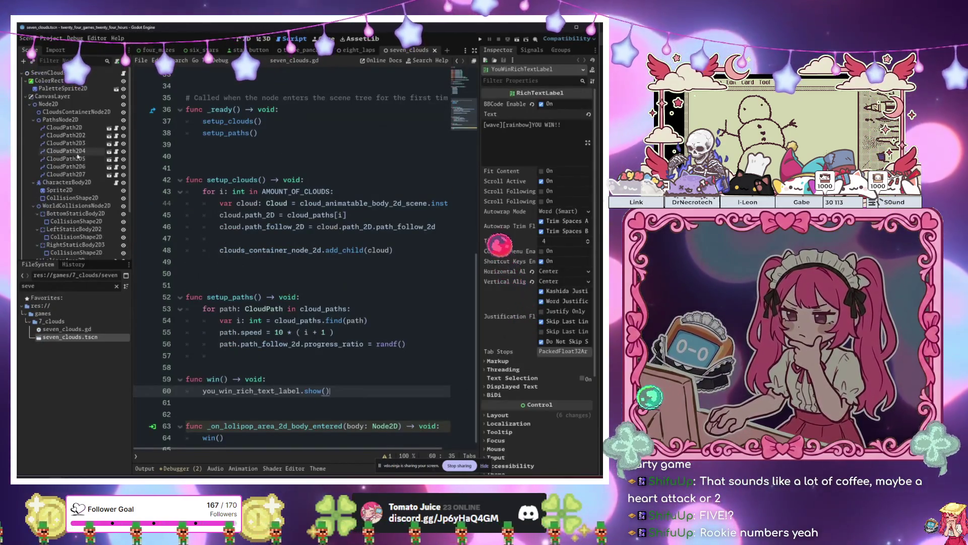
pyautogui.click(116, 183)
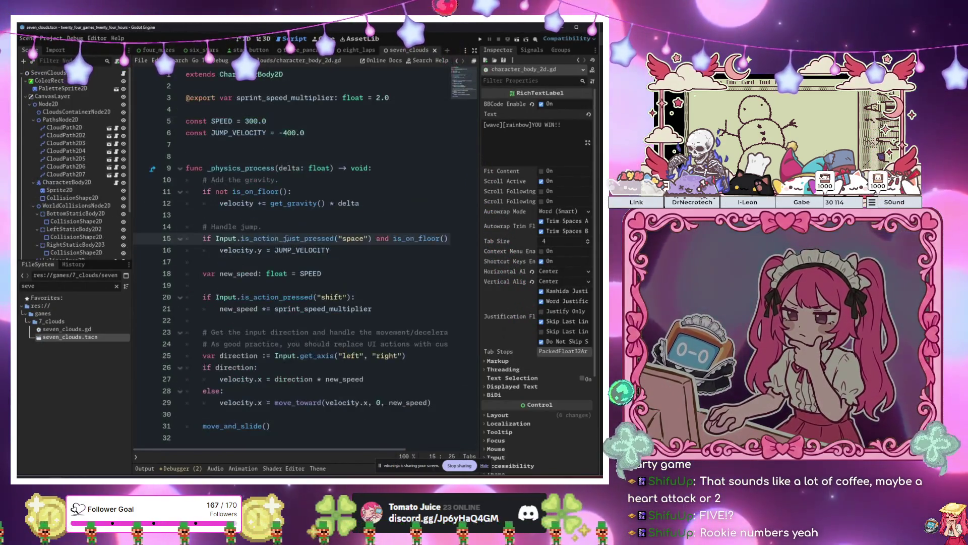
pyautogui.moveTo(201, 191)
pyautogui.mouseDown()
pyautogui.moveTo(263, 228)
pyautogui.moveTo(341, 251)
pyautogui.mouseUp()
pyautogui.hotkey('ctrl', 'c')
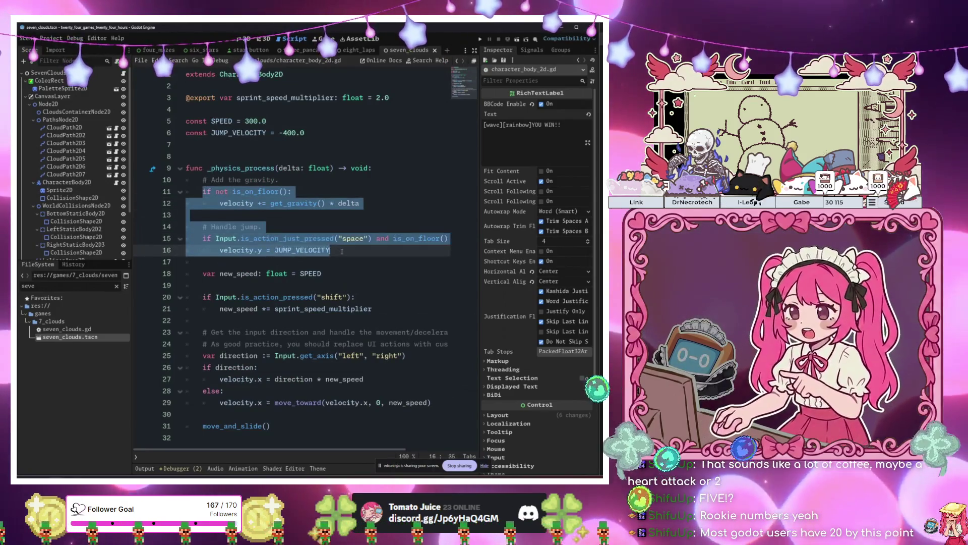
pyautogui.click(358, 191)
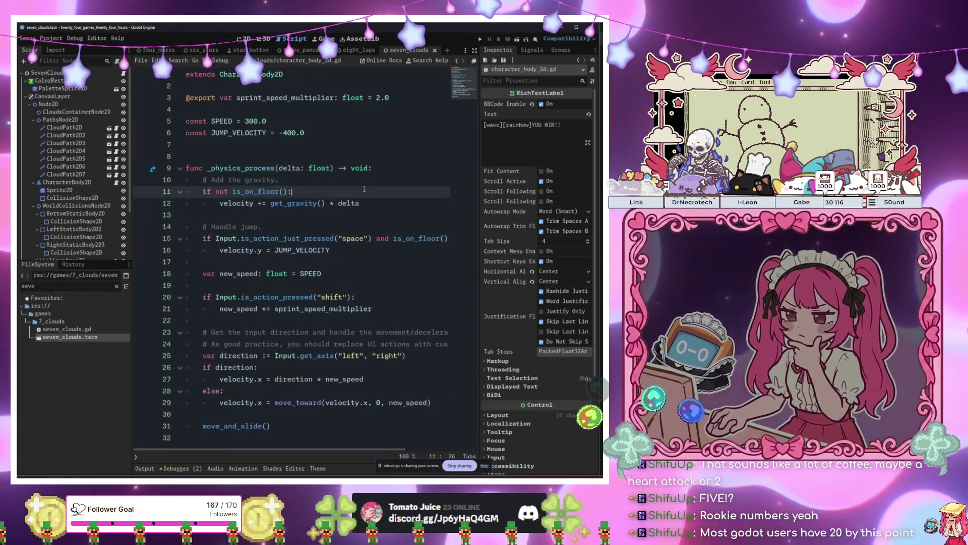
# - Close the seven_clouds scene and reopen the eight_laps character_body_2d.gd script
pyautogui.hotkey('ctrl', 'shift', 'w')
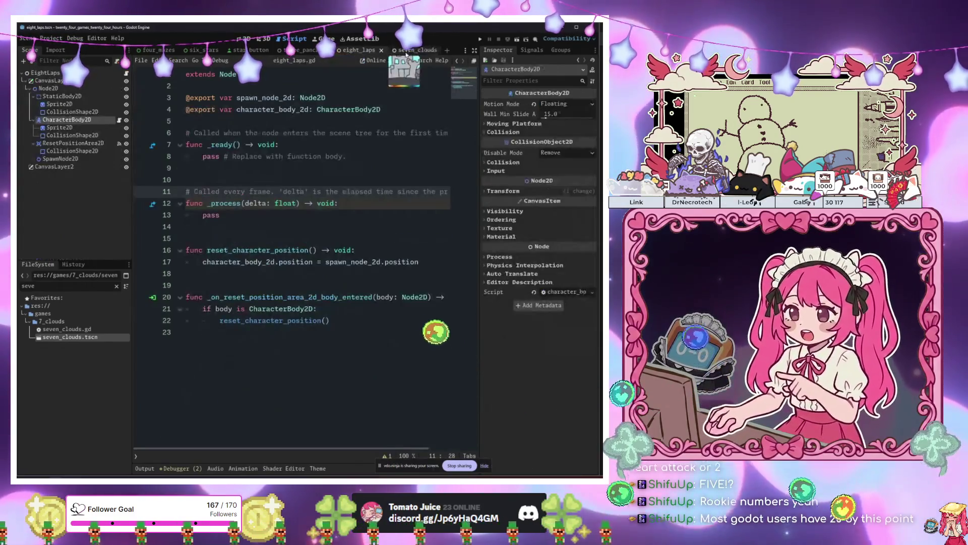
pyautogui.click(245, 191)
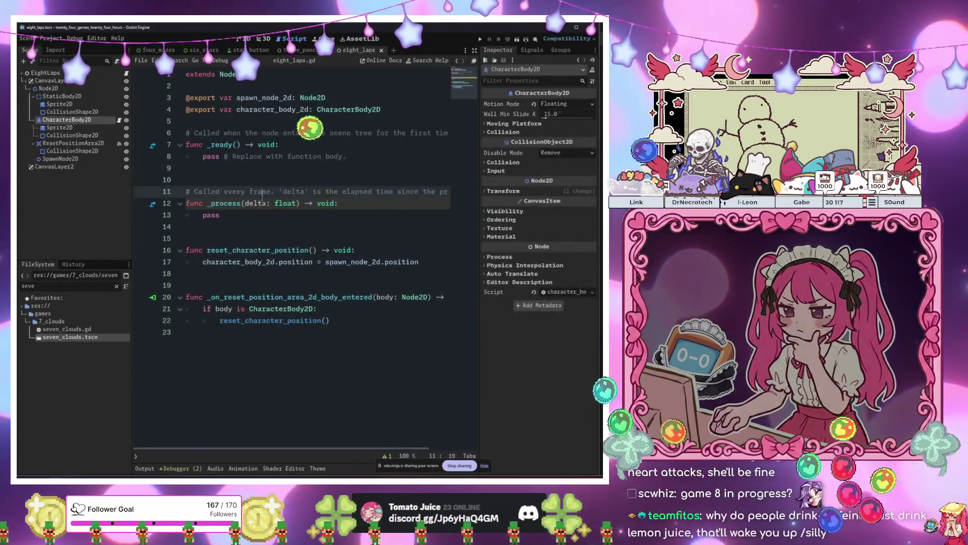
pyautogui.click(119, 120)
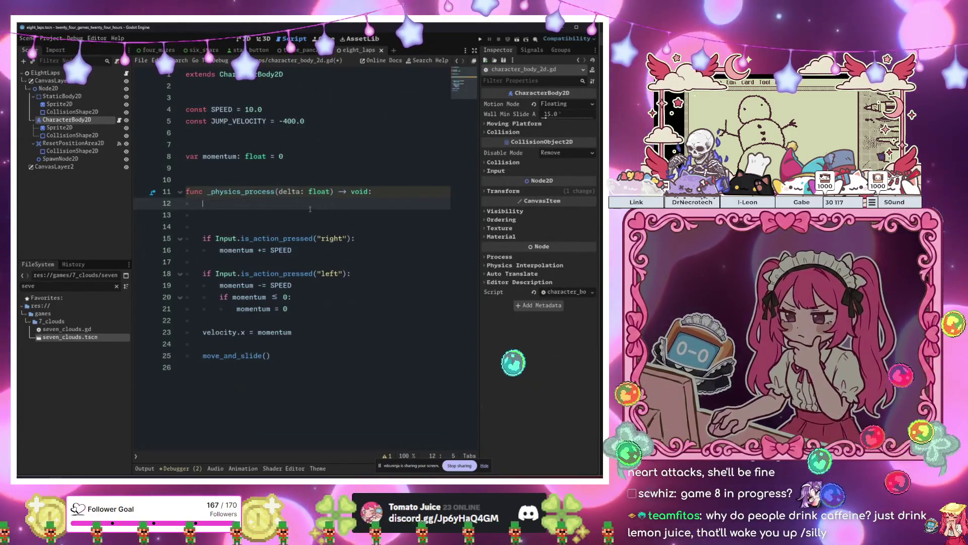
# - Paste the gravity and jump code into _physics_process and delete the '# Handle jump.' comment
pyautogui.click(299, 215)
pyautogui.hotkey('ctrl', 'v')
pyautogui.tripleClick(199, 248)
pyautogui.press('BackSpace')
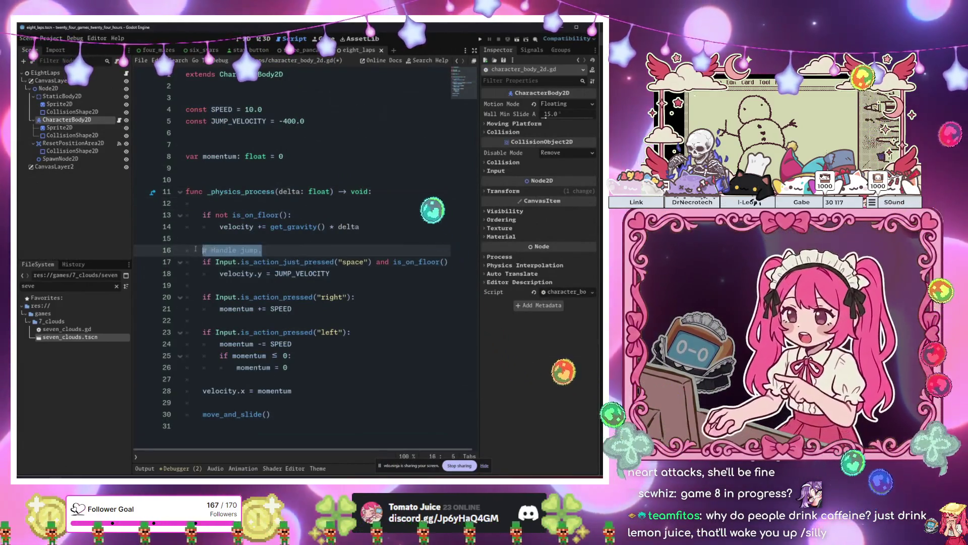
pyautogui.press('Delete')
# - Leave a blank line after the jump code, save the script, and add lines at its end
pyautogui.click(348, 259)
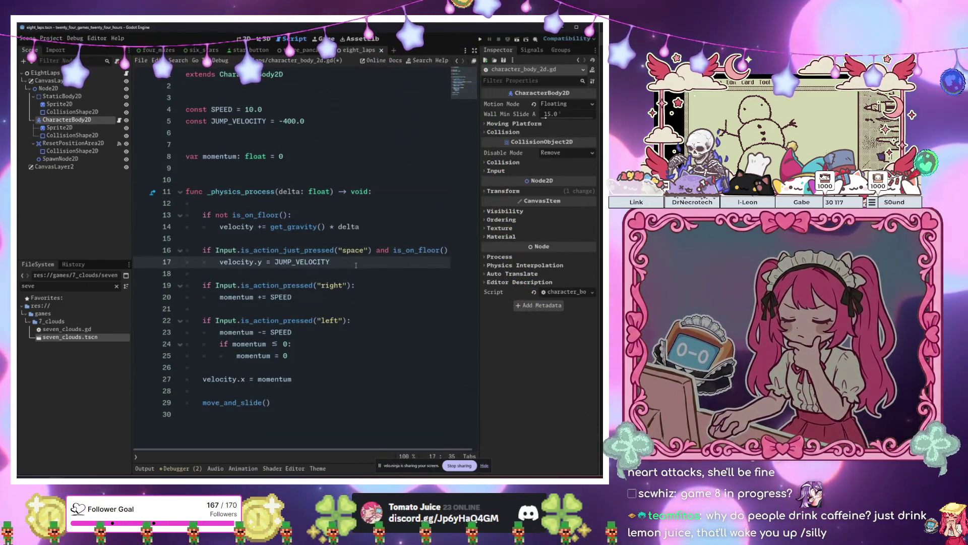
pyautogui.press('Return')
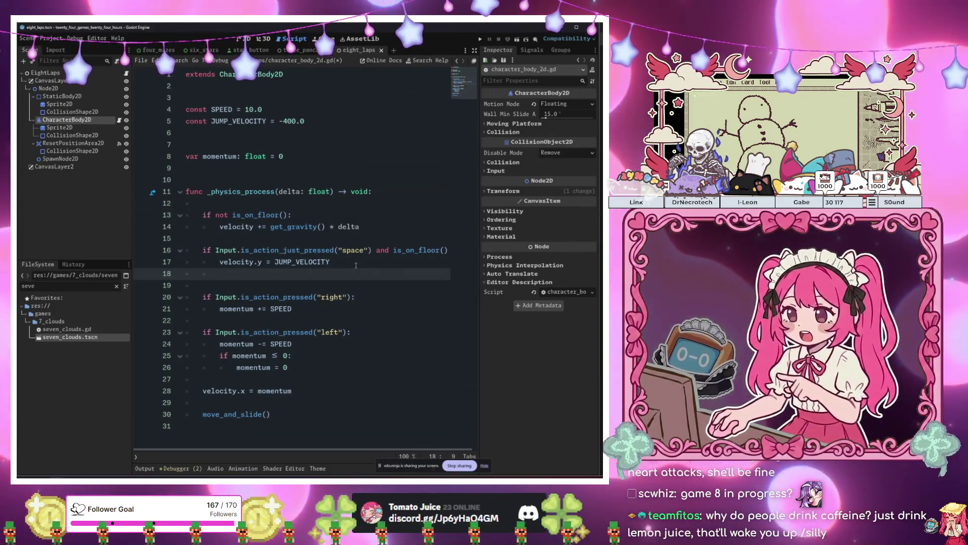
pyautogui.press('BackSpace')
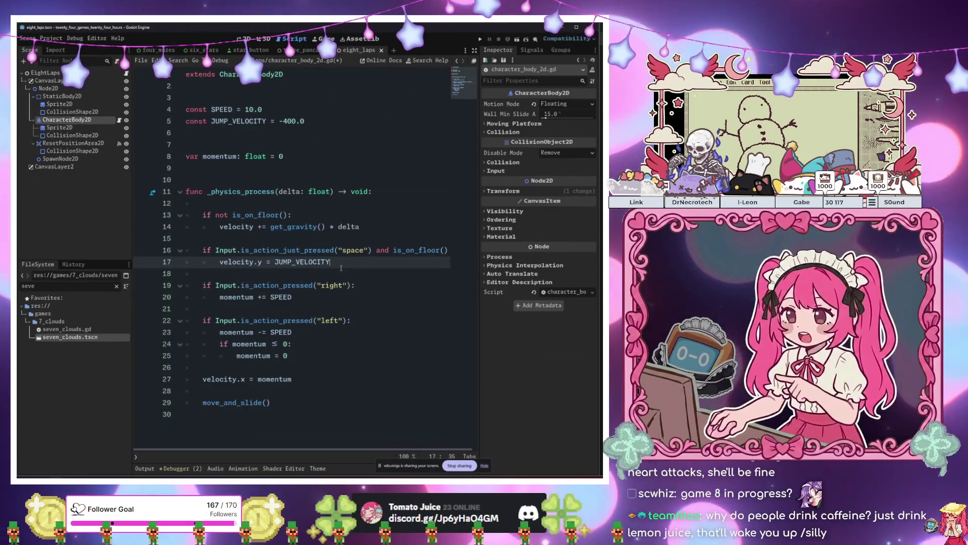
pyautogui.press('Return')
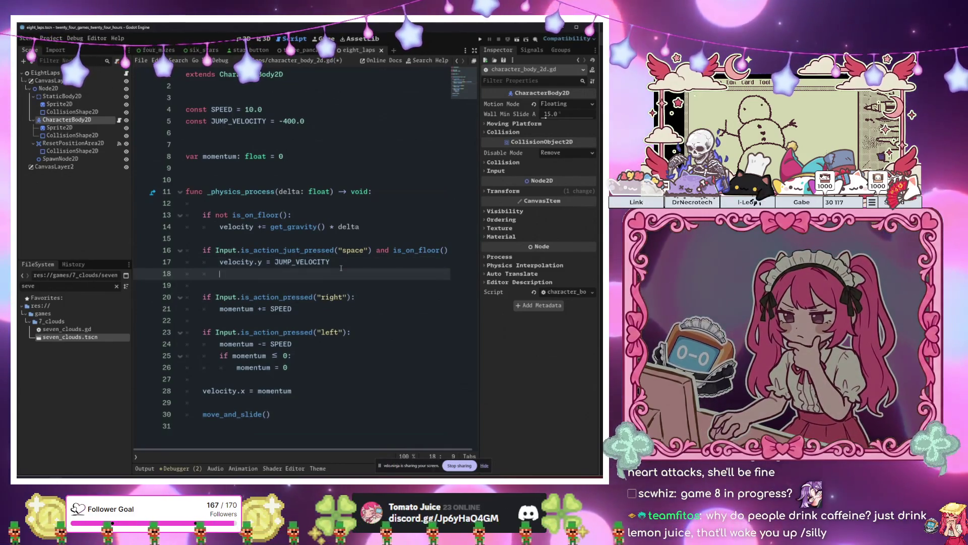
pyautogui.write('tw')
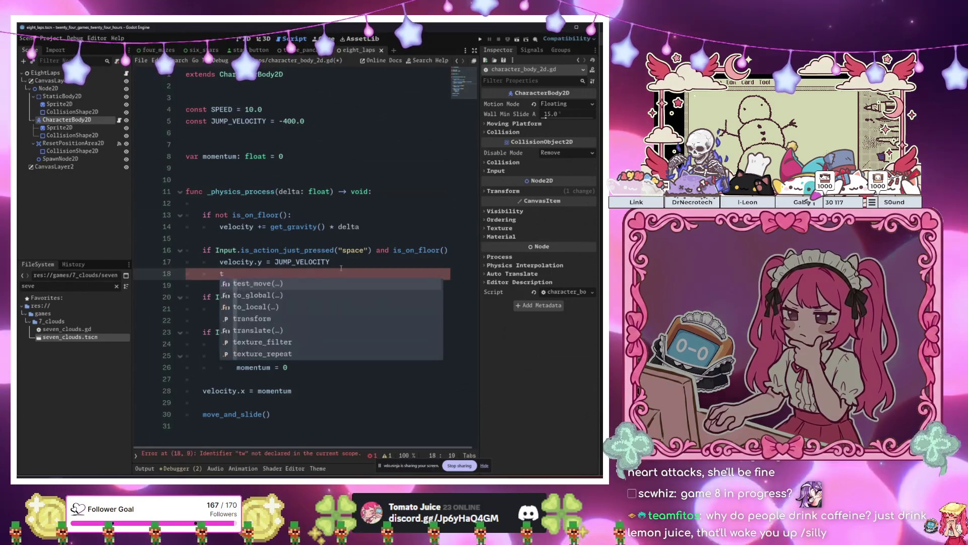
pyautogui.press('BackSpace')
pyautogui.press('BackSpace')
pyautogui.hotkey('ctrl', 's')
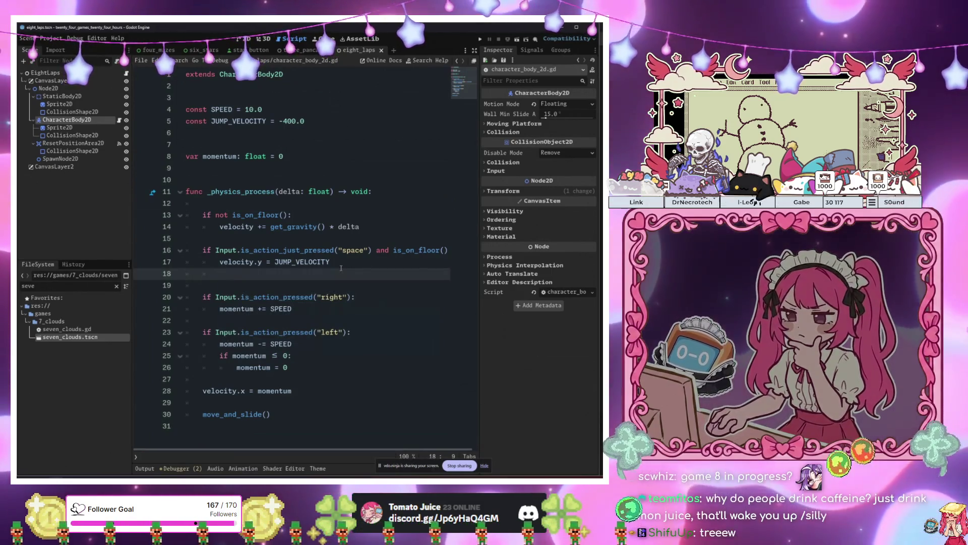
pyautogui.hotkey('ctrl', 'End')
pyautogui.press('Return')
pyautogui.press('Return')
pyautogui.press('Return')
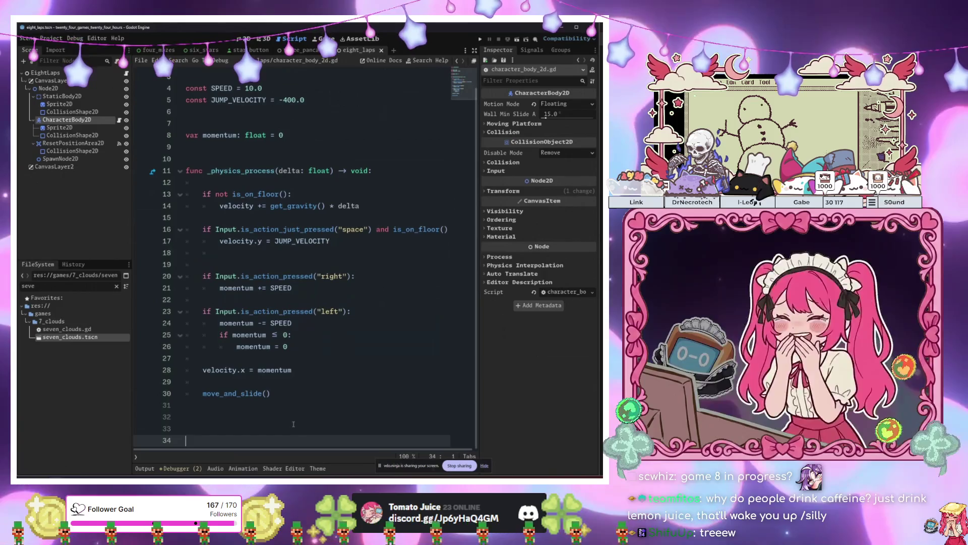
# - Declare 'func jump() -> void:' and put 'velocity.y = JUMP_VELOCITY' inside it
pyautogui.write('func jump() -> void:')
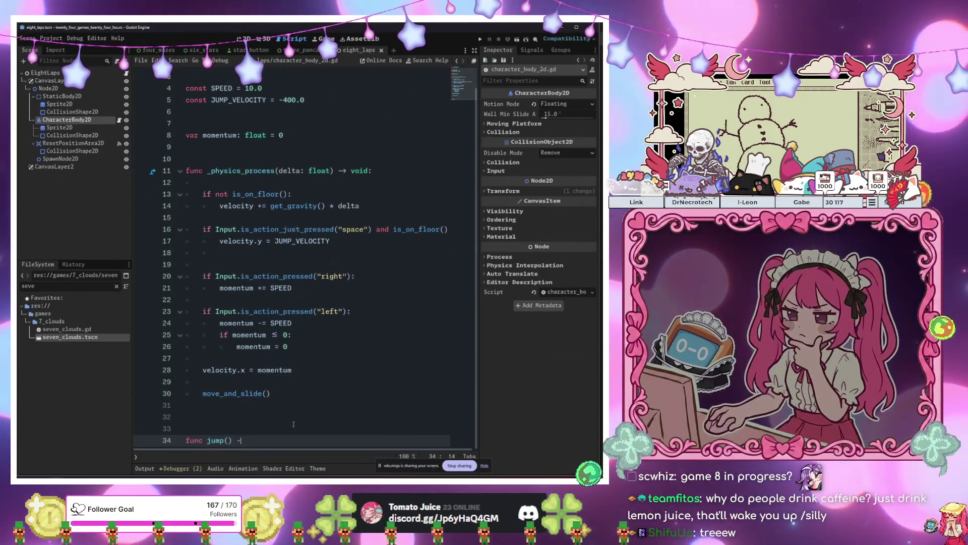
pyautogui.press('Return')
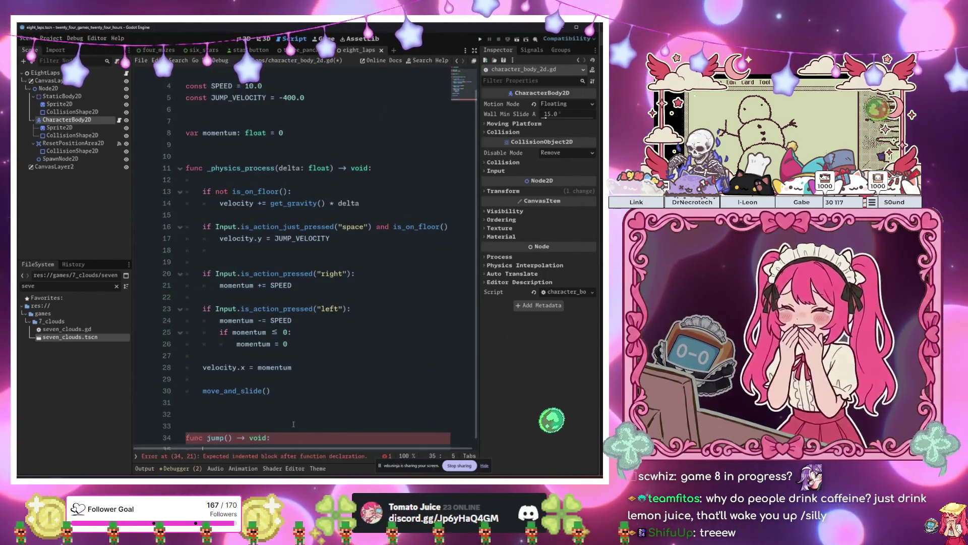
pyautogui.moveTo(335, 240); pyautogui.dragTo(219, 238)
pyautogui.hotkey('ctrl', 'c')
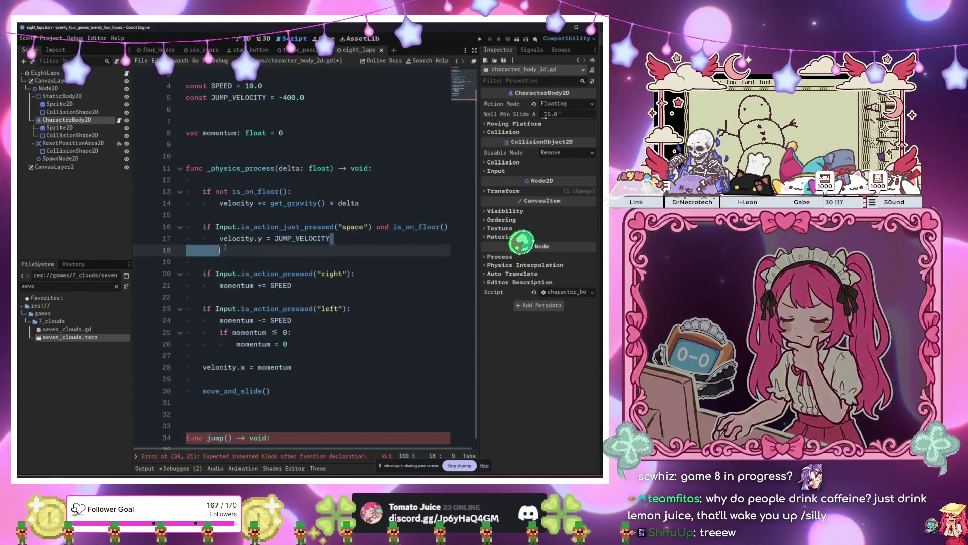
pyautogui.click(253, 444)
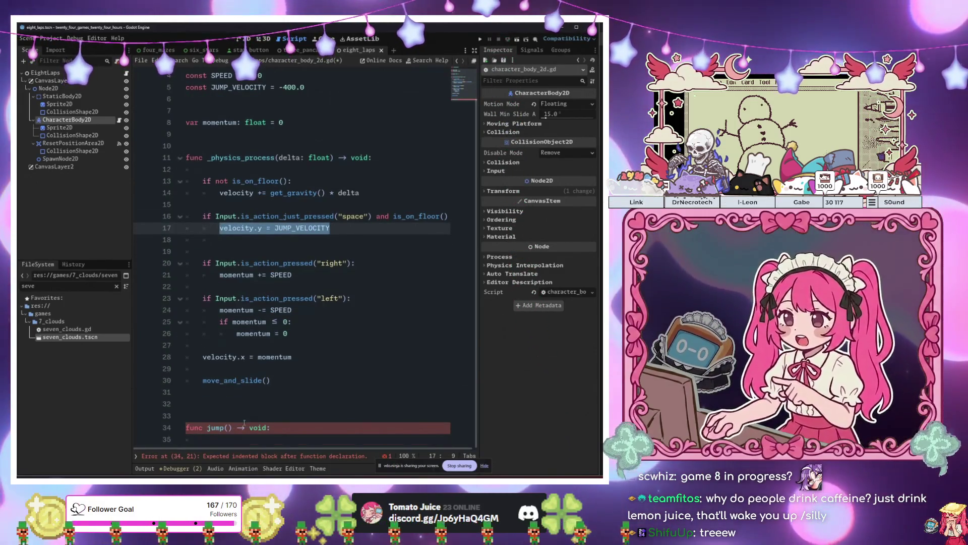
pyautogui.hotkey('ctrl', 'v')
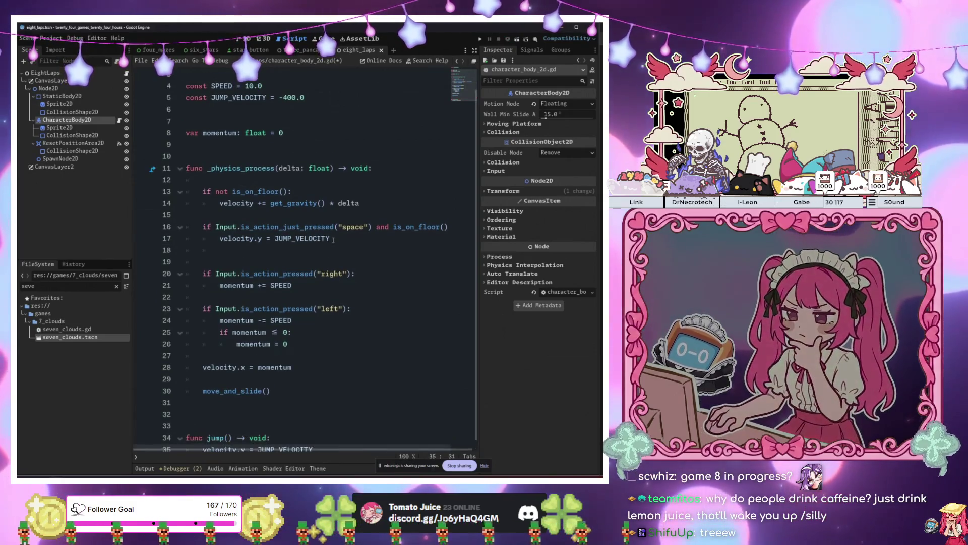
# - Replace the original jump velocity line with a jump() call and add room inside jump()
pyautogui.moveTo(330, 239); pyautogui.dragTo(275, 238)
pyautogui.write('jump()')
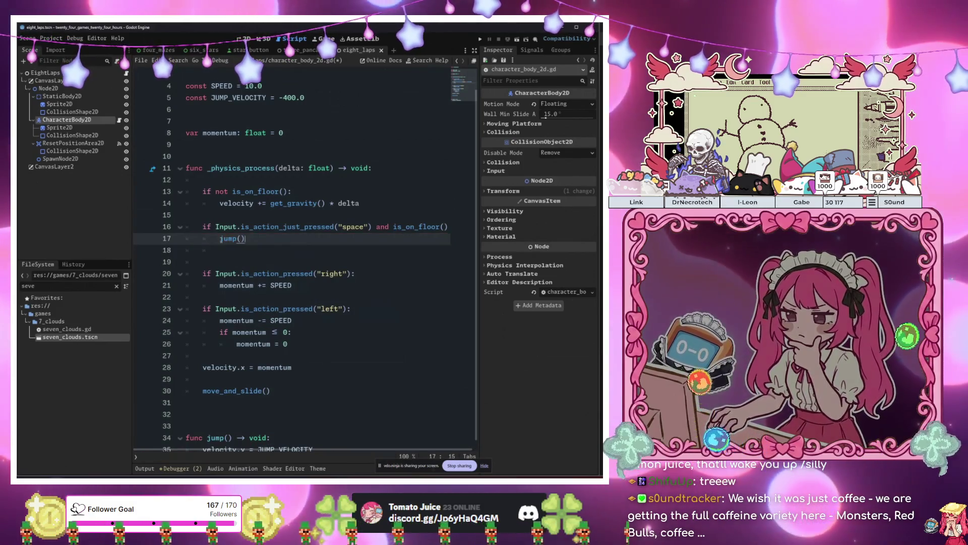
pyautogui.press('Down')
pyautogui.press('Down')
pyautogui.press('Down')
pyautogui.press('End')
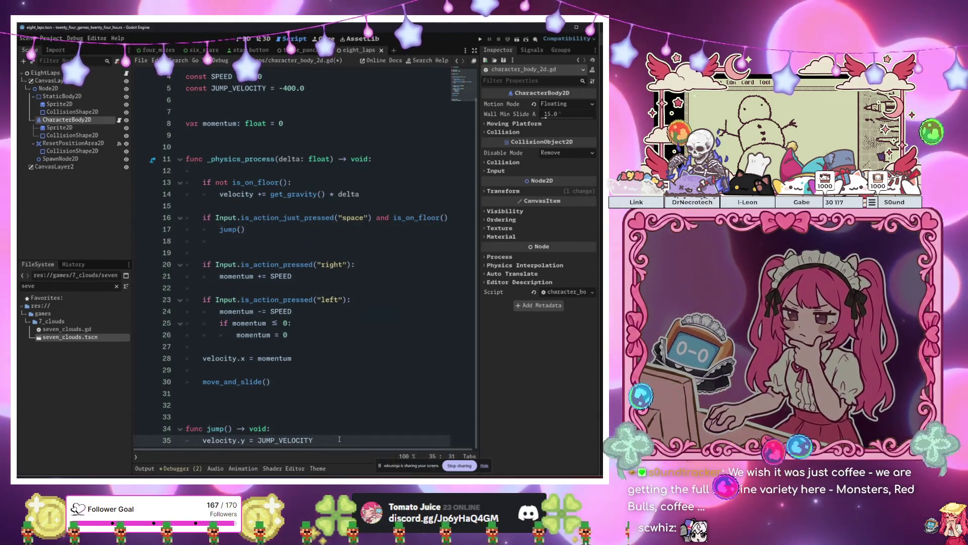
pyautogui.press('Return')
pyautogui.press('Return')
pyautogui.press('Up')
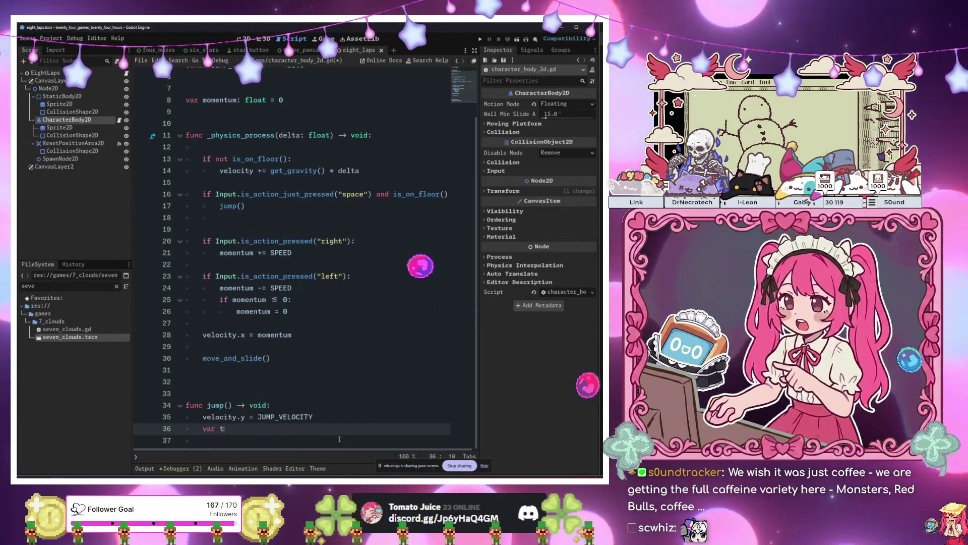
# - Create a tween in jump() with create_tween().set_ease(Tween.EASE_IN_OUT), dropping the set_trans attempt
pyautogui.write('ween:')
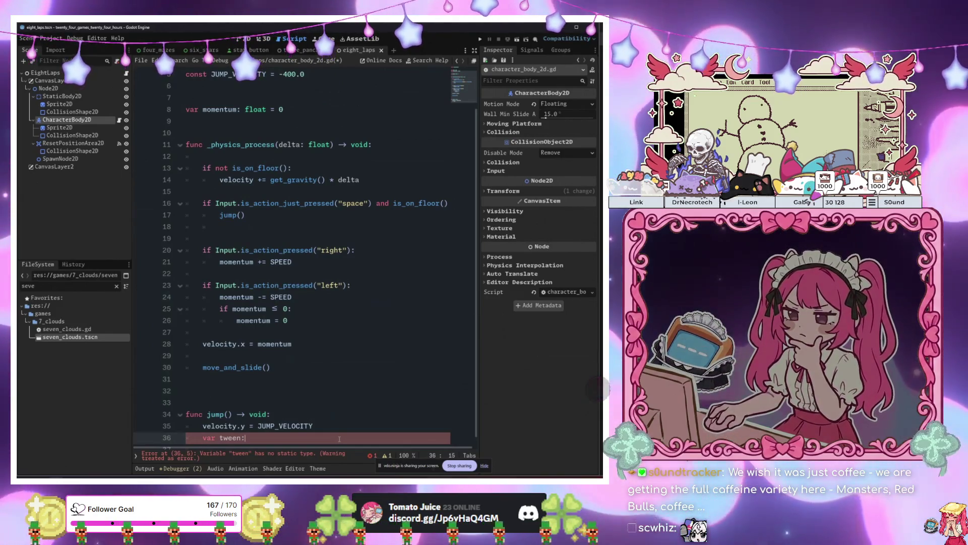
pyautogui.write(' Tween = ')
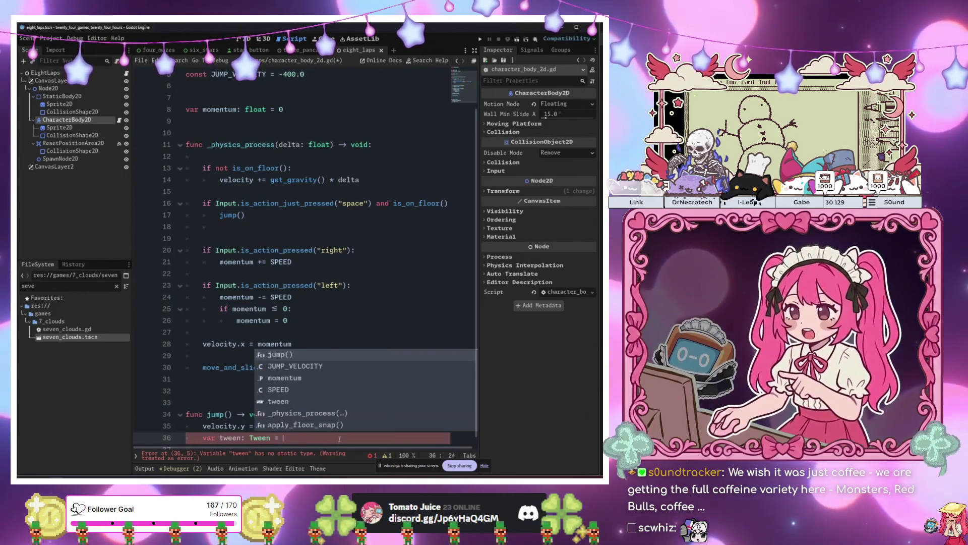
pyautogui.write('create')
pyautogui.press('Return')
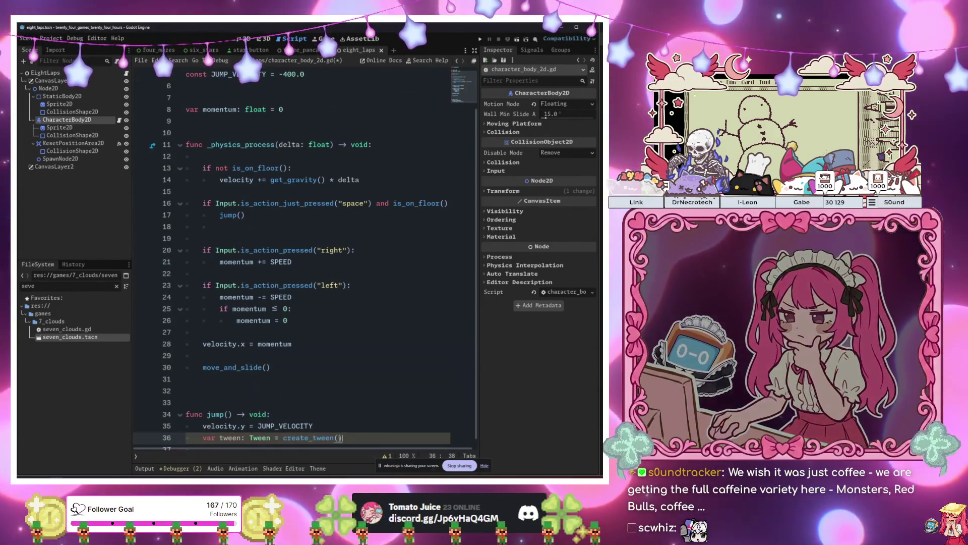
pyautogui.write('.')
pyautogui.press('Down')
pyautogui.press('Down')
pyautogui.press('Down')
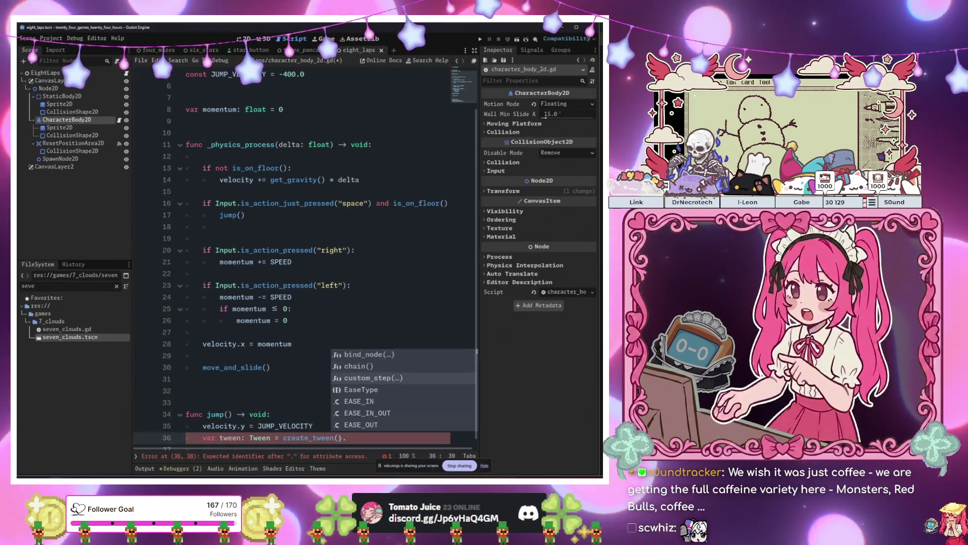
pyautogui.press('Escape')
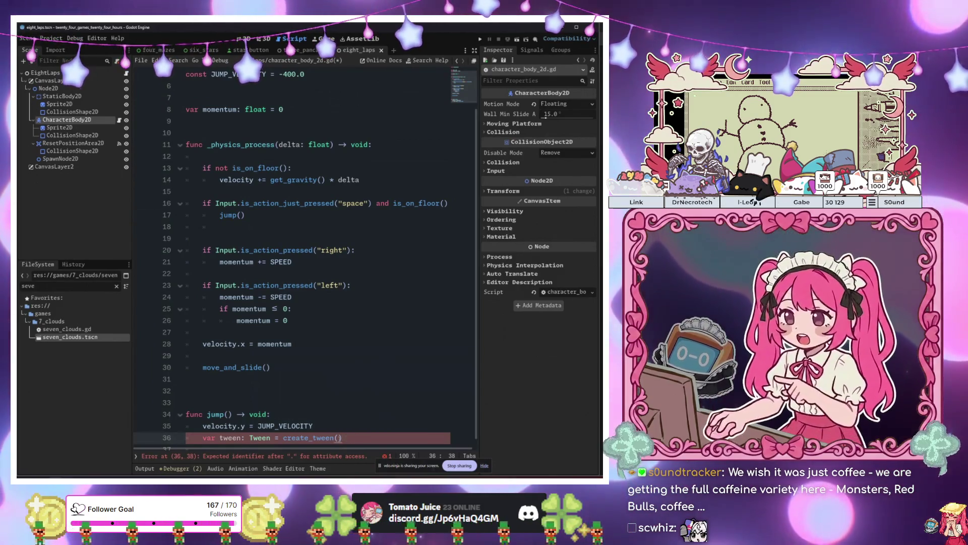
pyautogui.write('set')
pyautogui.press('Return')
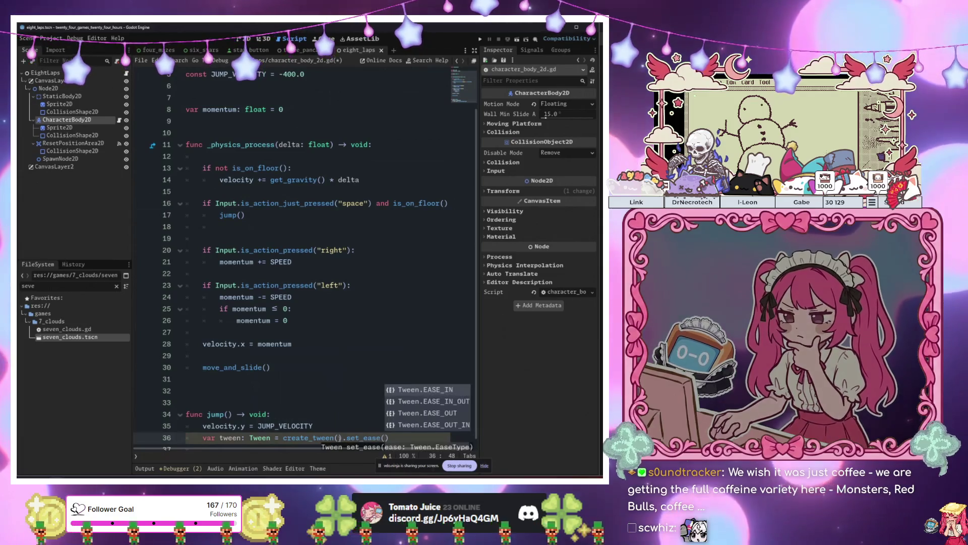
pyautogui.press('Down')
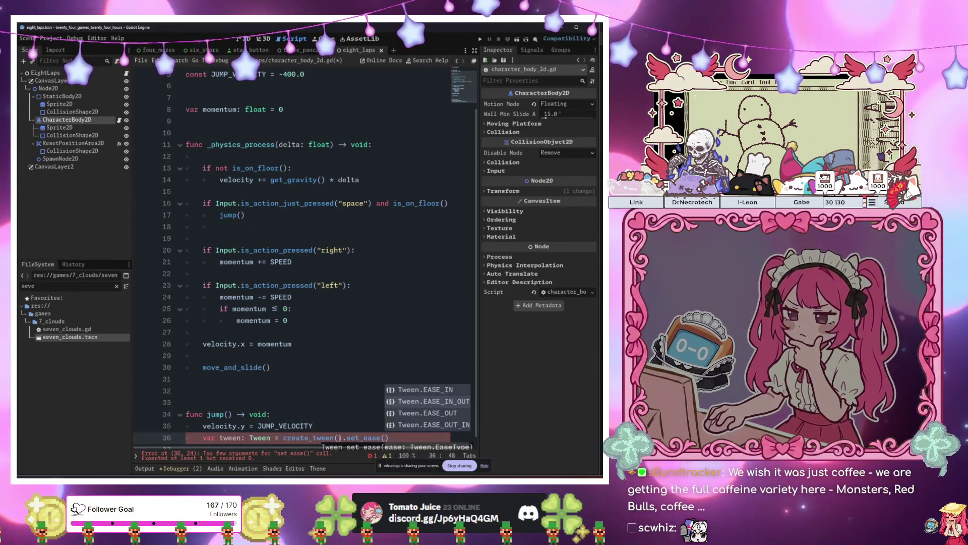
pyautogui.press('Return')
pyautogui.write(').se')
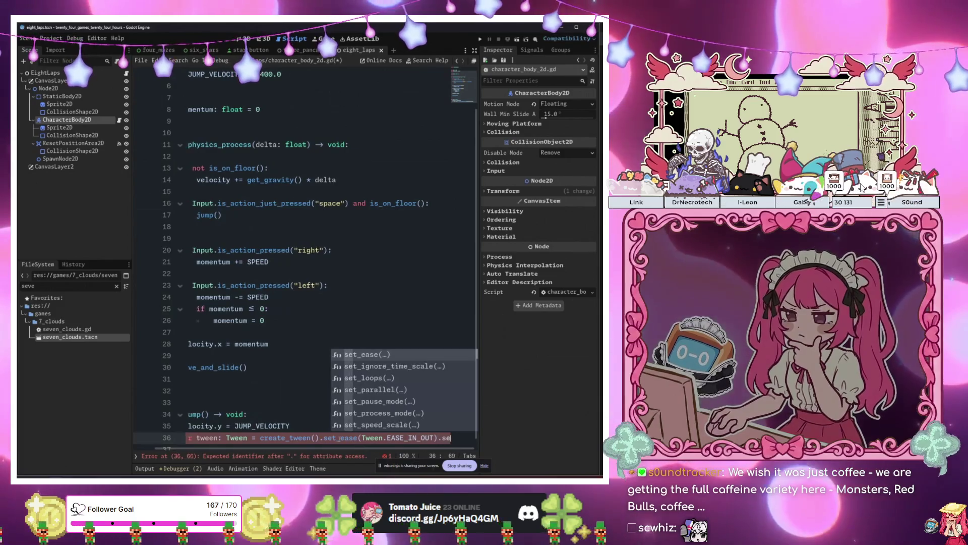
pyautogui.write('t_tra')
pyautogui.press('Return')
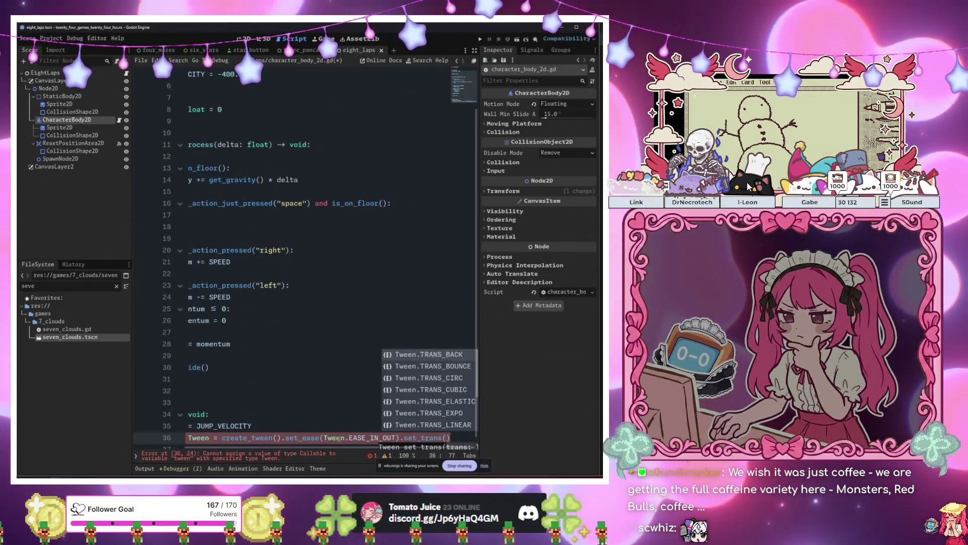
pyautogui.press('Down')
pyautogui.press('Down')
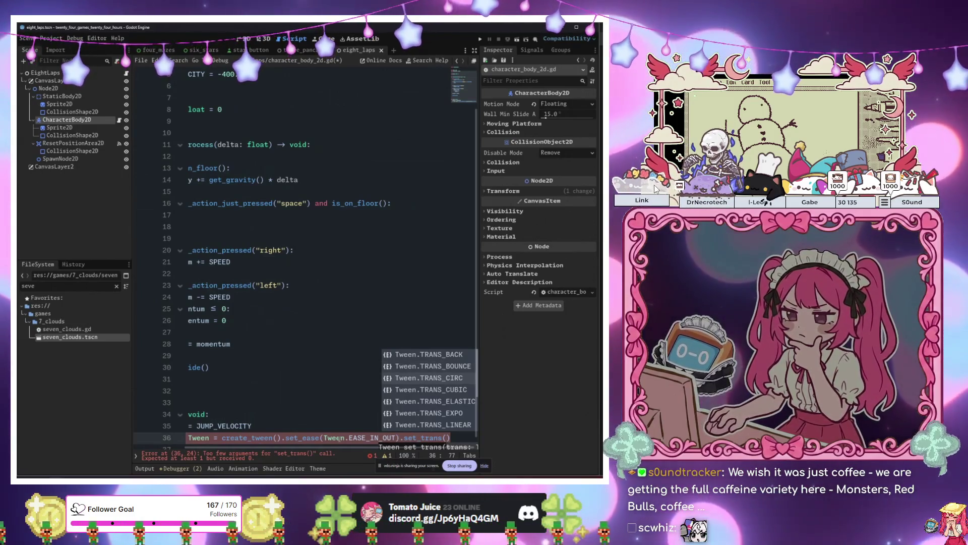
pyautogui.press('Down')
pyautogui.press('Down')
pyautogui.press('Down')
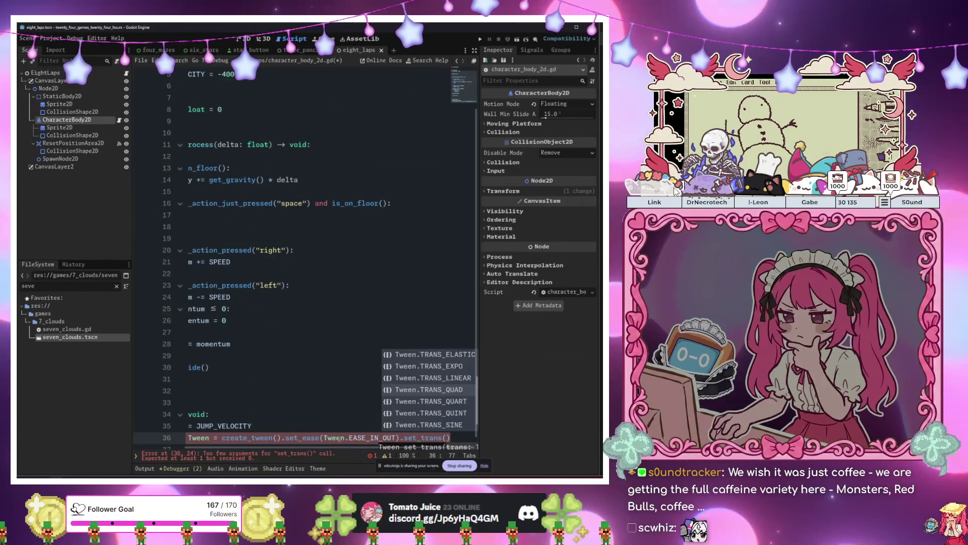
pyautogui.press('Escape')
pyautogui.press('BackSpace')
pyautogui.press('BackSpace')
pyautogui.press('BackSpace')
pyautogui.press('Return')
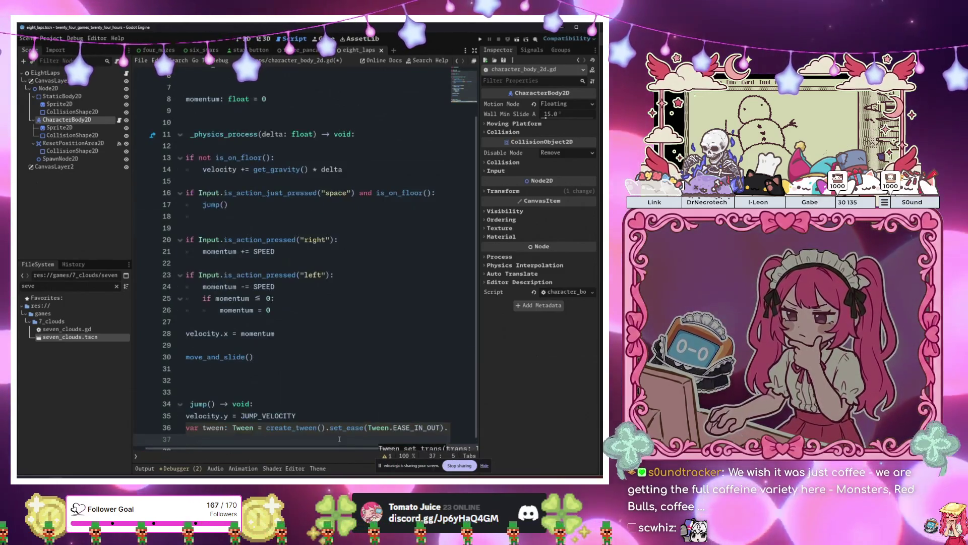
# - Add tween.tween_property(self, "scale:x", -1, 0.5) to flip the character
pyautogui.press('Return')
pyautogui.write('tween,')
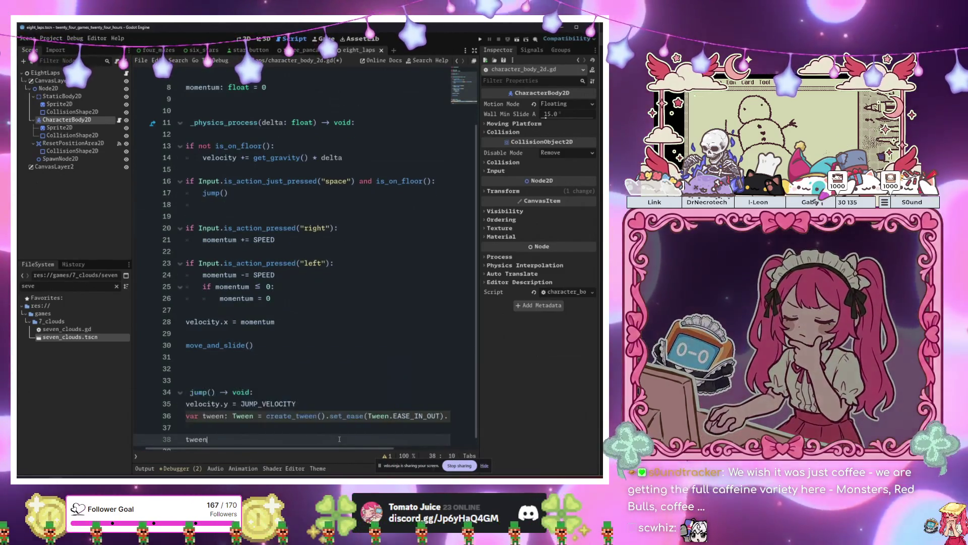
pyautogui.press('BackSpace')
pyautogui.write('.tween')
pyautogui.press('Down')
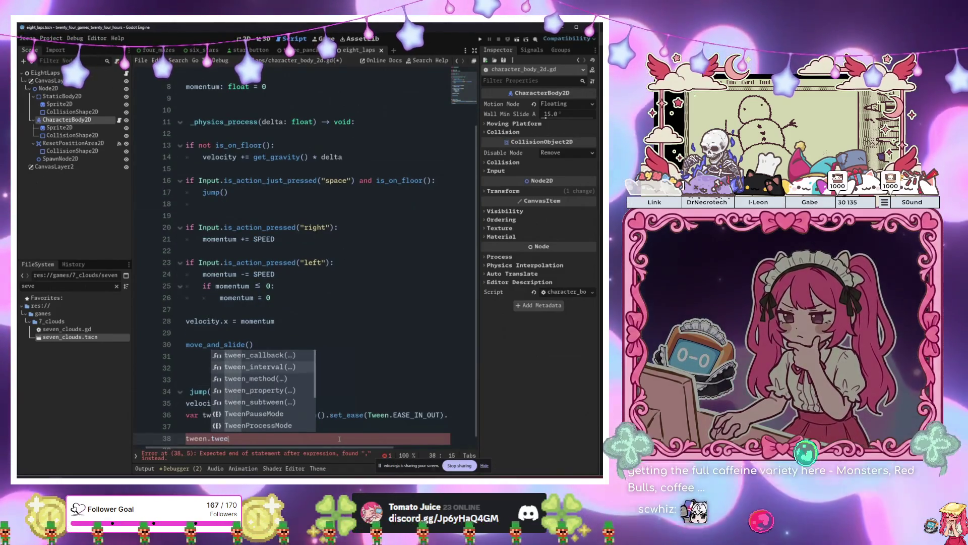
pyautogui.press('Return')
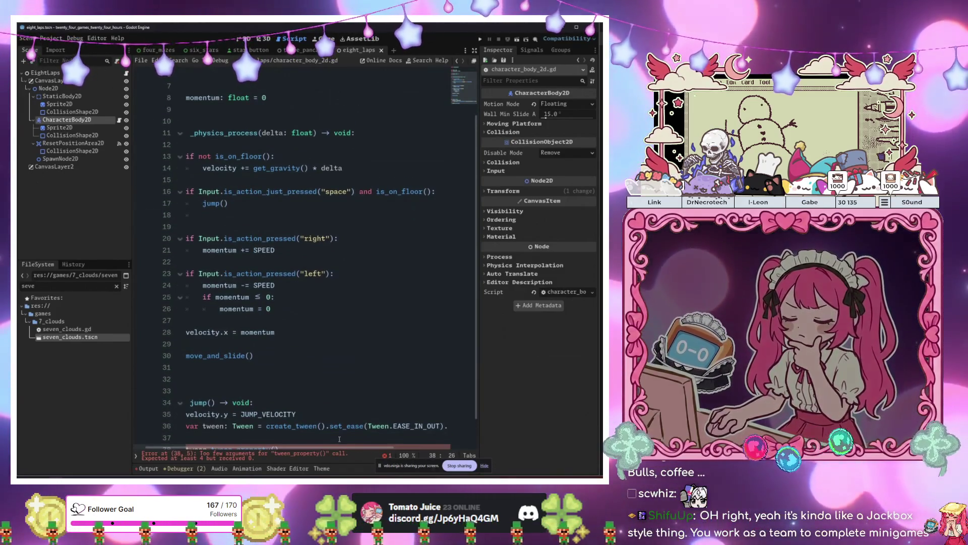
pyautogui.scroll(-1, 339, 439)
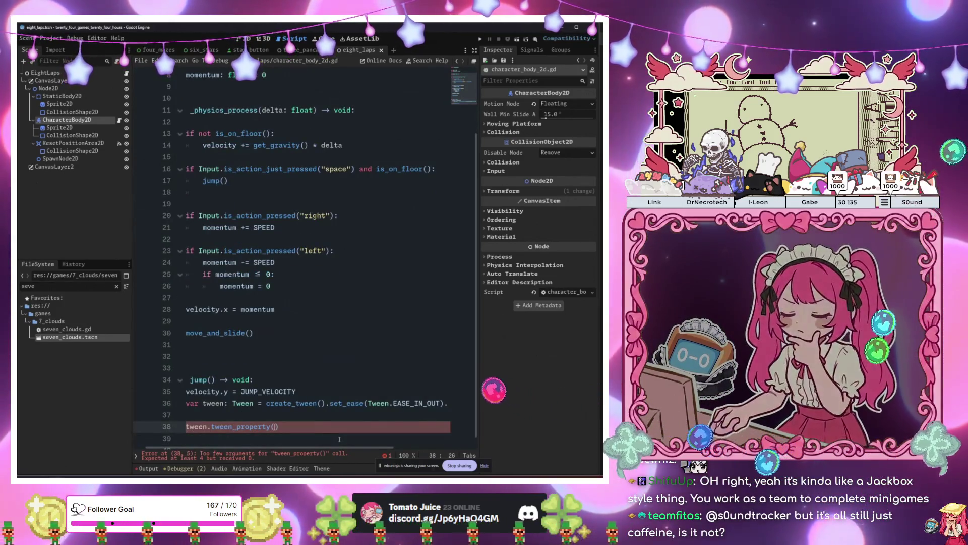
pyautogui.write('scale')
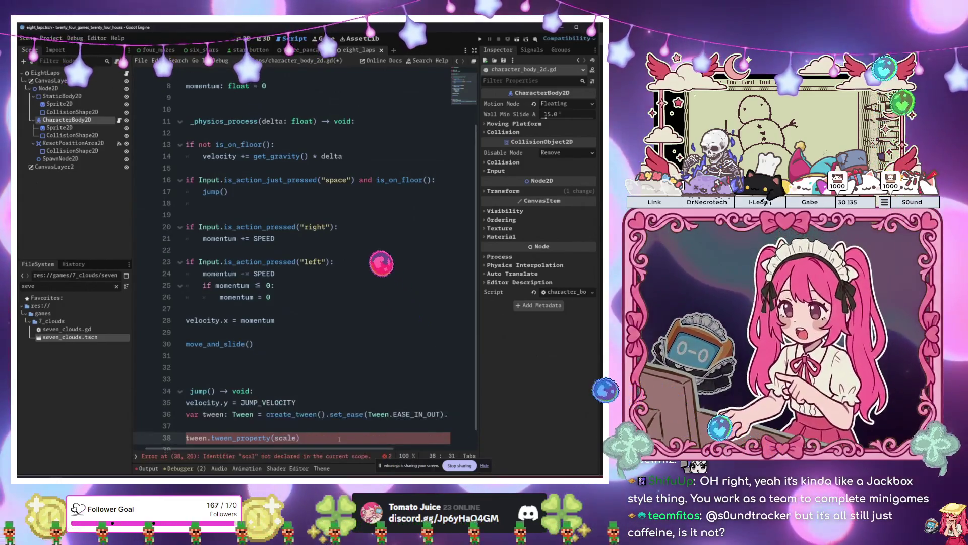
pyautogui.write('.')
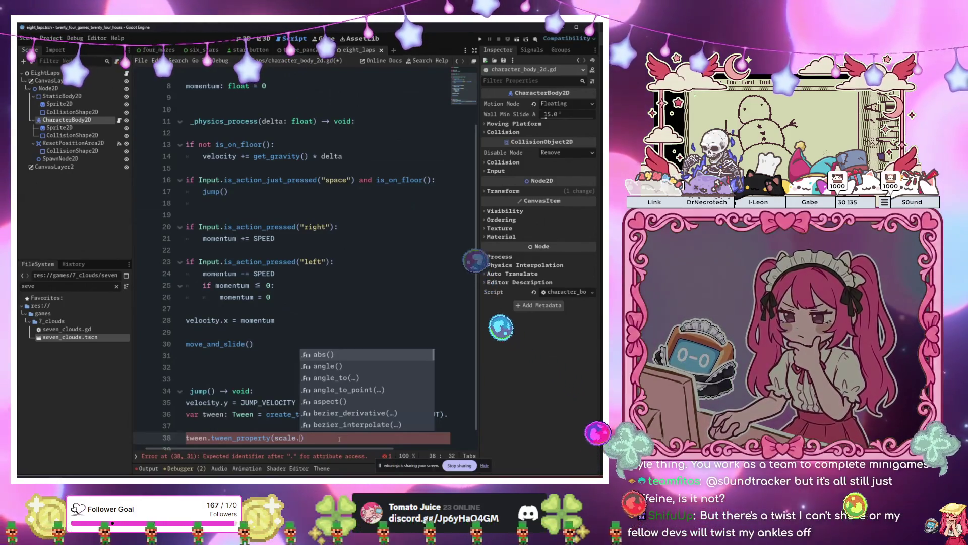
pyautogui.press('BackSpace')
pyautogui.press('BackSpace')
pyautogui.press('BackSpace')
pyautogui.press('BackSpace')
pyautogui.press('BackSpace')
pyautogui.write('elf, ')
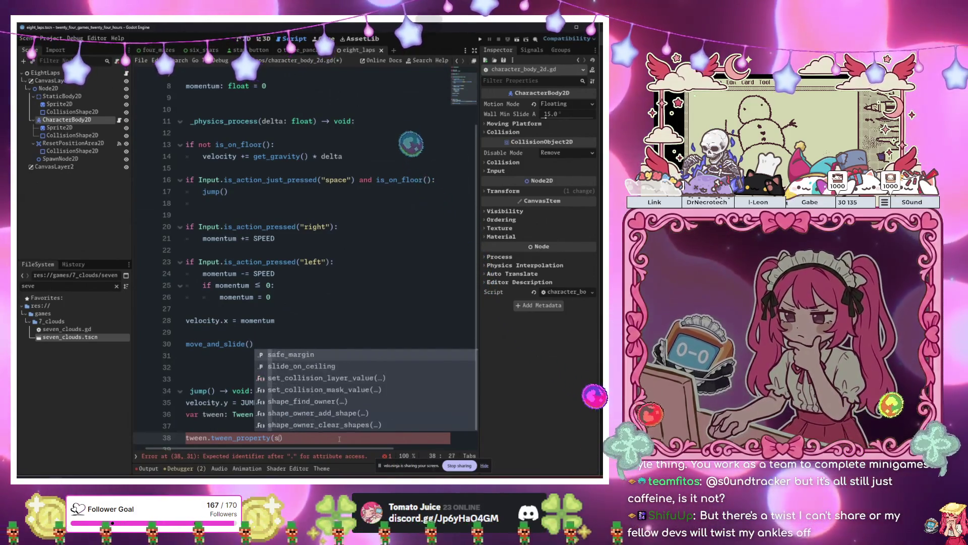
pyautogui.write('"scale"')
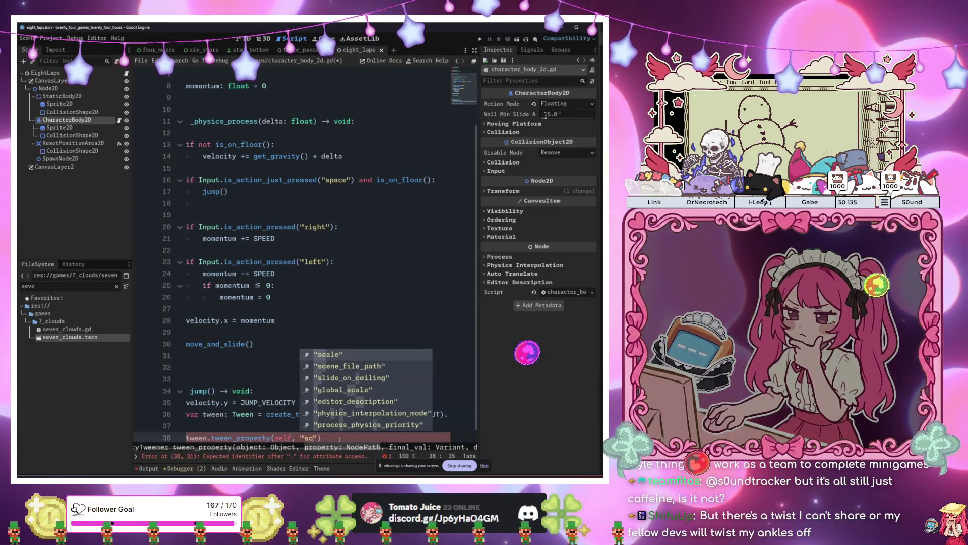
pyautogui.press('Left')
pyautogui.write(':x')
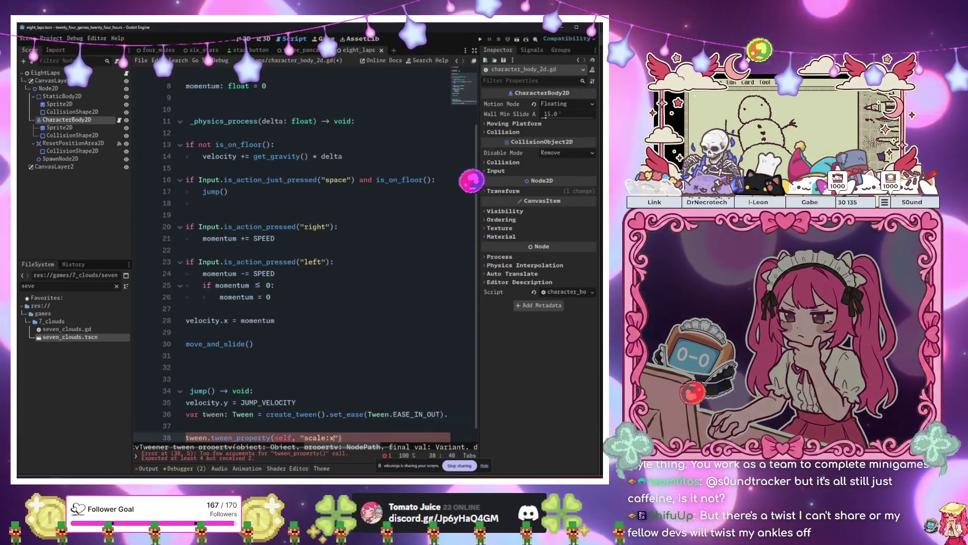
pyautogui.press('Right')
pyautogui.write(', -')
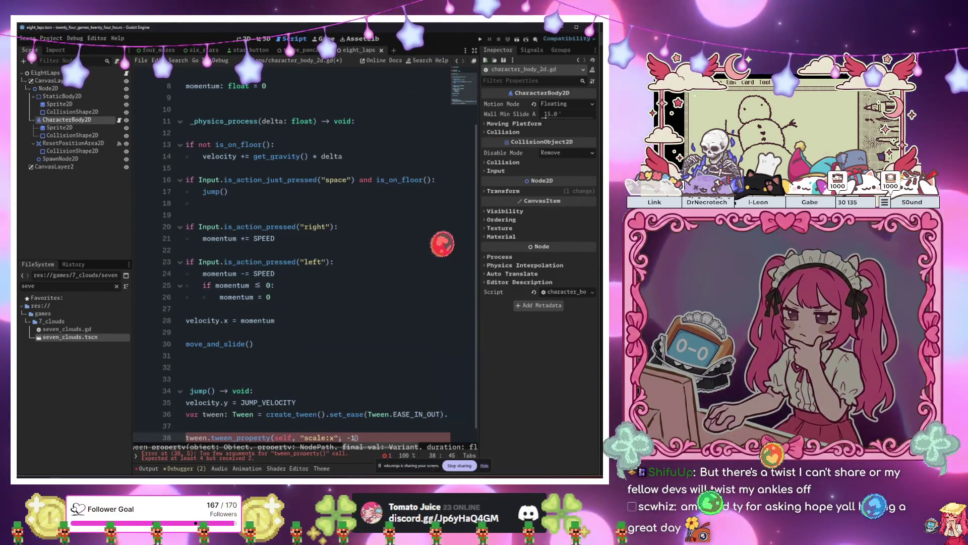
pyautogui.write('1, ')
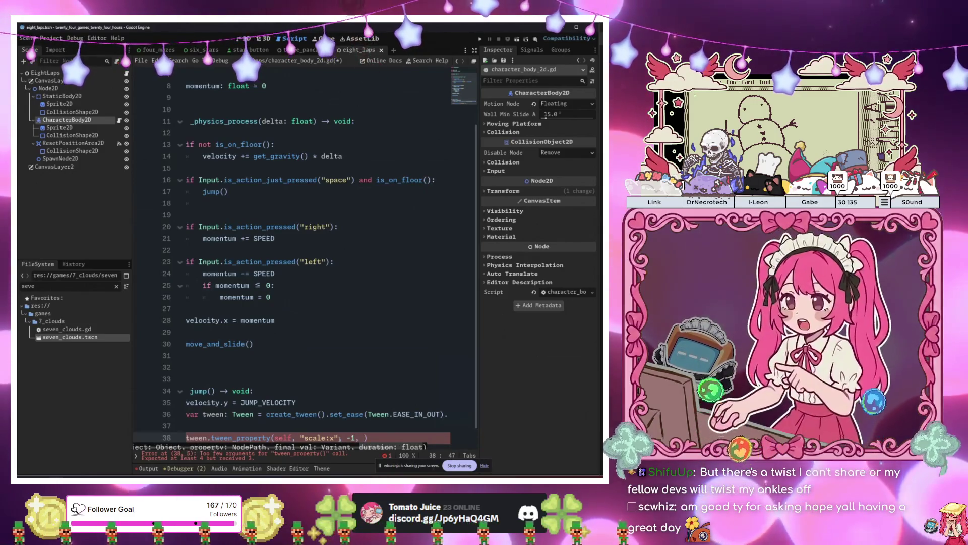
pyautogui.write('0.5')
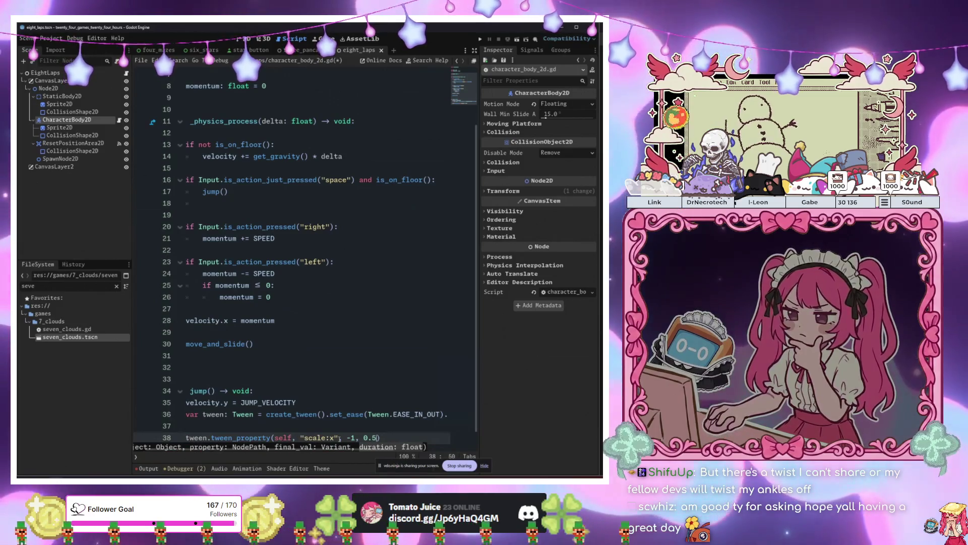
pyautogui.write(')')
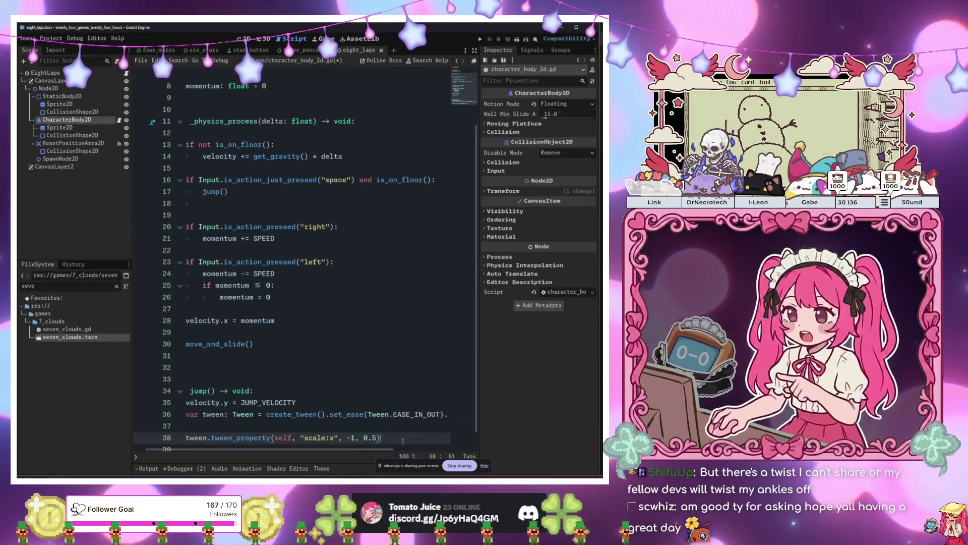
# - Duplicate the tween_property line with target 1 to flip back, then run the project
pyautogui.press('Return')
pyautogui.write('tween.tween_property(self, "scale:x", -1, 0.5)')
pyautogui.click(351, 440)
pyautogui.press('BackSpace')
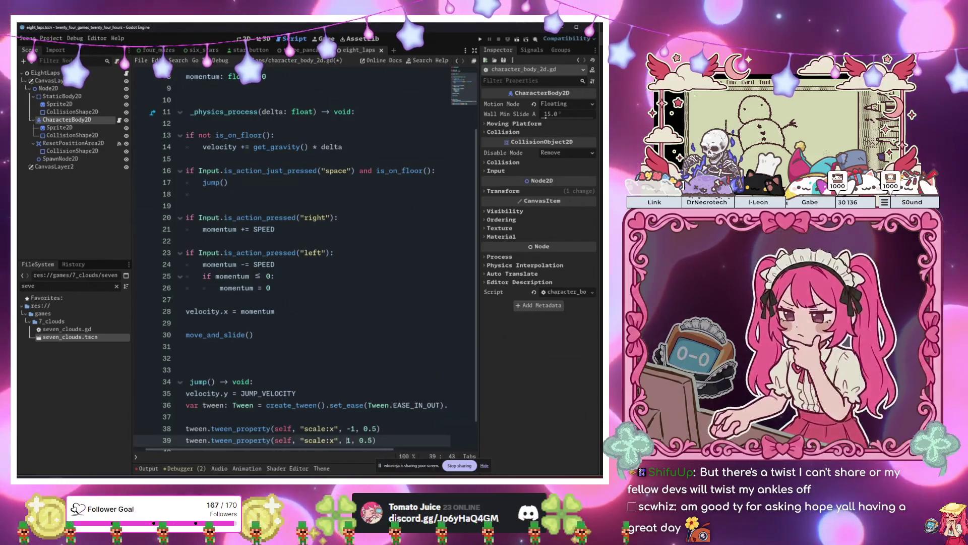
pyautogui.click(397, 428)
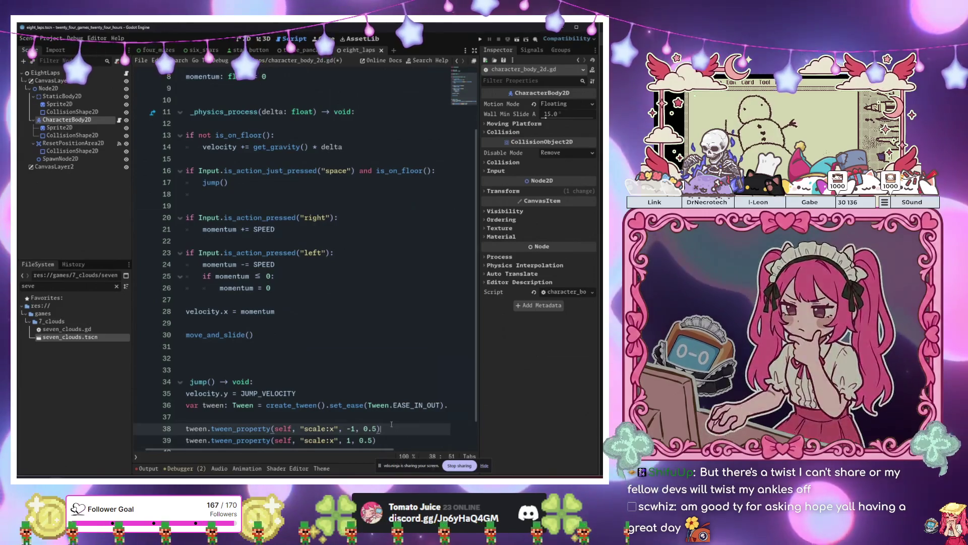
pyautogui.press('F5')
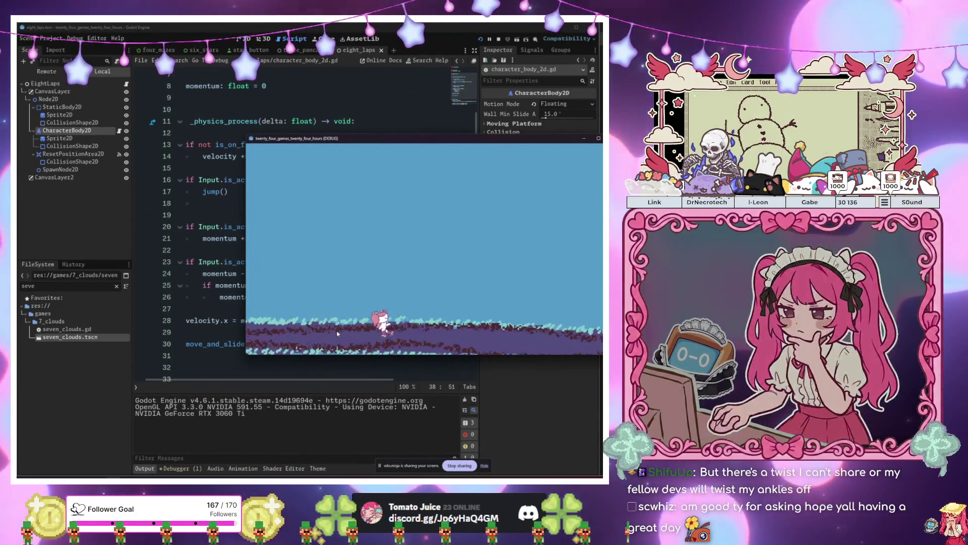
# - Stop the test run, append .y after get_gravity() on line 14, and rerun with F6
pyautogui.press('Right')
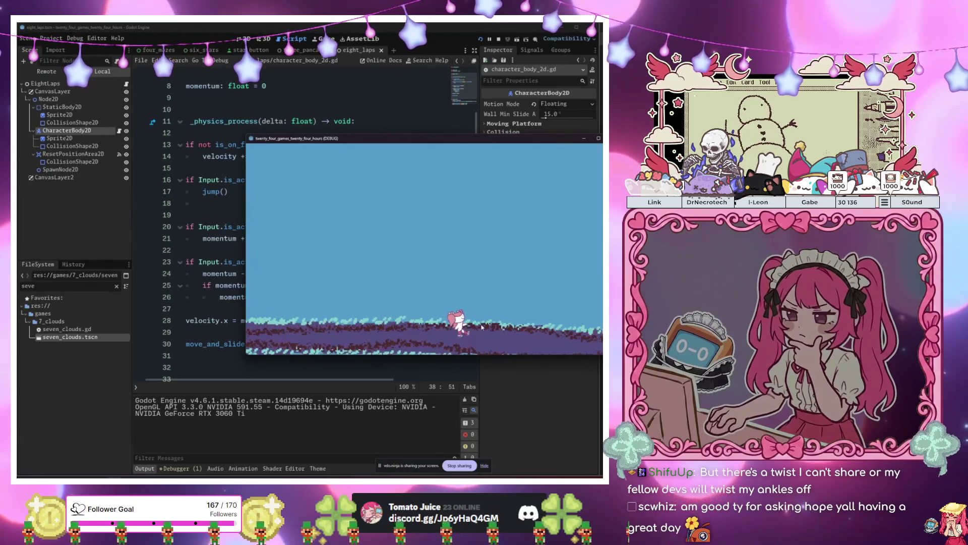
pyautogui.press('F8')
pyautogui.click(332, 251)
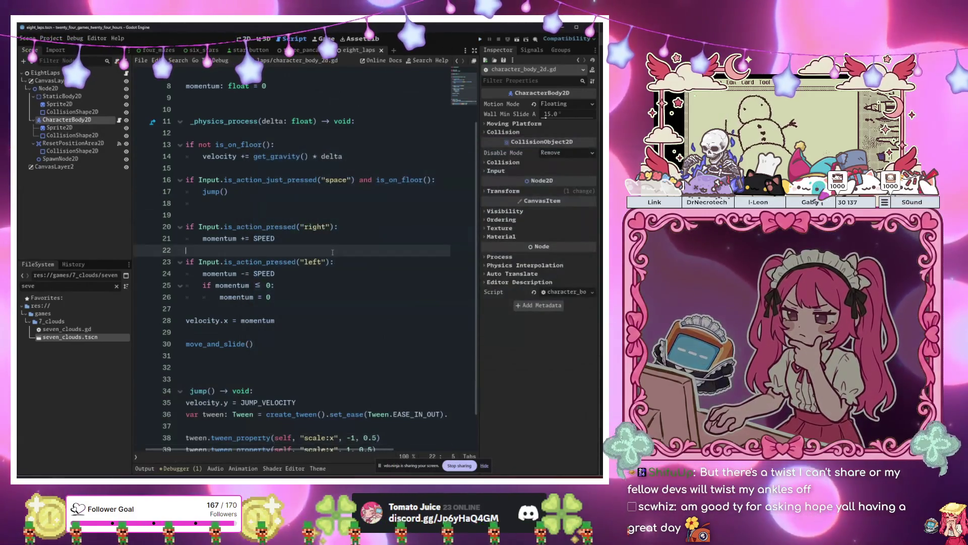
pyautogui.click(332, 215)
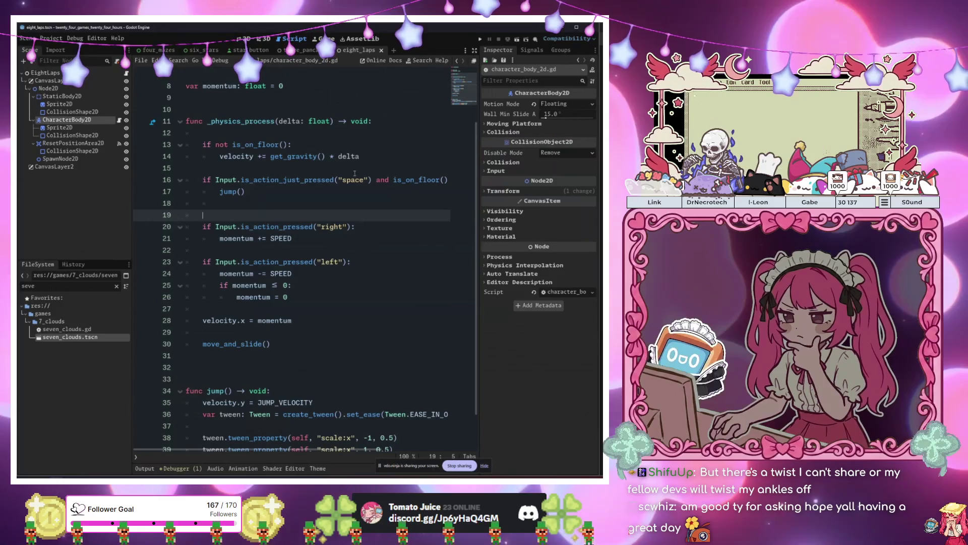
pyautogui.click(305, 179)
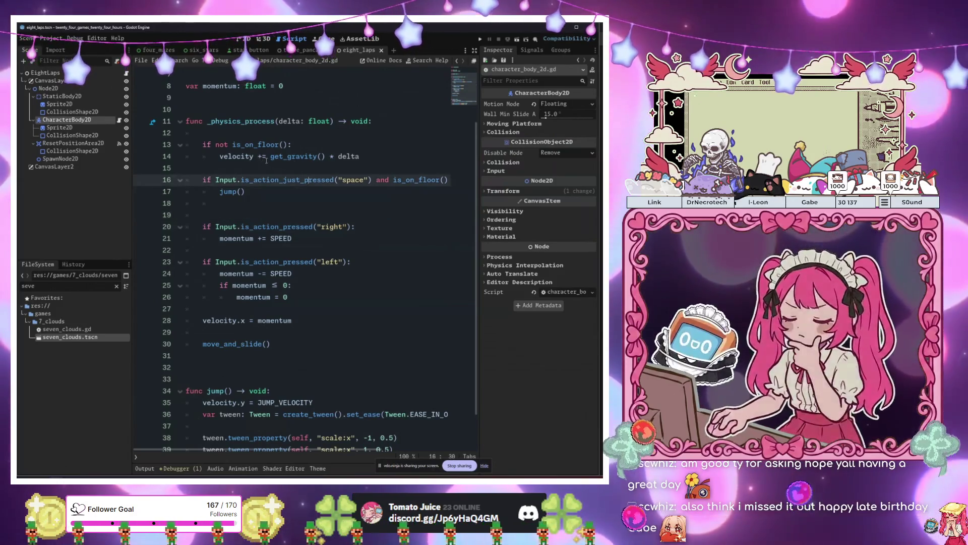
pyautogui.click(254, 156)
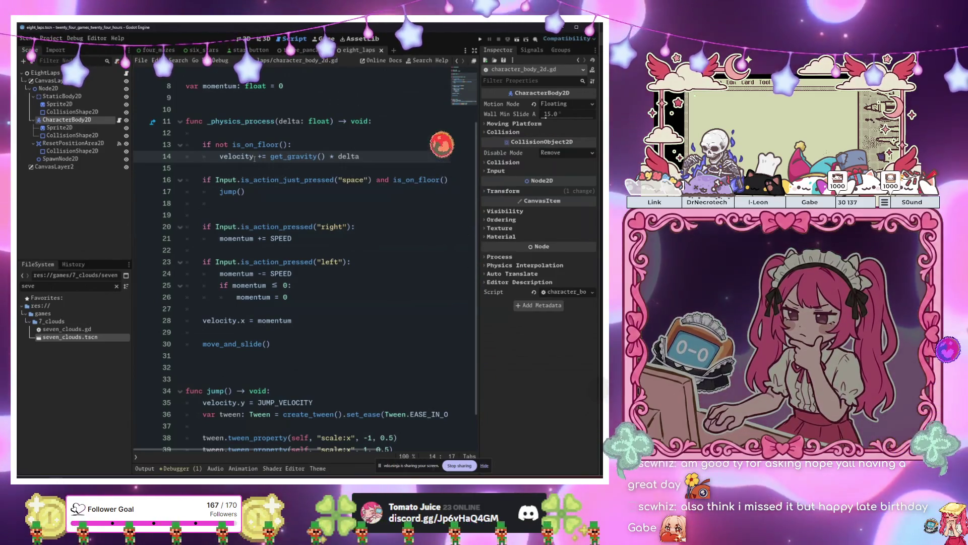
pyautogui.moveTo(255, 157)
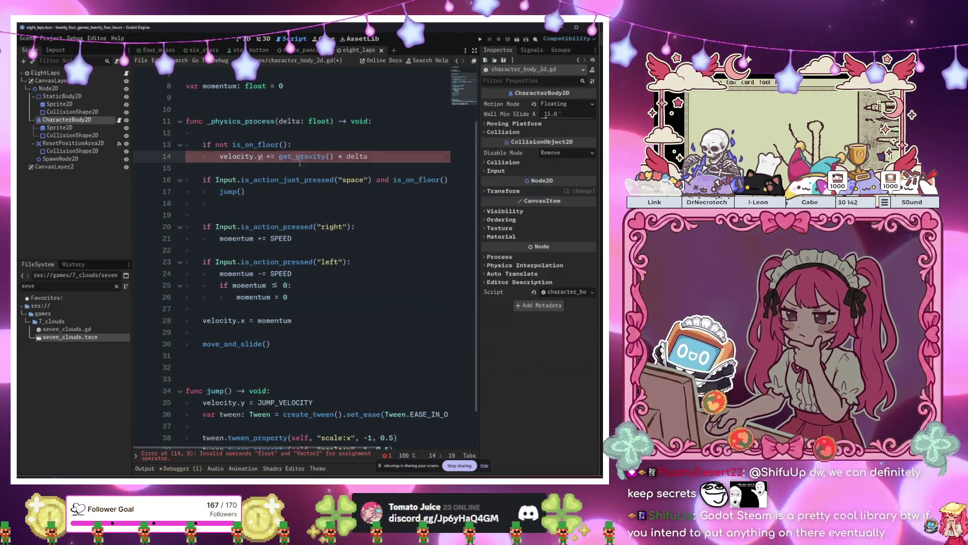
pyautogui.click(333, 157)
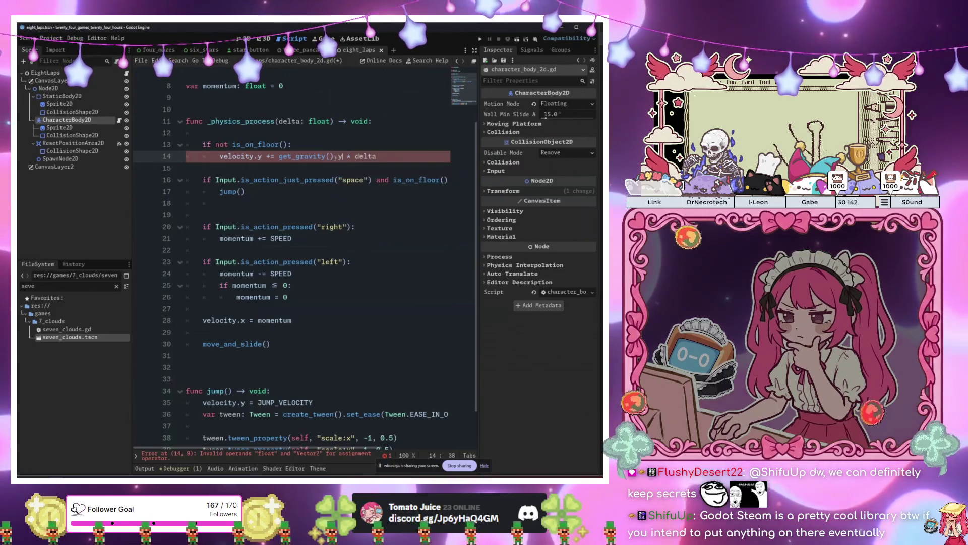
pyautogui.write('.y')
pyautogui.press('F6')
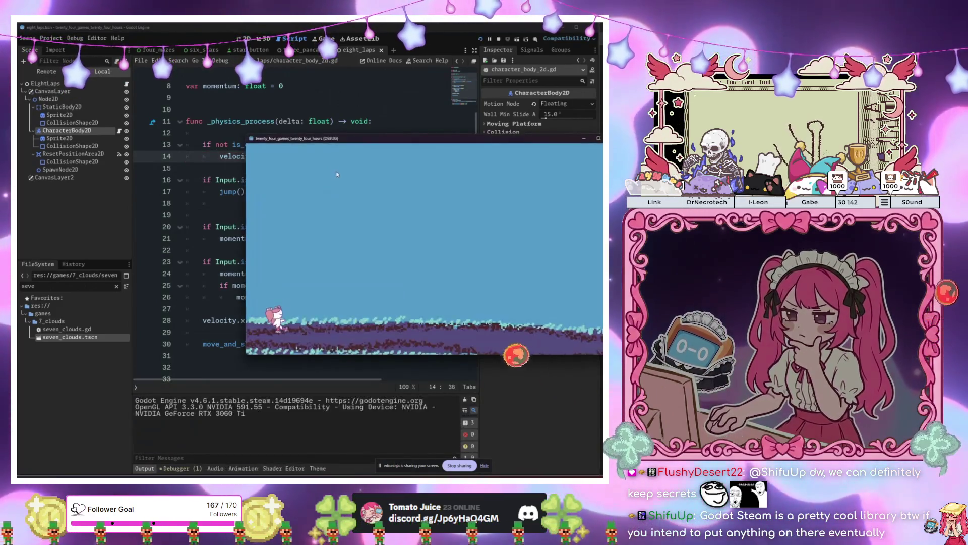
# - Test the character's right and left movement, then stop the game
pyautogui.press('Right')
pyautogui.press('Left')
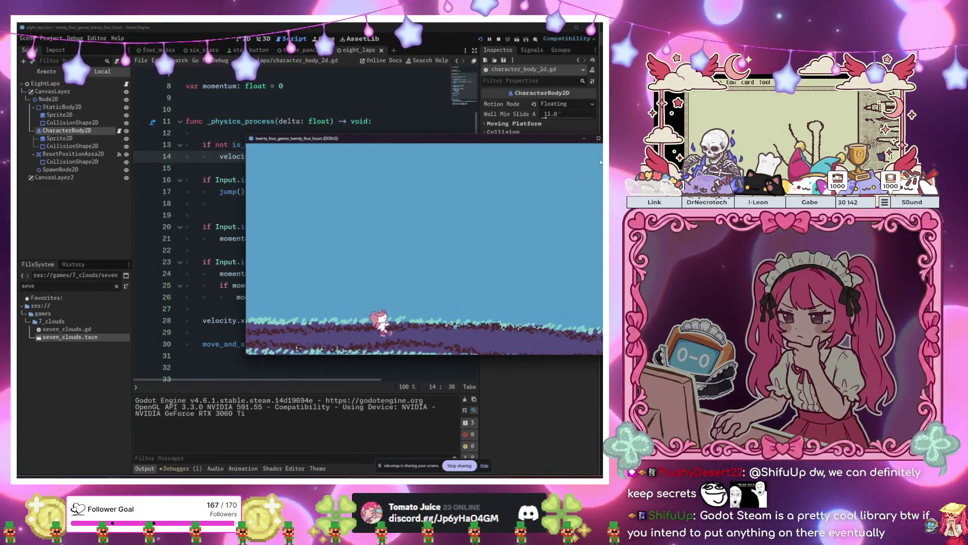
pyautogui.press('F8')
# - Relaunch the game with F5 and drag its window to the right of the editor
pyautogui.scroll(-1, 340, 254)
pyautogui.scroll(1, 339, 254)
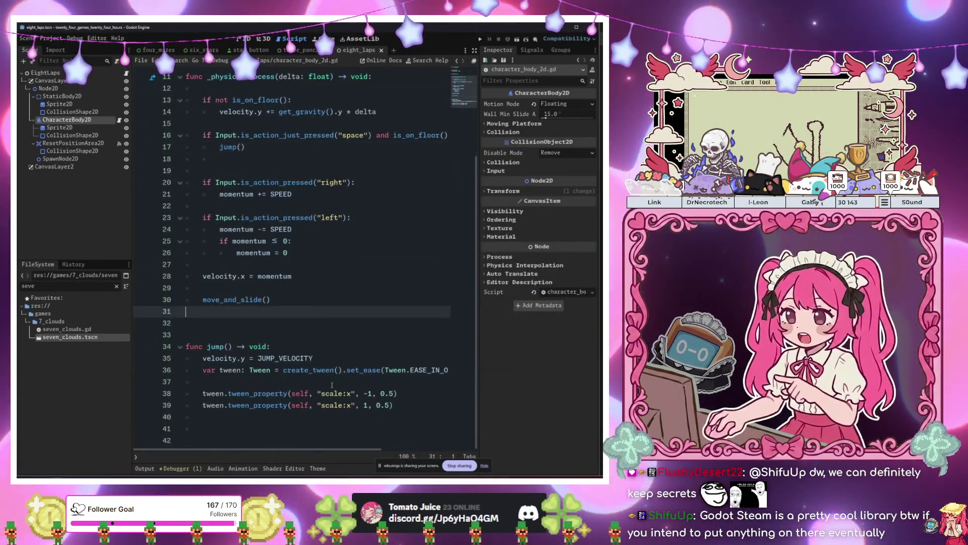
pyautogui.click(353, 406)
pyautogui.scroll(2, 327, 302)
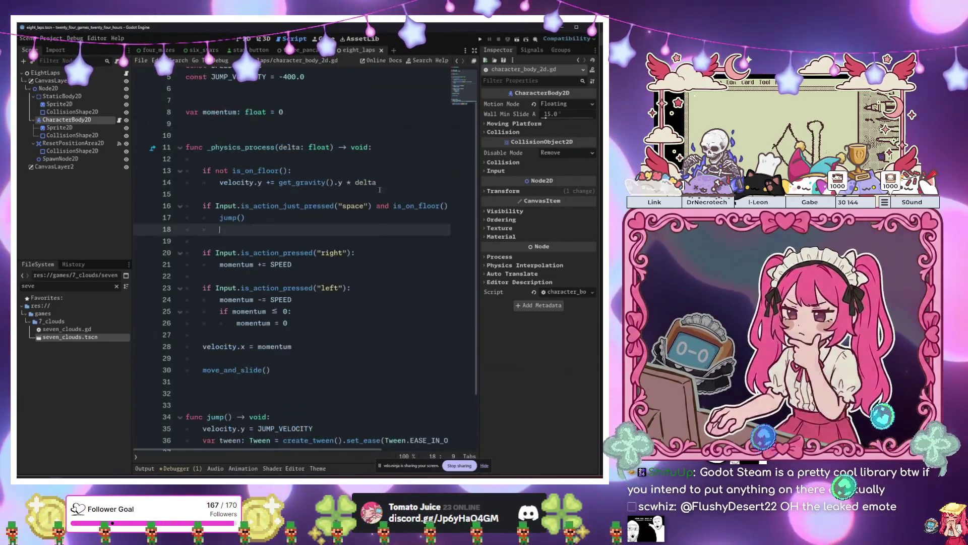
pyautogui.click(346, 219)
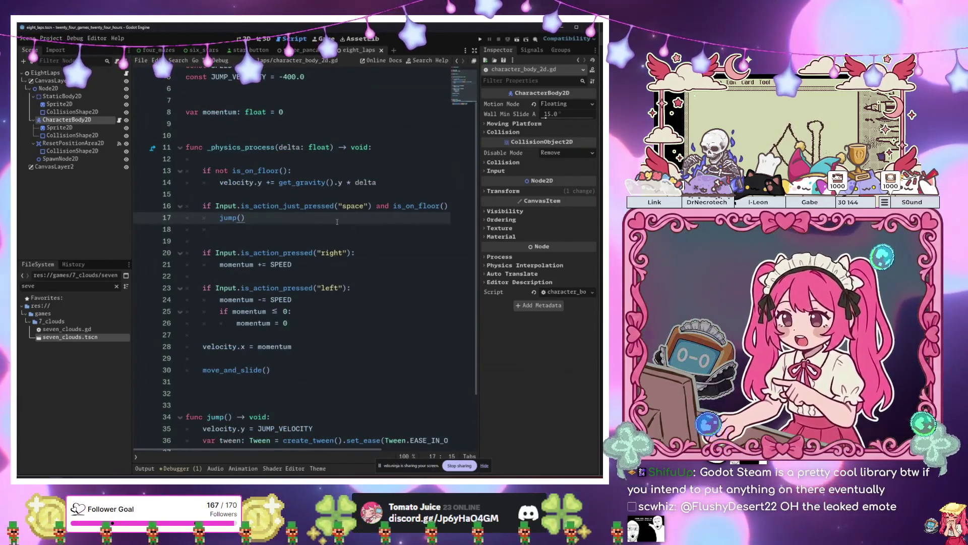
pyautogui.press('F5')
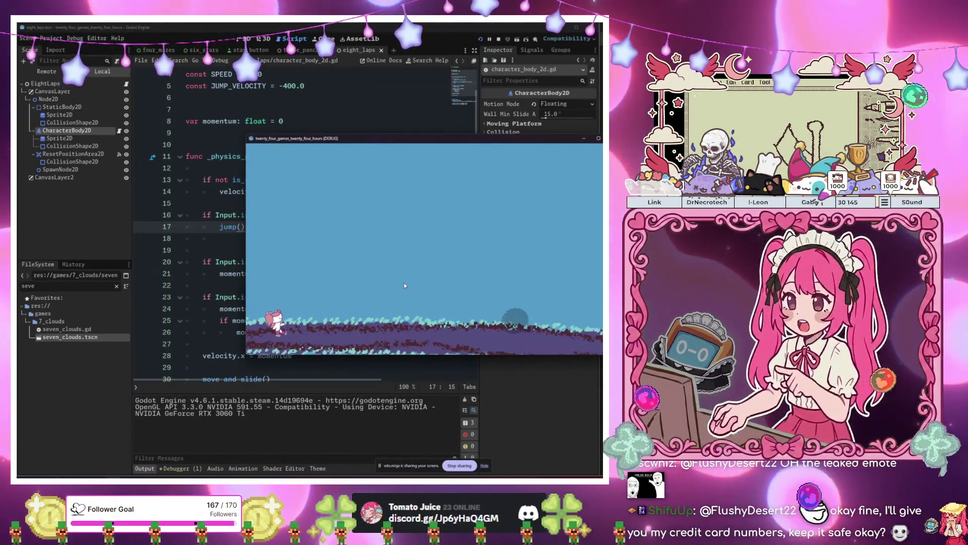
pyautogui.moveTo(404, 138); pyautogui.dragTo(577, 122)
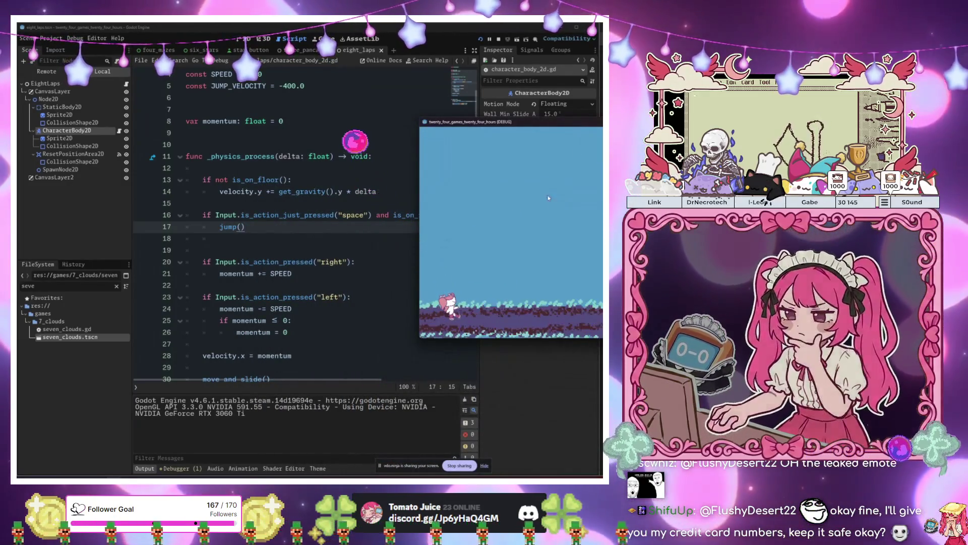
# - Open the seven_clouds character script and move the game window off the code
pyautogui.doubleClick(65, 337)
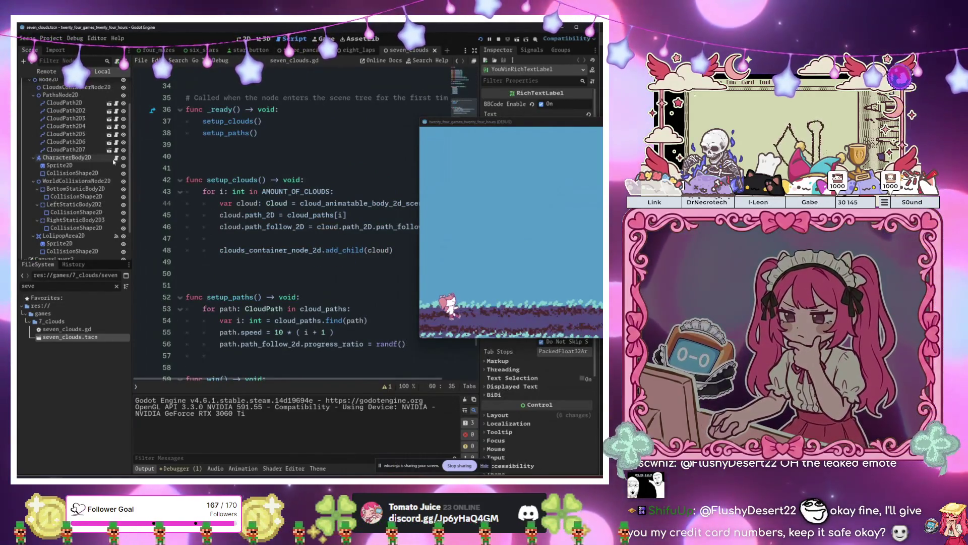
pyautogui.click(116, 157)
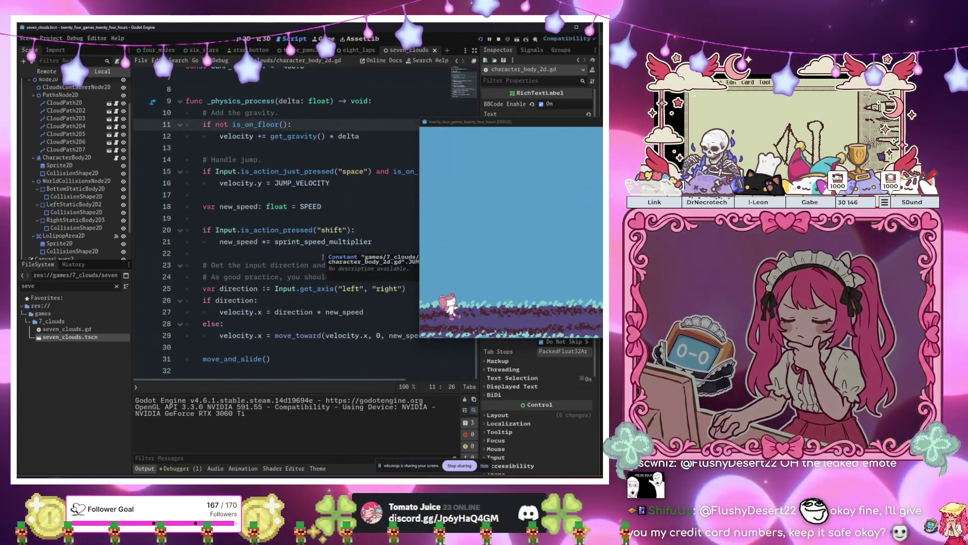
pyautogui.moveTo(443, 123)
pyautogui.mouseDown()
pyautogui.moveTo(403, 341)
pyautogui.moveTo(382, 351)
pyautogui.mouseUp()
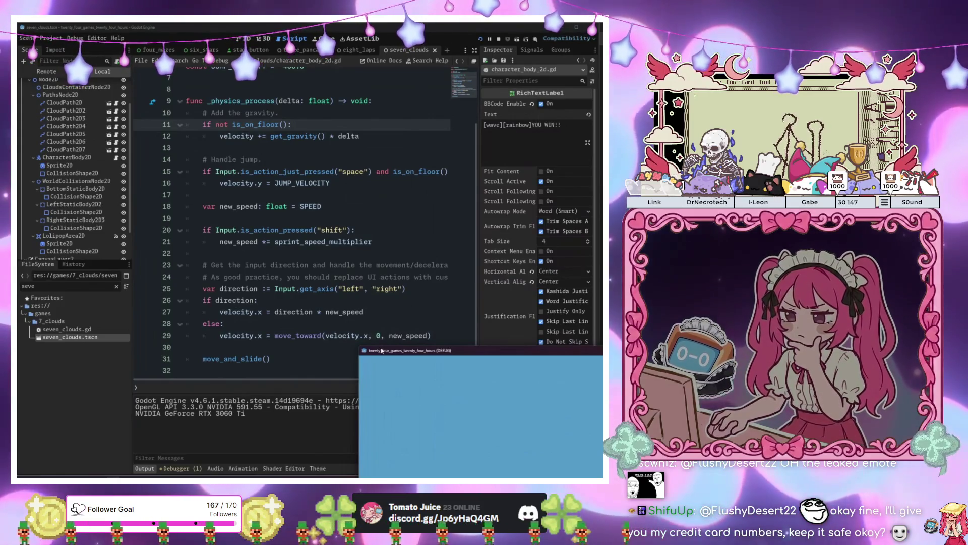
pyautogui.moveTo(382, 350)
pyautogui.mouseDown()
pyautogui.moveTo(386, 317)
pyautogui.moveTo(423, 303)
pyautogui.moveTo(410, 230)
pyautogui.mouseUp()
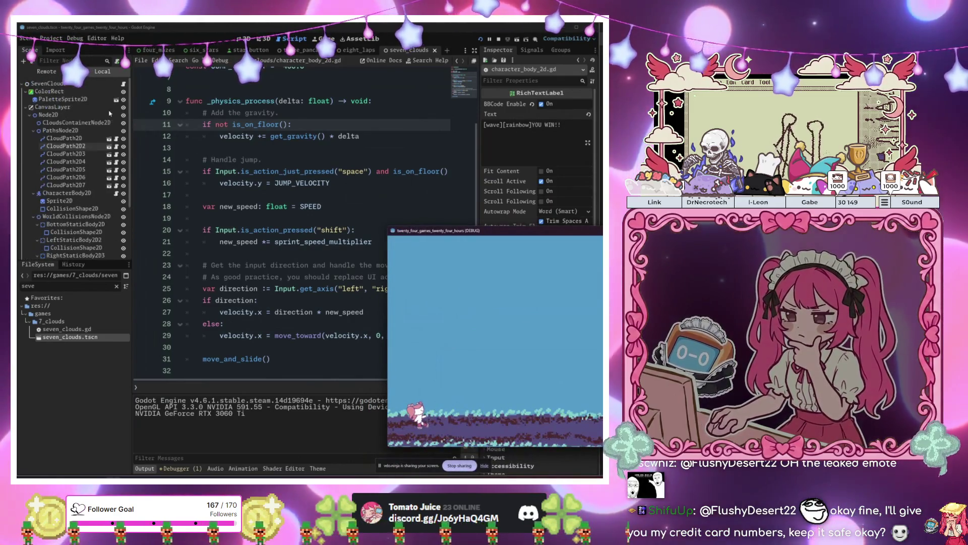
# - In the eight_laps script, change line 14 to 'velocity += get_gravity() * delta'
pyautogui.click(356, 52)
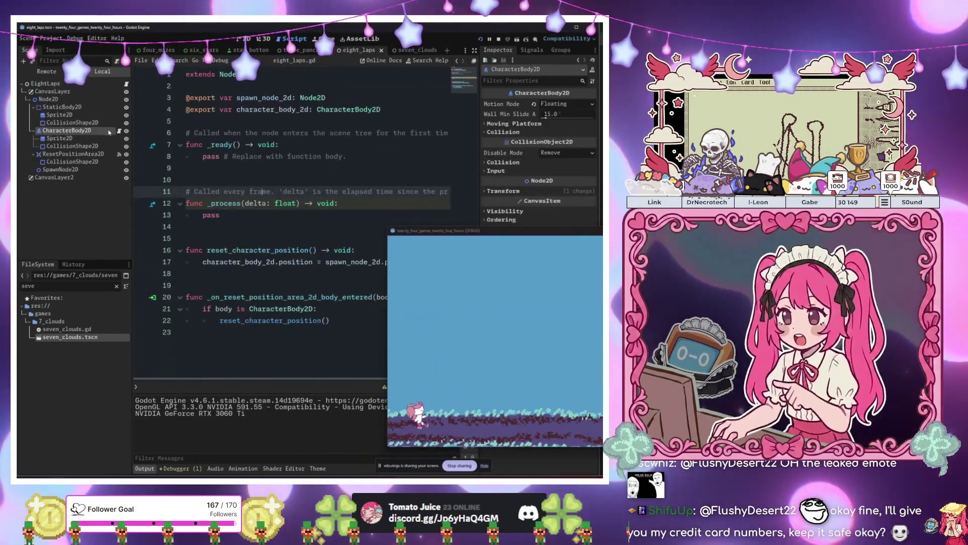
pyautogui.click(118, 131)
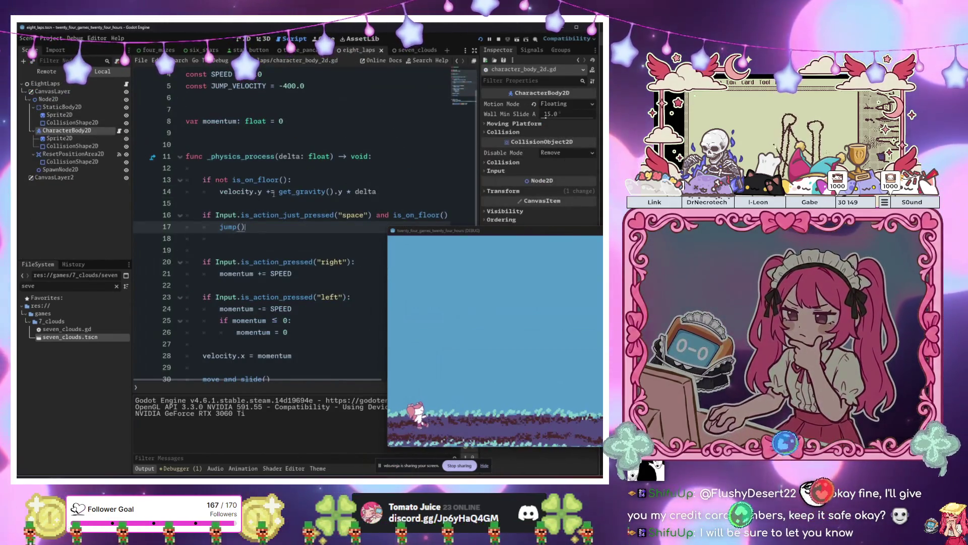
pyautogui.scroll(-4, 275, 193)
pyautogui.scroll(3, 257, 171)
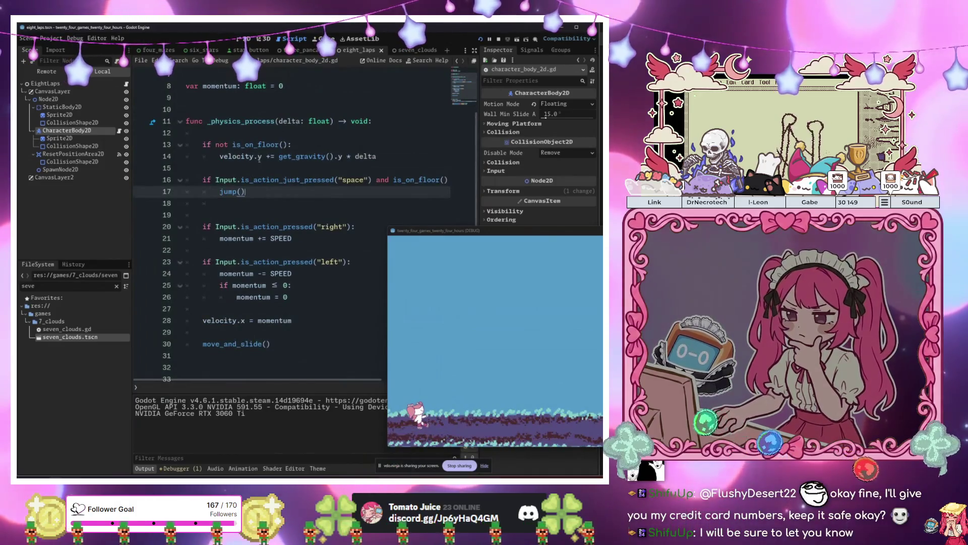
pyautogui.click(259, 156)
pyautogui.press('BackSpace')
pyautogui.click(335, 156)
pyautogui.press('BackSpace')
pyautogui.press('BackSpace')
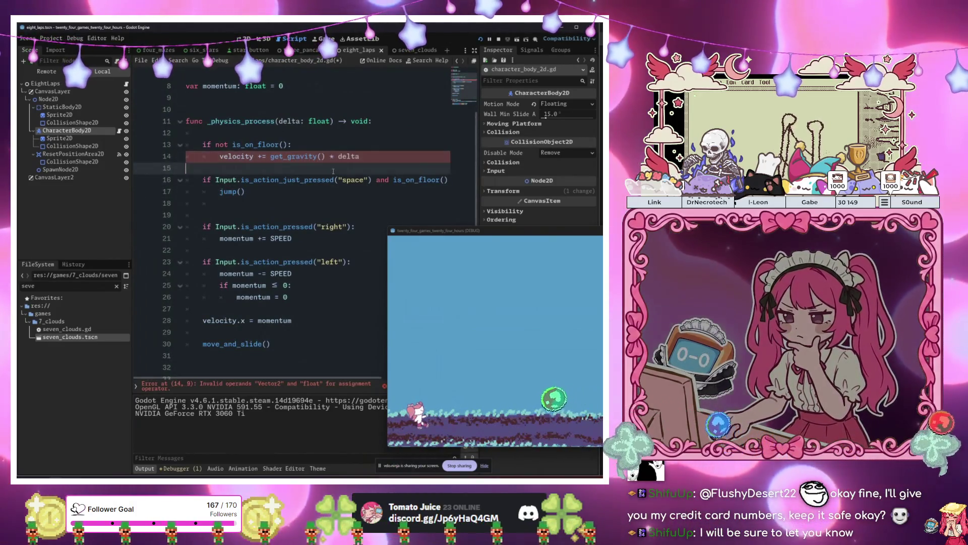
pyautogui.scroll(-3, 333, 171)
pyautogui.scroll(3, 331, 173)
# - Compare the seven_clouds, three_pancakes and eight_laps scenes, and re-run the game with F6
pyautogui.click(414, 49)
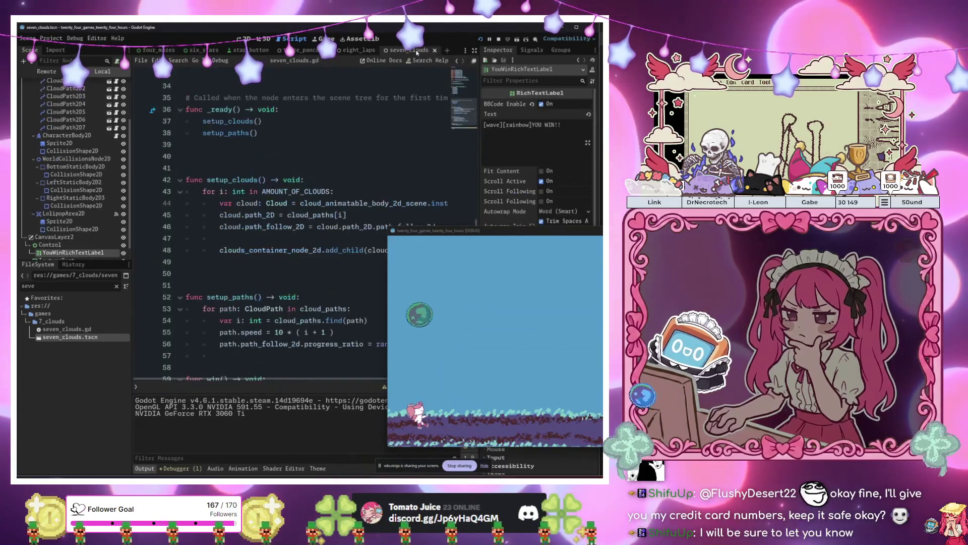
pyautogui.scroll(9, 301, 243)
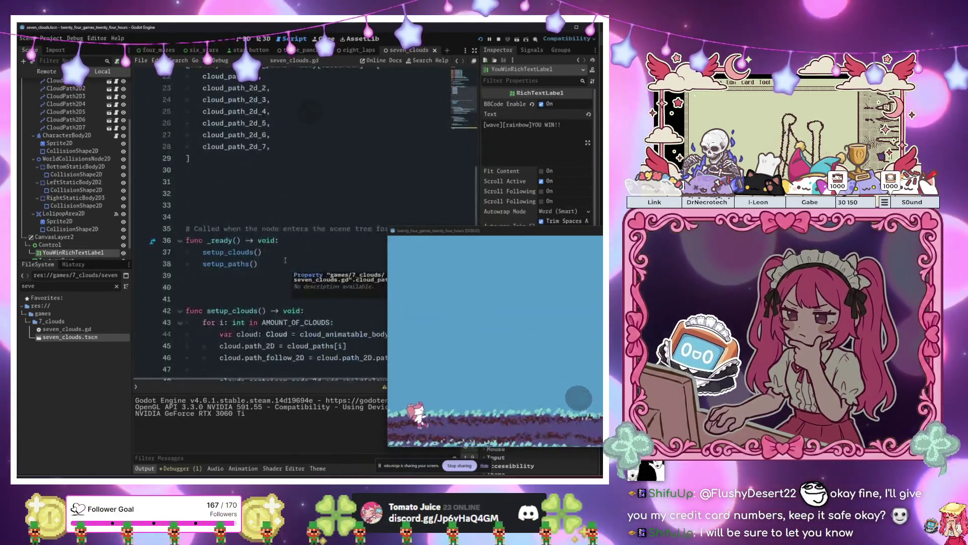
pyautogui.scroll(3, 67, 191)
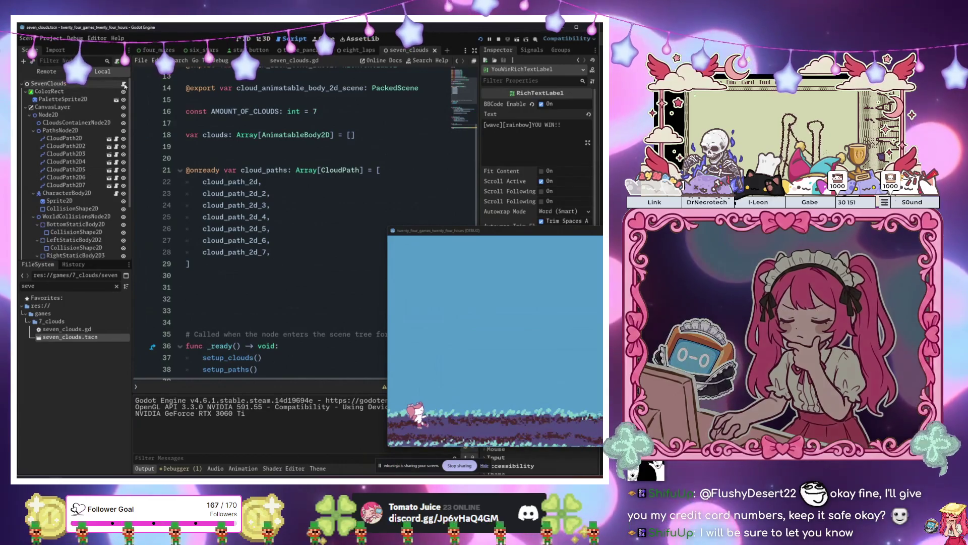
pyautogui.click(293, 50)
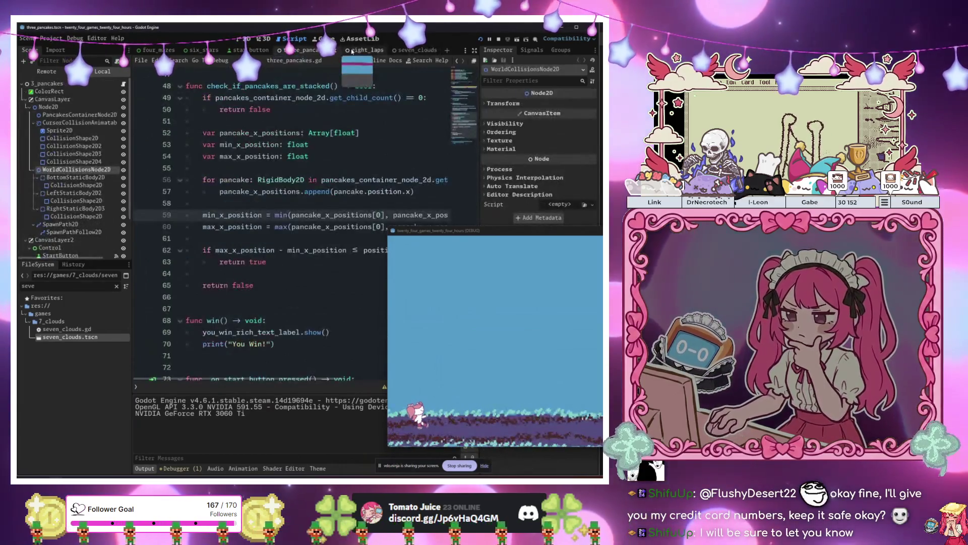
pyautogui.click(353, 50)
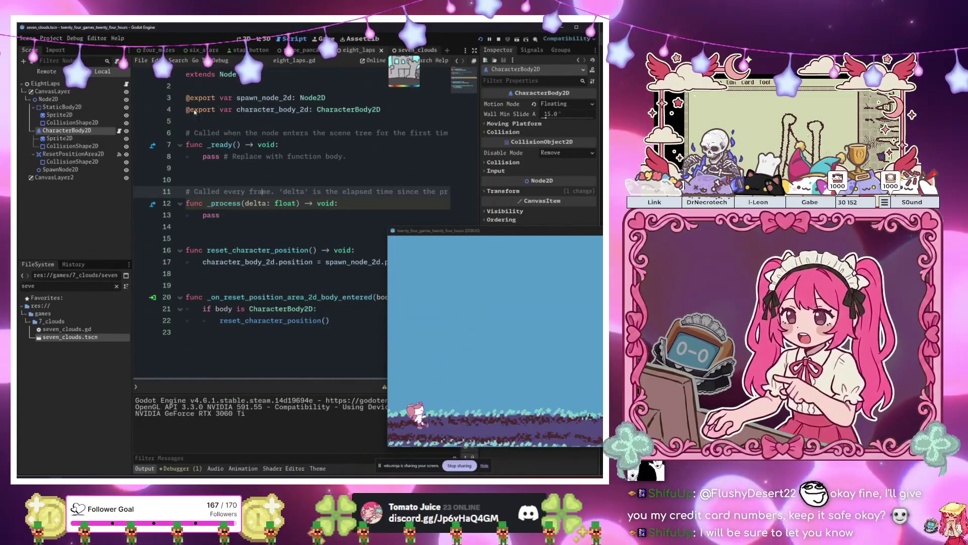
pyautogui.click(417, 50)
pyautogui.click(116, 136)
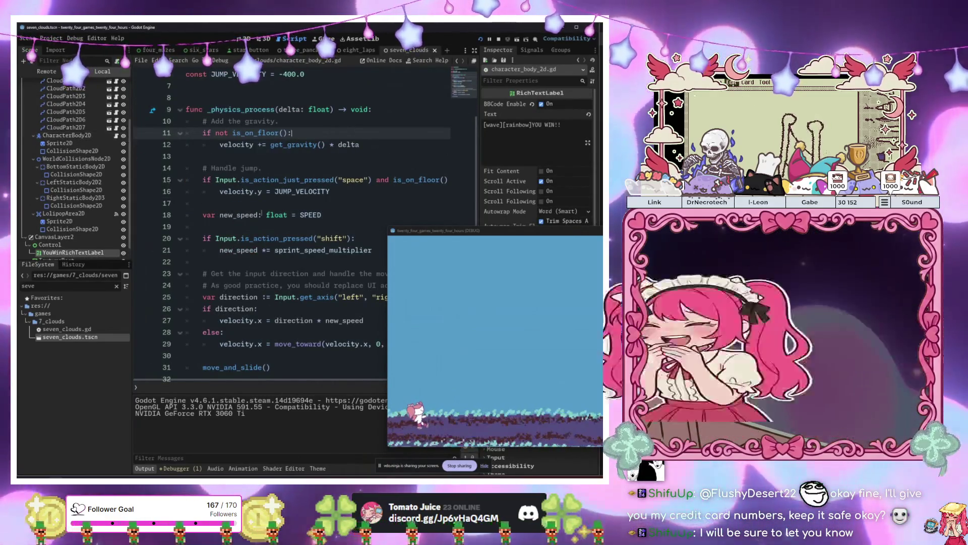
pyautogui.press('F6')
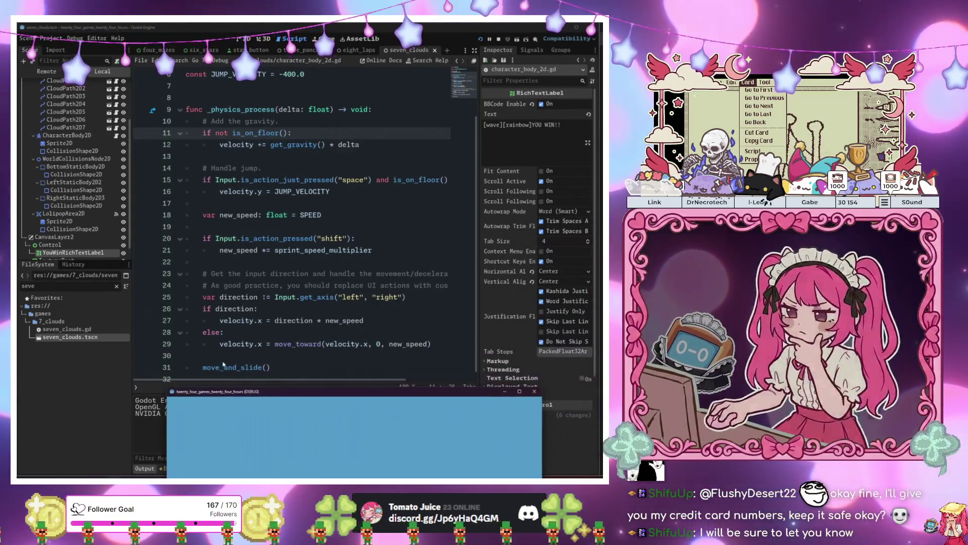
# - Inspect the else branch's move_toward statement on line 29 of the seven_clouds script
pyautogui.click(257, 328)
pyautogui.scroll(-1, 257, 329)
pyautogui.click(218, 348)
pyautogui.moveTo(219, 335); pyautogui.dragTo(440, 336)
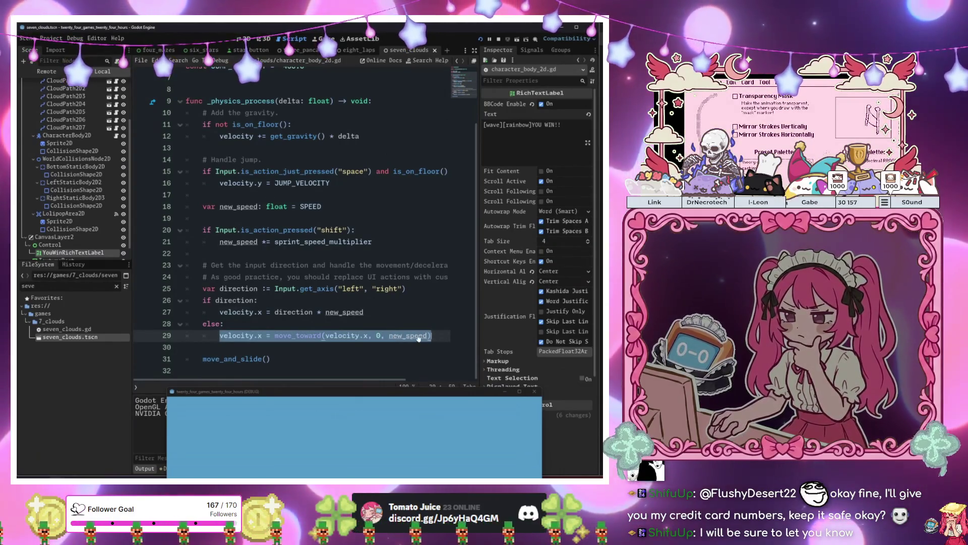
pyautogui.click(353, 289)
pyautogui.scroll(2, 280, 216)
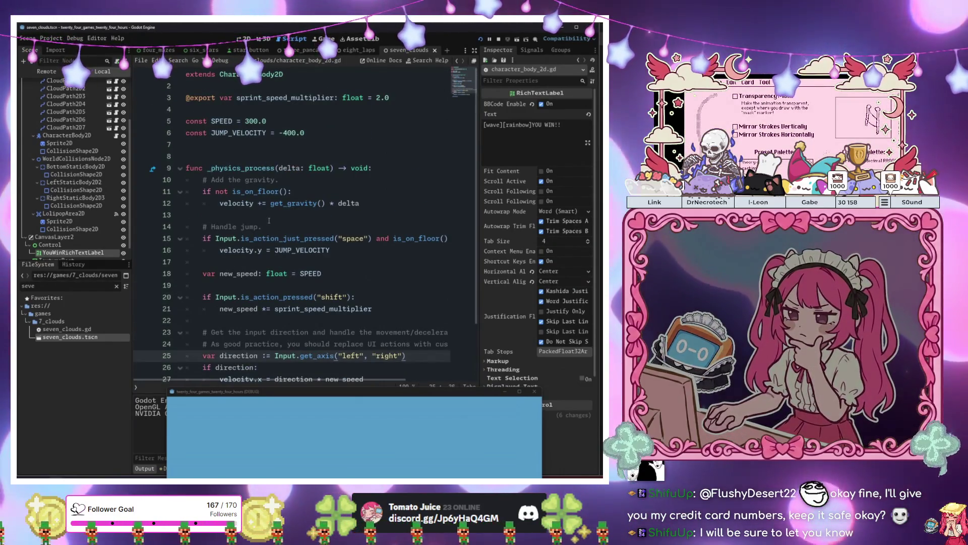
pyautogui.scroll(-2, 269, 221)
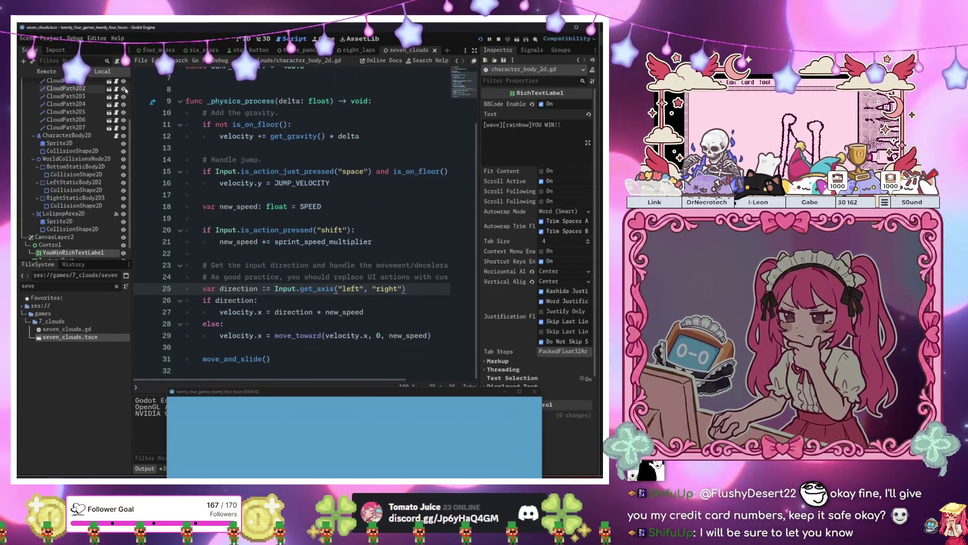
pyautogui.scroll(3, 93, 122)
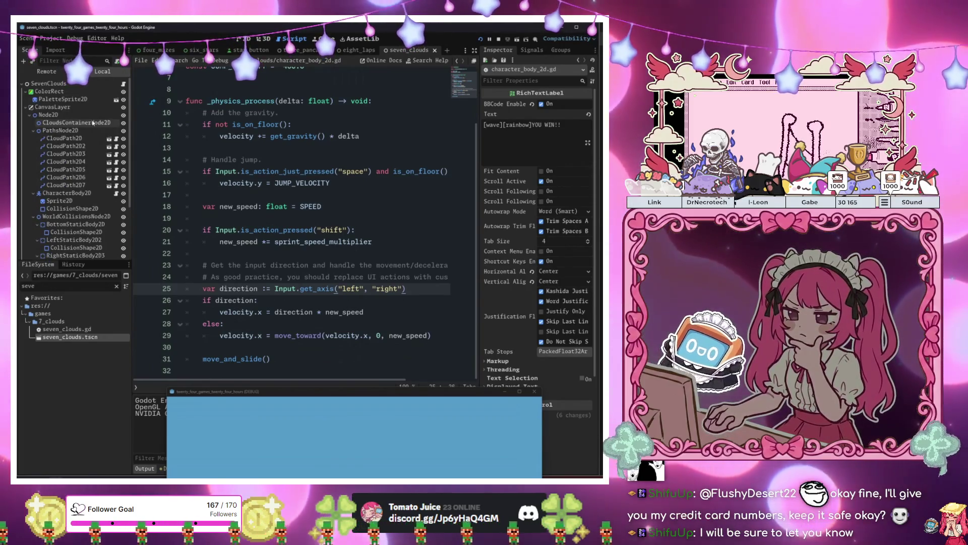
pyautogui.click(319, 336)
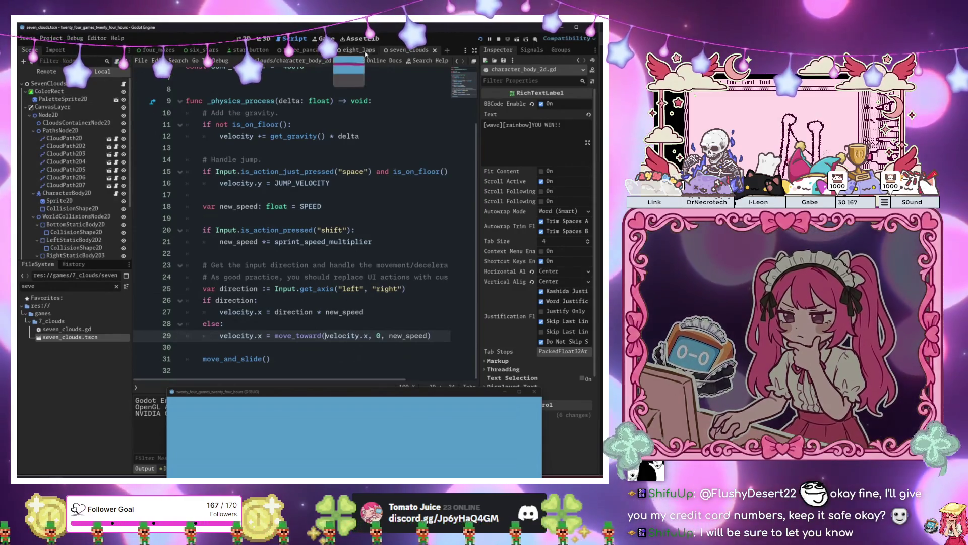
# - Return to the eight_laps scene and reopen its character_body_2d.gd script
pyautogui.click(359, 50)
pyautogui.click(367, 277)
pyautogui.click(409, 50)
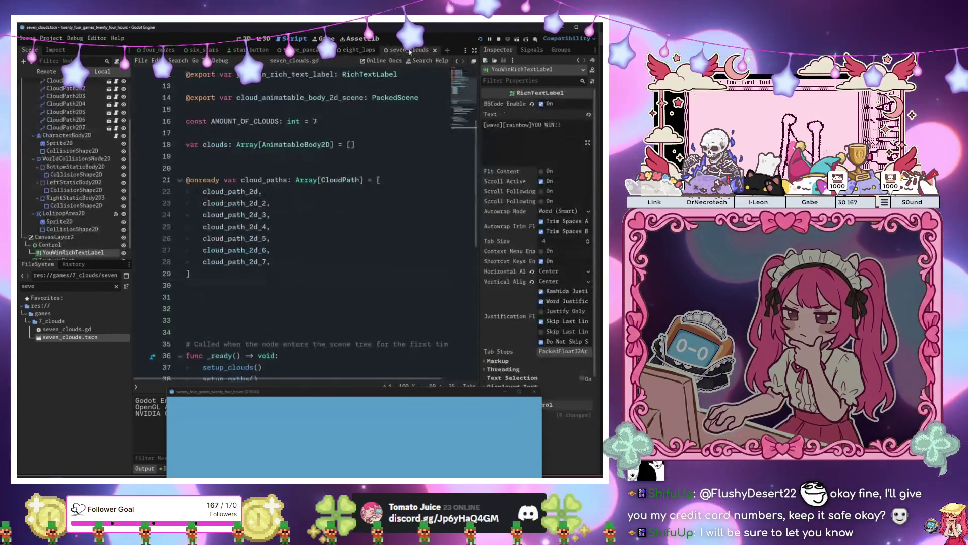
pyautogui.scroll(3, 192, 135)
pyautogui.hotkey('ctrl', 'shift', 'Tab')
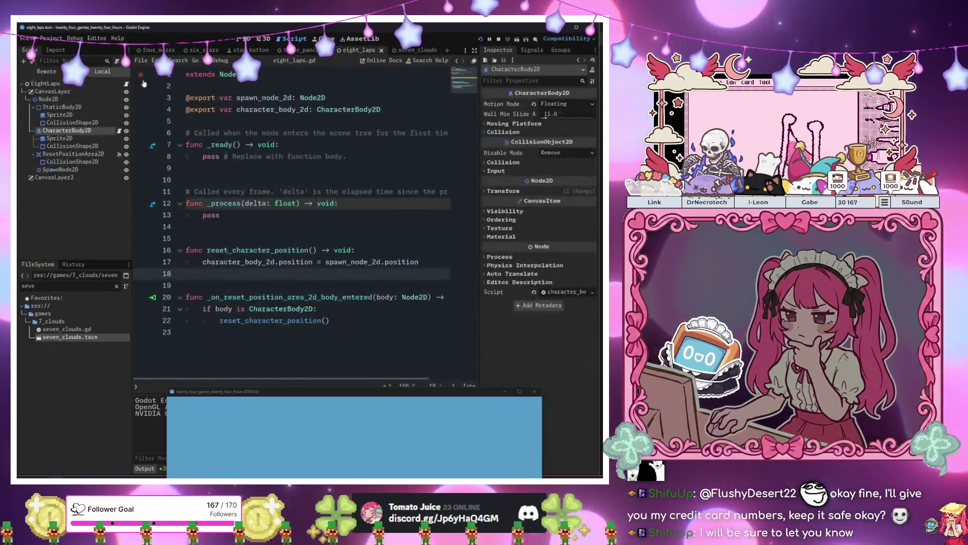
pyautogui.click(323, 318)
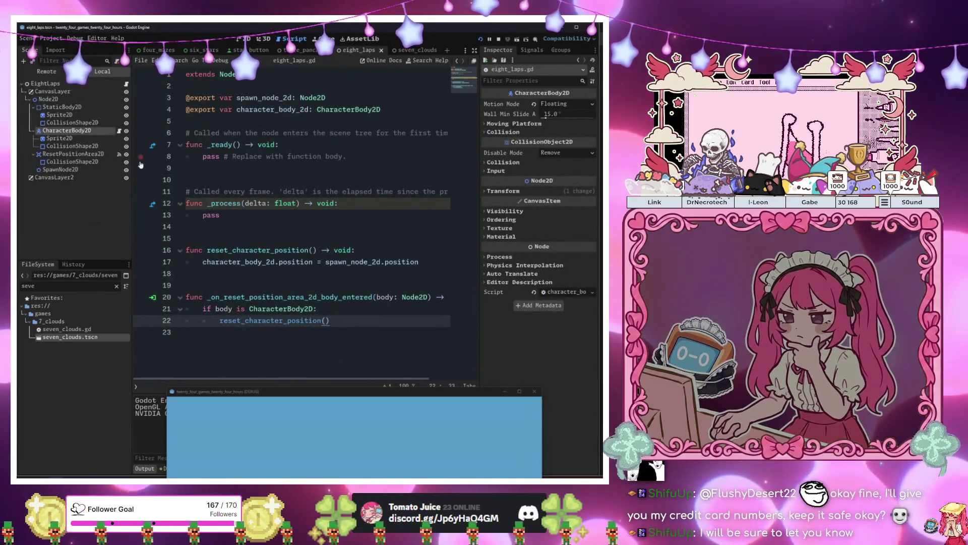
pyautogui.click(125, 131)
pyautogui.scroll(-3, 303, 227)
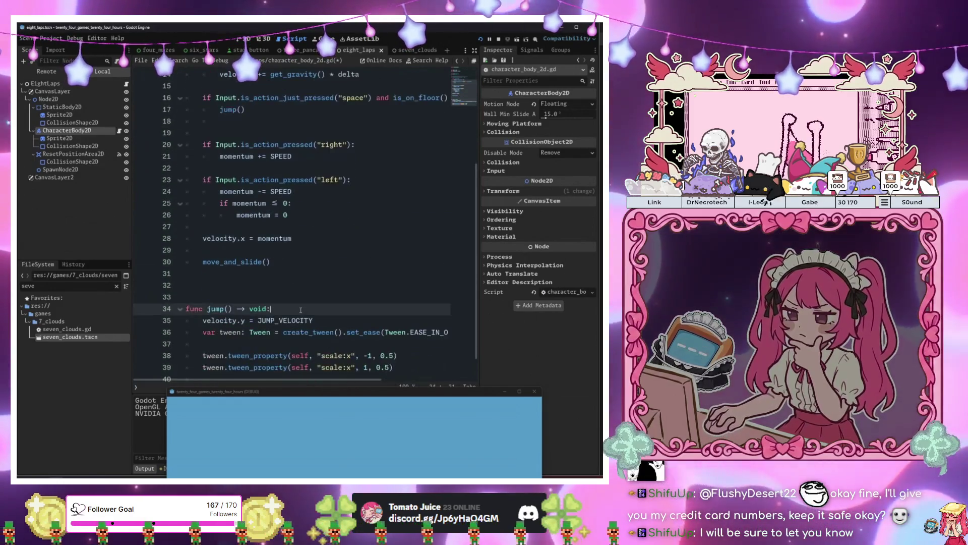
# - Start a new direction-check line after the left-movement block, partly typing 'get_di'
pyautogui.click(303, 250)
pyautogui.click(282, 227)
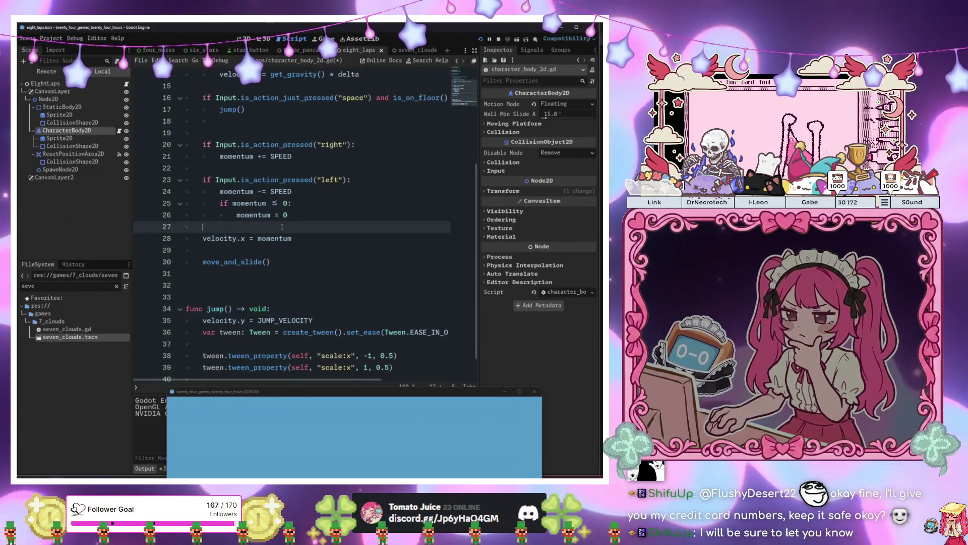
pyautogui.press('Return')
pyautogui.write('if di')
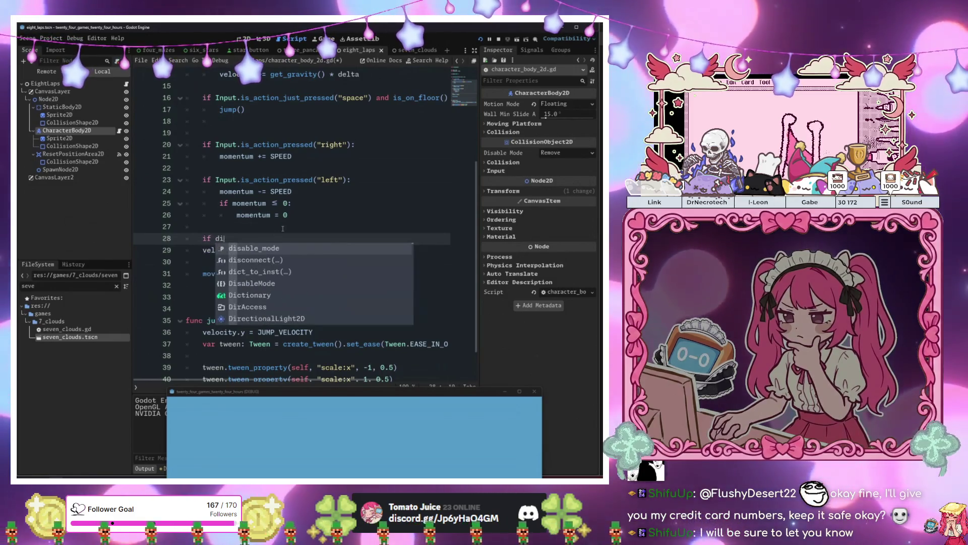
pyautogui.write('rect')
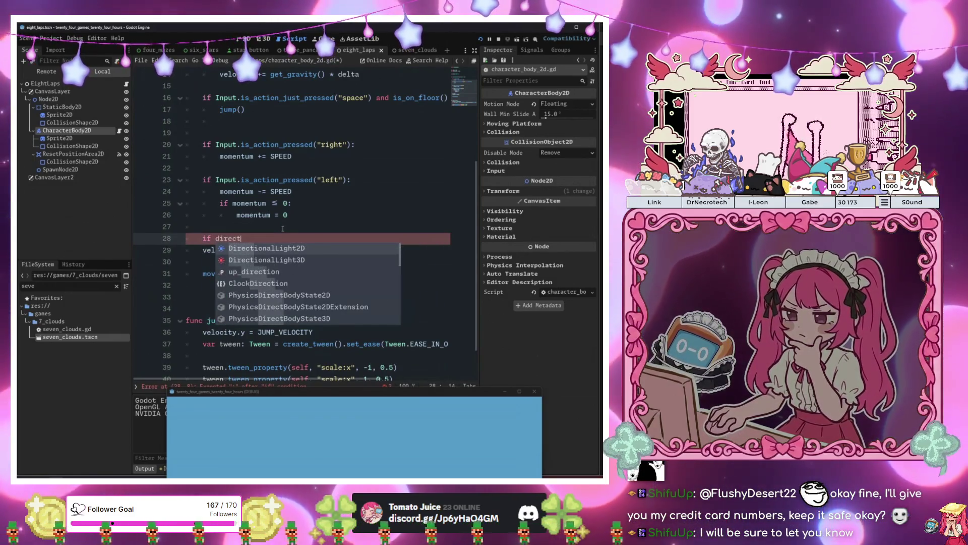
pyautogui.press('BackSpace')
pyautogui.press('BackSpace')
pyautogui.press('BackSpace')
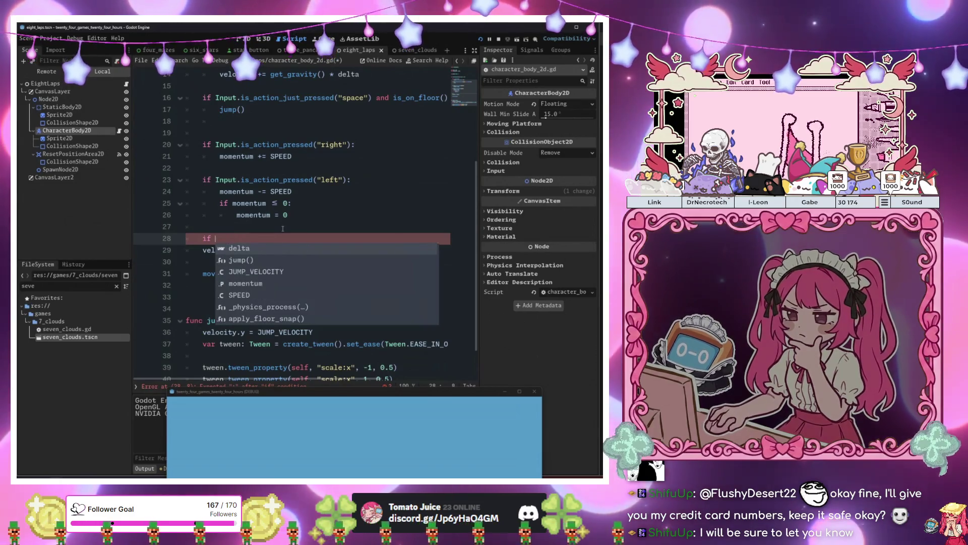
pyautogui.write('get_di')
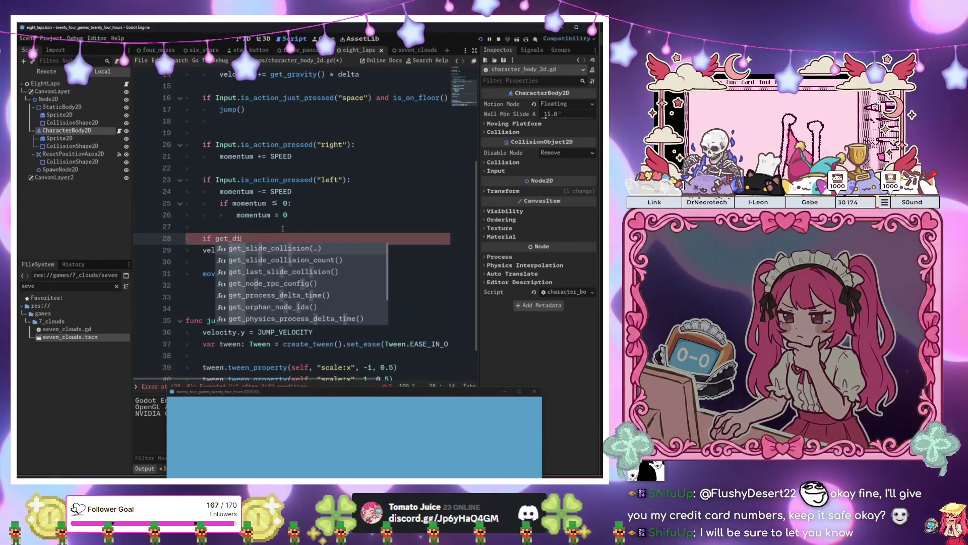
# - Copy lines 25–29 of seven_clouds' character_body_2d.gd, then go back to the eight_laps scene
pyautogui.click(409, 51)
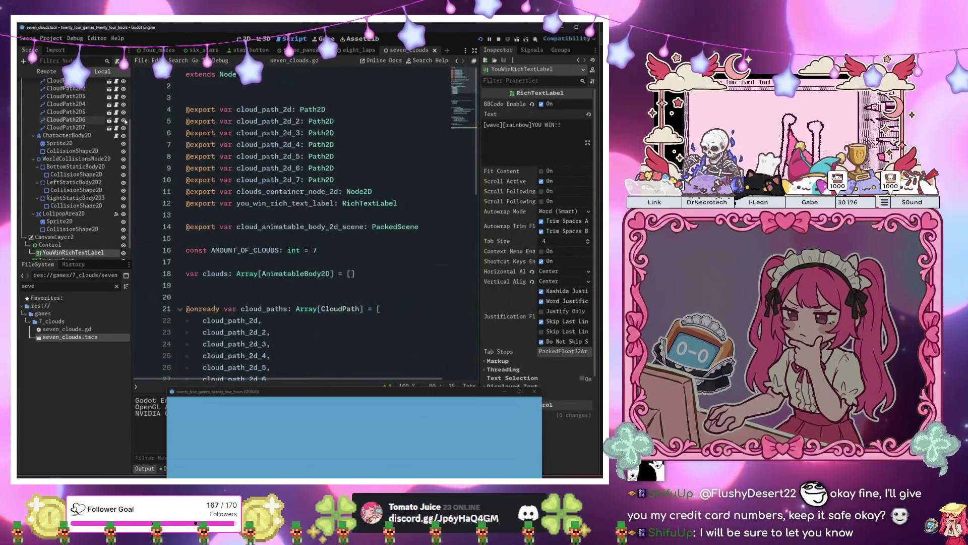
pyautogui.click(116, 136)
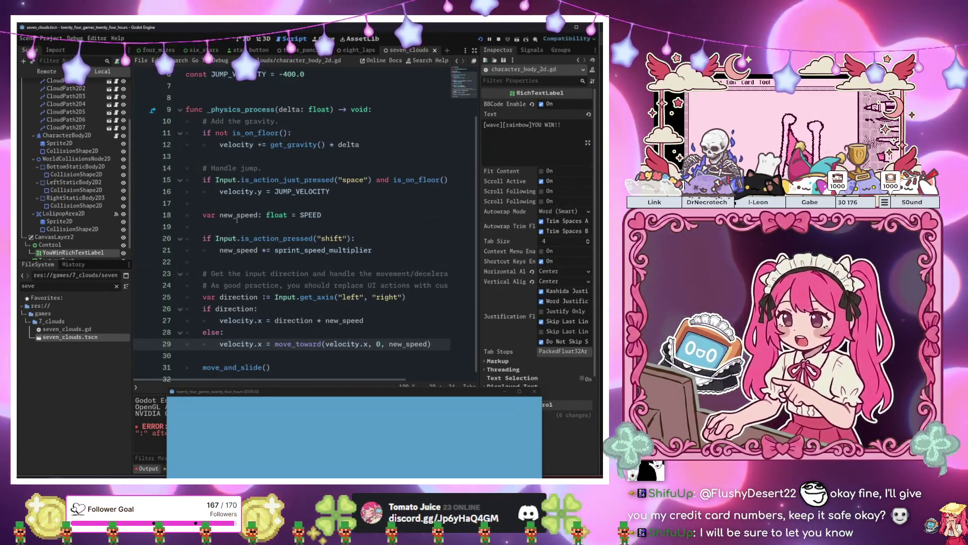
pyautogui.moveTo(420, 300)
pyautogui.mouseDown()
pyautogui.moveTo(227, 309)
pyautogui.moveTo(211, 298)
pyautogui.mouseUp()
pyautogui.moveTo(431, 344)
pyautogui.mouseDown()
pyautogui.moveTo(207, 309)
pyautogui.moveTo(203, 298)
pyautogui.mouseUp()
pyautogui.hotkey('ctrl', 'c')
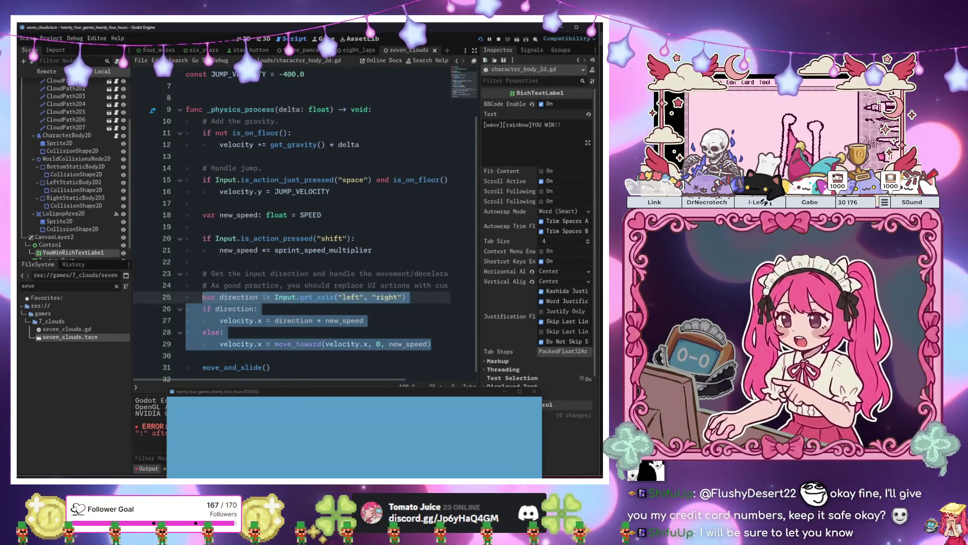
pyautogui.click(358, 50)
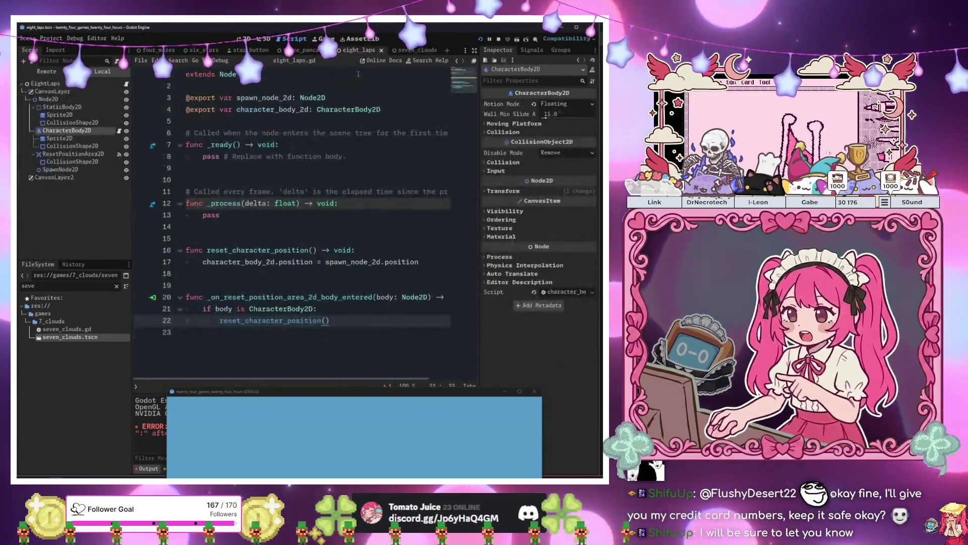
# - Paste the copied direction block over the unfinished 'if get_di' line in the CharacterBody2D script
pyautogui.click(301, 297)
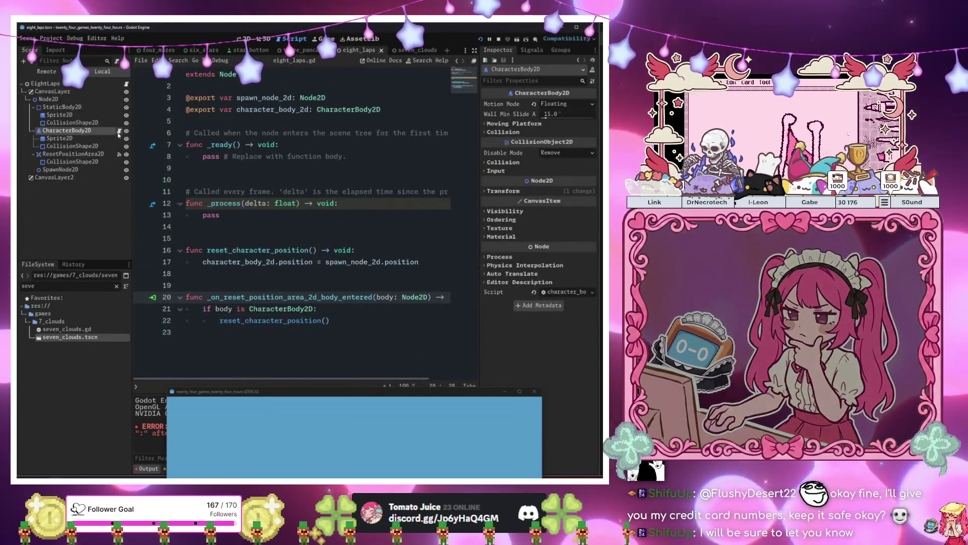
pyautogui.click(119, 132)
pyautogui.click(242, 240)
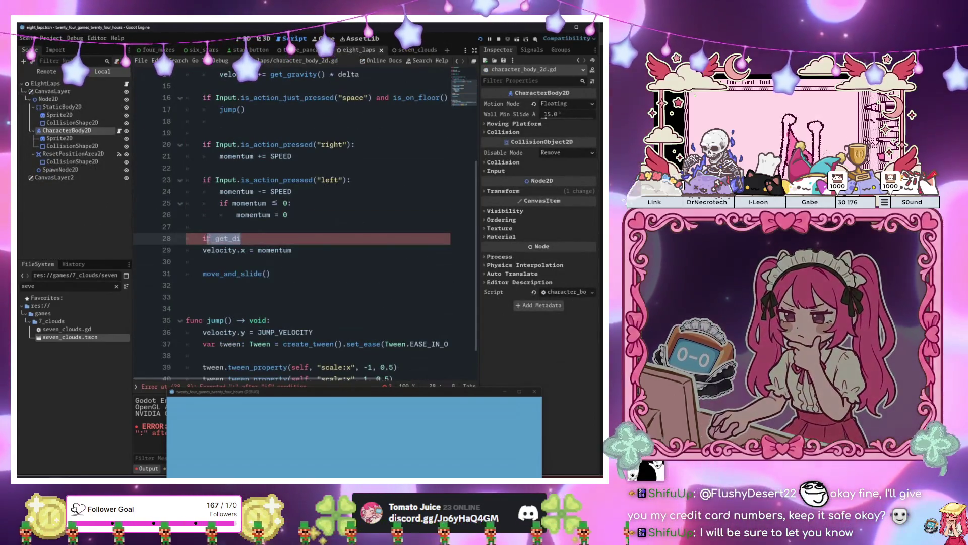
pyautogui.hotkey('ctrl', 'v')
# - Replace new_speed with momentum, remove the old velocity.x line, and run the game with F5
pyautogui.click(273, 296)
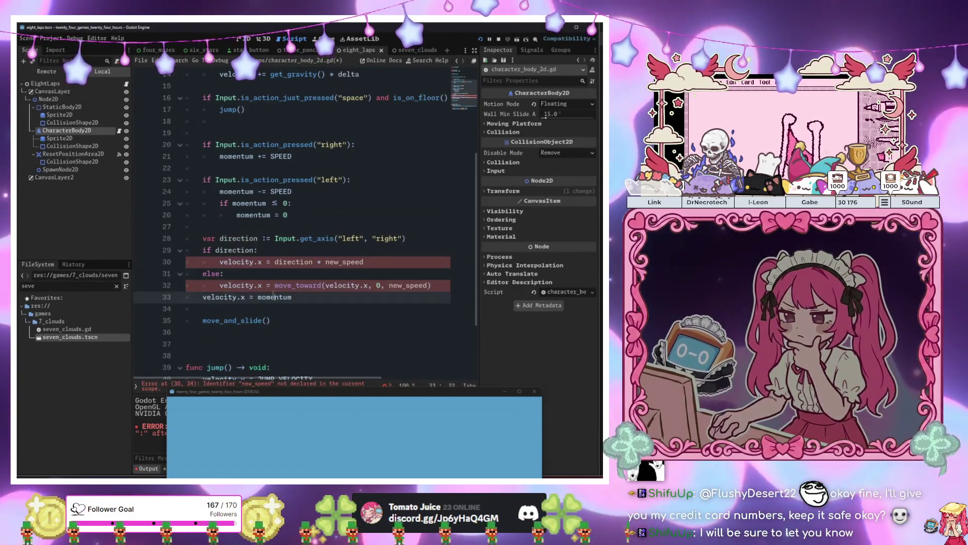
pyautogui.moveTo(315, 302); pyautogui.dragTo(202, 297)
pyautogui.hotkey('ctrl', 'c')
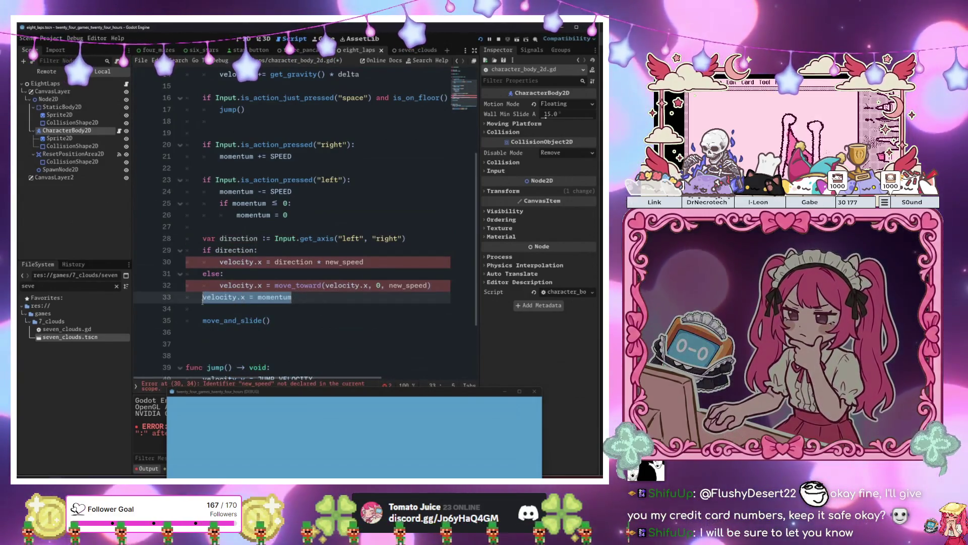
pyautogui.press('BackSpace')
pyautogui.moveTo(363, 262); pyautogui.dragTo(220, 262)
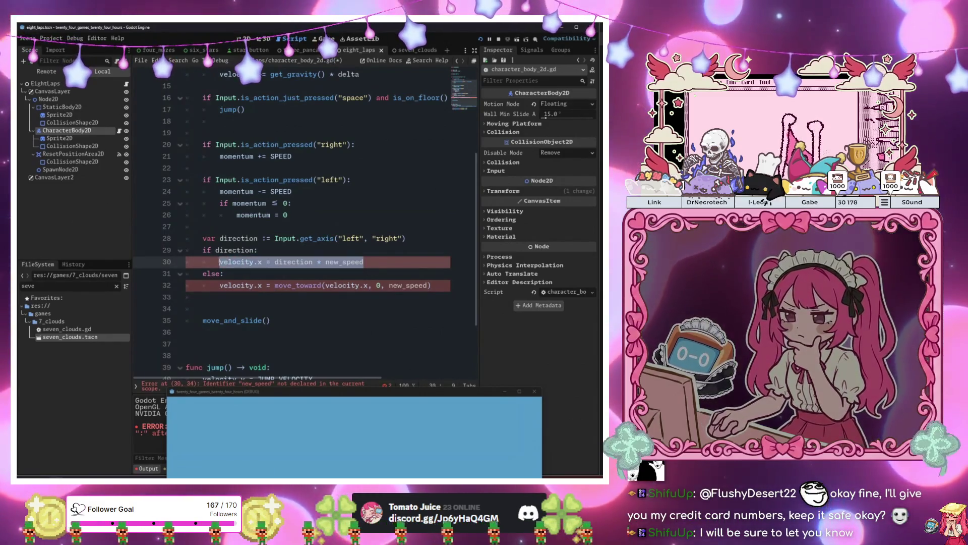
pyautogui.hotkey('ctrl', 'v')
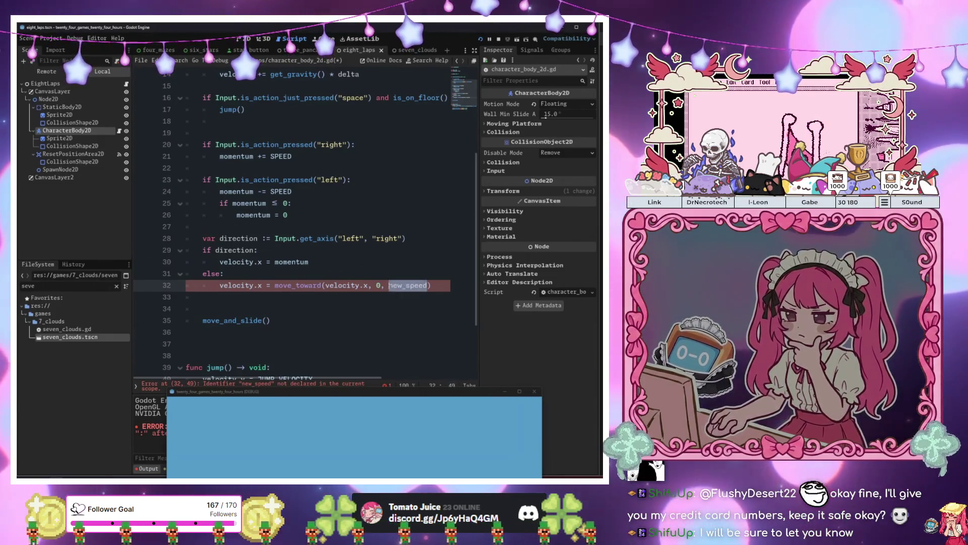
pyautogui.write('momentum')
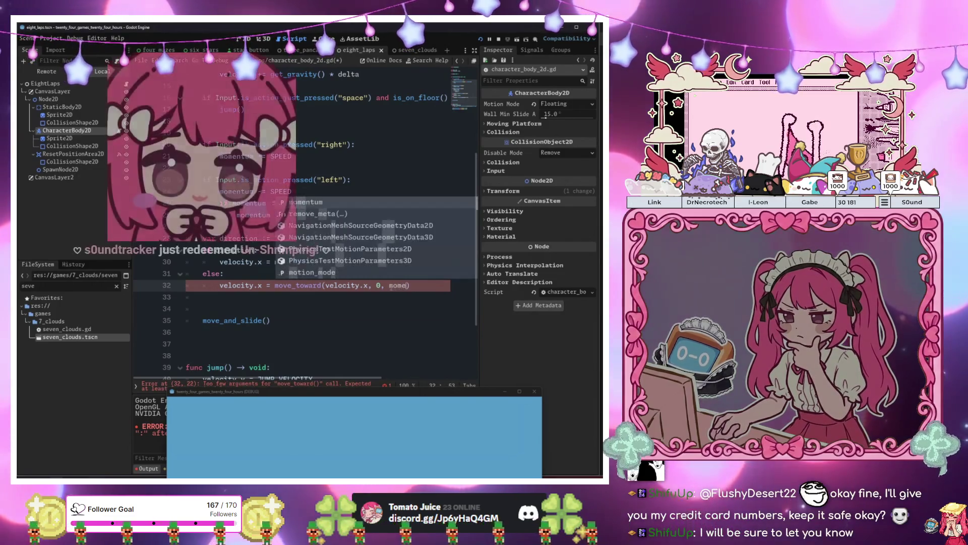
pyautogui.press('F5')
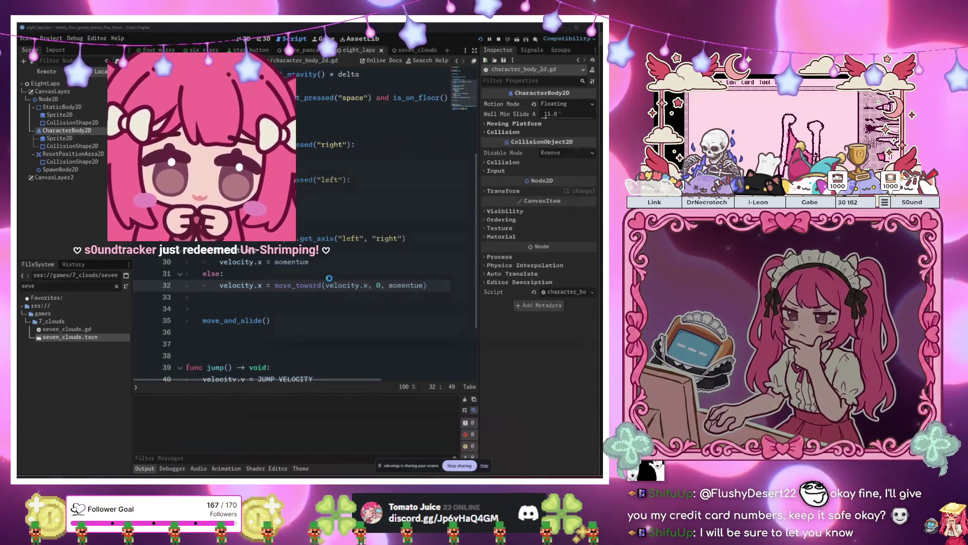
pyautogui.click(201, 308)
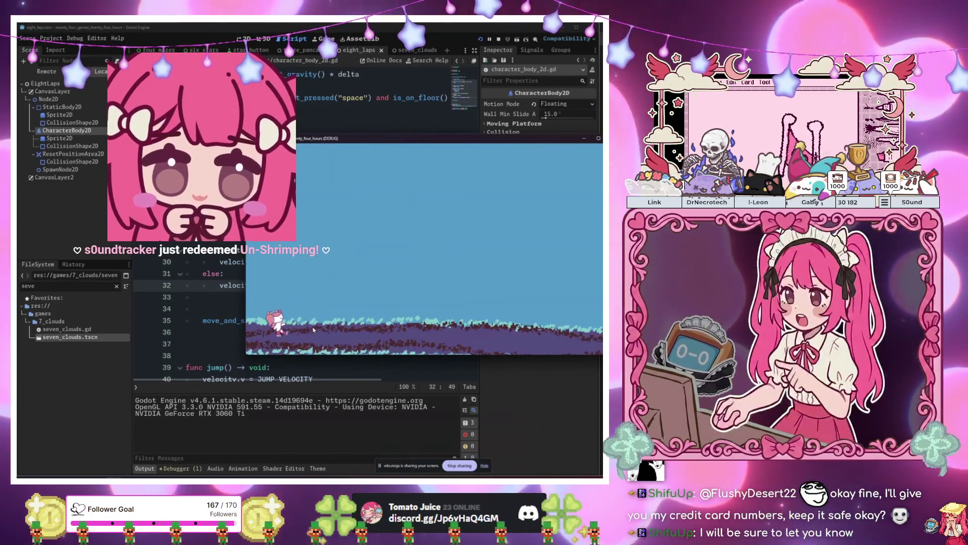
# - Stop the game and cut the pasted direction block from lines 28–32
pyautogui.press('F8')
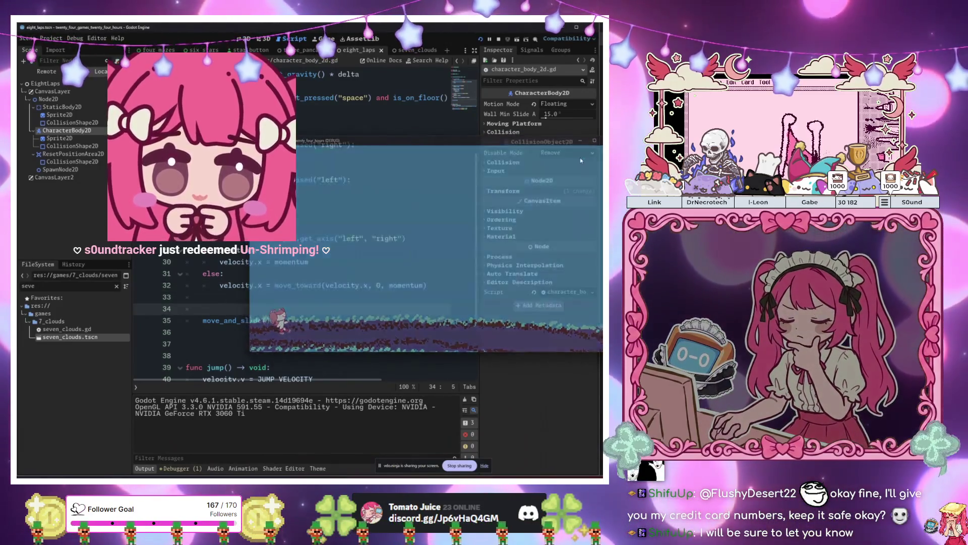
pyautogui.click(371, 277)
pyautogui.scroll(2, 371, 284)
pyautogui.moveTo(428, 355)
pyautogui.mouseDown()
pyautogui.moveTo(212, 356)
pyautogui.moveTo(190, 309)
pyautogui.mouseUp()
pyautogui.hotkey('ctrl', 'x')
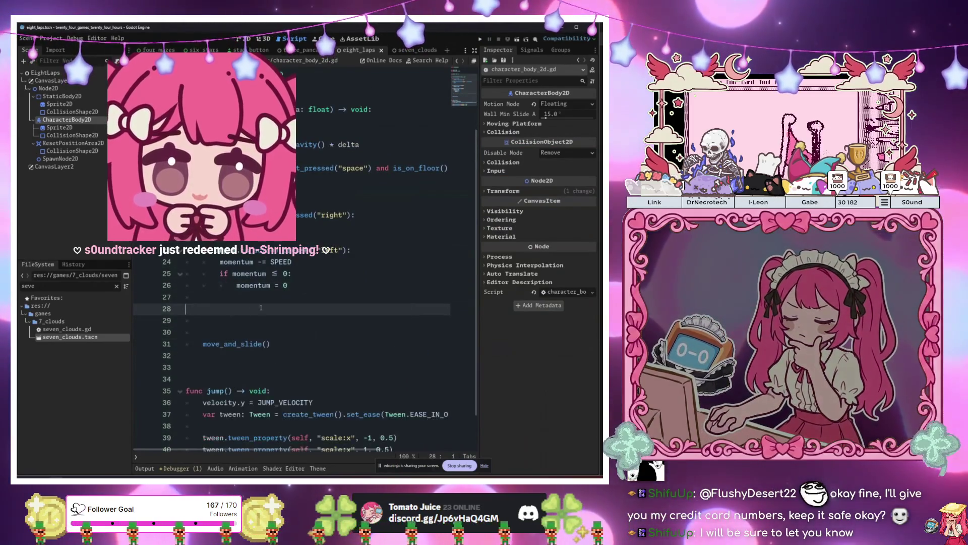
# - Comment out the gravity and jump lines 13–17 and launch the game again
pyautogui.moveTo(245, 180); pyautogui.dragTo(160, 133)
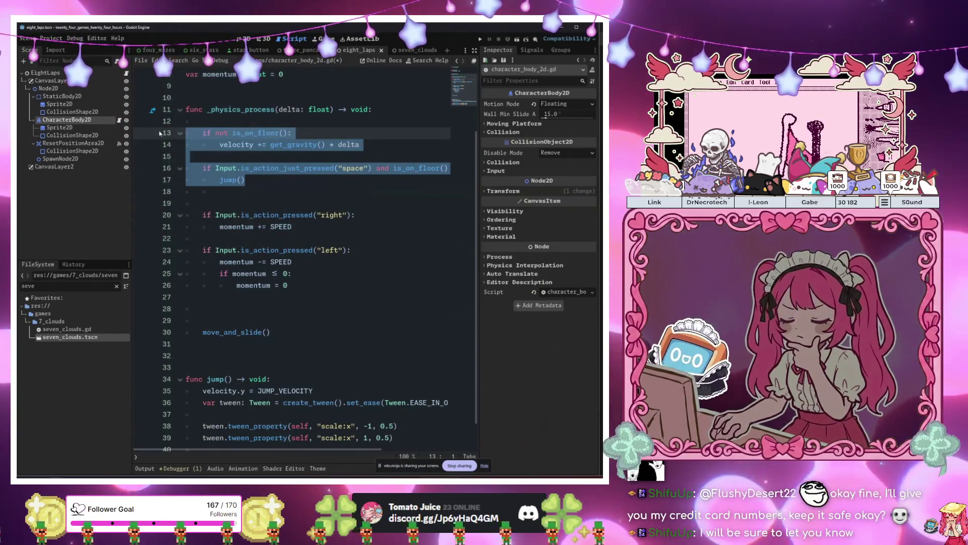
pyautogui.hotkey('ctrl', 'k')
pyautogui.click(276, 273)
pyautogui.press('F6')
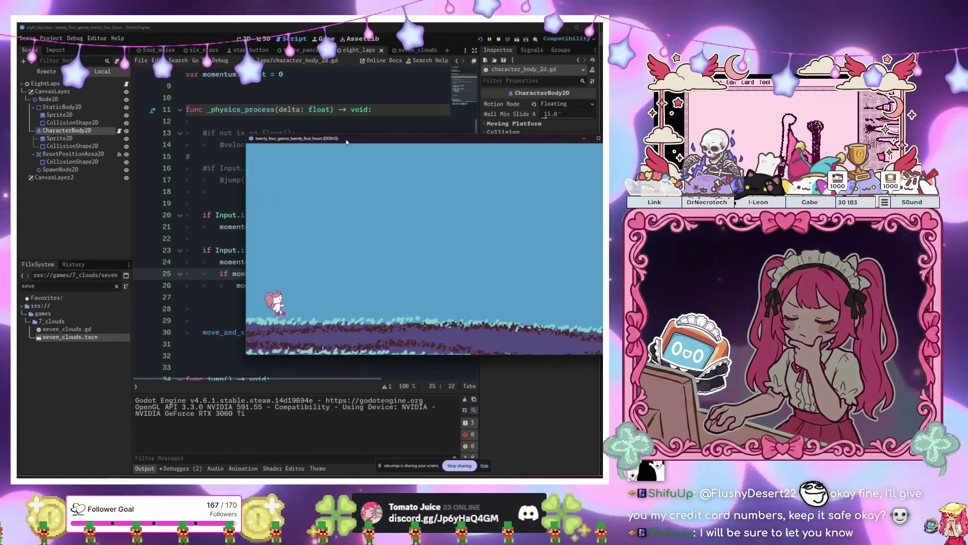
# - Add 'velocity.x = momentum' on line 28 and test running right
pyautogui.moveTo(323, 138); pyautogui.dragTo(413, 340)
pyautogui.click(290, 286)
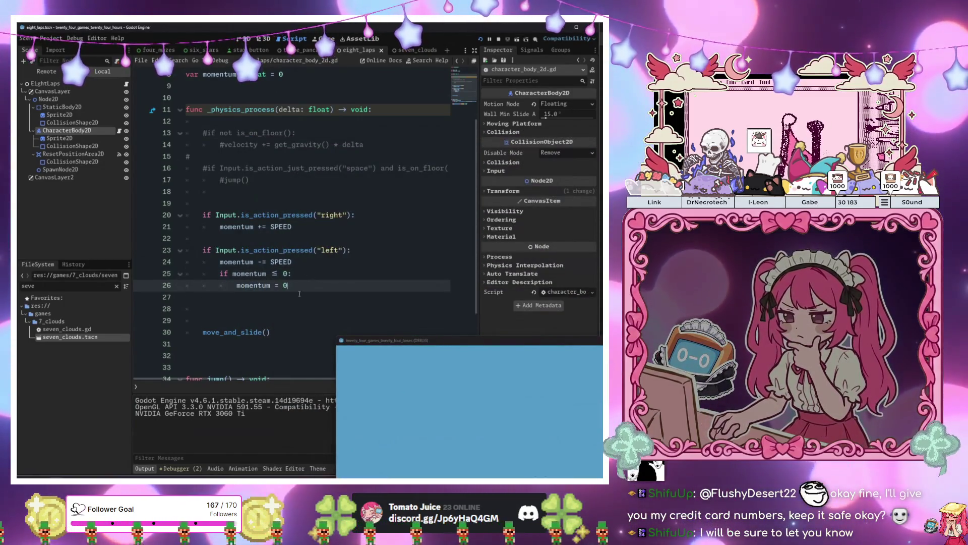
pyautogui.click(287, 308)
pyautogui.write('velocity.x = momentum')
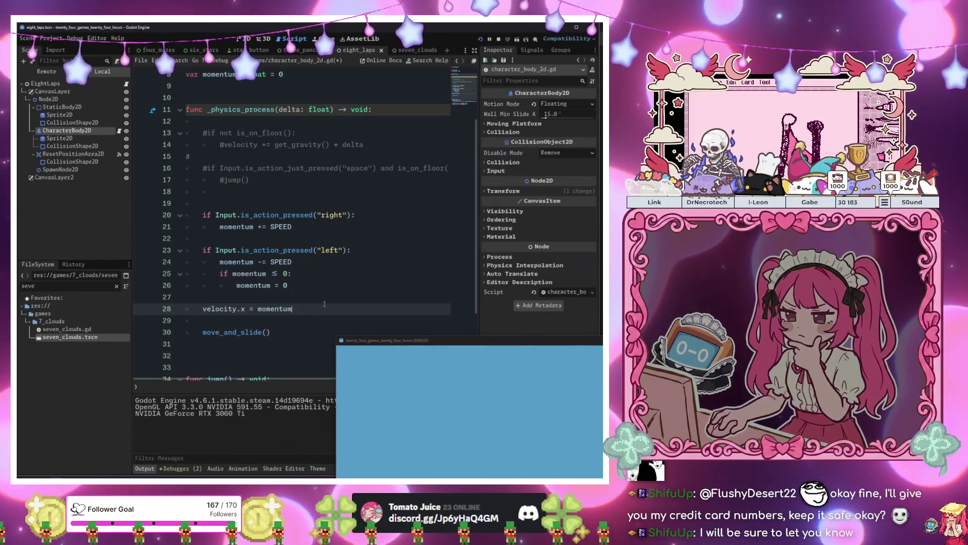
pyautogui.press('F5')
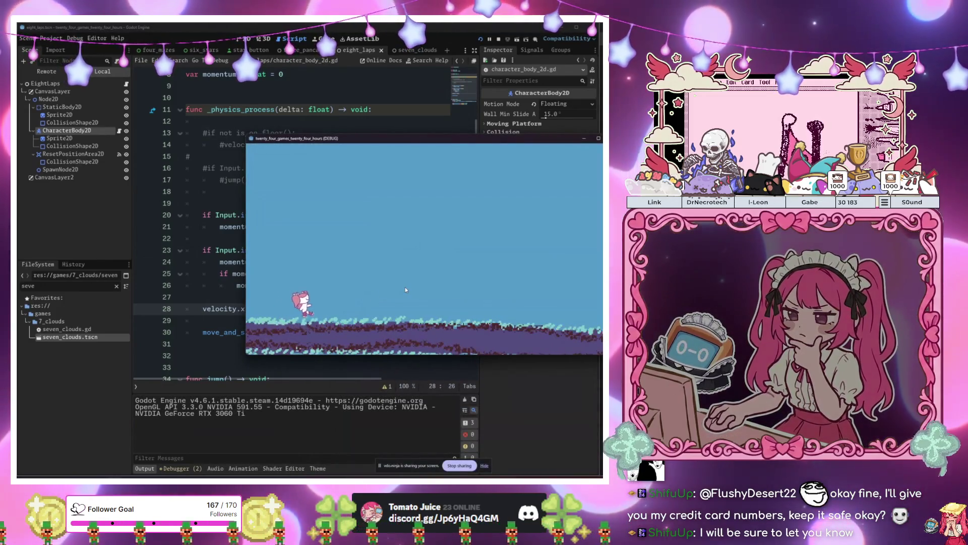
pyautogui.press('Right')
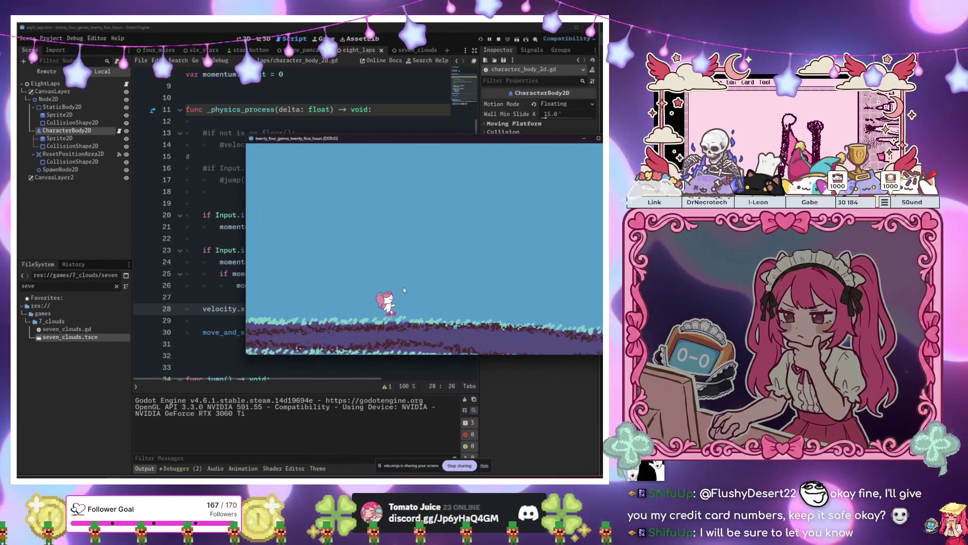
# - Uncomment the gravity lines 13–14 and relaunch the game
pyautogui.click(211, 215)
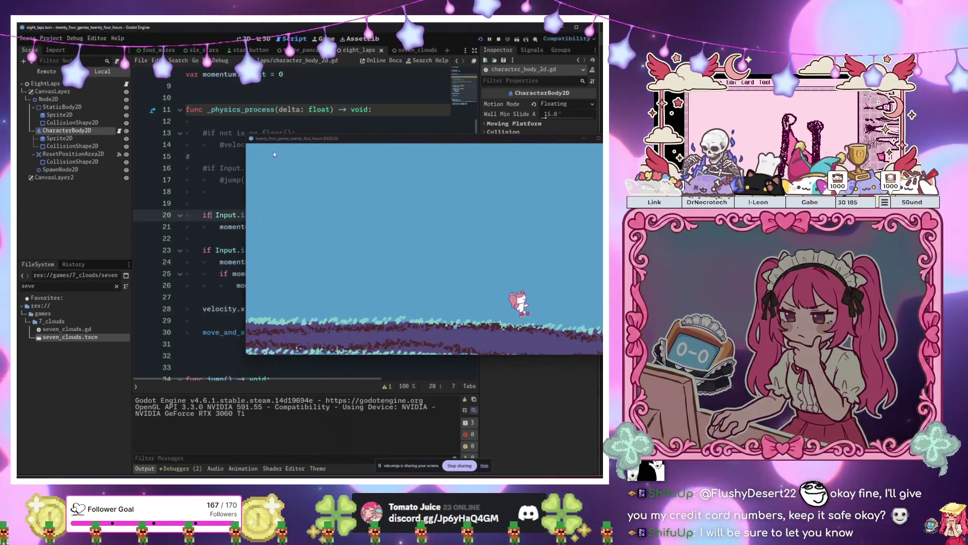
pyautogui.moveTo(273, 138); pyautogui.dragTo(286, 193)
pyautogui.click(195, 133)
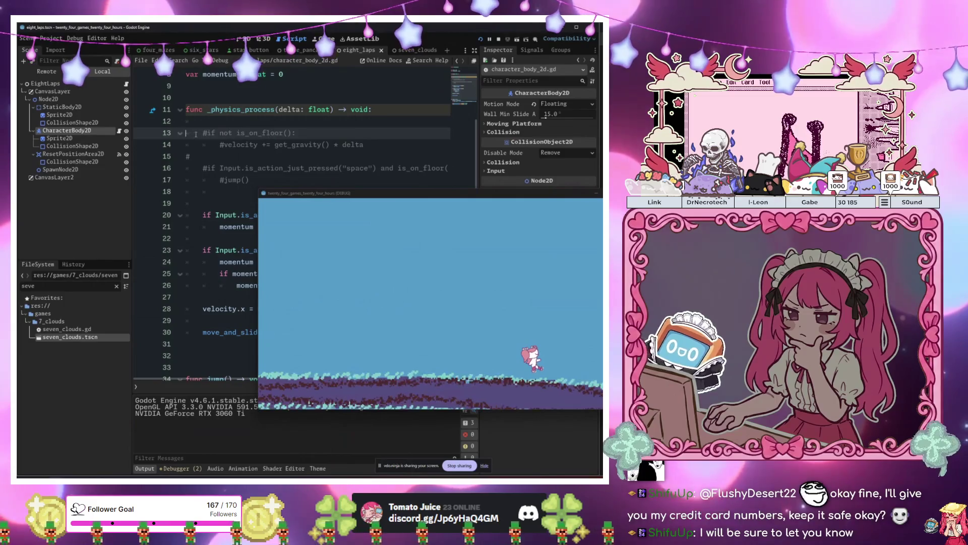
pyautogui.moveTo(194, 134); pyautogui.dragTo(389, 150)
pyautogui.hotkey('ctrl', 'k')
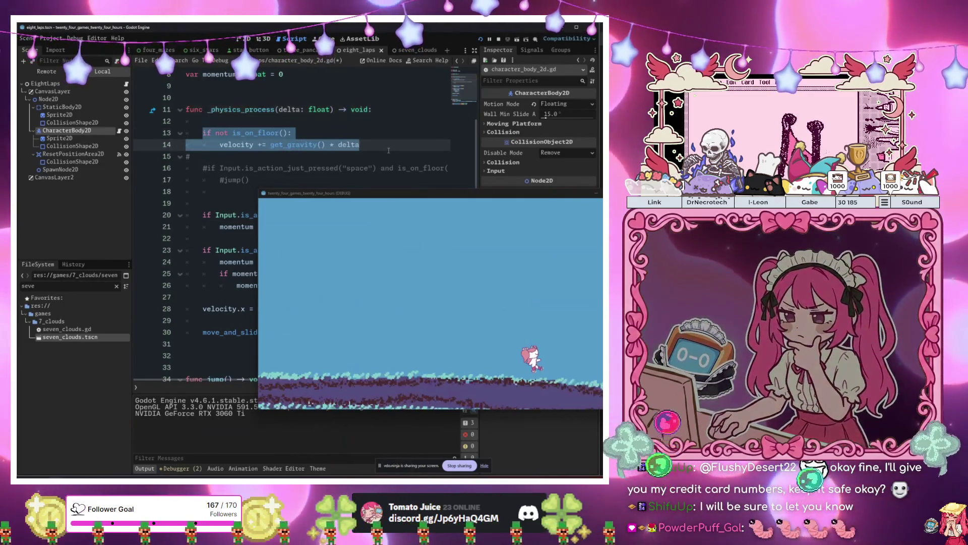
pyautogui.press('F5')
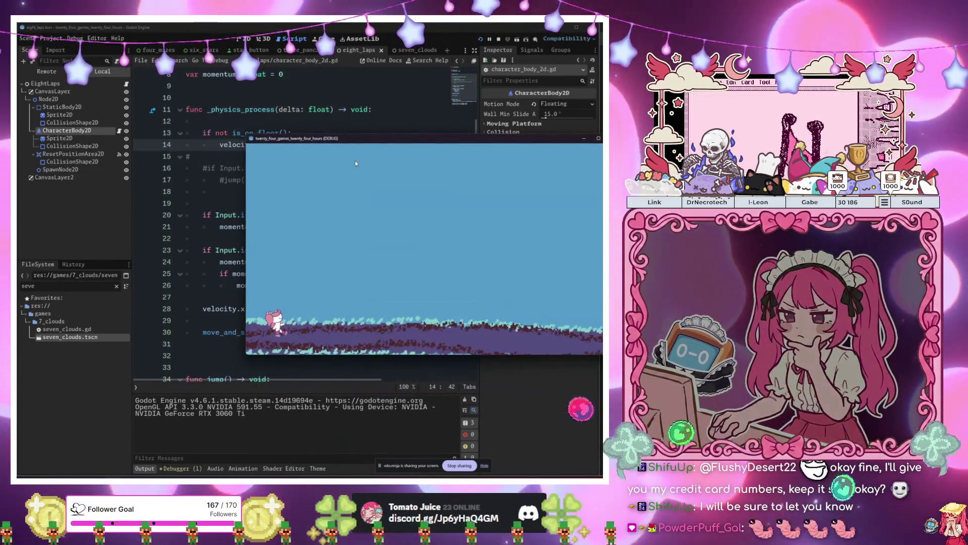
# - Set the character's motion mode to Grounded, relaunch, and uncomment the space-press jump lines
pyautogui.moveTo(349, 140)
pyautogui.mouseDown()
pyautogui.moveTo(384, 200)
pyautogui.moveTo(427, 188)
pyautogui.mouseUp()
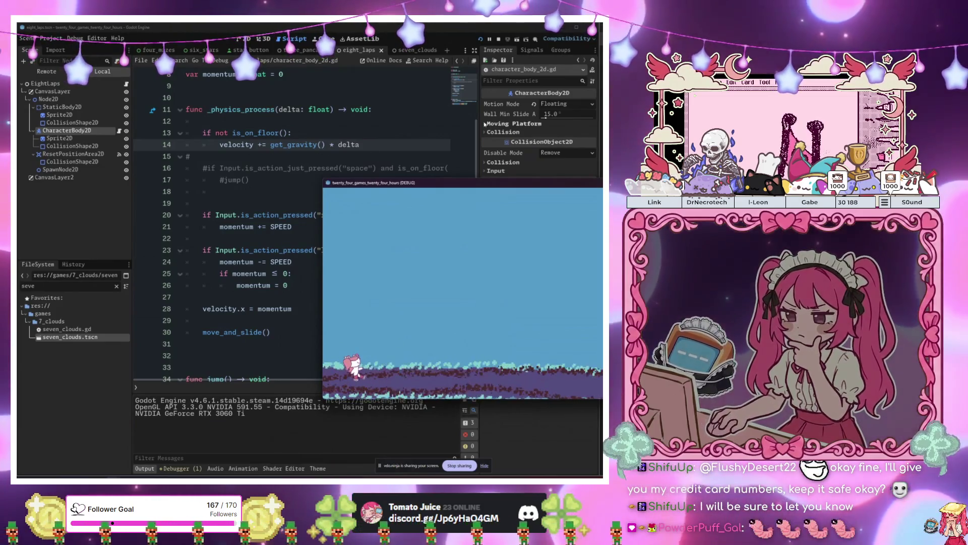
pyautogui.click(566, 116)
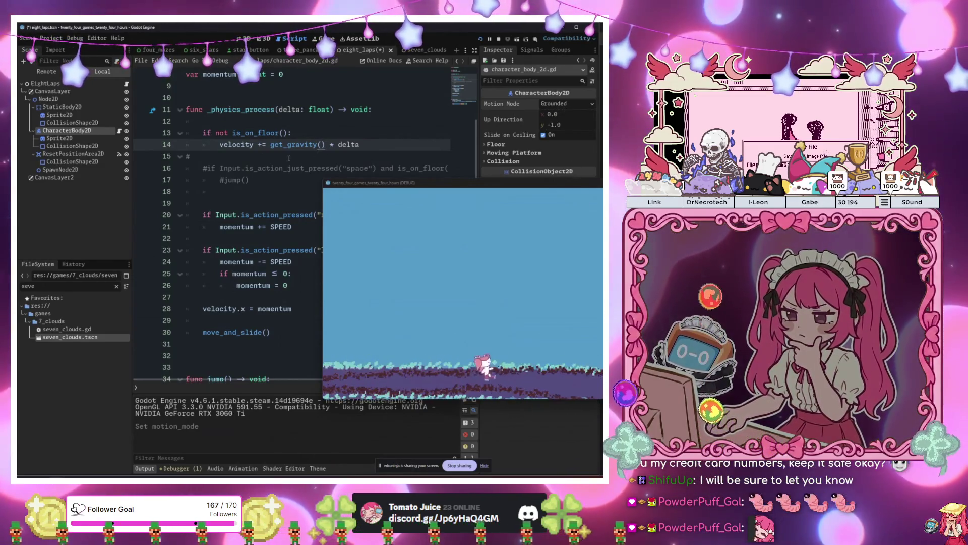
pyautogui.press('F6')
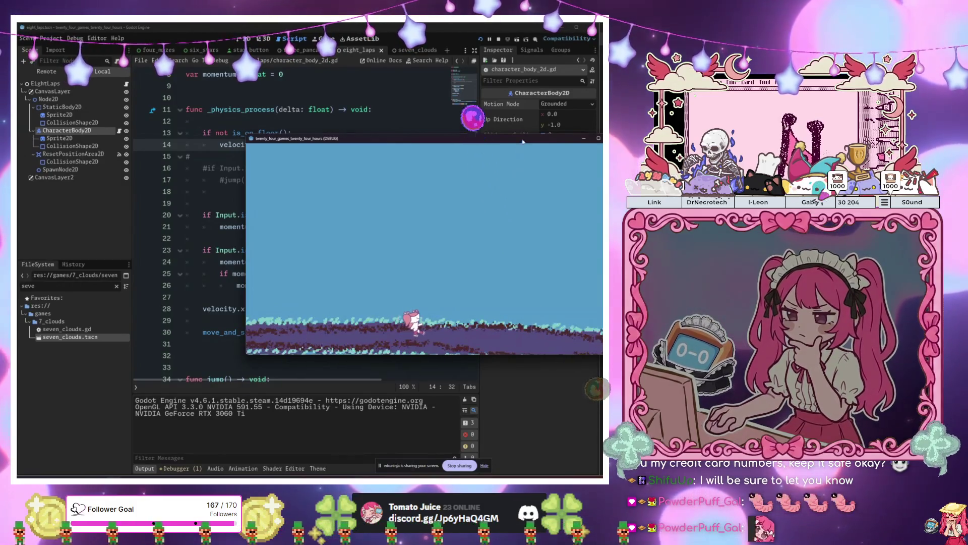
pyautogui.moveTo(523, 145); pyautogui.dragTo(527, 255)
pyautogui.moveTo(247, 180); pyautogui.dragTo(198, 160)
pyautogui.hotkey('ctrl', 'k')
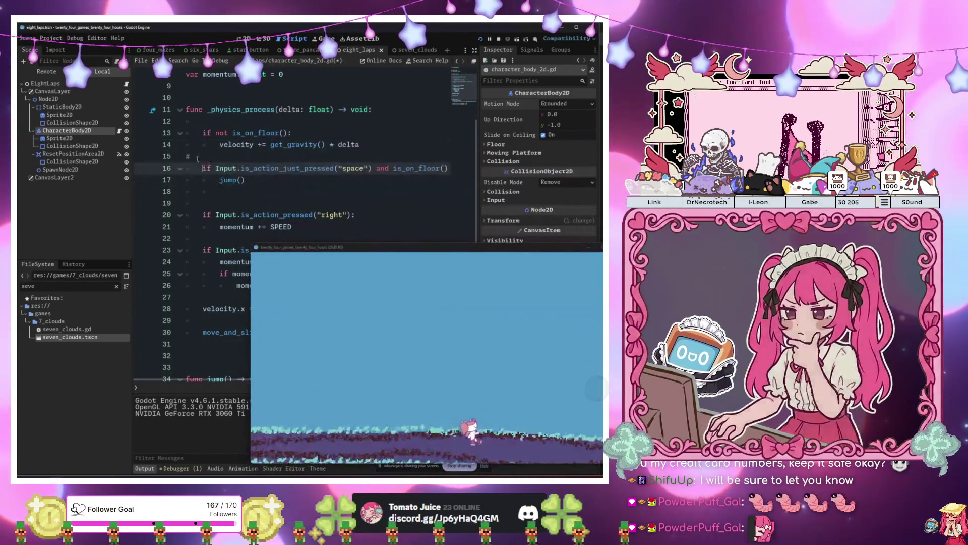
# - Relaunch the game and run the character left and right, jumping several times with Space
pyautogui.press('Down')
pyautogui.press('Down')
pyautogui.press('F6')
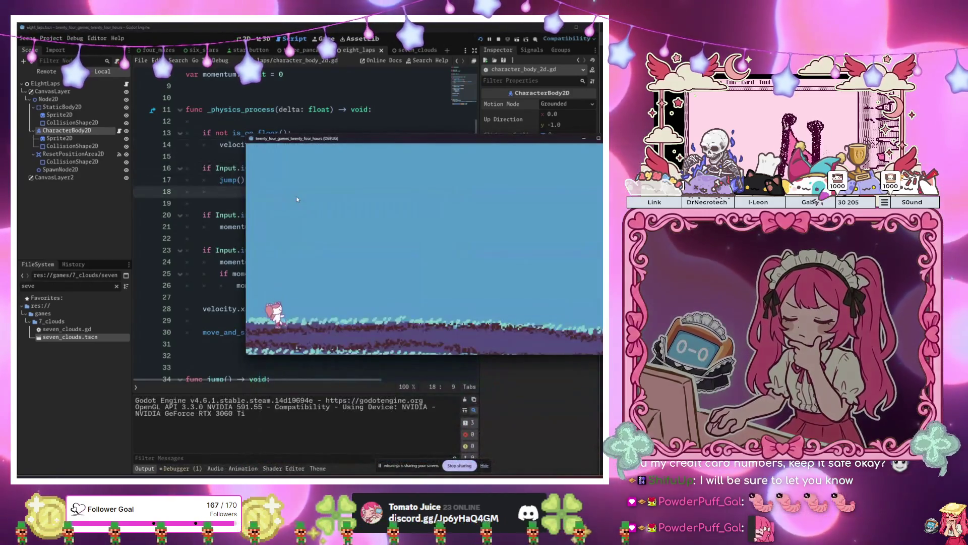
pyautogui.press('Right')
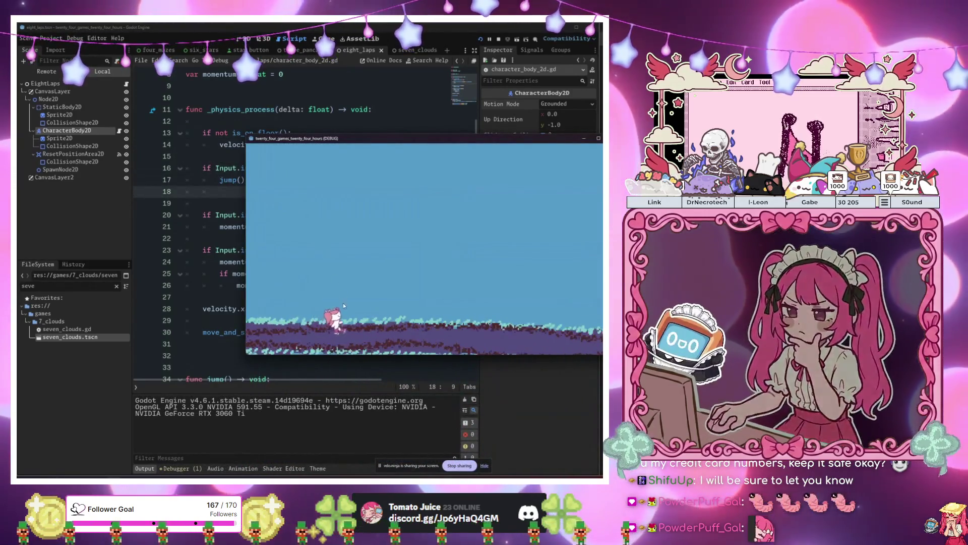
pyautogui.press('Left')
pyautogui.press('Right')
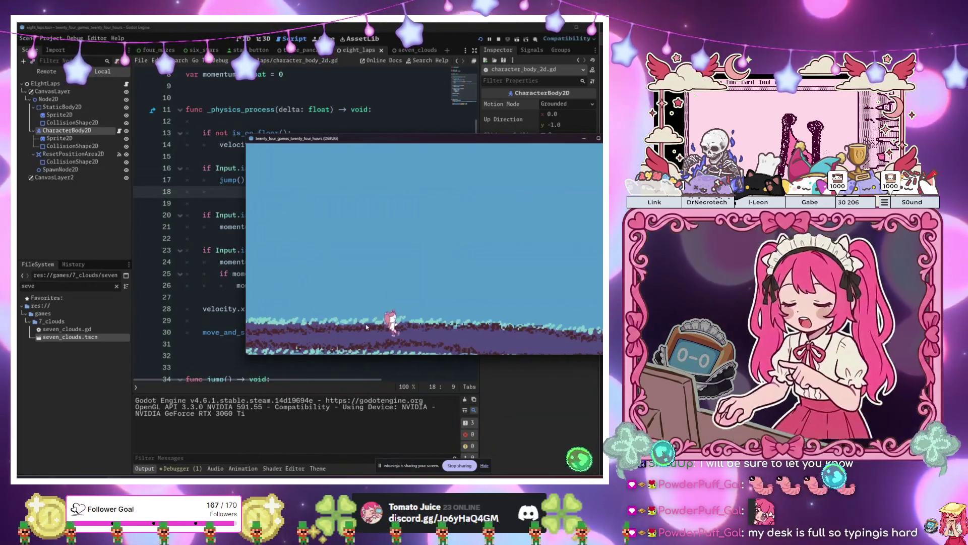
pyautogui.press('Right')
pyautogui.press('space')
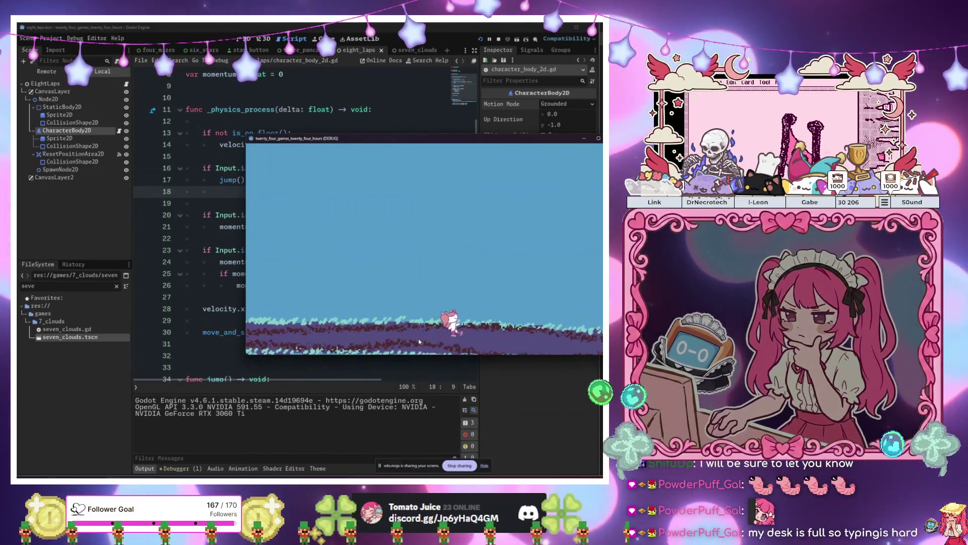
pyautogui.press('space')
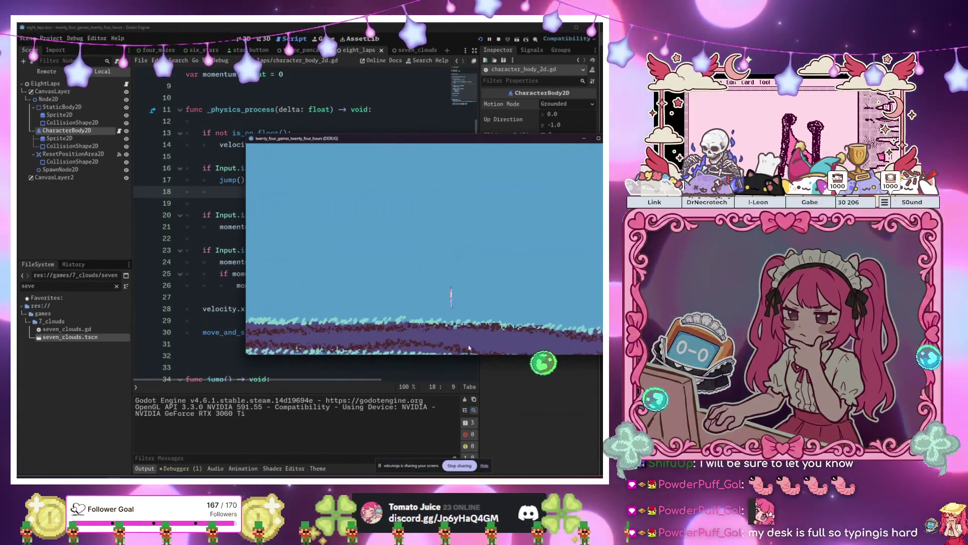
pyautogui.press('Left')
pyautogui.press('Right')
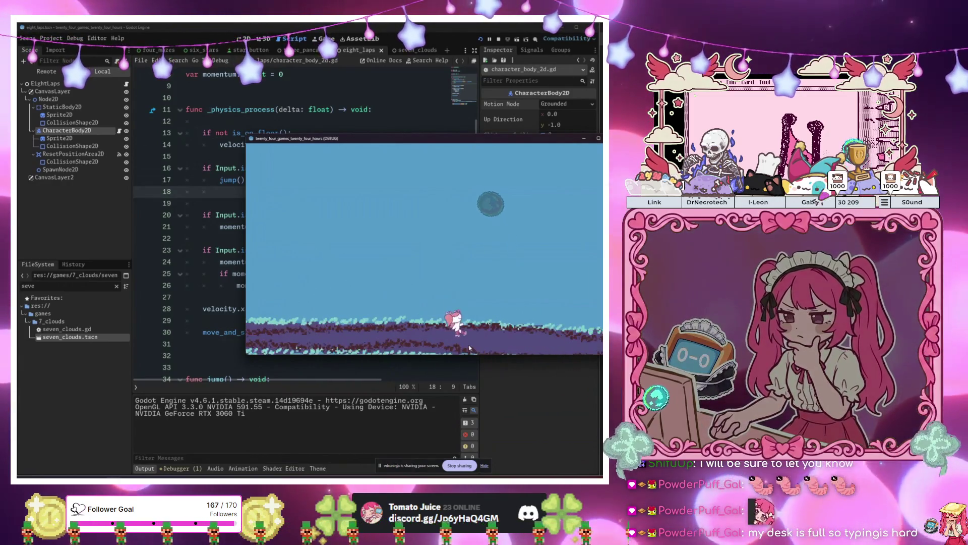
pyautogui.press('space')
pyautogui.press('space')
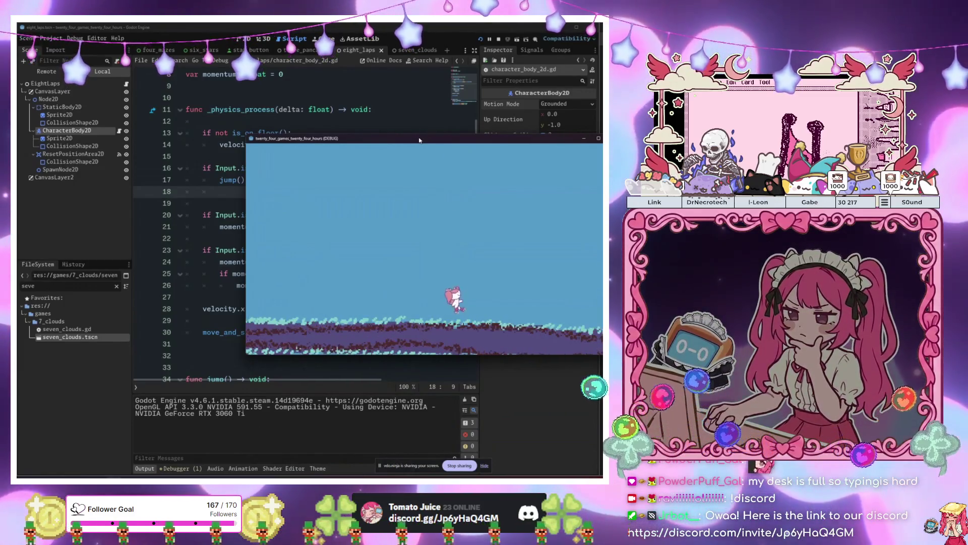
pyautogui.press('space')
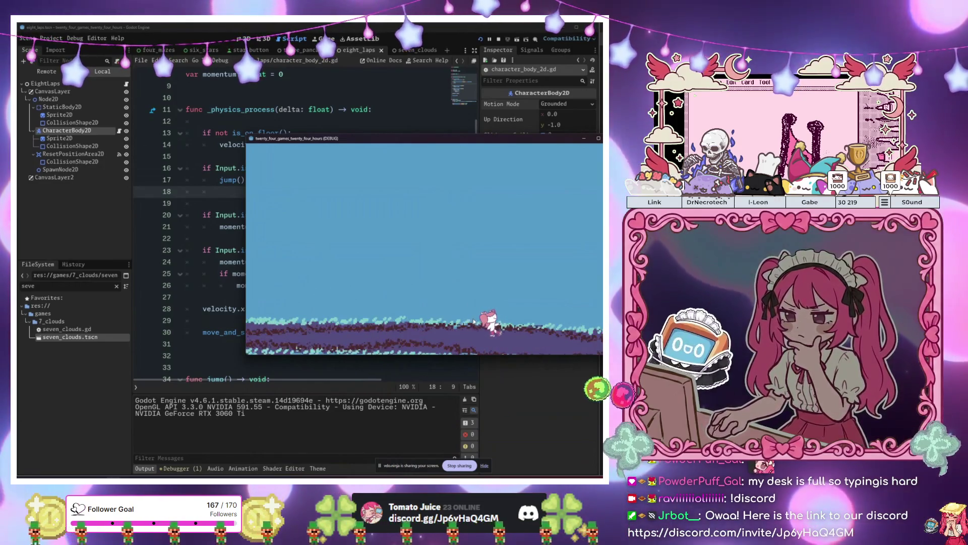
pyautogui.moveTo(409, 142); pyautogui.dragTo(621, 134)
pyautogui.scroll(-3, 303, 227)
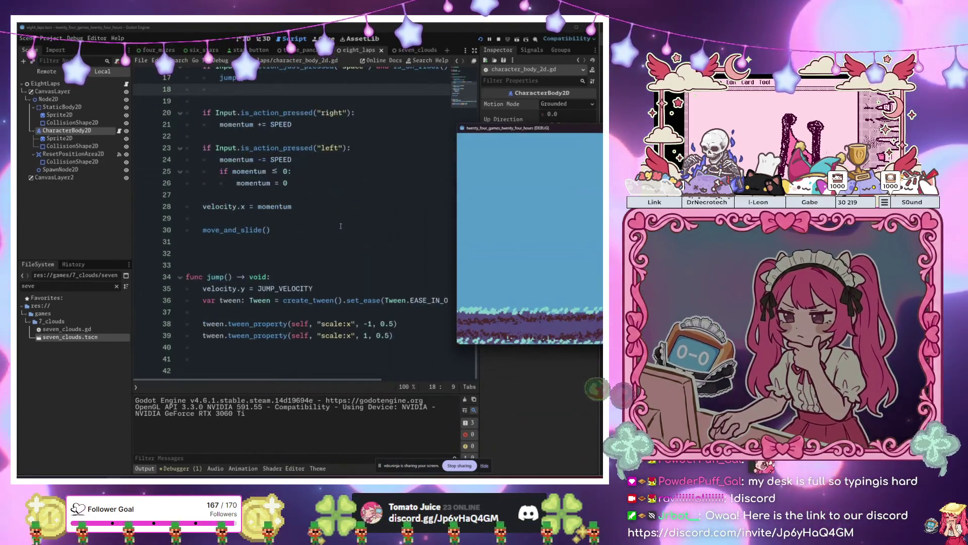
# - Stop the game with F8, switch to the 2D view with Ctrl+F1, and zoom in
pyautogui.click(377, 335)
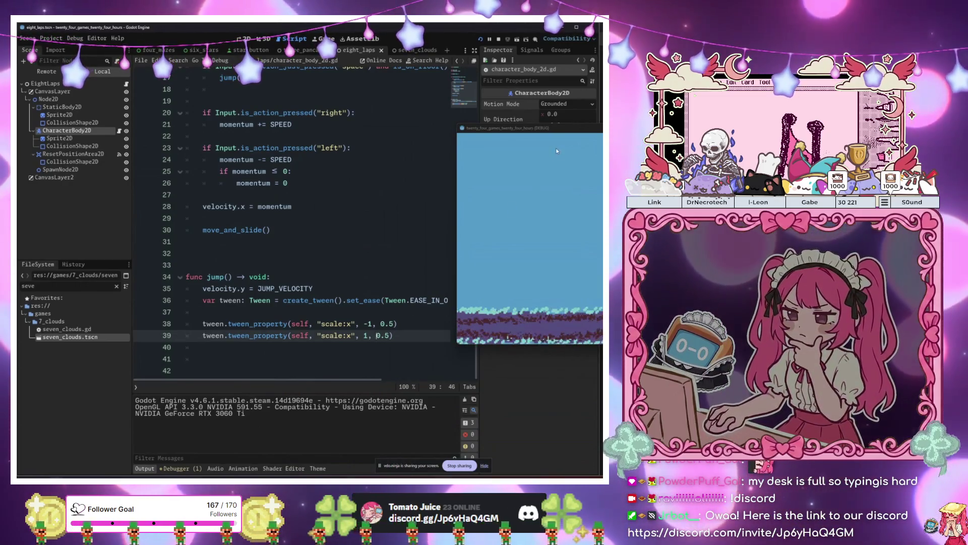
pyautogui.moveTo(558, 132)
pyautogui.mouseDown()
pyautogui.moveTo(317, 108)
pyautogui.moveTo(420, 92)
pyautogui.moveTo(467, 70)
pyautogui.mouseUp()
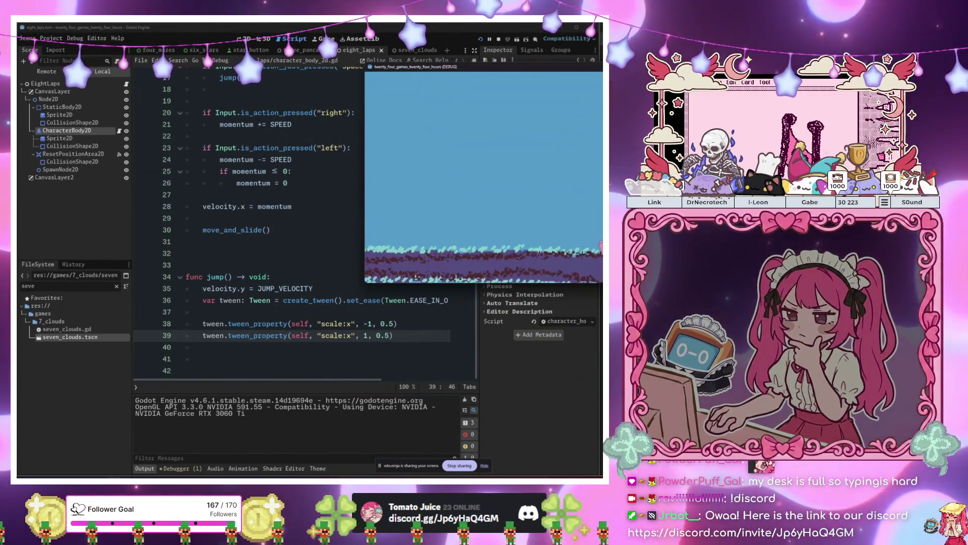
pyautogui.press('F8')
pyautogui.hotkey('ctrl', 'F1')
pyautogui.scroll(3, 227, 212)
pyautogui.scroll(4, 227, 211)
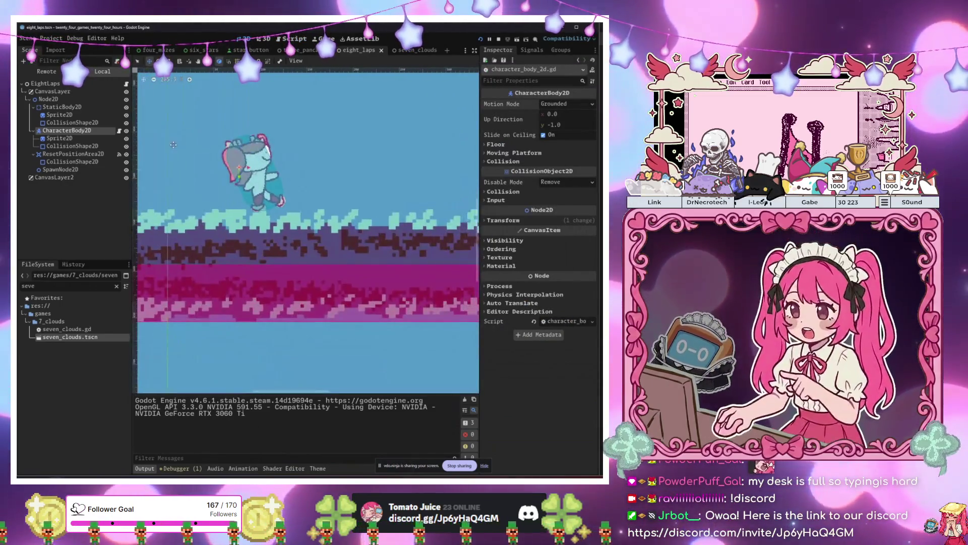
# - Nudge the character's Sprite2D and CollisionShape2D together slightly up-left
pyautogui.click(60, 138)
pyautogui.keyDown('shift'); pyautogui.click(95, 147); pyautogui.keyUp('shift')
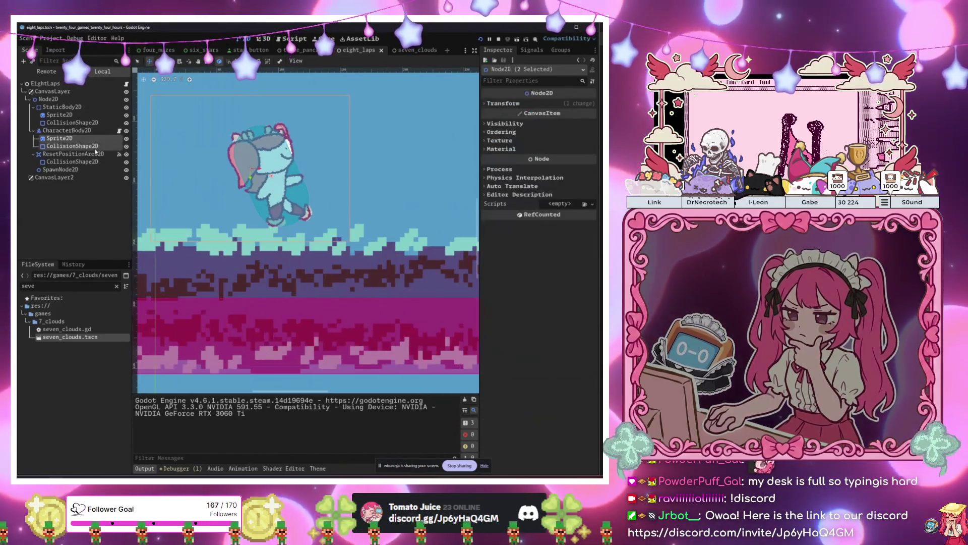
pyautogui.moveTo(354, 255); pyautogui.dragTo(358, 251)
# - Playtest running the character right over several laps, stop, and open eight_laps.gd
pyautogui.press('F6')
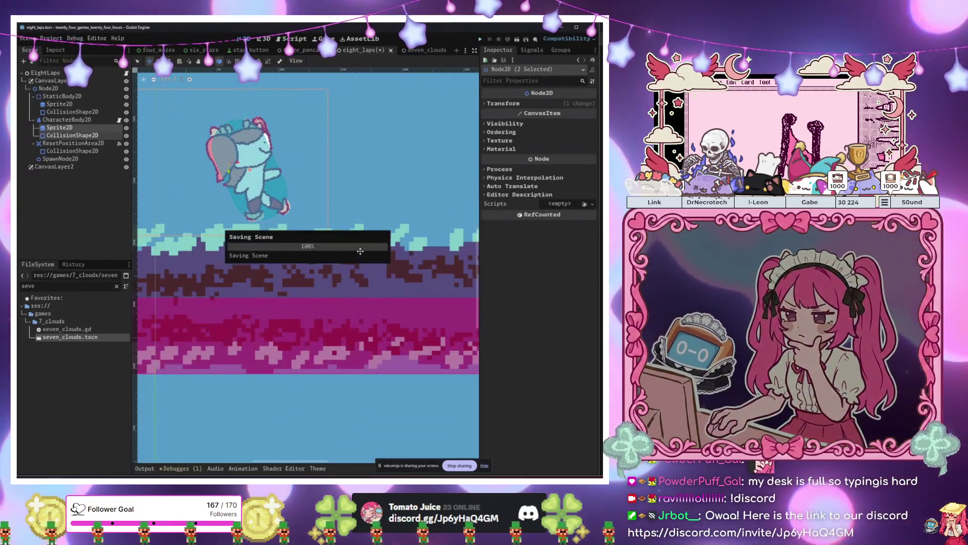
pyautogui.press('Right')
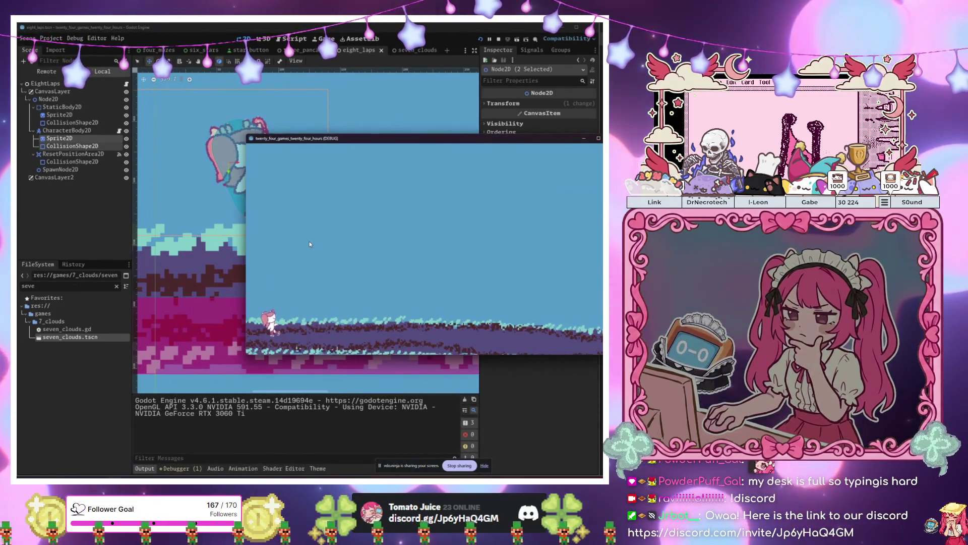
pyautogui.press('space')
pyautogui.press('Right')
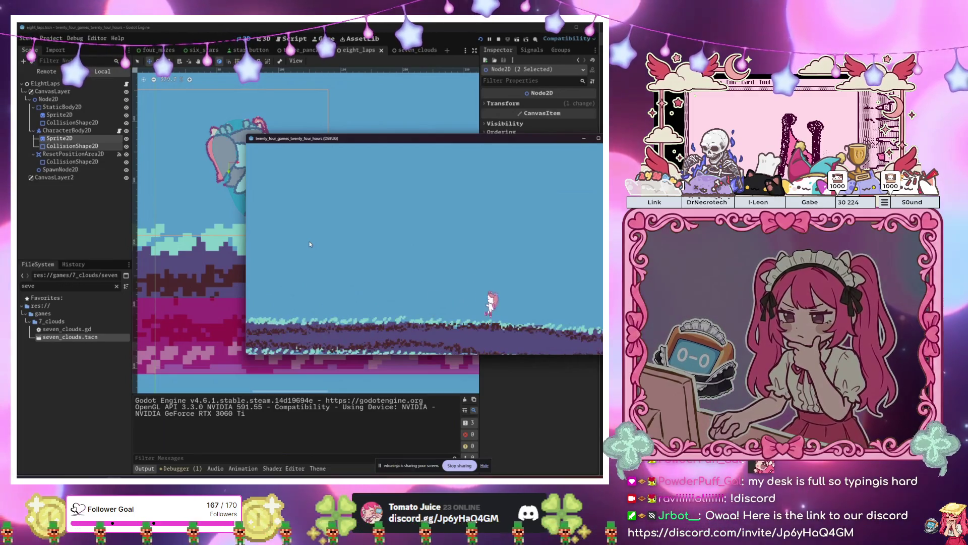
pyautogui.press('Right')
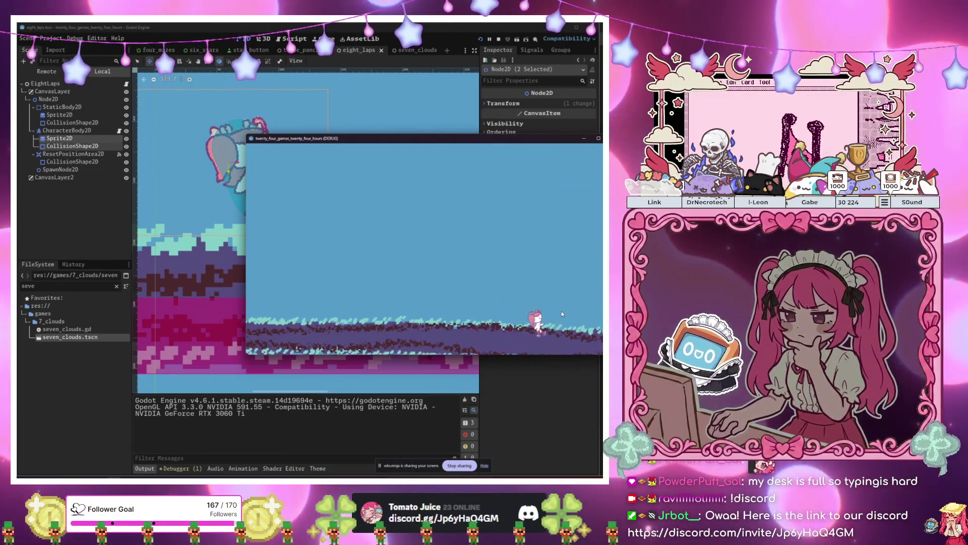
pyautogui.press('Right')
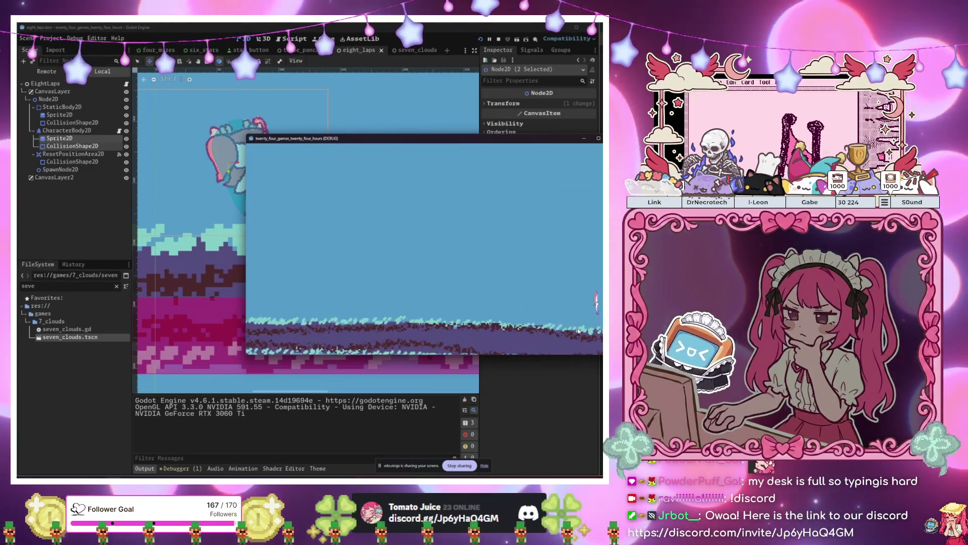
pyautogui.press('Right')
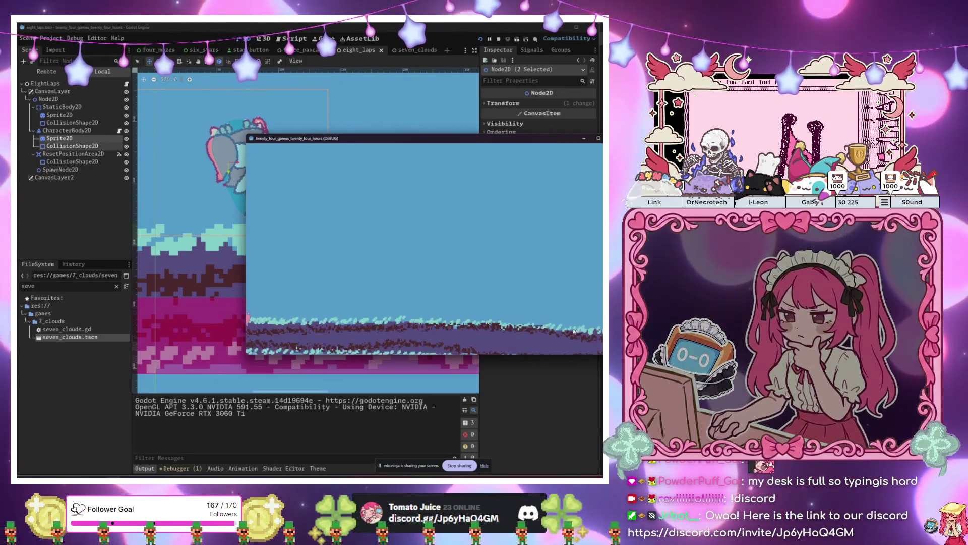
pyautogui.press('Right')
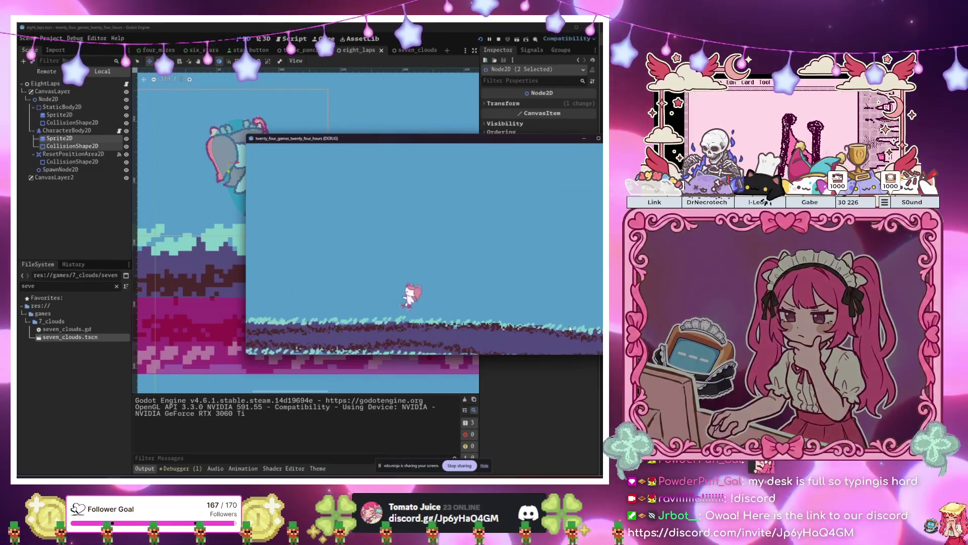
pyautogui.press('Right')
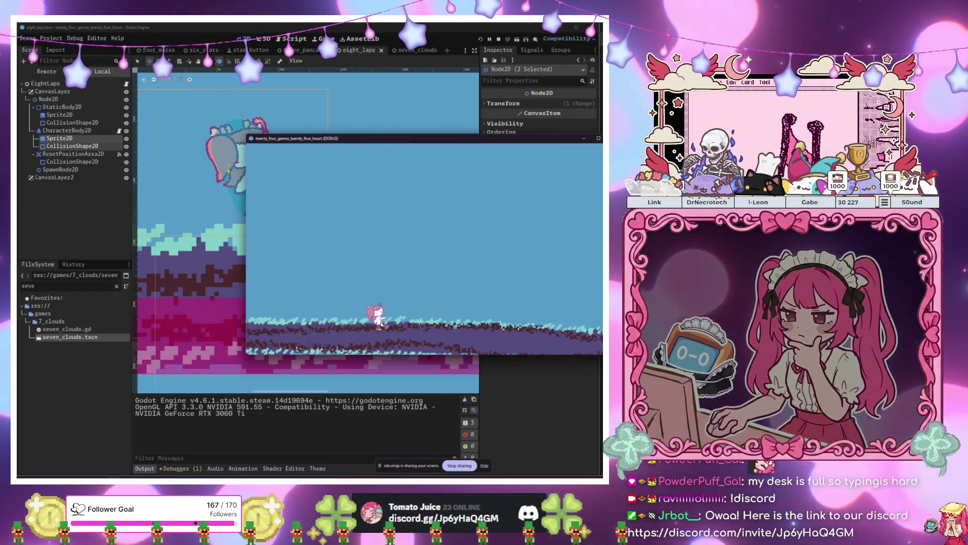
pyautogui.press('F8')
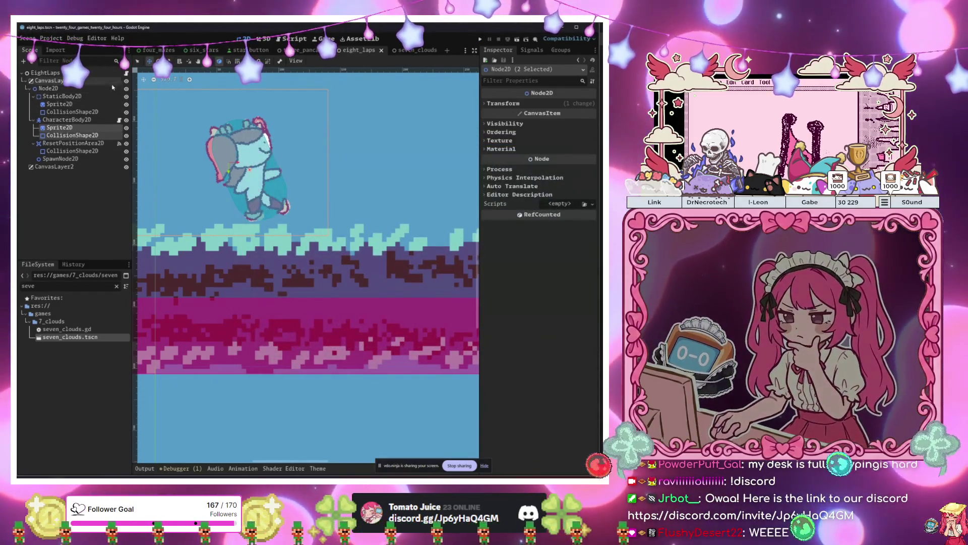
pyautogui.click(127, 75)
pyautogui.click(303, 235)
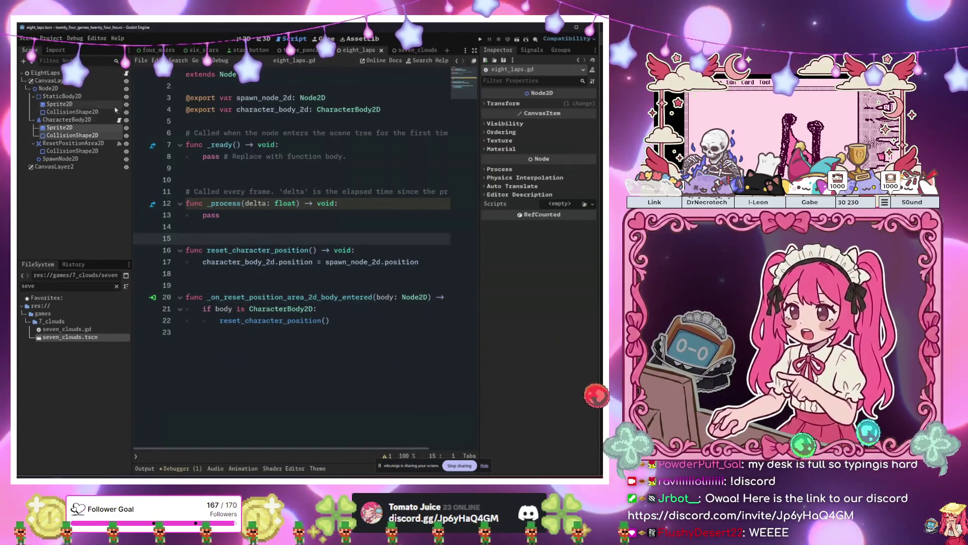
# - Open character_body_2d.gd and navigate to the tween lines near jump()
pyautogui.click(119, 121)
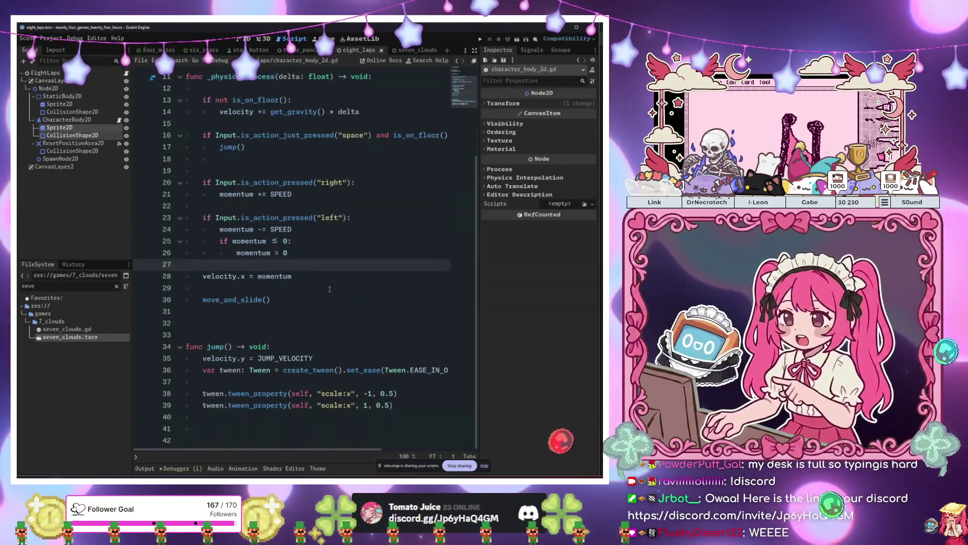
pyautogui.click(298, 292)
pyautogui.click(301, 300)
pyautogui.click(314, 312)
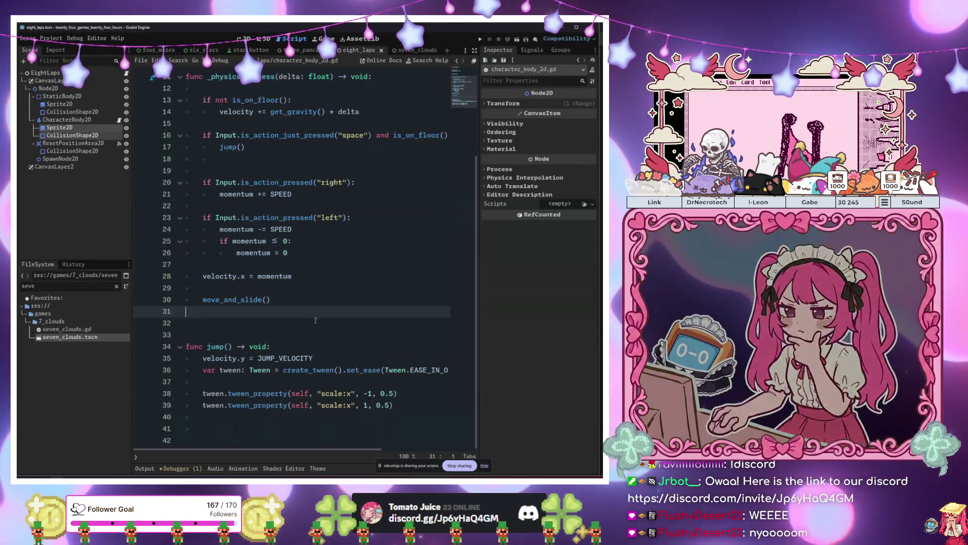
pyautogui.click(392, 405)
pyautogui.click(352, 405)
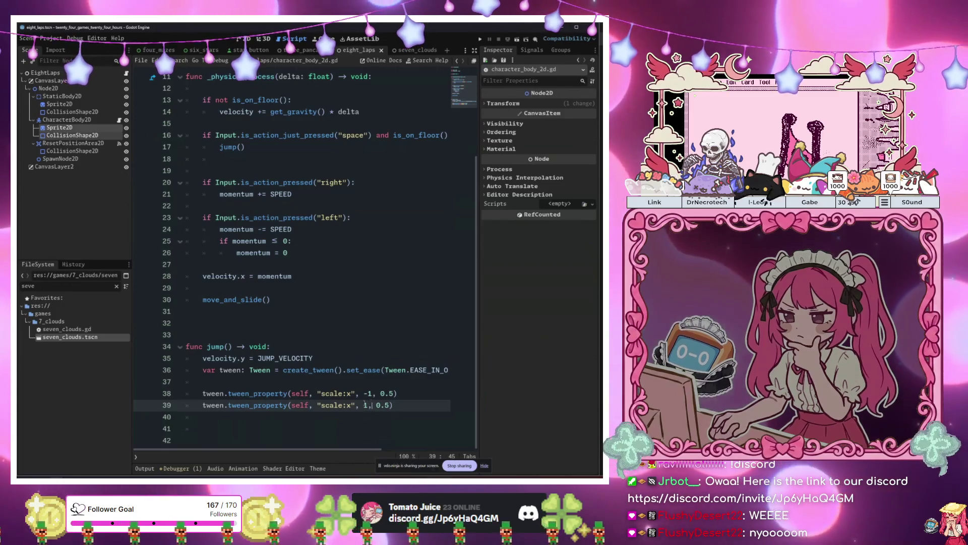
# - Insert 'scale.x = 1' as the first line of jump() and run the game
pyautogui.press('Up')
pyautogui.press('Up')
pyautogui.press('Up')
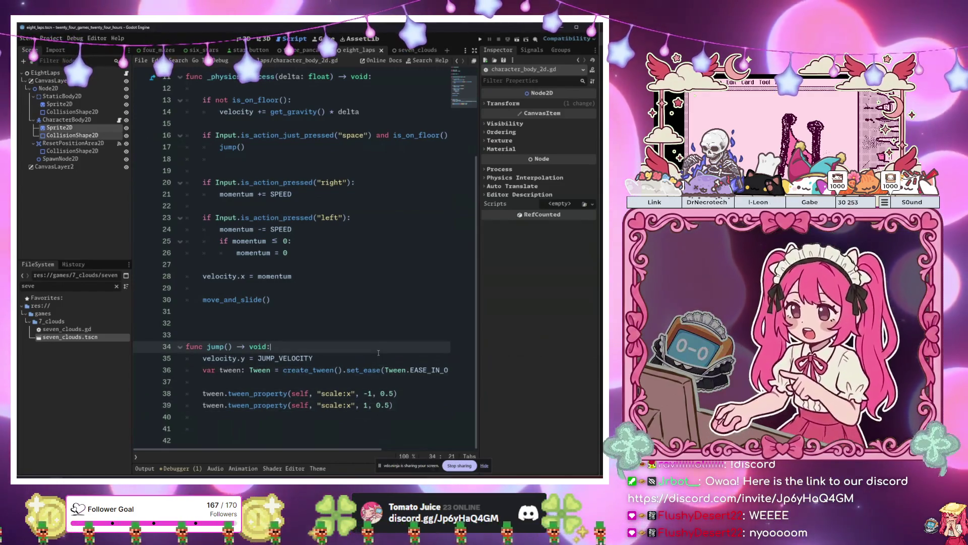
pyautogui.press('Return')
pyautogui.press('Return')
pyautogui.press('Up')
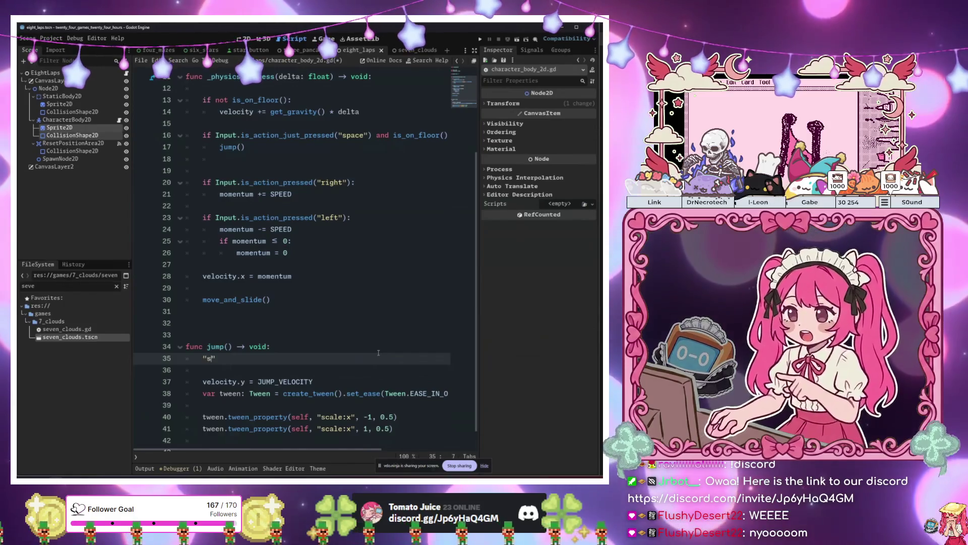
pyautogui.write('sca')
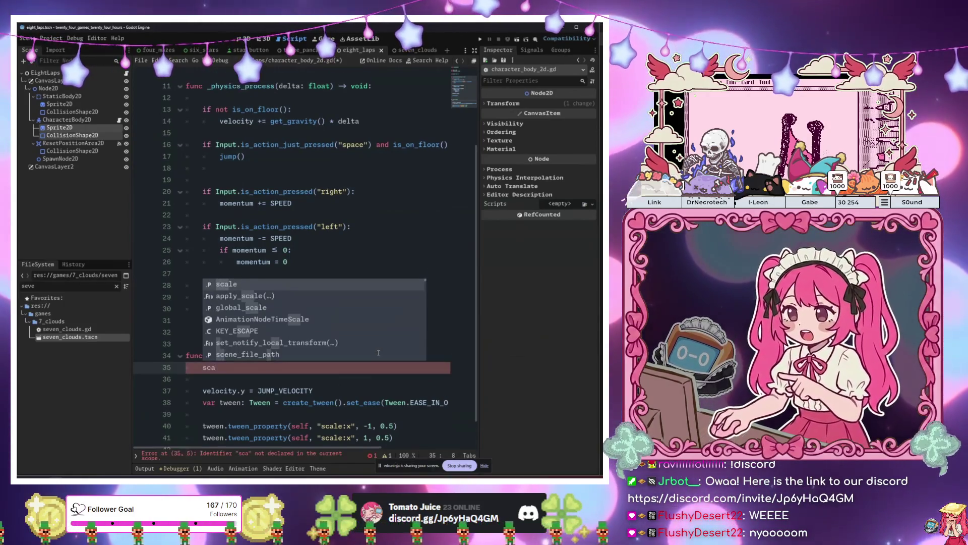
pyautogui.press('Return')
pyautogui.write('.x = ')
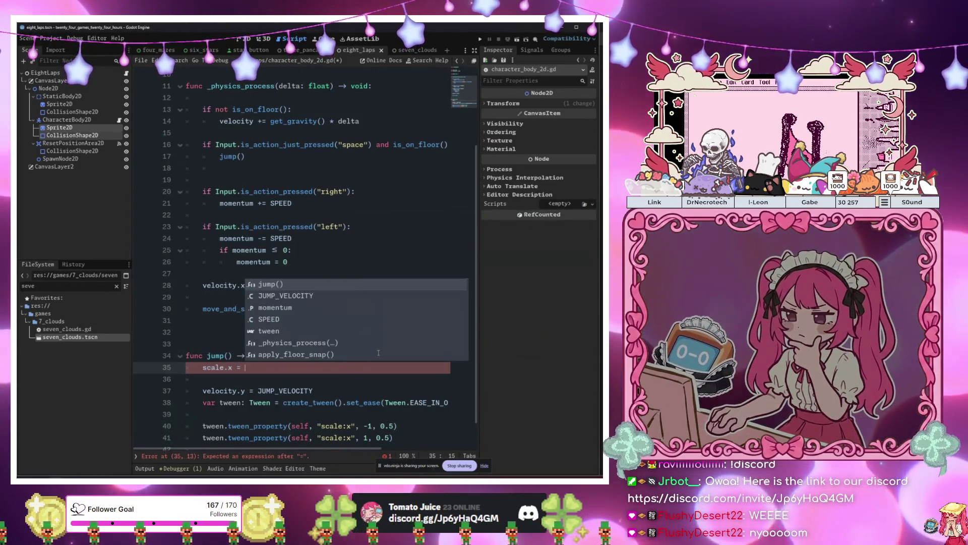
pyautogui.write('1')
pyautogui.click(378, 352)
pyautogui.press('F5')
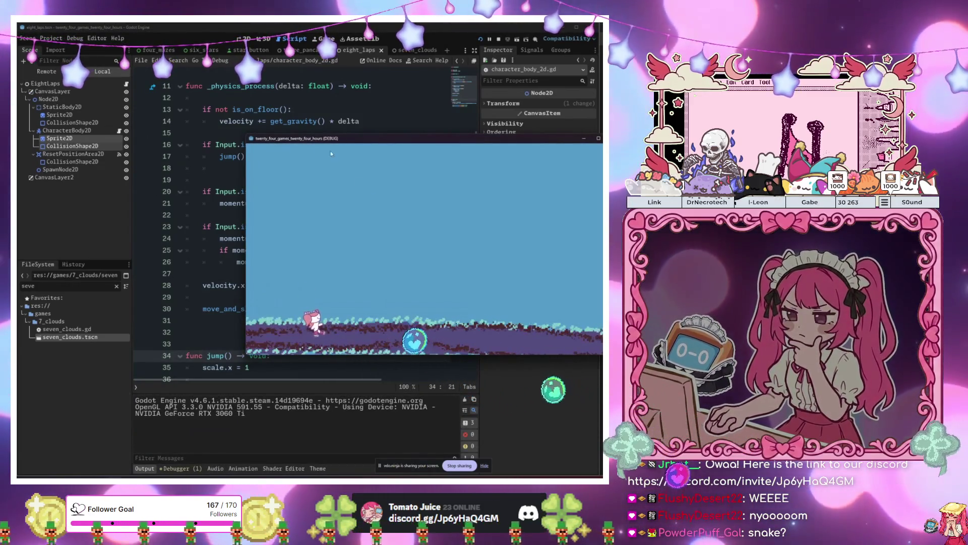
# - Move the game window aside, run the character right, then close the game
pyautogui.moveTo(305, 138)
pyautogui.mouseDown()
pyautogui.moveTo(363, 193)
pyautogui.moveTo(481, 385)
pyautogui.moveTo(452, 209)
pyautogui.moveTo(386, 132)
pyautogui.mouseUp()
pyautogui.scroll(-3, 202, 216)
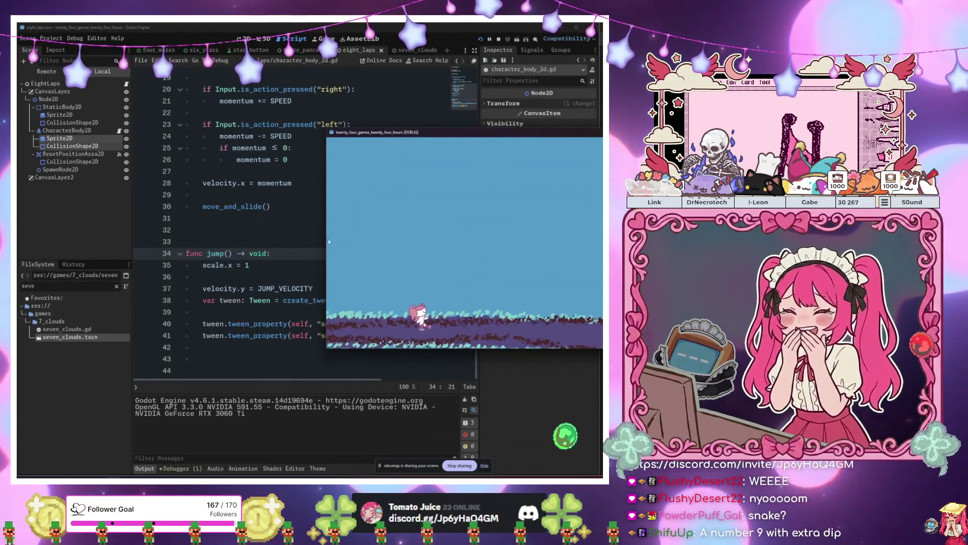
pyautogui.moveTo(379, 133); pyautogui.dragTo(420, 160)
pyautogui.scroll(4, 378, 161)
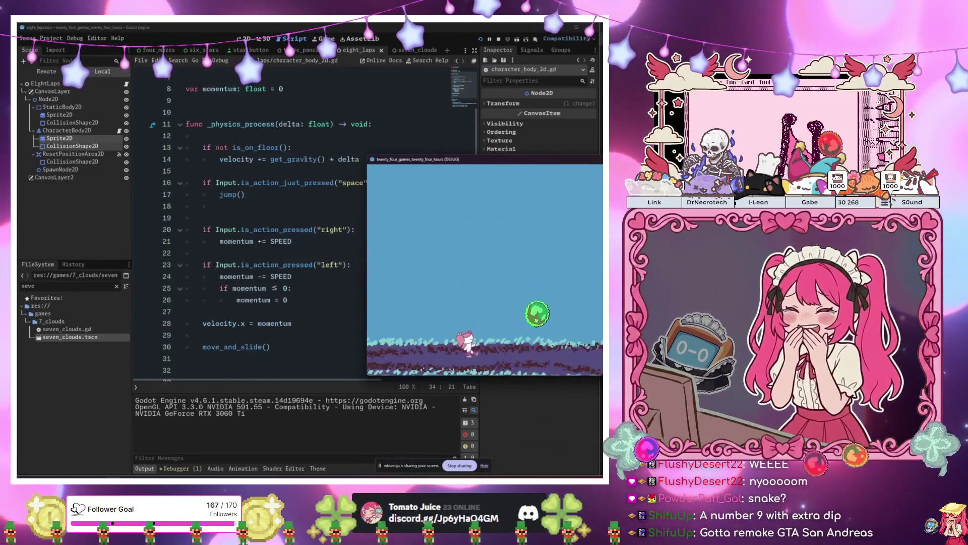
pyautogui.scroll(-1, 302, 179)
pyautogui.click(316, 173)
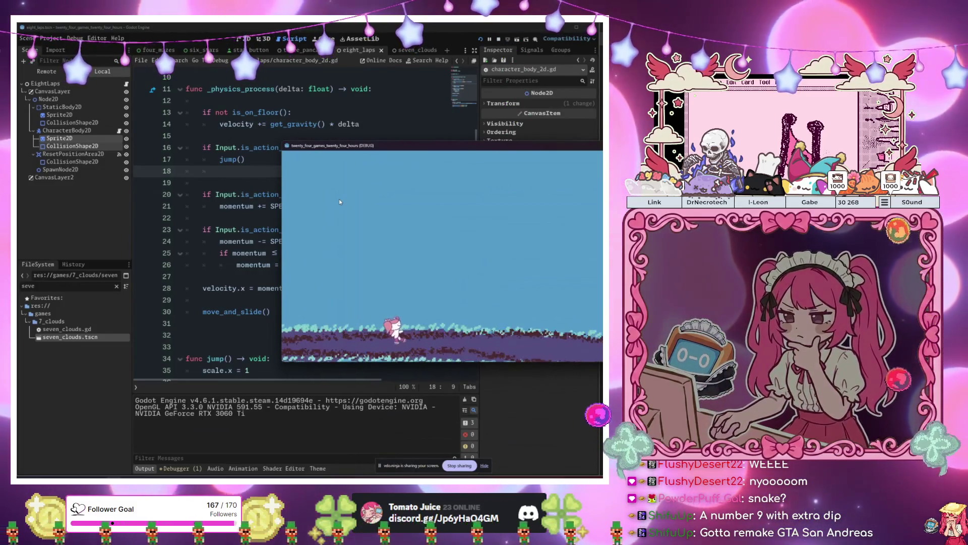
pyautogui.press('Right')
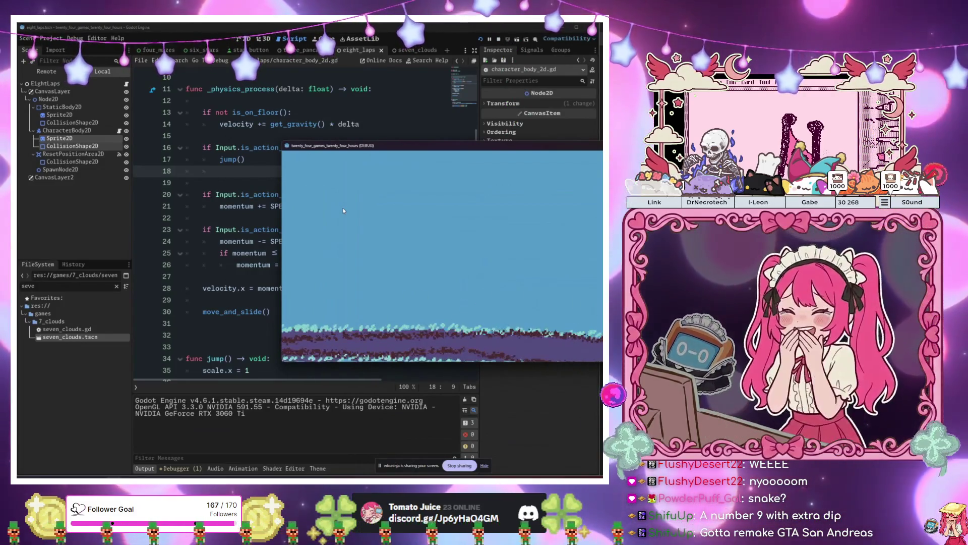
pyautogui.click(598, 146)
# - Relaunch and run the character right off screen, then stop the game
pyautogui.click(388, 214)
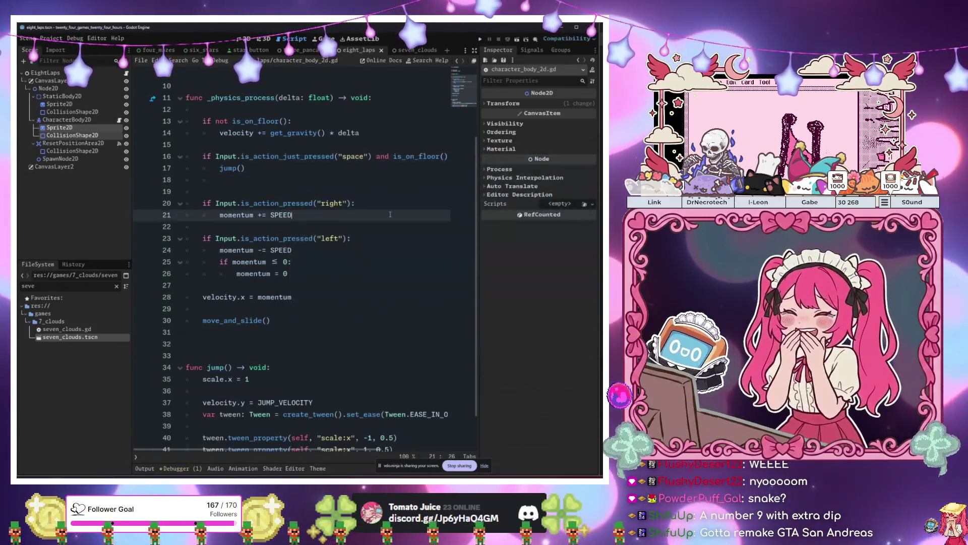
pyautogui.press('F6')
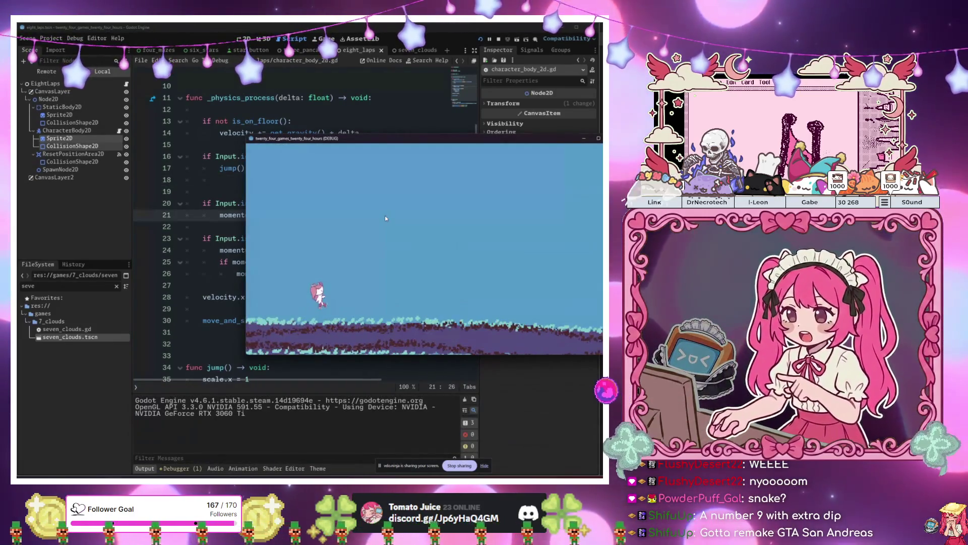
pyautogui.press('Right')
pyautogui.press('Right')
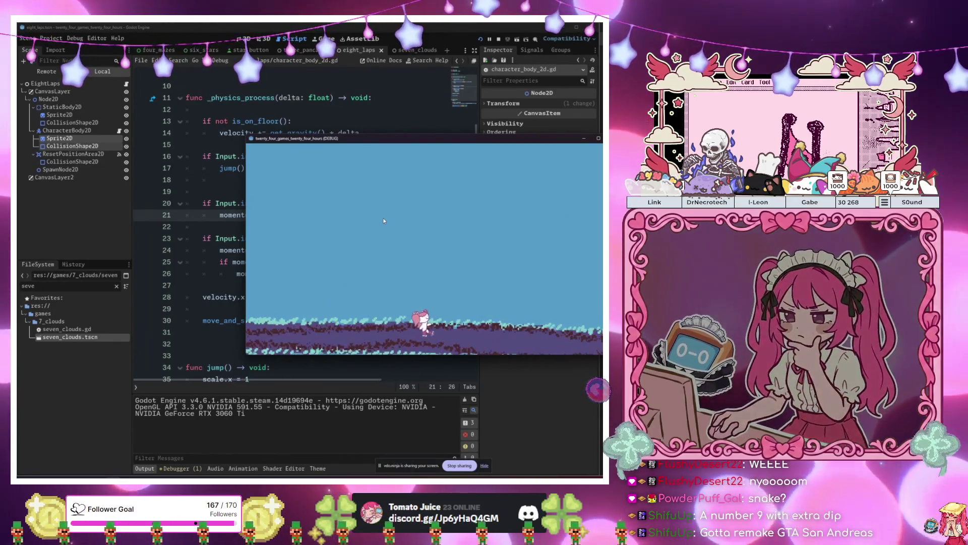
pyautogui.press('Right')
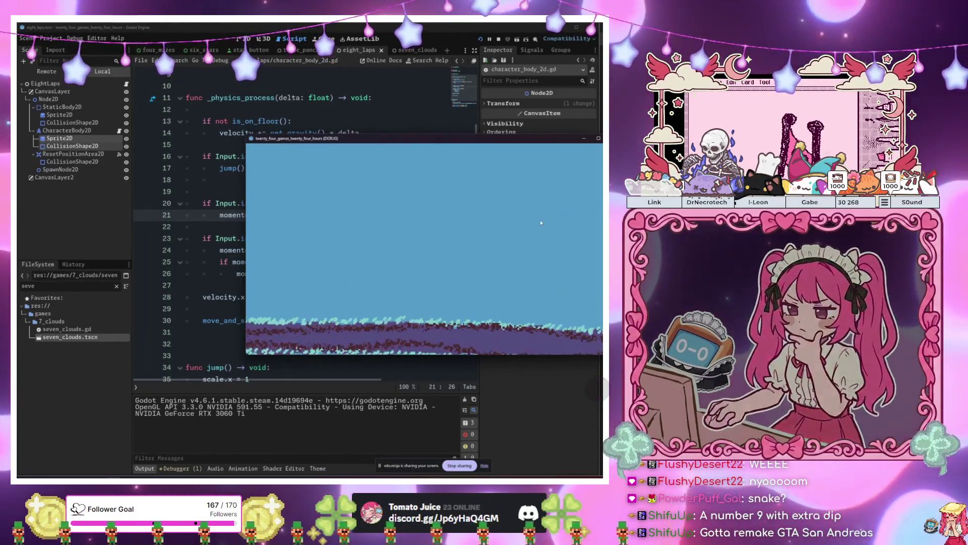
pyautogui.press('F8')
# - Switch to GitHub Desktop and show the Current branch list
pyautogui.click(288, 273)
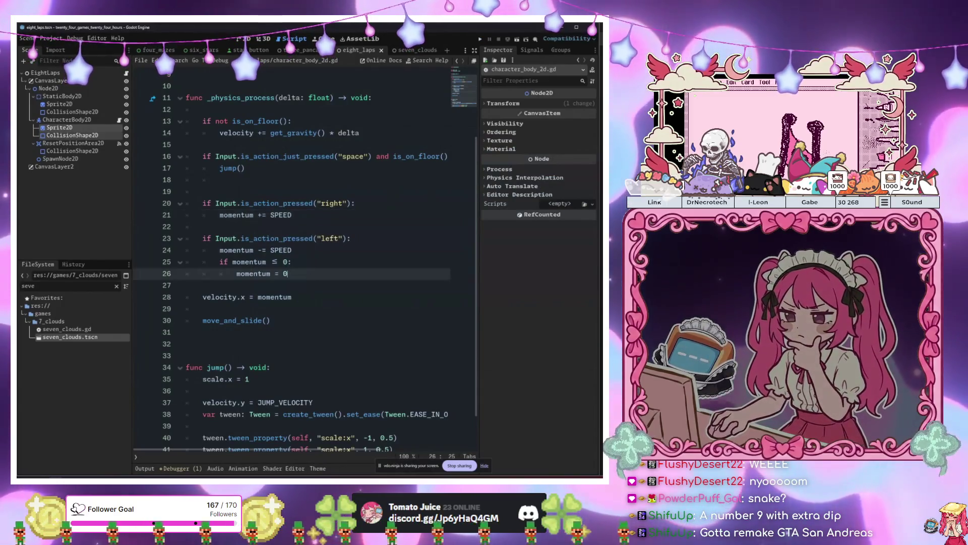
pyautogui.hotkey('alt', 'Tab')
pyautogui.click(288, 124)
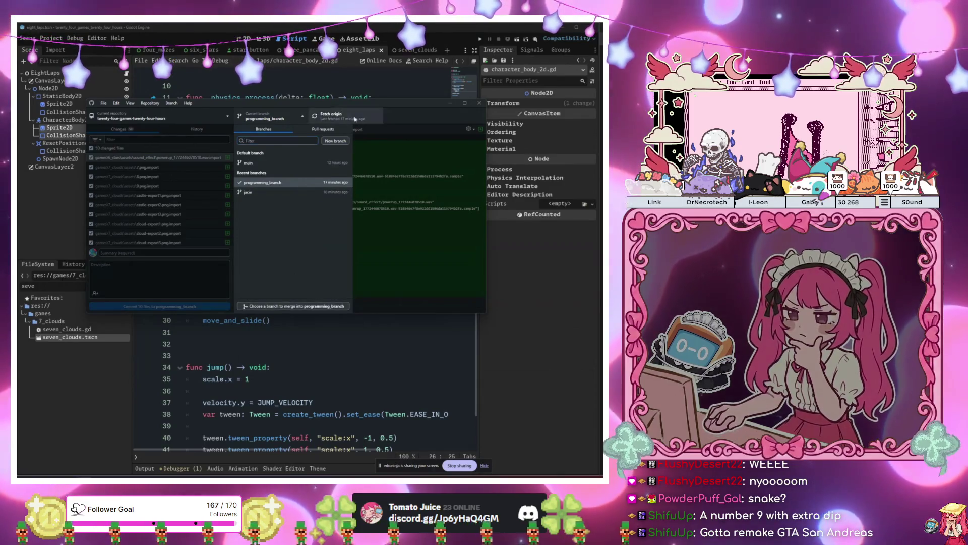
# - Merge the other branch into programming_branch with a merge commit, push to origin, return to Godot
pyautogui.click(283, 306)
pyautogui.click(288, 202)
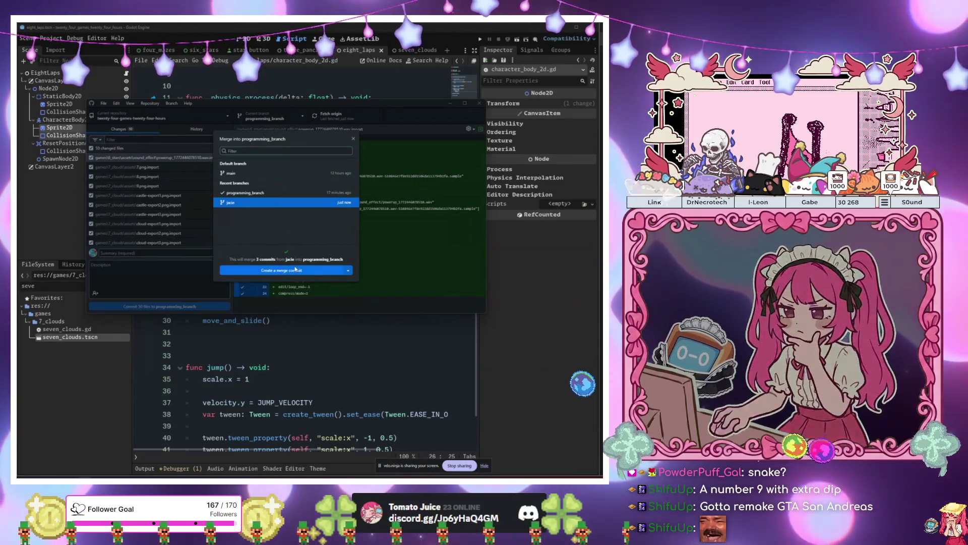
pyautogui.click(296, 269)
pyautogui.click(352, 123)
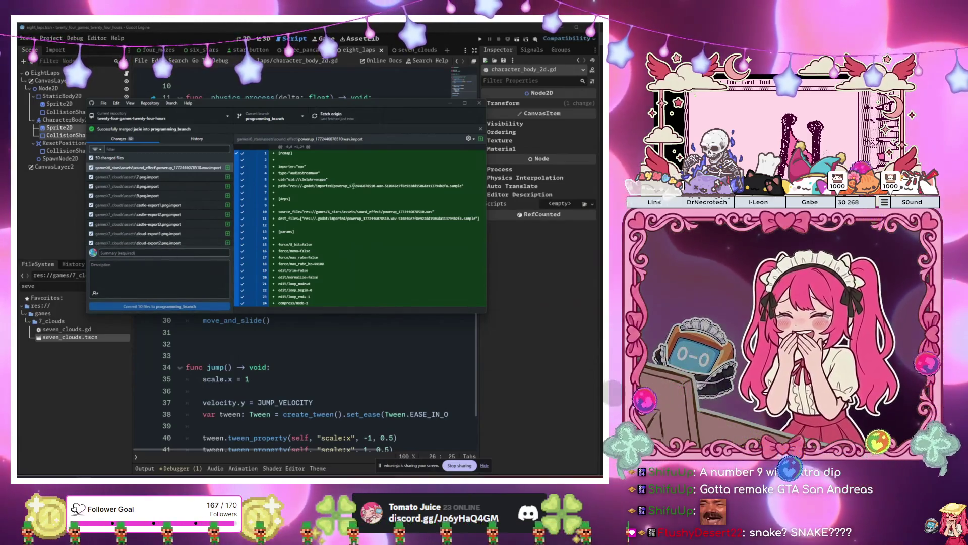
pyautogui.click(260, 364)
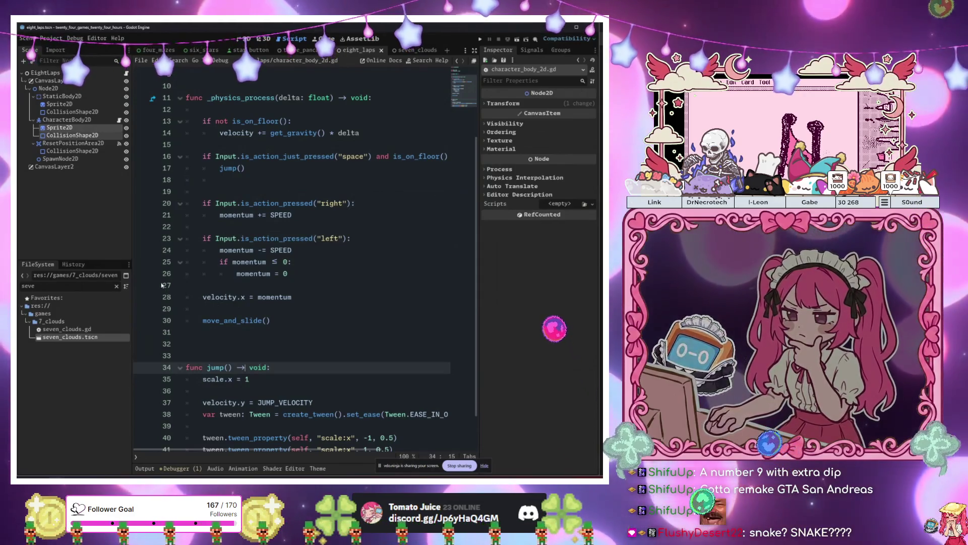
# - Review lines 26 through 37 of the open script
pyautogui.click(267, 274)
pyautogui.click(314, 306)
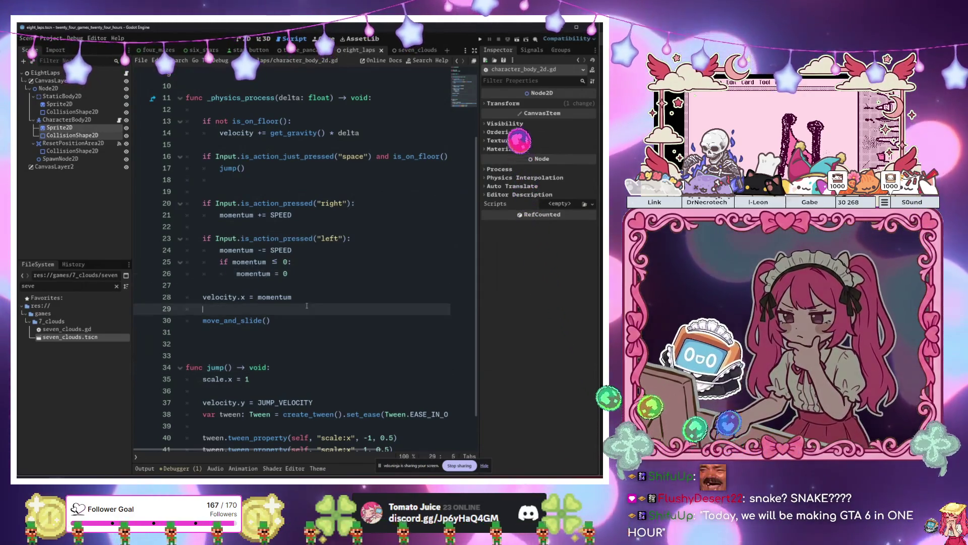
pyautogui.scroll(3, 314, 302)
pyautogui.scroll(-4, 313, 303)
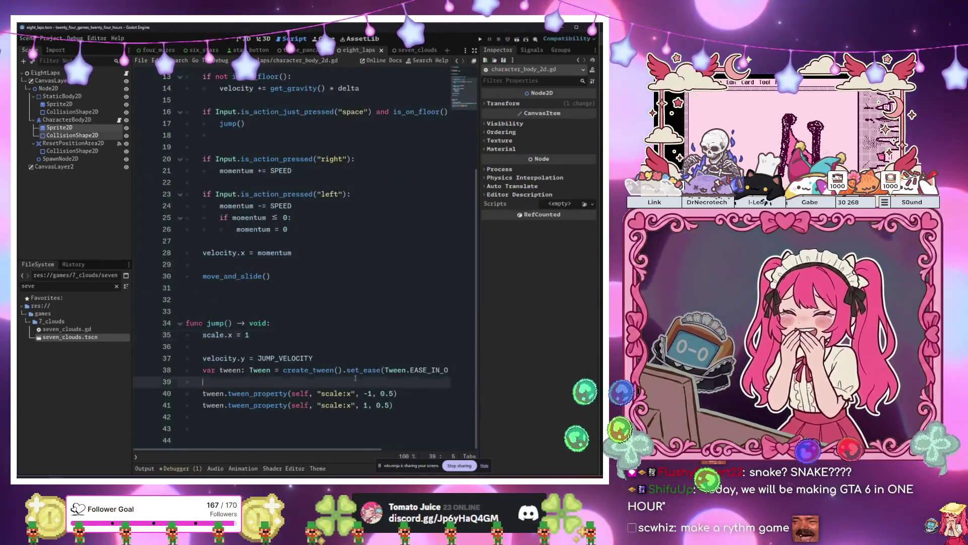
pyautogui.click(336, 356)
pyautogui.scroll(6, 335, 355)
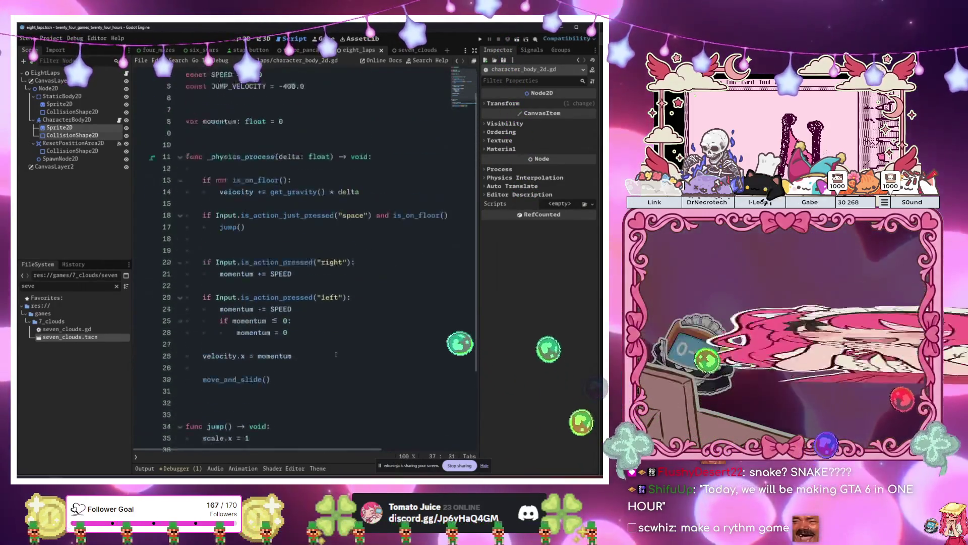
# - Switch to the eight_laps scene and inspect its Sprite2D and CollisionShape2D nodes
pyautogui.click(303, 50)
pyautogui.click(247, 39)
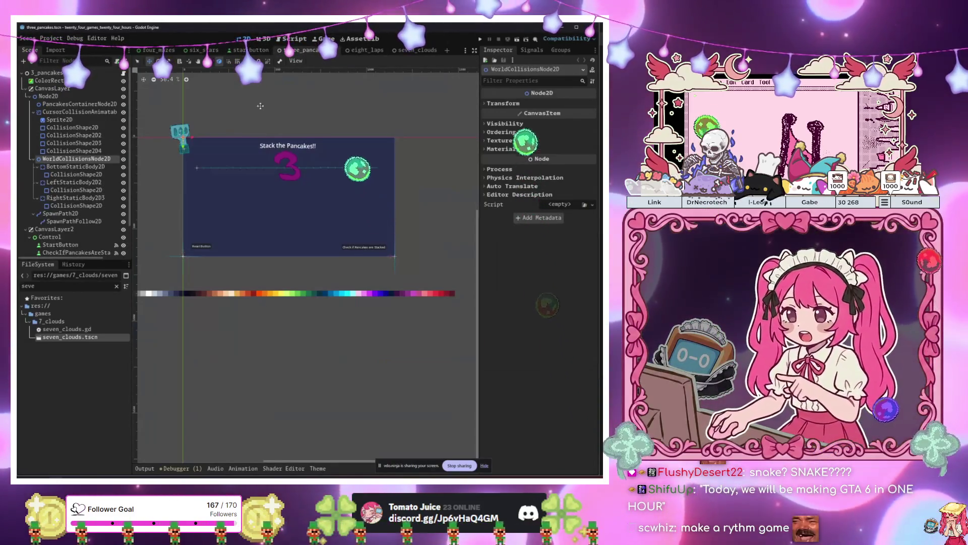
pyautogui.click(359, 50)
pyautogui.scroll(-3, 312, 155)
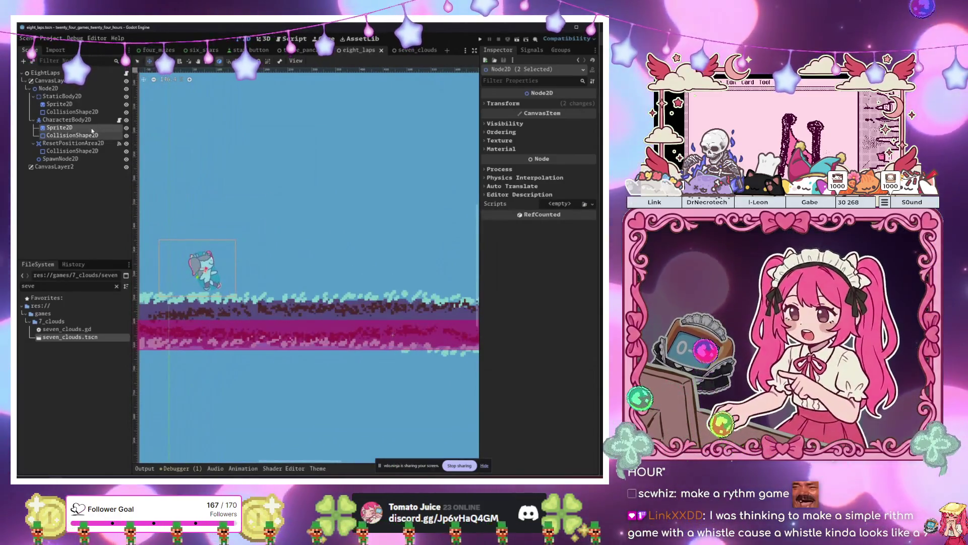
pyautogui.click(205, 267)
pyautogui.click(209, 136)
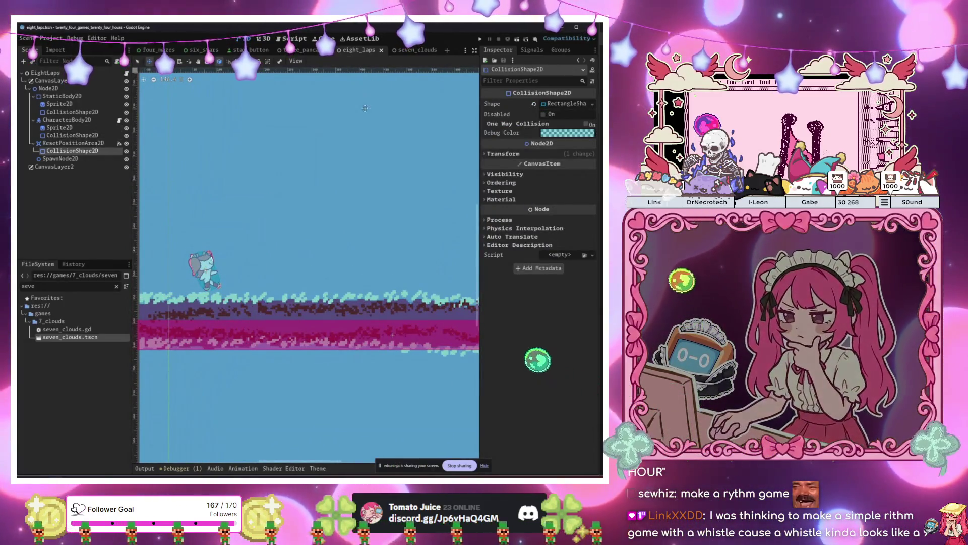
pyautogui.click(221, 121)
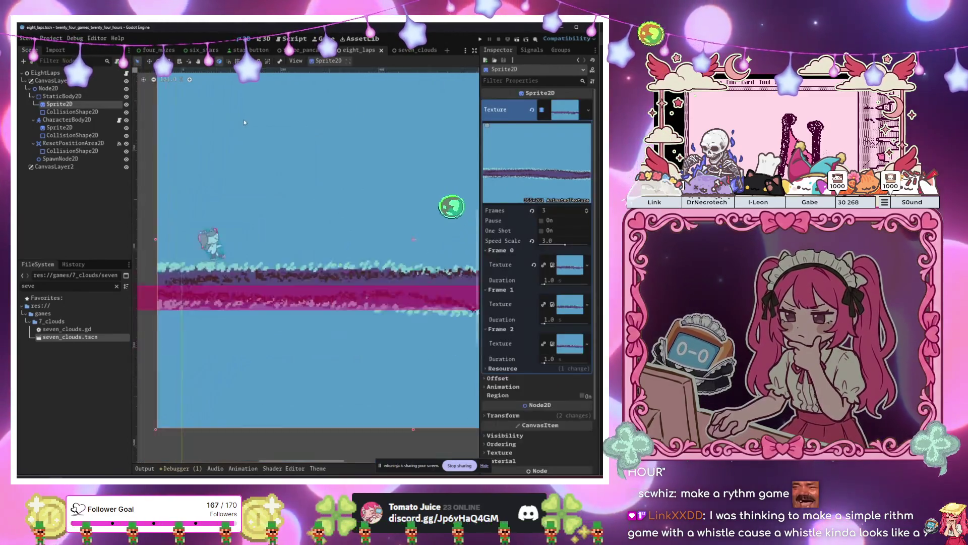
pyautogui.scroll(-5, 228, 213)
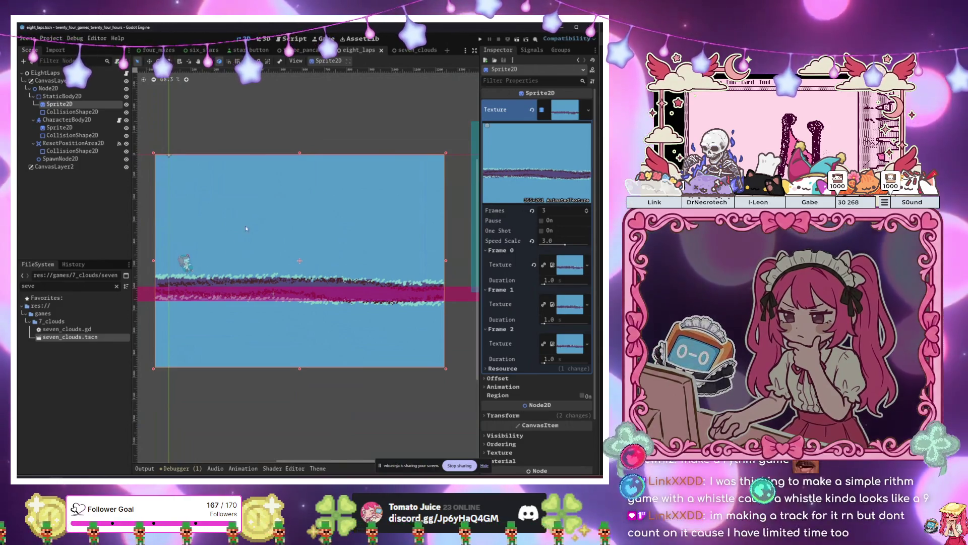
# - Open the eight_laps.gd level script with the caret below the extends line
pyautogui.click(367, 51)
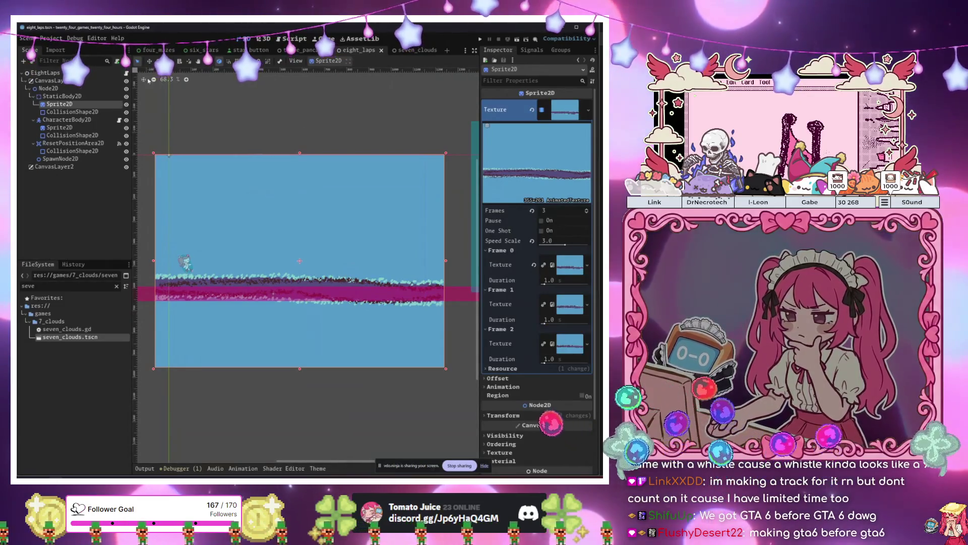
pyautogui.click(295, 38)
pyautogui.click(283, 86)
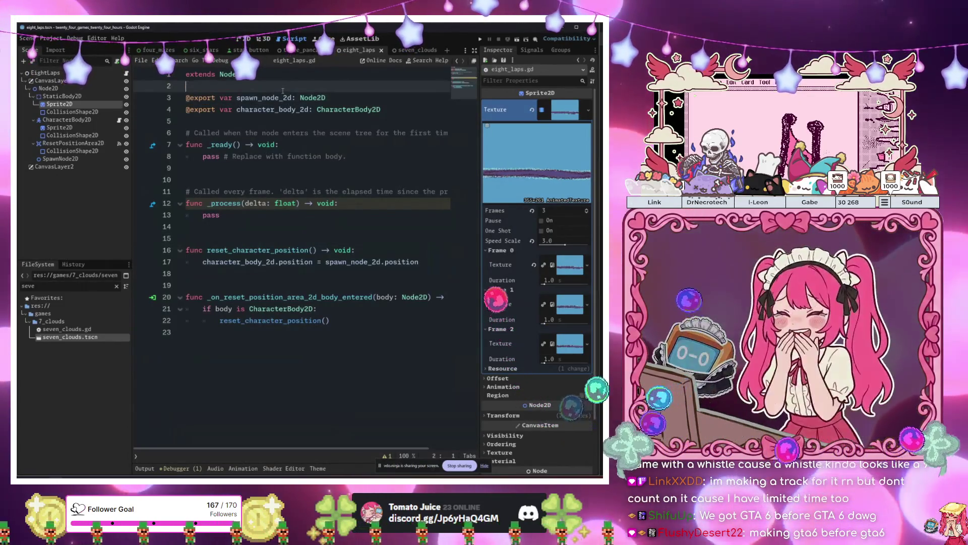
pyautogui.press('Return')
pyautogui.press('Return')
pyautogui.press('Return')
pyautogui.press('Up')
pyautogui.press('Up')
pyautogui.write('@')
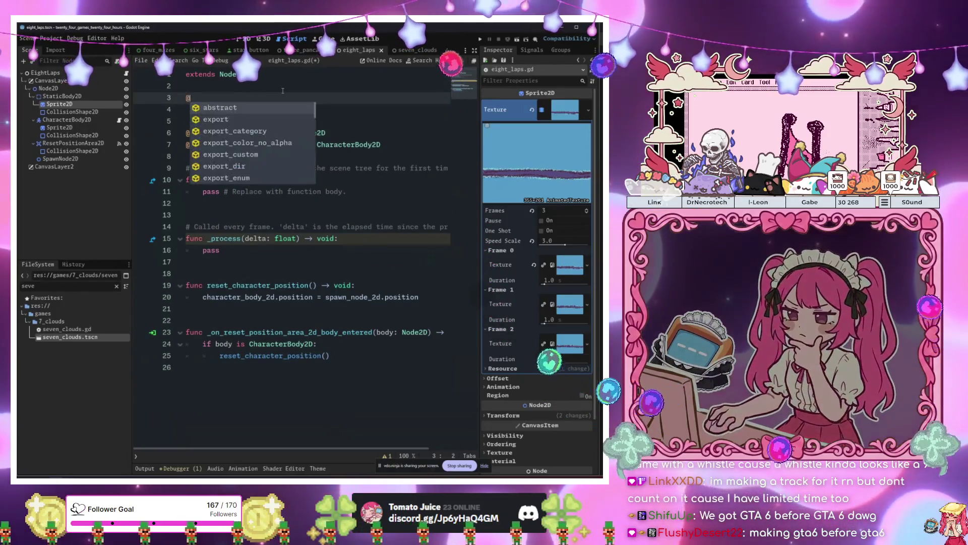
pyautogui.write('export var laps_to_')
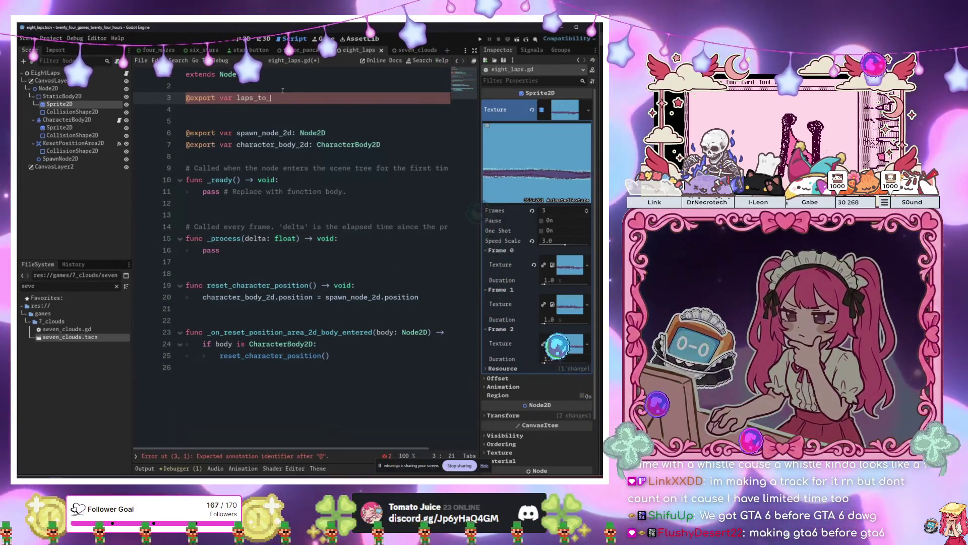
pyautogui.write('win: int = 8')
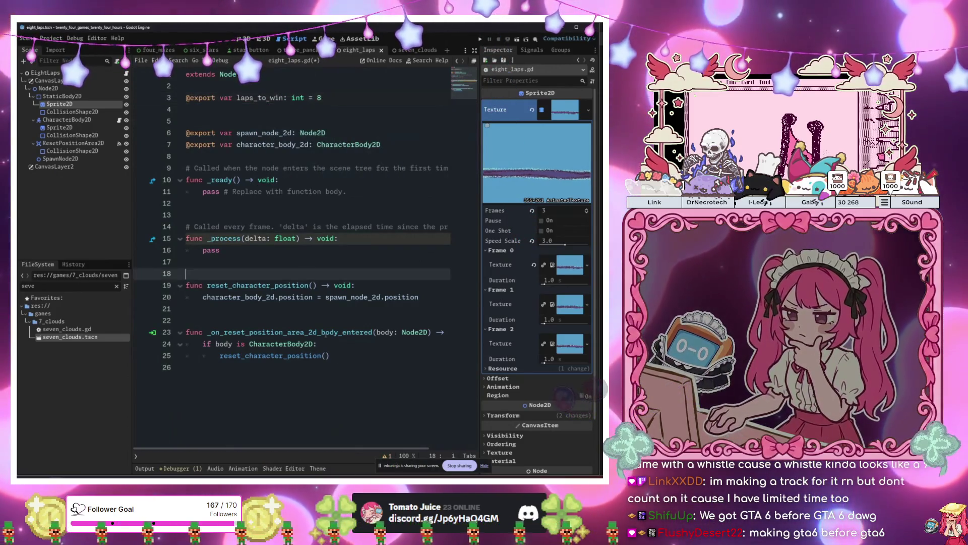
pyautogui.click(365, 306)
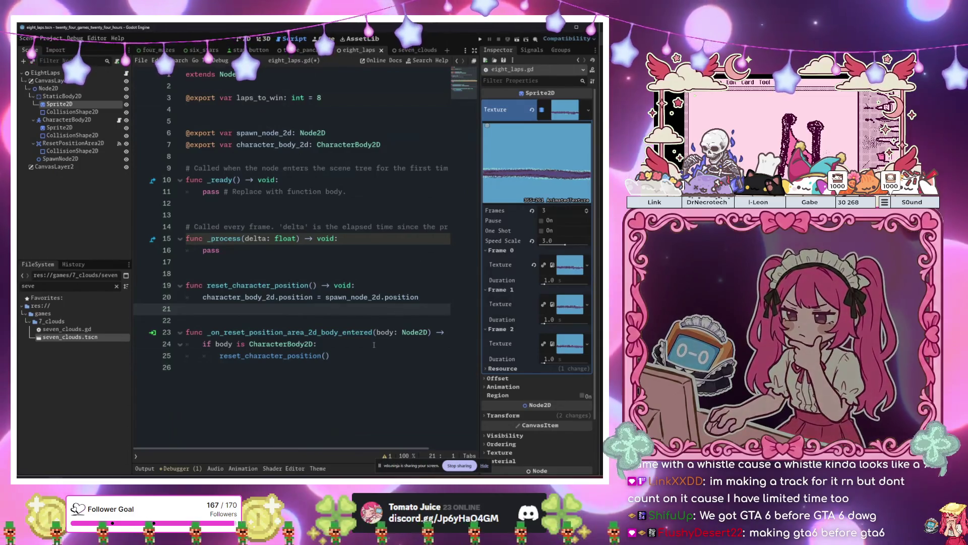
pyautogui.click(374, 352)
pyautogui.hotkey('ctrl', 's')
pyautogui.press('Return')
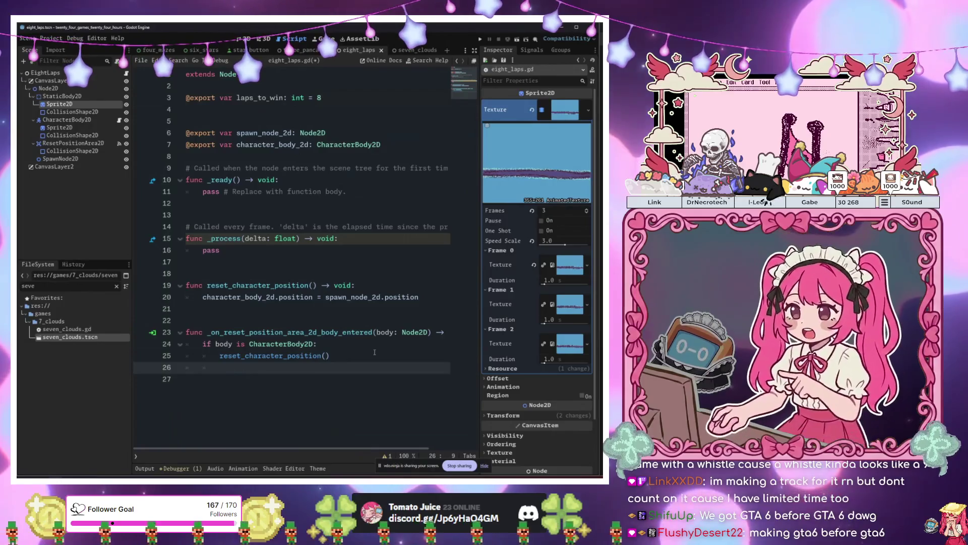
# - Declare 'var laps_passed: int = 0' after the exported variables, then start a reset-handler line
pyautogui.click(321, 156)
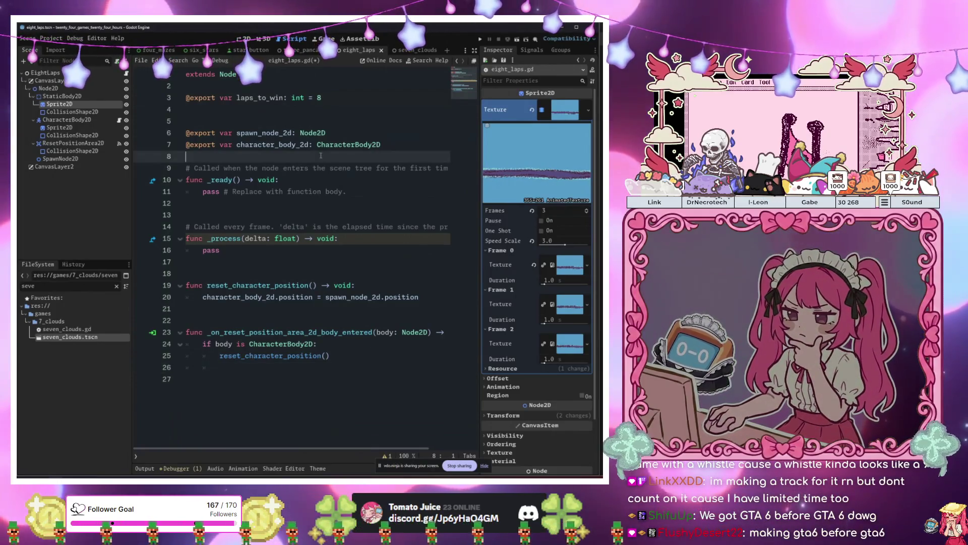
pyautogui.press('Return')
pyautogui.press('Return')
pyautogui.press('Return')
pyautogui.press('Up')
pyautogui.write('var laps')
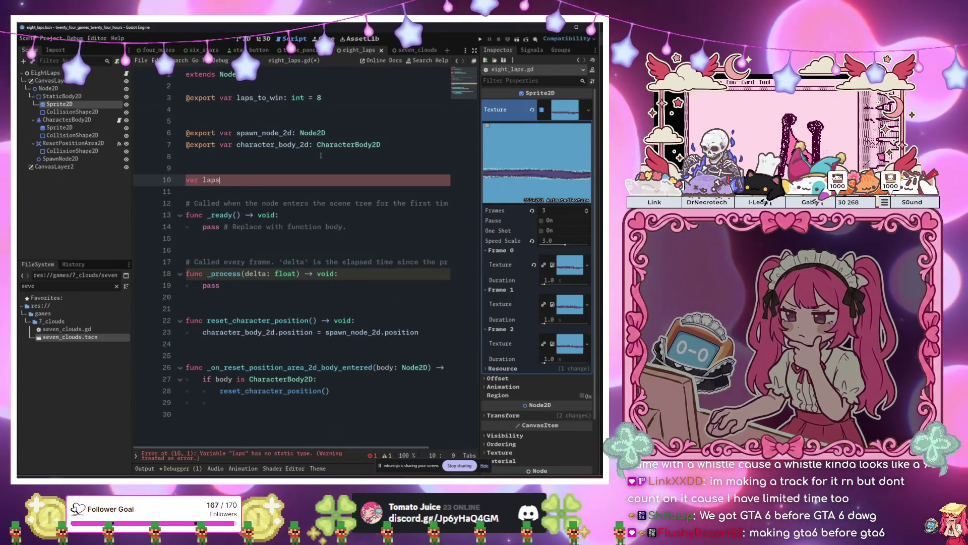
pyautogui.write('_passed: ')
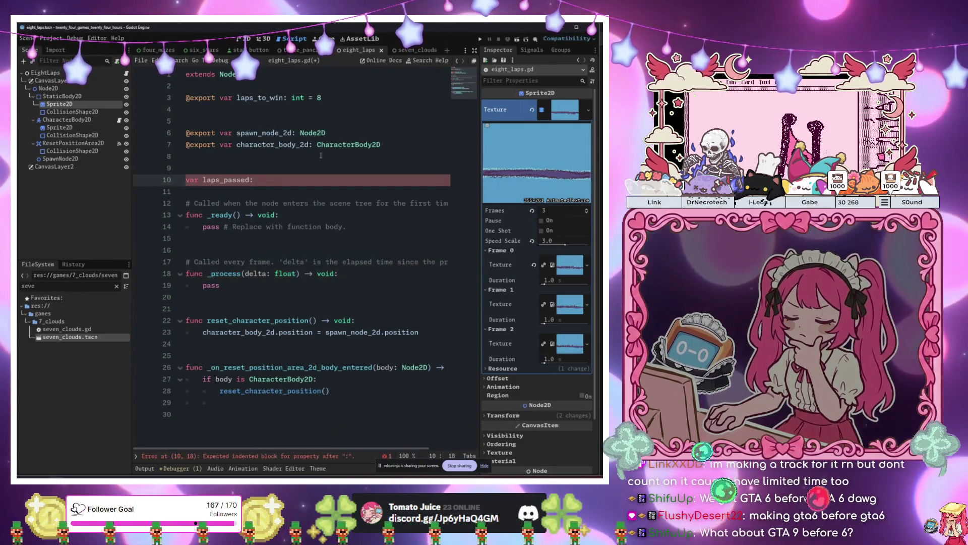
pyautogui.write('int ')
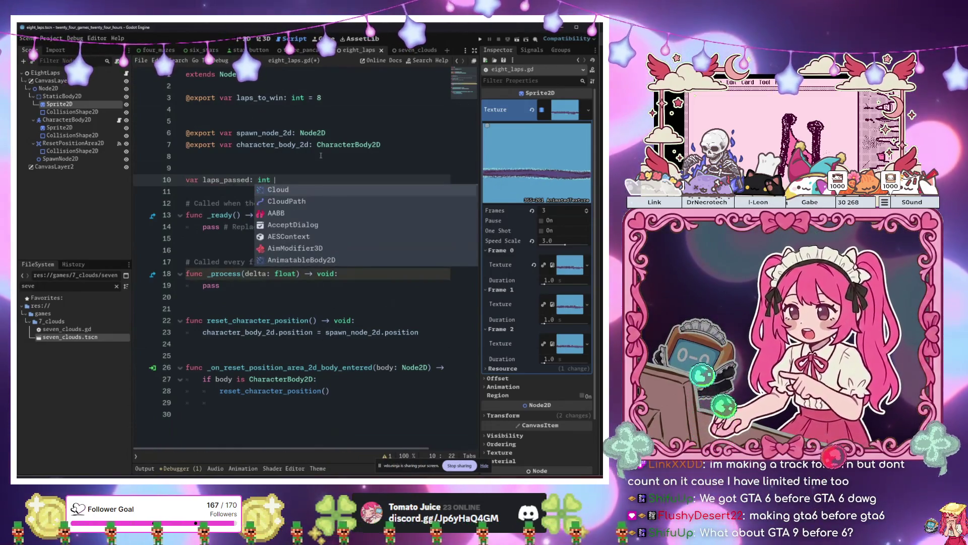
pyautogui.write('= 0')
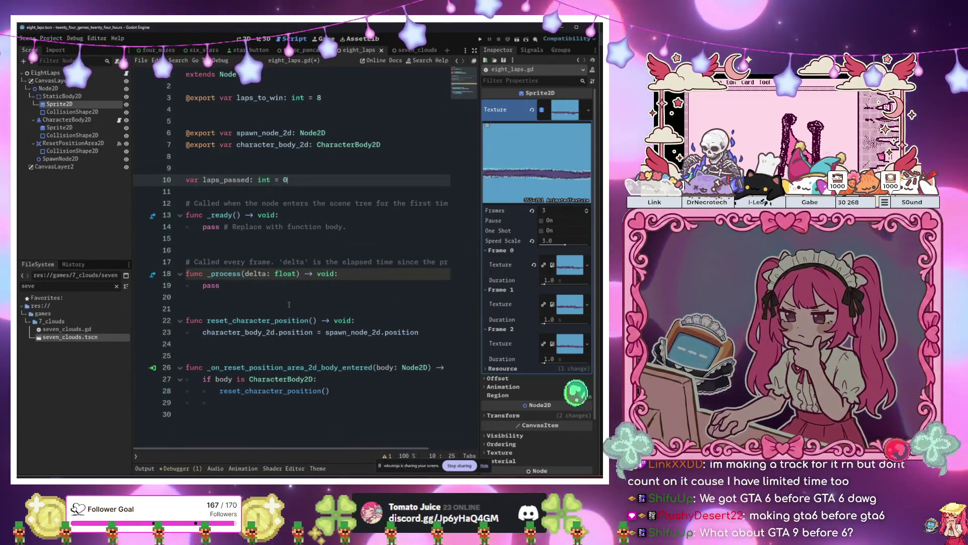
pyautogui.click(276, 404)
pyautogui.write('la')
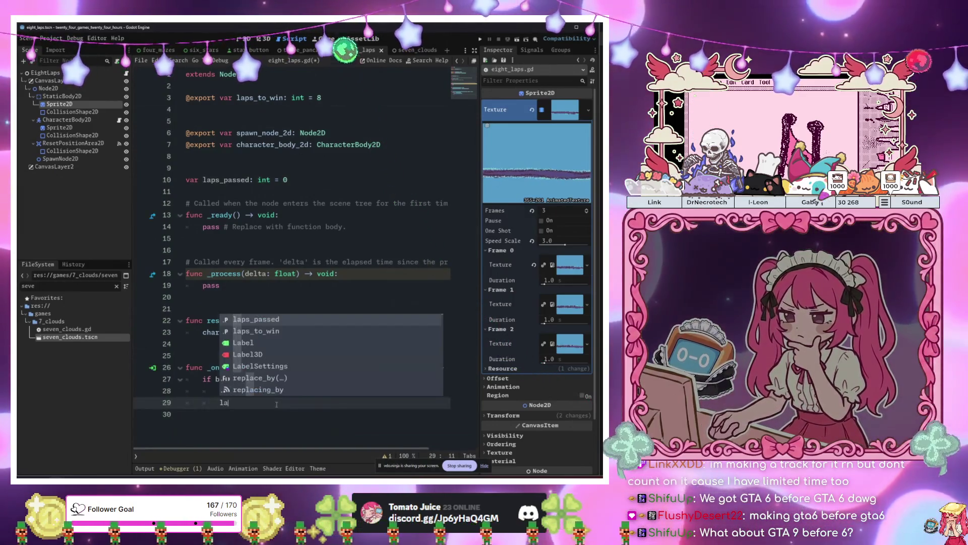
# - Increment laps_passed in the reset handler and stub out an add_lap() -> void function
pyautogui.press('Return')
pyautogui.write('+=')
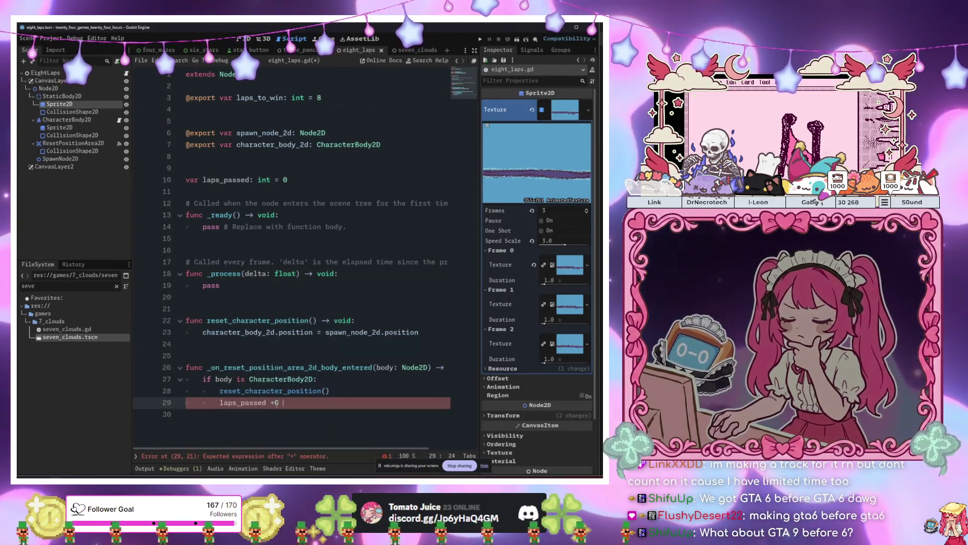
pyautogui.write(' 1')
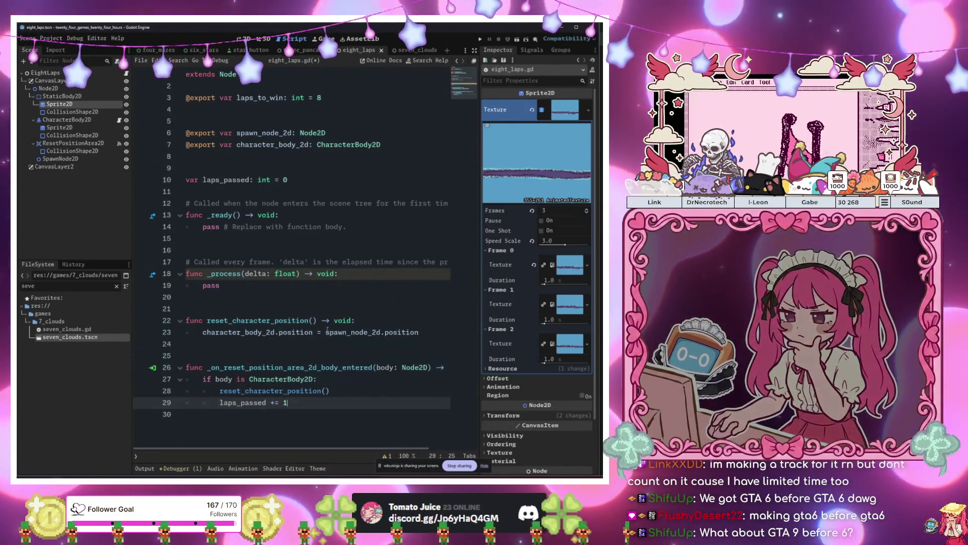
pyautogui.click(302, 297)
pyautogui.press('Return')
pyautogui.press('Return')
pyautogui.press('Return')
pyautogui.press('Up')
pyautogui.press('Up')
pyautogui.write('fu')
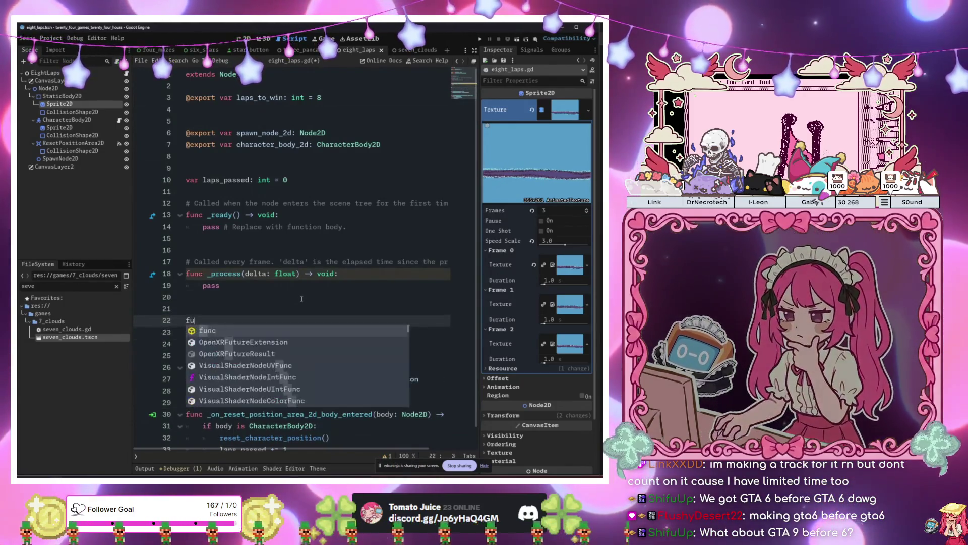
pyautogui.write('nc add_lap() -')
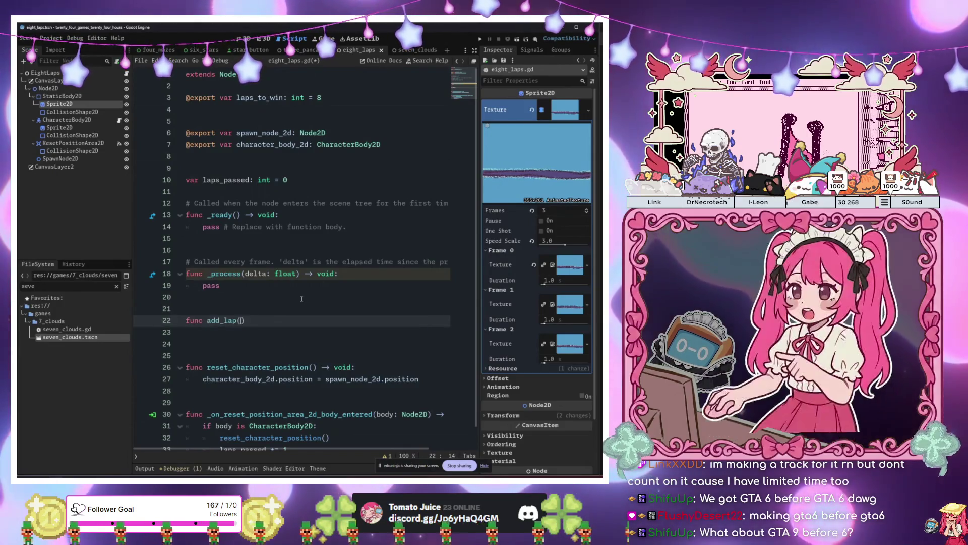
pyautogui.write('> void:')
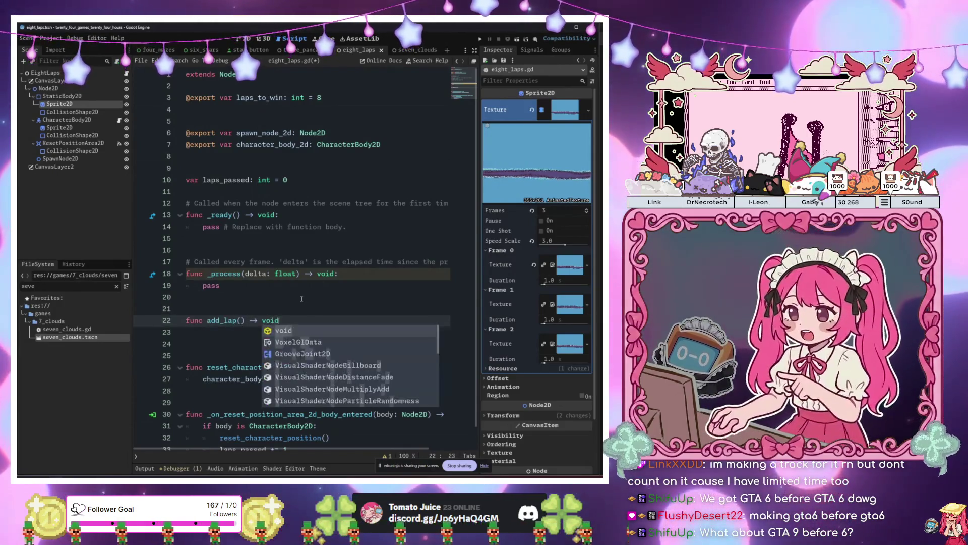
pyautogui.press('Return')
pyautogui.write('pass')
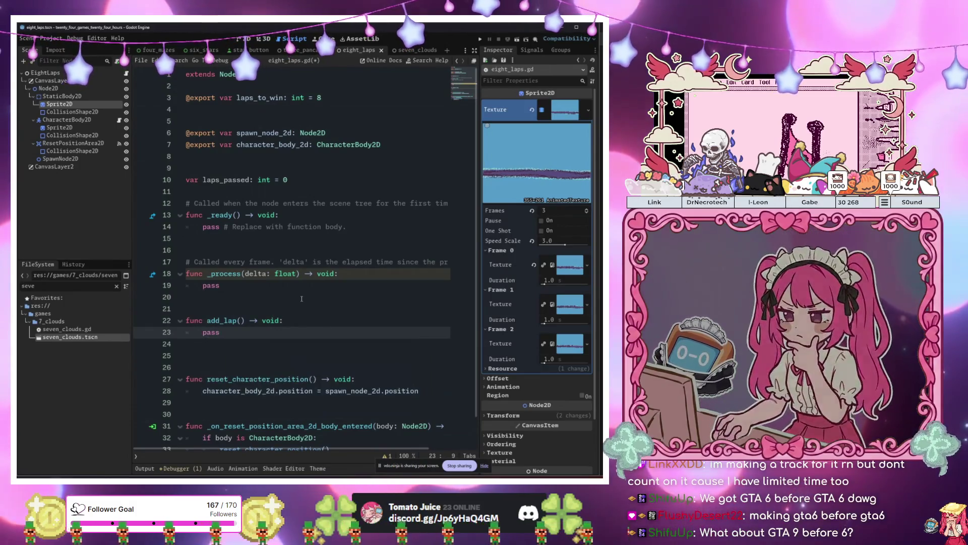
# - Move the laps_passed += 1 line into add_lap, replacing its pass placeholder
pyautogui.scroll(-1, 302, 299)
pyautogui.click(310, 426)
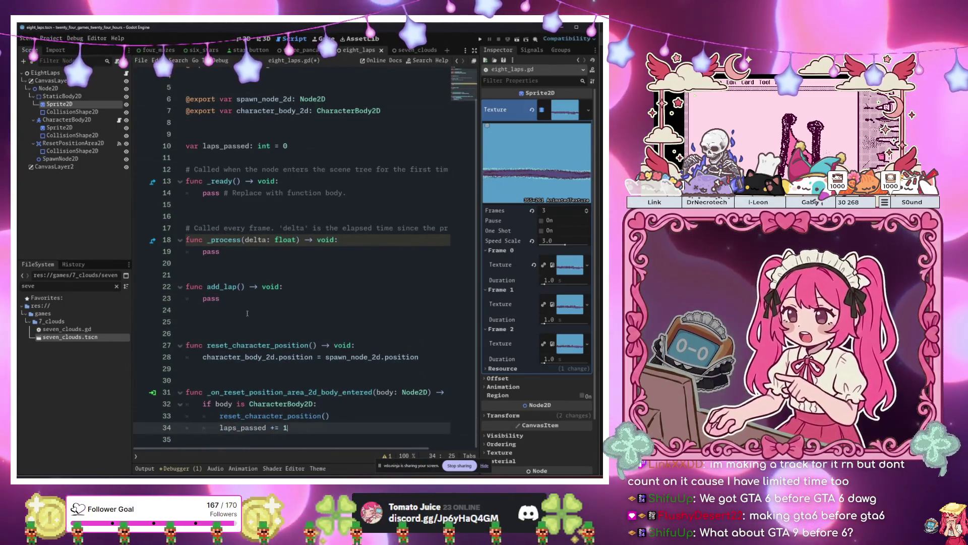
pyautogui.click(257, 296)
pyautogui.write('laps_passed += 1')
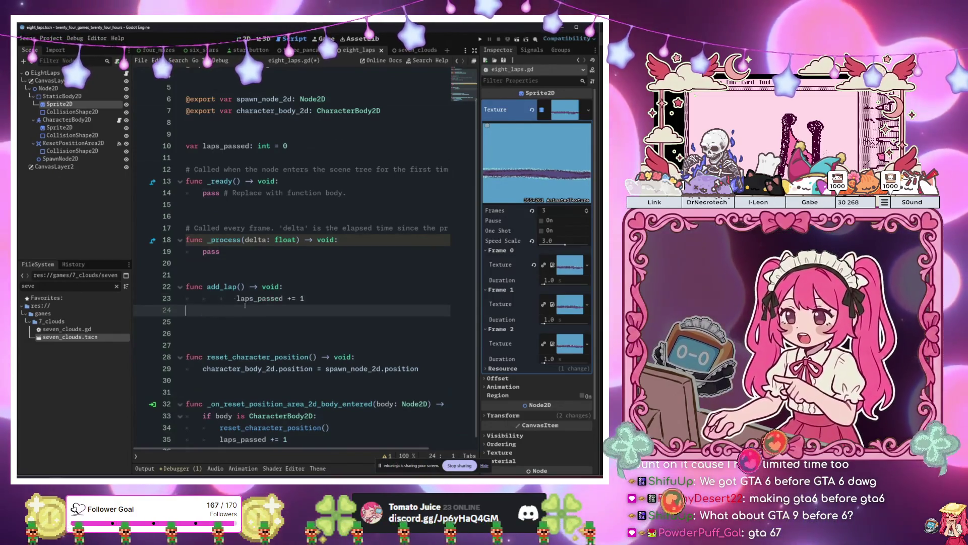
pyautogui.click(300, 303)
pyautogui.hotkey('shift', 'Tab')
pyautogui.hotkey('shift', 'Tab')
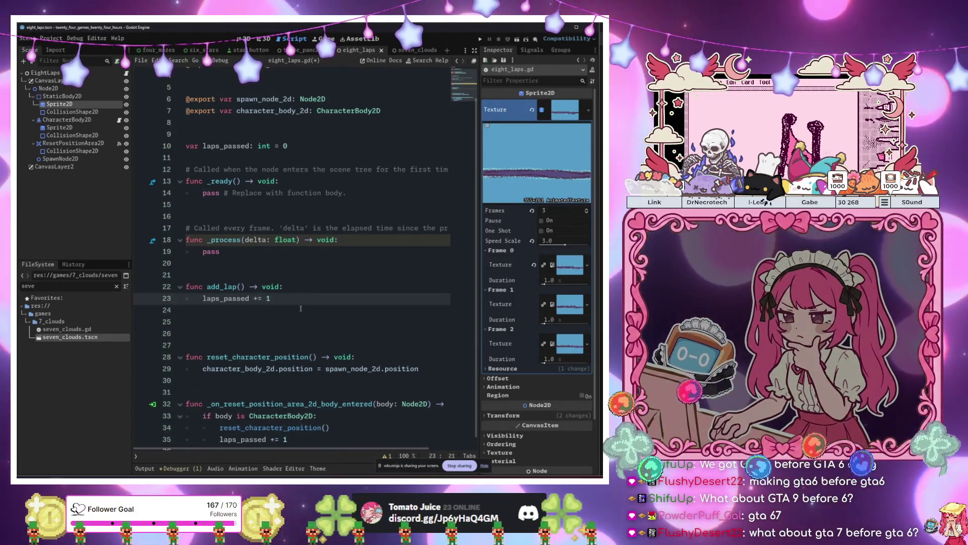
# - Make add_lap call win() when laps_passed == laps_to_win
pyautogui.press('Return')
pyautogui.press('Return')
pyautogui.write('if ')
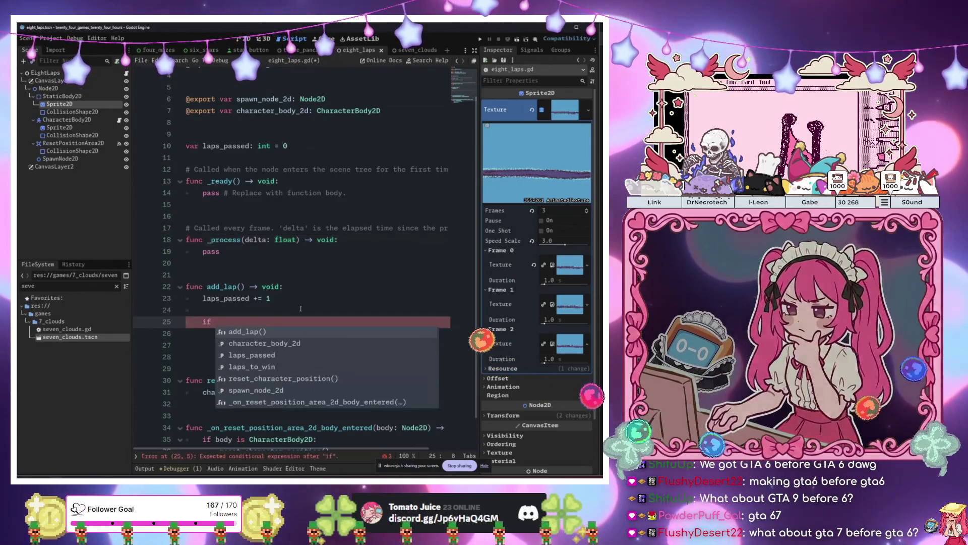
pyautogui.write('laps_passed =')
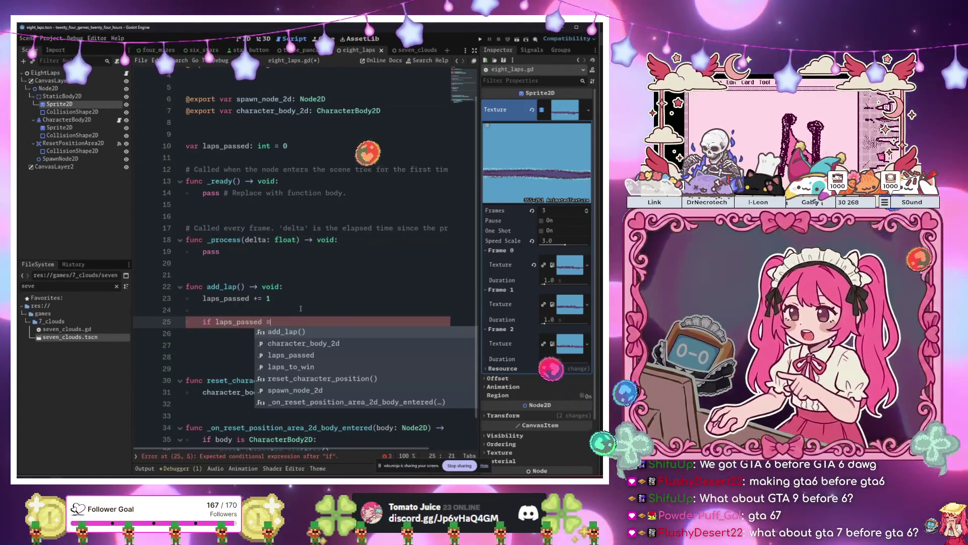
pyautogui.write('=')
pyautogui.scroll(1, 301, 308)
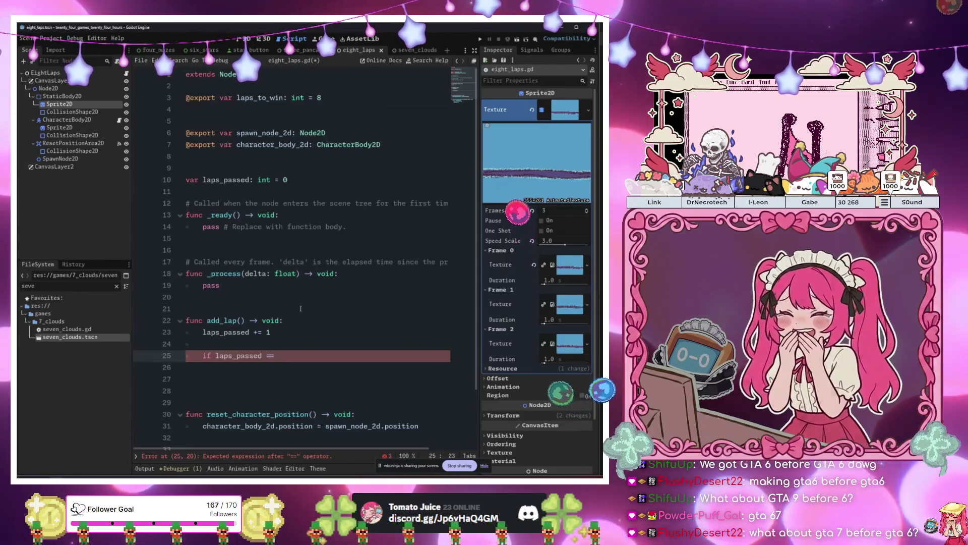
pyautogui.write('laps_to_win:')
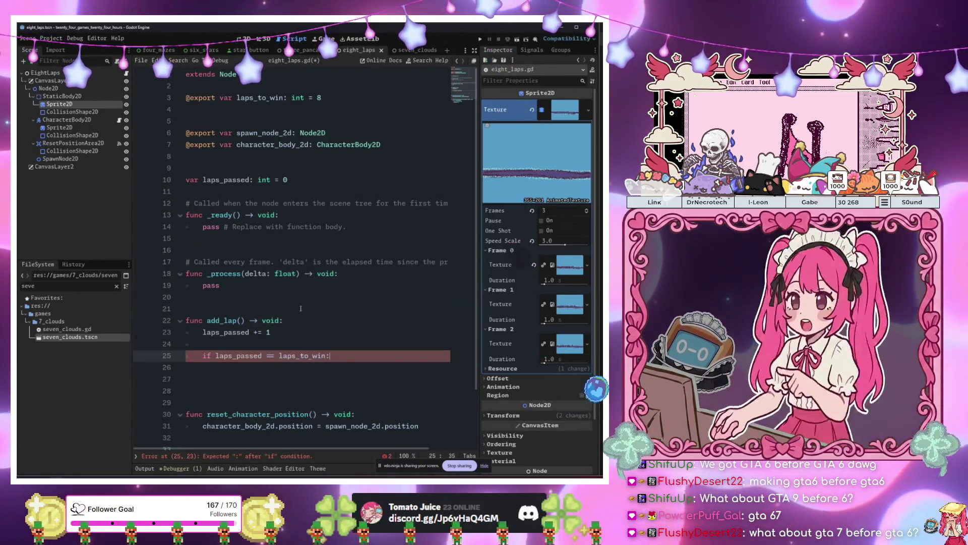
pyautogui.press('Return')
pyautogui.write('win()')
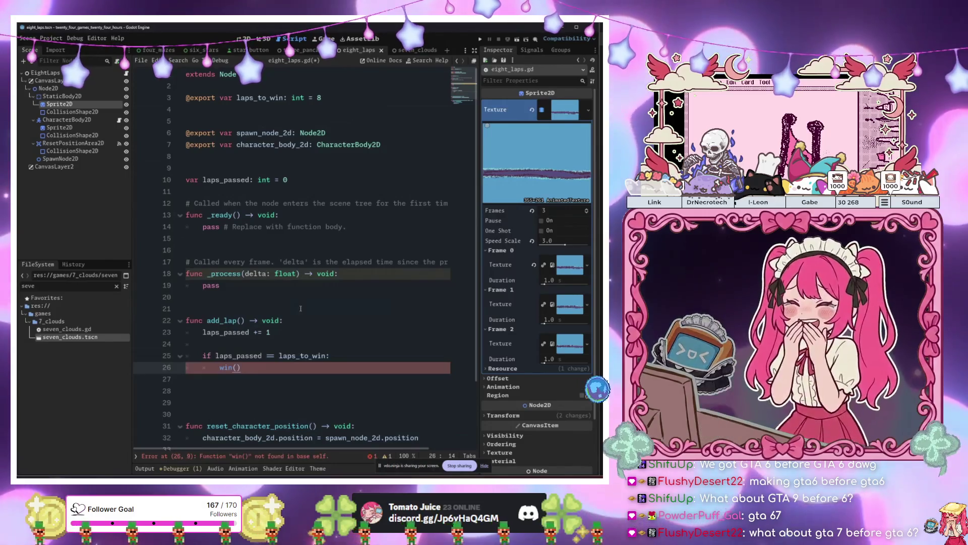
# - Begin a new 'func win() -> void:' declaration below _process
pyautogui.click(301, 308)
pyautogui.press('Return')
pyautogui.press('Return')
pyautogui.press('Return')
pyautogui.press('Up')
pyautogui.press('Up')
pyautogui.press('Up')
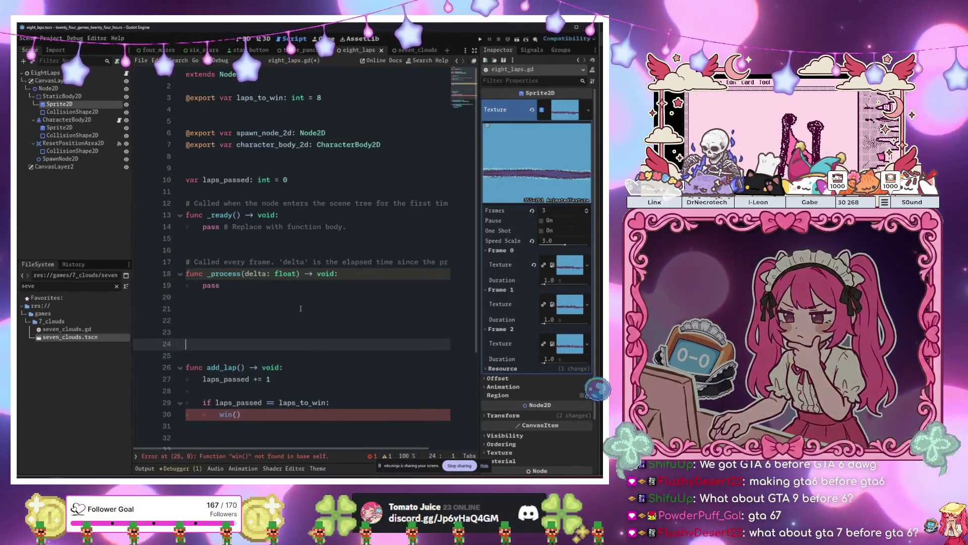
pyautogui.write('func win() -> ')
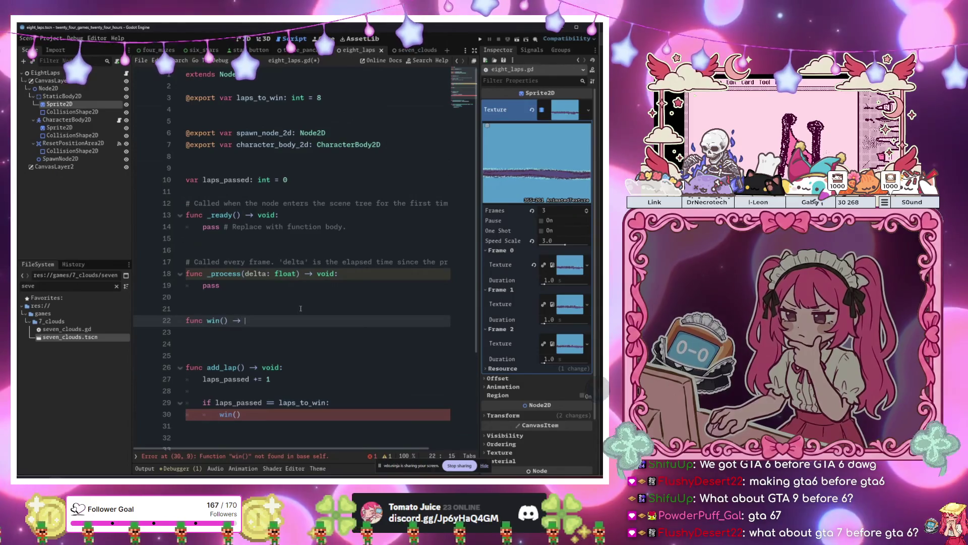
pyautogui.write('void:')
# - Fill the win() body with print("You win")
pyautogui.press('Return')
pyautogui.write('pass')
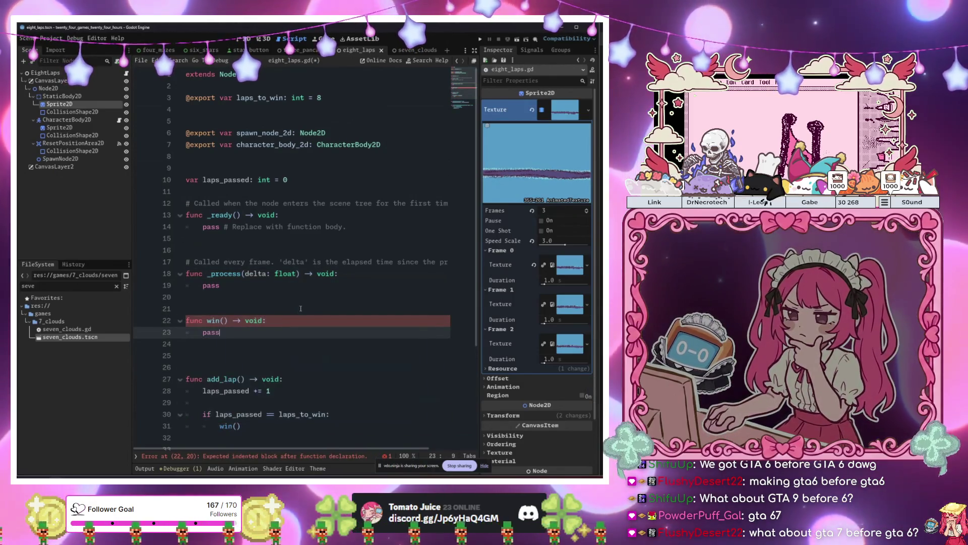
pyautogui.write('rit')
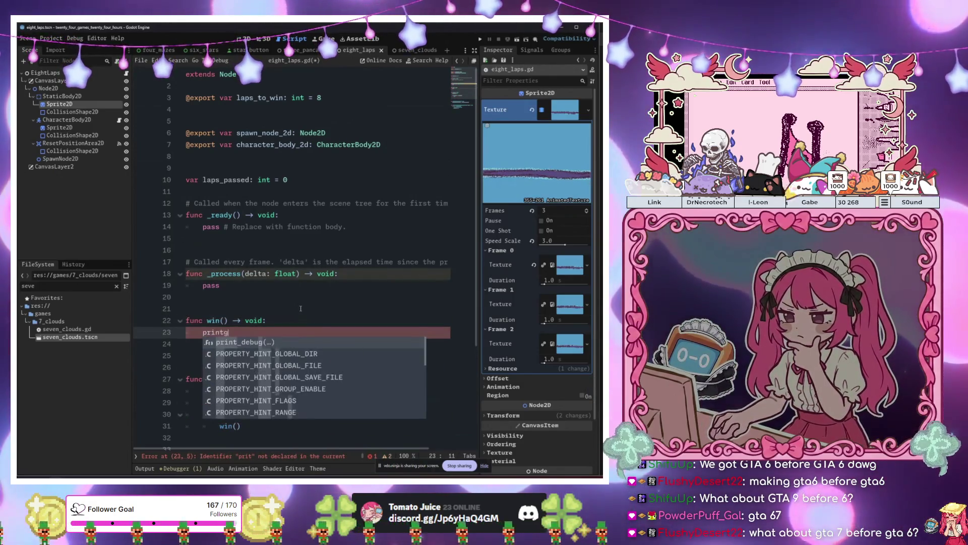
pyautogui.press('Return')
pyautogui.write('"You win"')
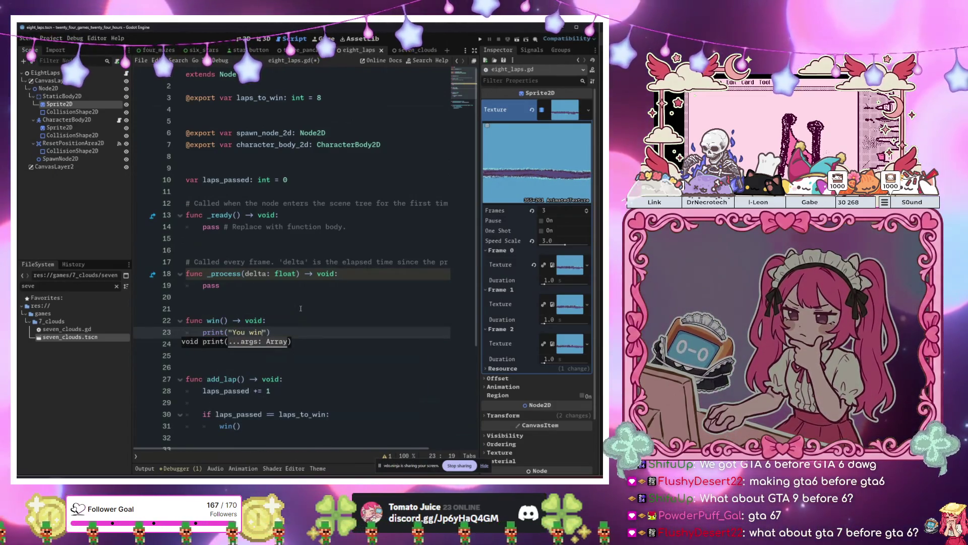
pyautogui.scroll(-3, 301, 308)
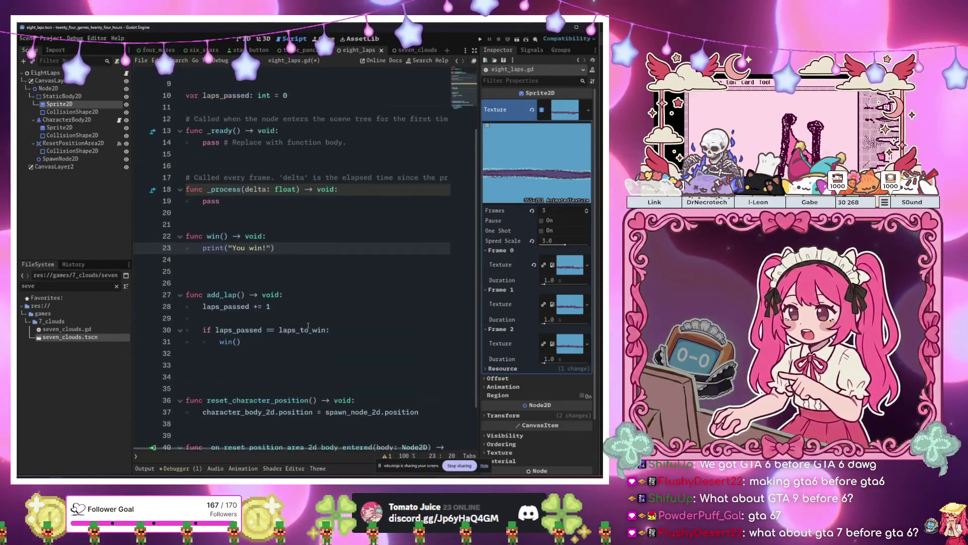
pyautogui.click(309, 328)
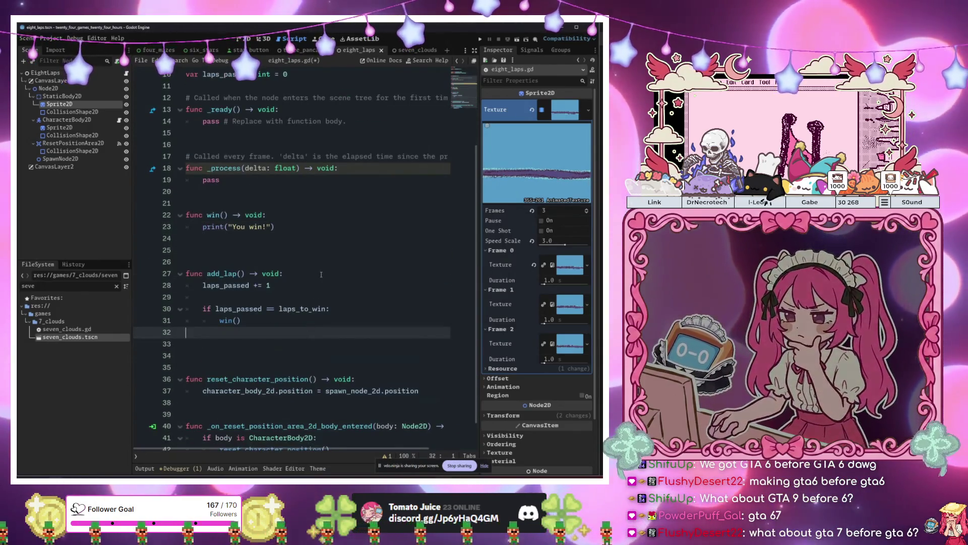
pyautogui.scroll(-1, 321, 274)
pyautogui.click(313, 288)
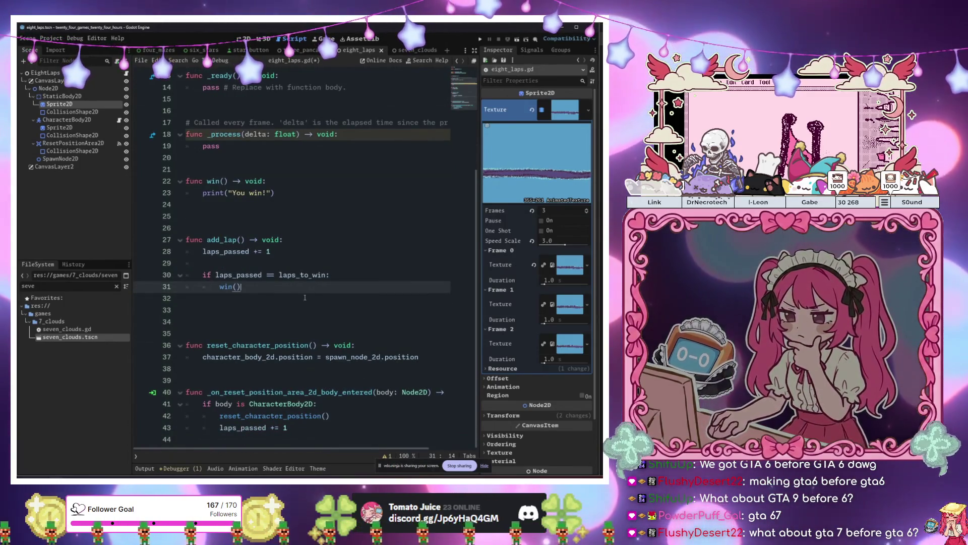
pyautogui.scroll(4, 310, 282)
# - Drag the CharacterBody2D node into the script to insert a reference to it
pyautogui.click(72, 112)
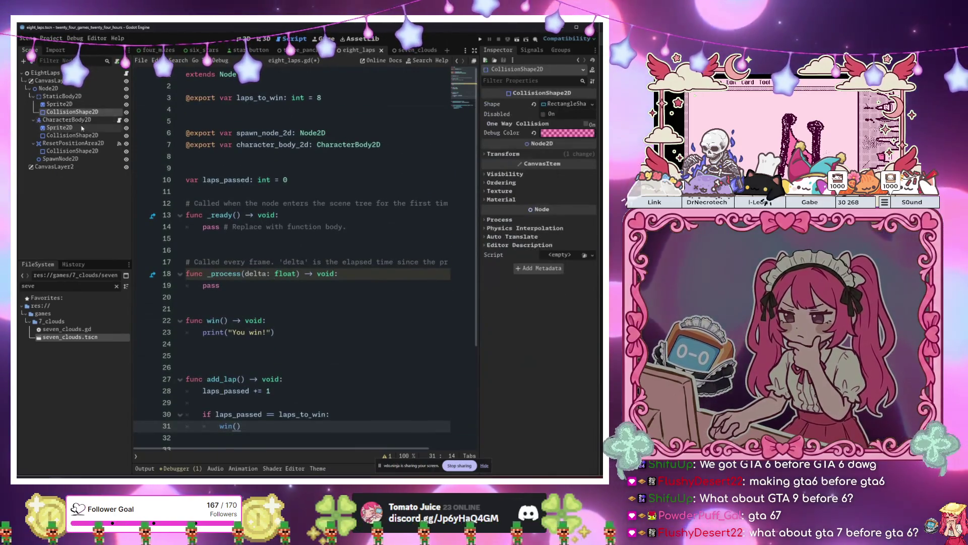
pyautogui.click(77, 120)
pyautogui.moveTo(79, 123); pyautogui.dragTo(298, 156)
pyautogui.click(297, 145)
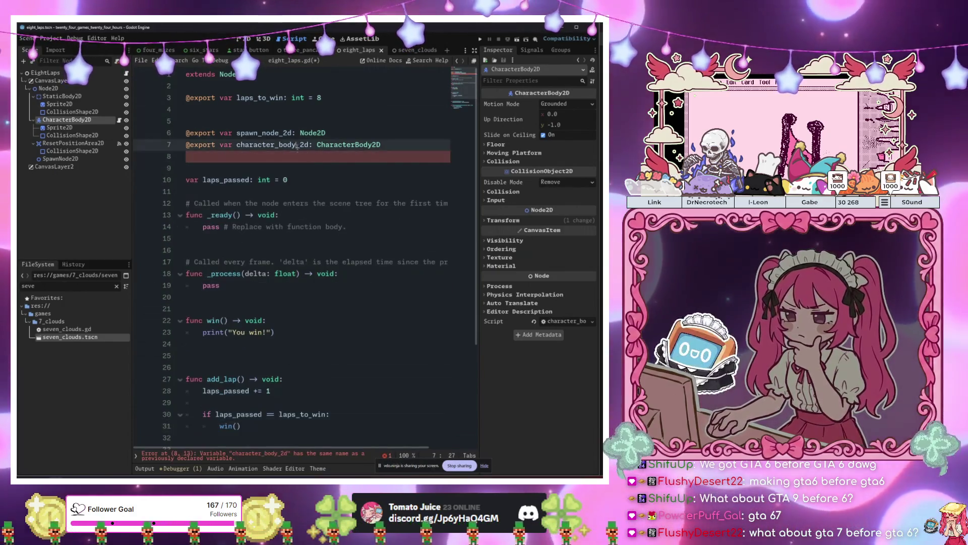
pyautogui.scroll(-4, 302, 227)
pyautogui.click(305, 288)
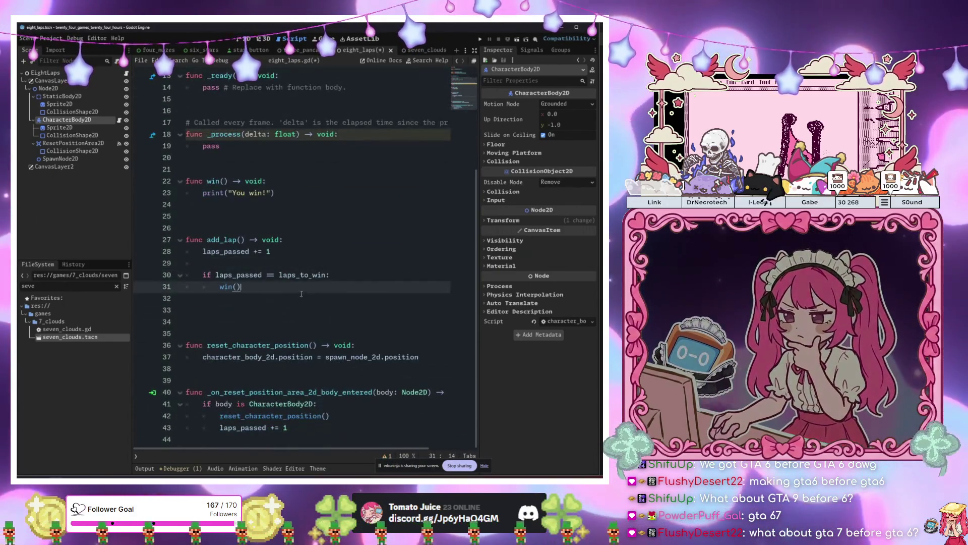
pyautogui.click(255, 310)
# - Start 'func character_failed() -> void:' with a character_body_2d line, then open character_body_2d.gd
pyautogui.press('Return')
pyautogui.write('f')
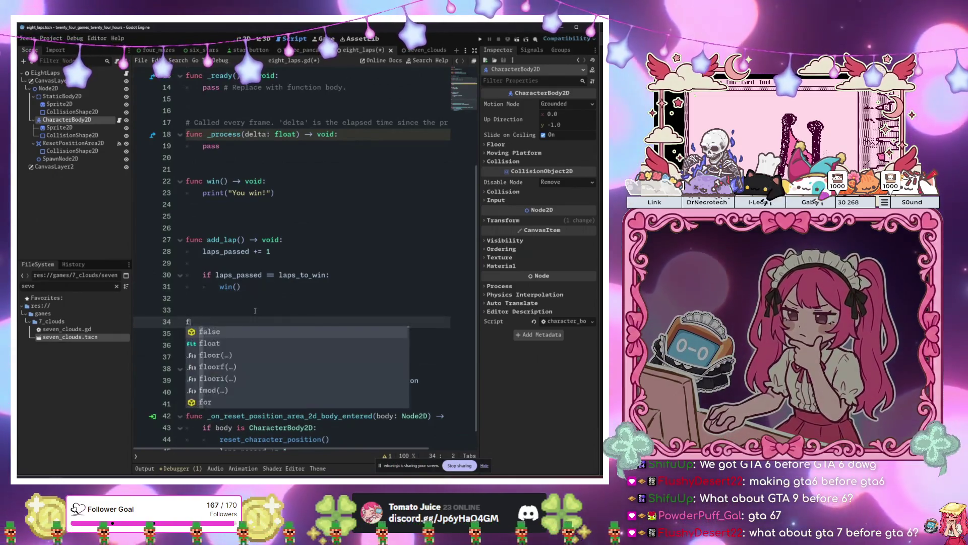
pyautogui.write('unc reset')
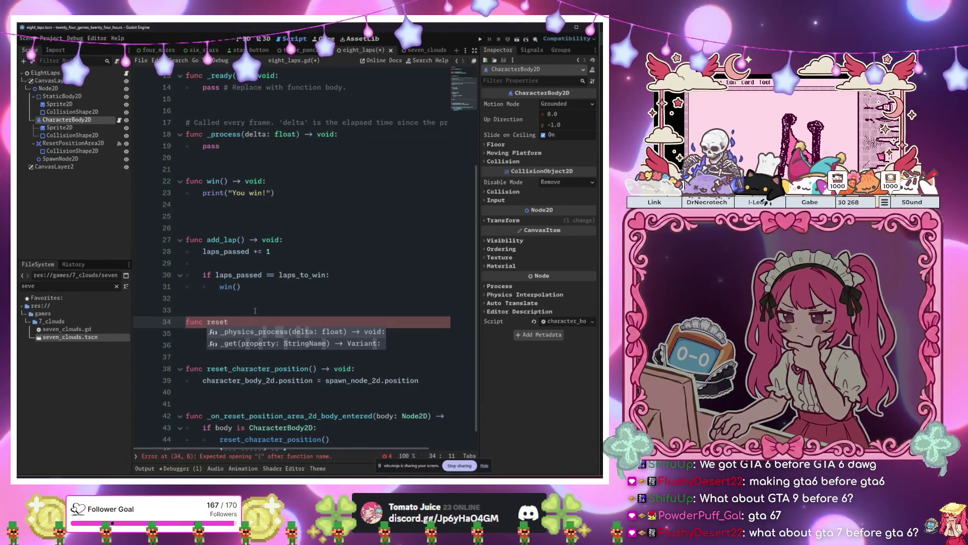
pyautogui.press('BackSpace')
pyautogui.press('BackSpace')
pyautogui.press('BackSpace')
pyautogui.press('BackSpace')
pyautogui.press('BackSpace')
pyautogui.write('chara')
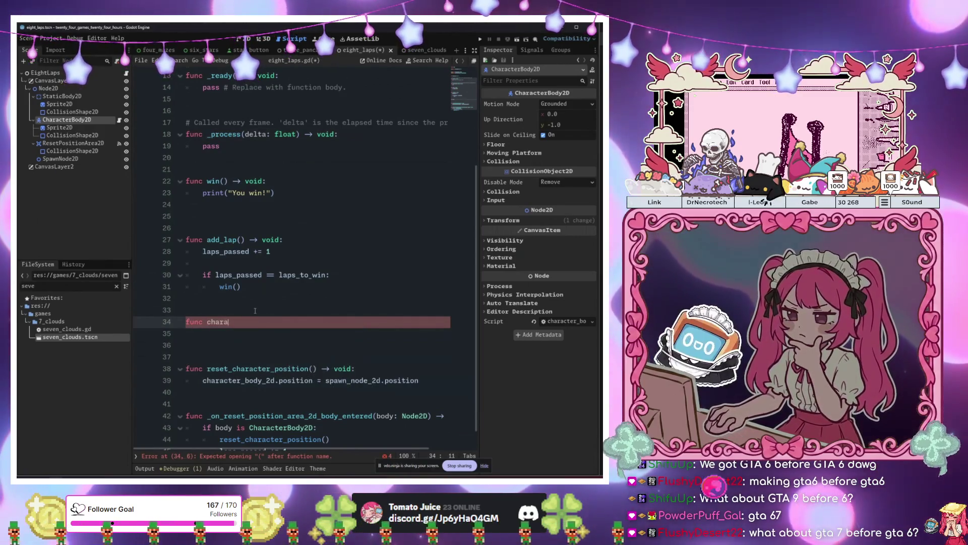
pyautogui.write('cter_failed() ')
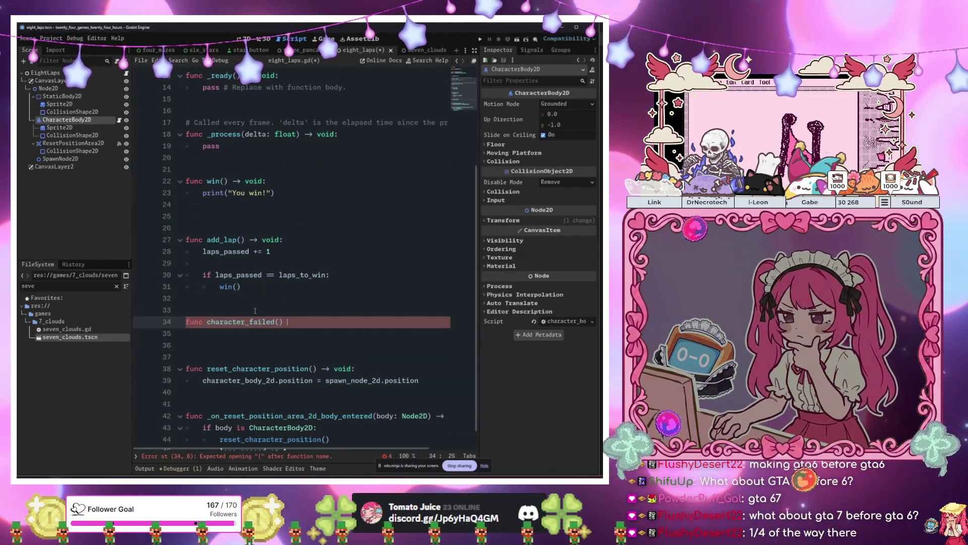
pyautogui.write('-> void:')
pyautogui.press('Return')
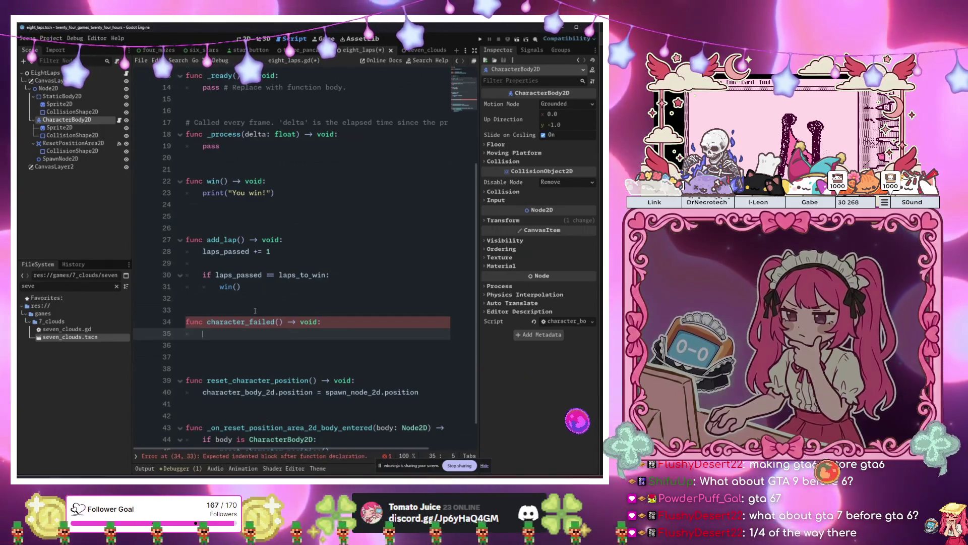
pyautogui.write('character_body_2d.mom')
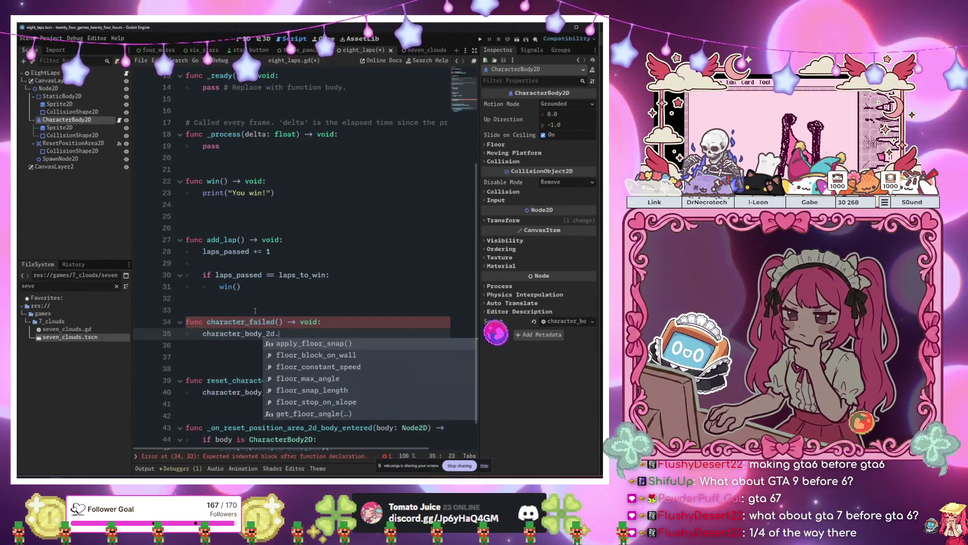
pyautogui.press('BackSpace')
pyautogui.press('BackSpace')
pyautogui.press('BackSpace')
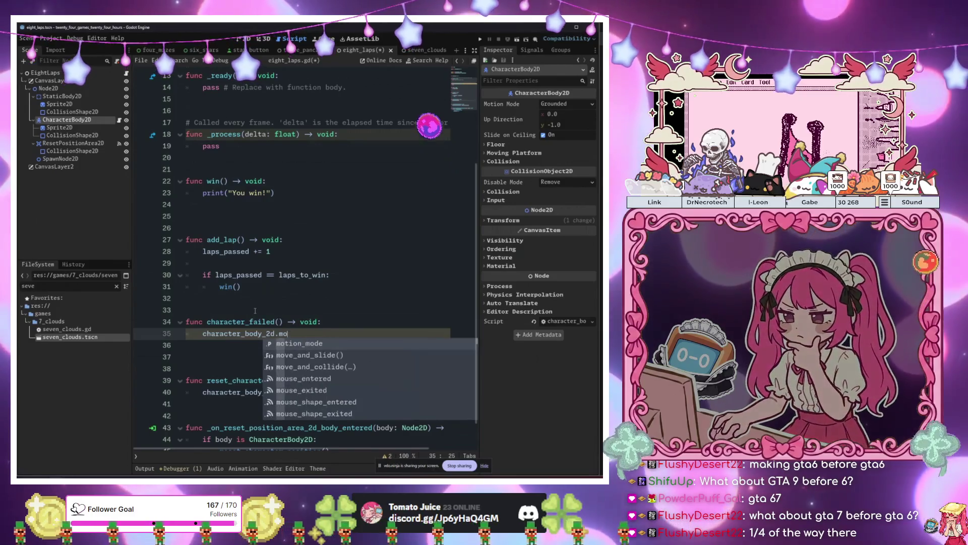
pyautogui.click(119, 121)
pyautogui.click(186, 75)
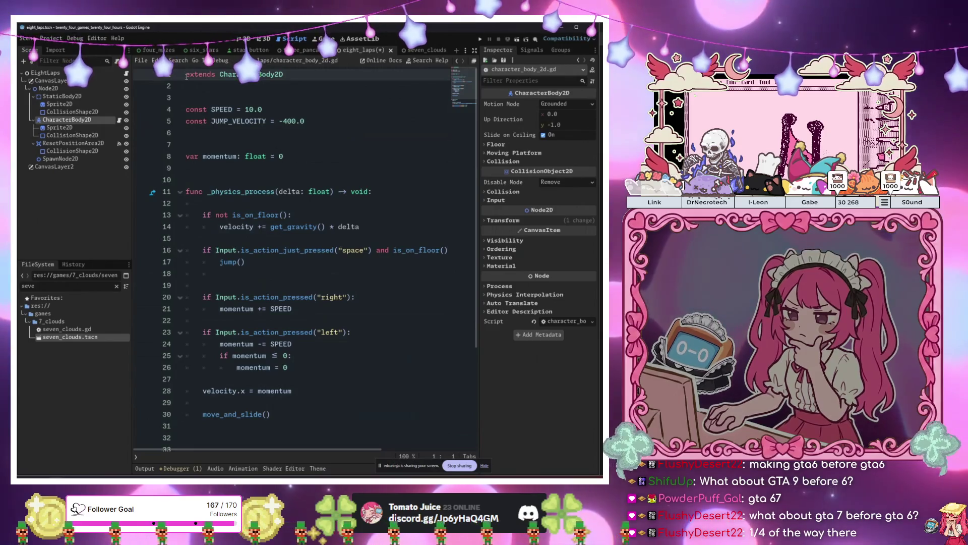
# - Add 'class_name IceSkater' at the top of character_body_2d.gd and save
pyautogui.press('Return')
pyautogui.press('Up')
pyautogui.write('class_na')
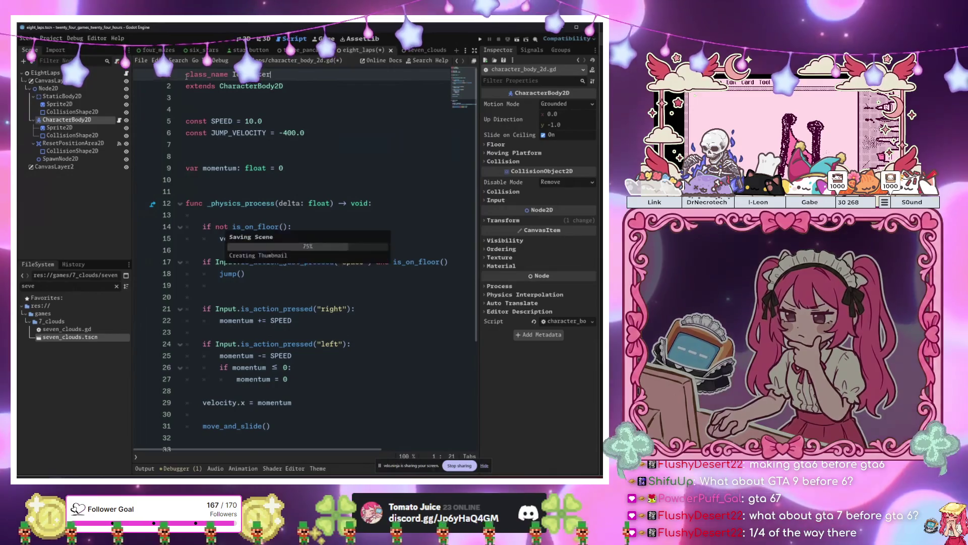
pyautogui.hotkey('ctrl', 's')
# - In eight_laps.gd, change the character_body_2d export's type to IceSkater
pyautogui.hotkey('alt', 'Left')
pyautogui.press('Escape')
pyautogui.scroll(5, 353, 227)
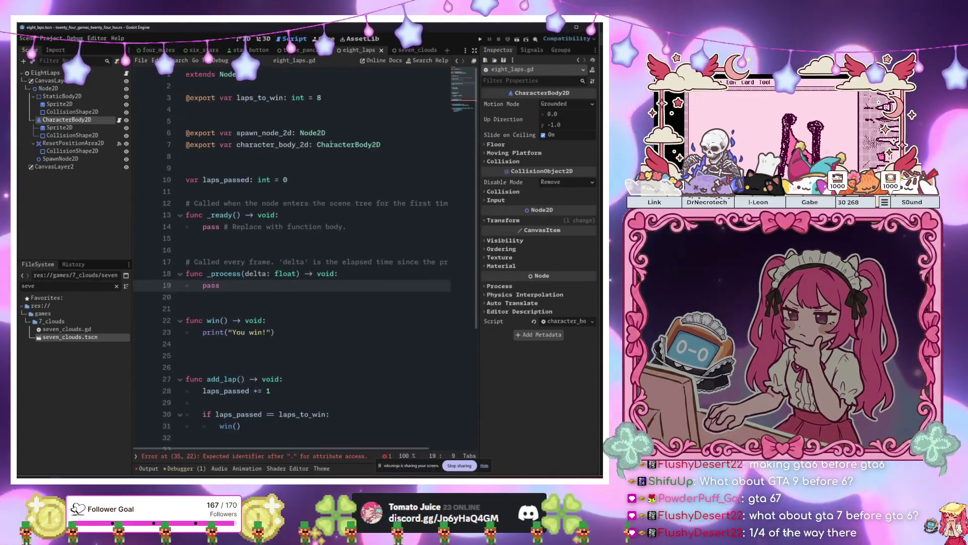
pyautogui.click(334, 144)
pyautogui.write('IceSkater')
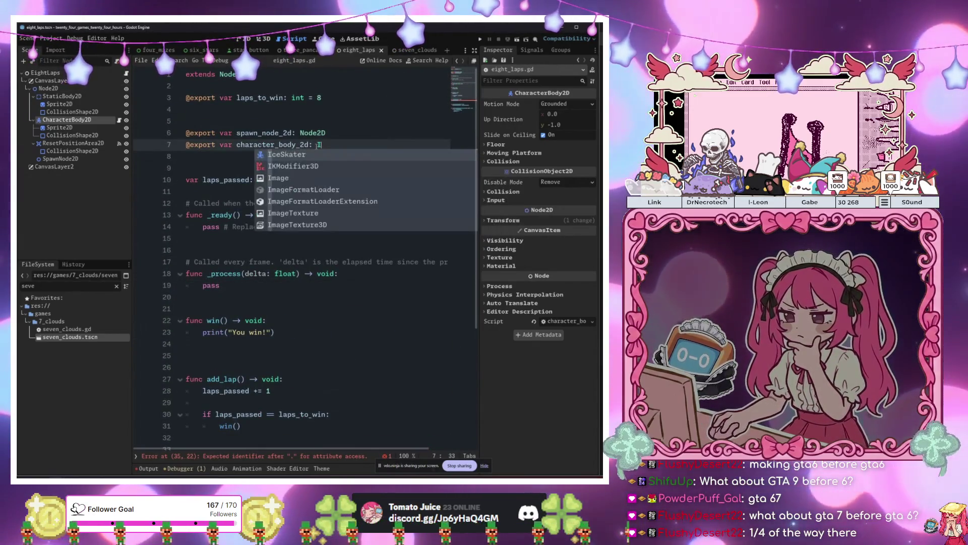
# - Set character_body_2d.momentum = 0 inside character_failed
pyautogui.scroll(-5, 307, 227)
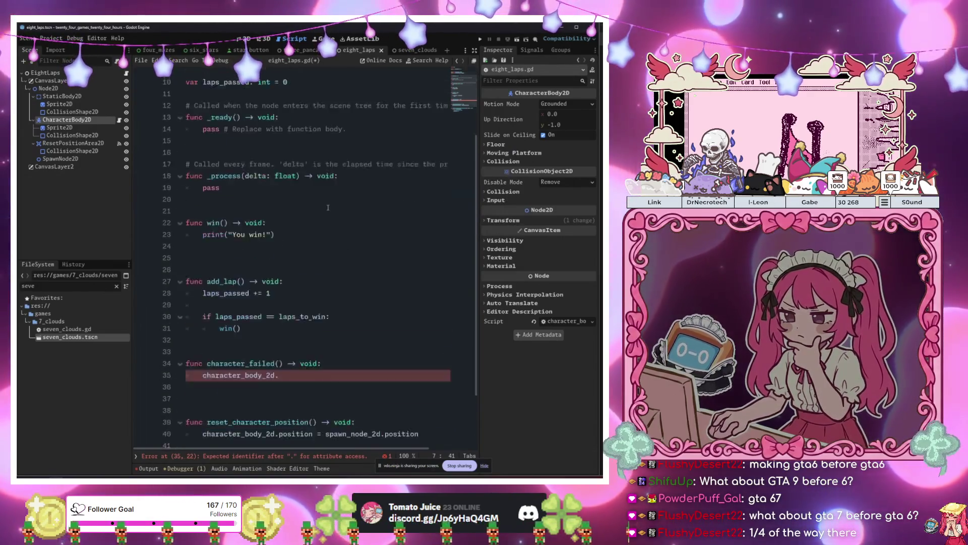
pyautogui.click(302, 298)
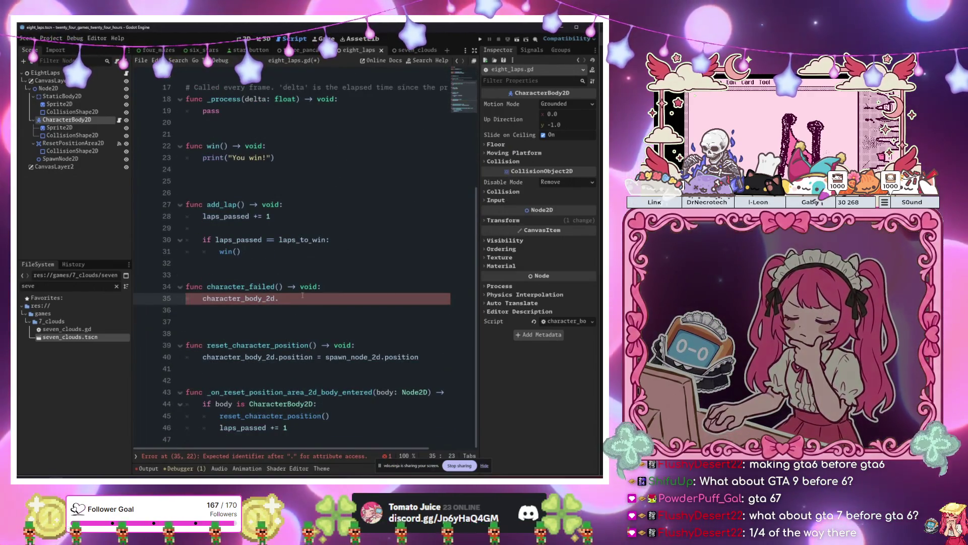
pyautogui.hotkey('ctrl', 'space')
pyautogui.press('Down')
pyautogui.press('Down')
pyautogui.press('Return')
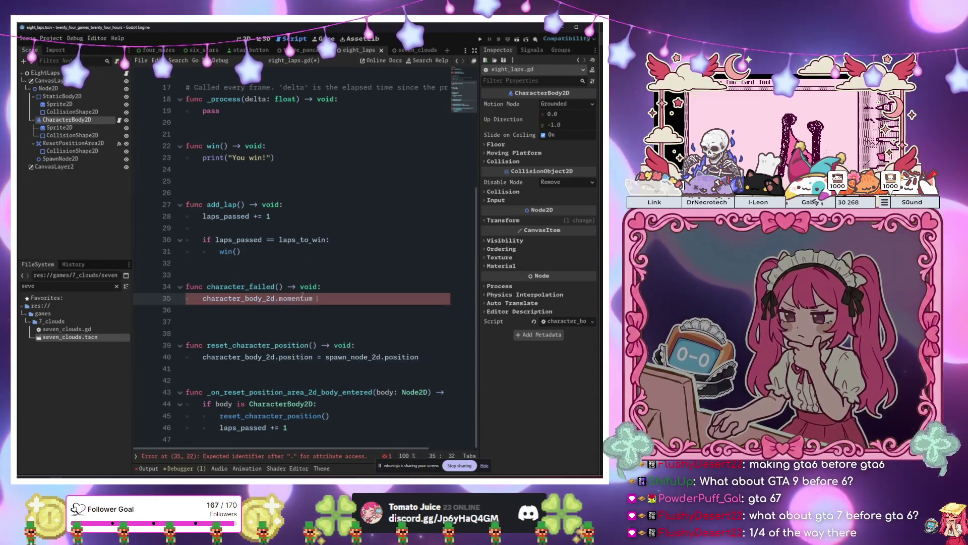
pyautogui.write('= 0')
pyautogui.press('Return')
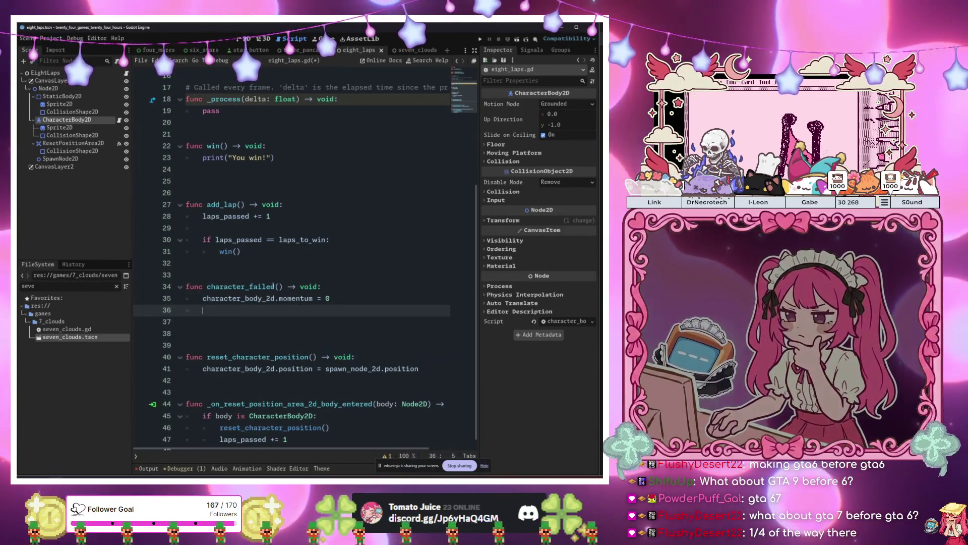
pyautogui.scroll(5, 273, 286)
pyautogui.click(277, 167)
pyautogui.press('Return')
pyautogui.press('Return')
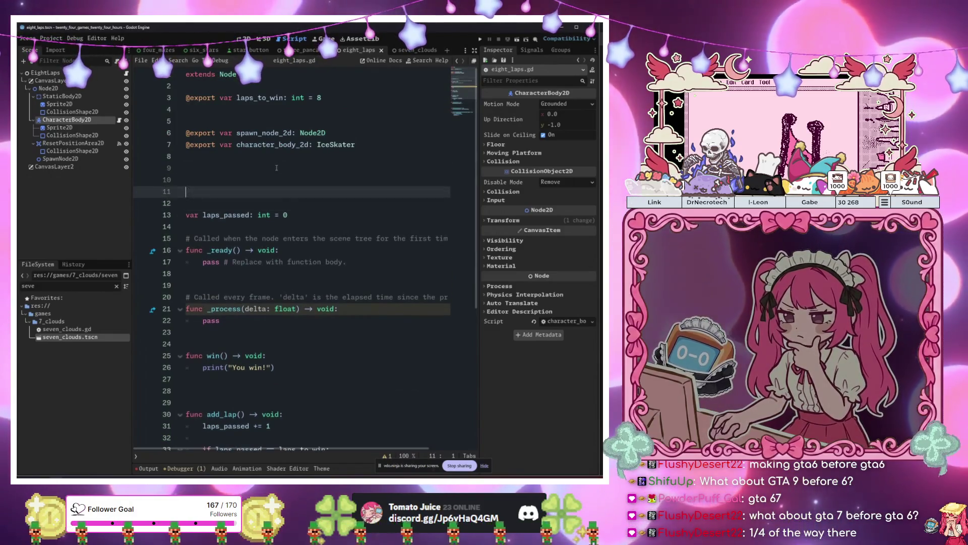
# - Declare 'var original_position: Vector2' below the exported variables
pyautogui.press('Up')
pyautogui.write('var ')
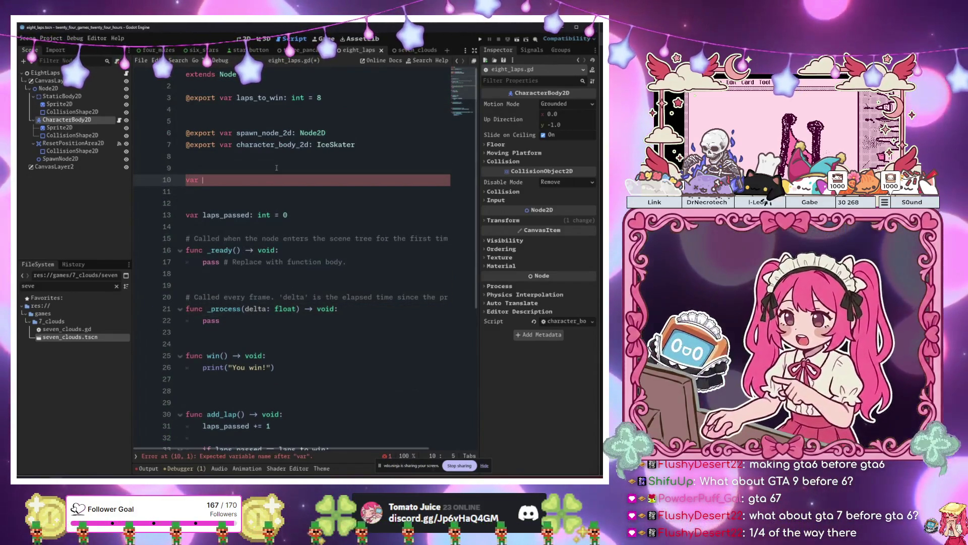
pyautogui.write('original_posit')
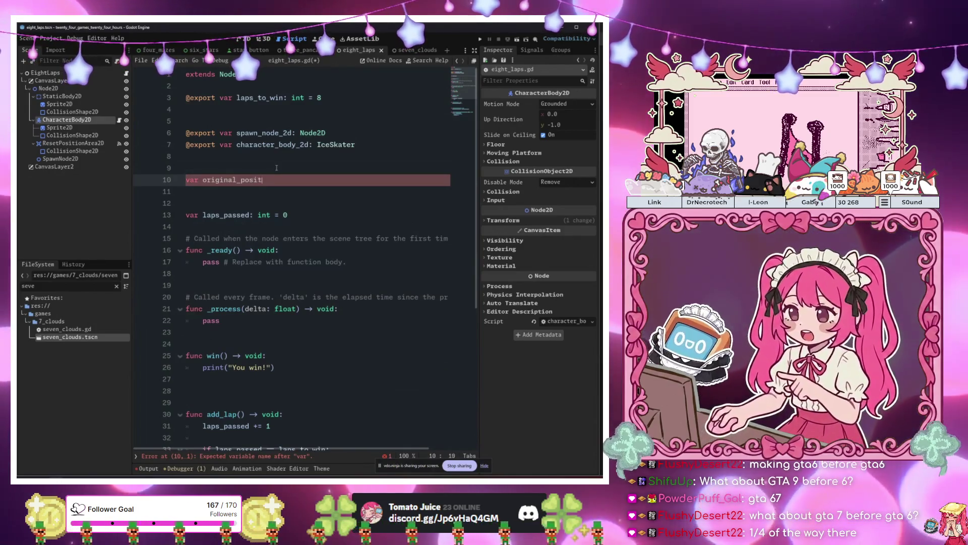
pyautogui.write('ion: Vector2 =')
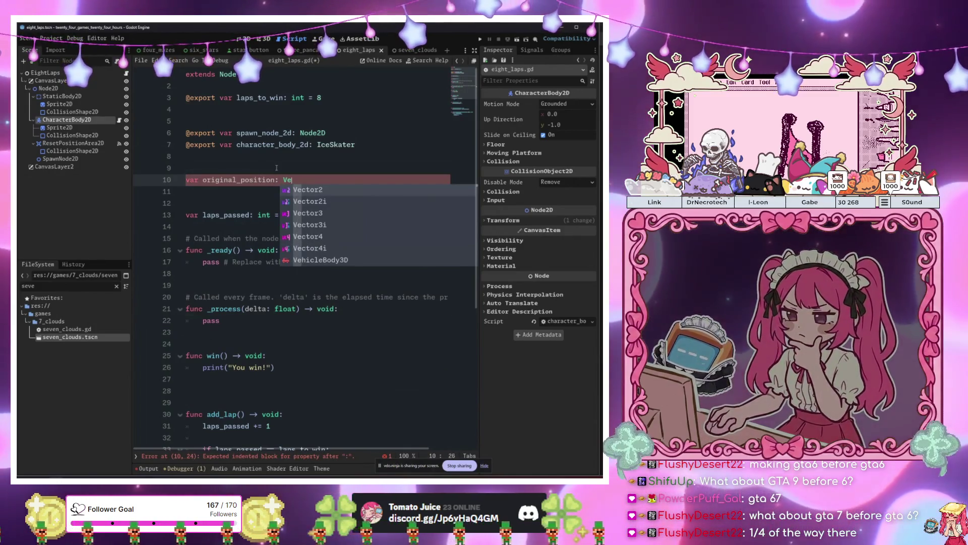
pyautogui.press('BackSpace')
pyautogui.press('BackSpace')
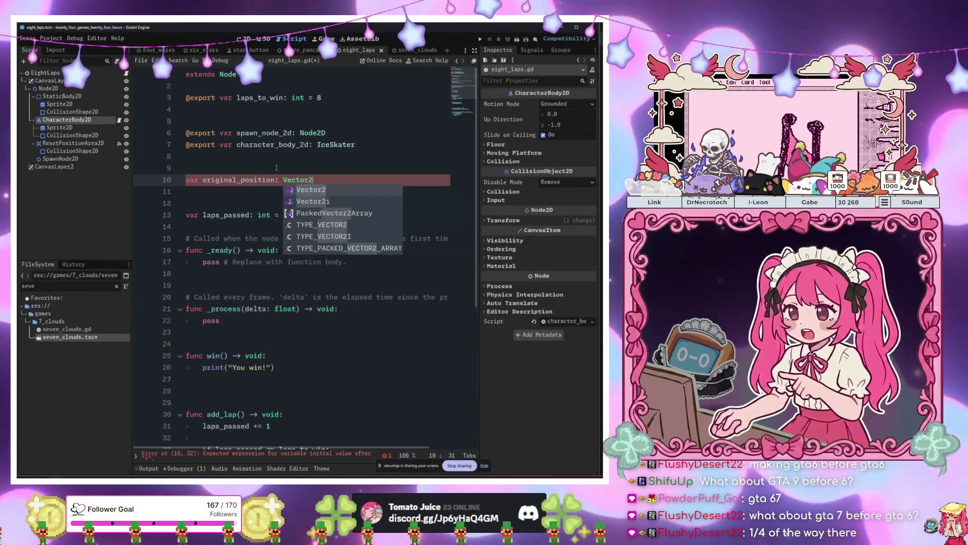
pyautogui.press('Return')
# - In _ready, set original_position = character_body_2d.position
pyautogui.press('Down')
pyautogui.press('Down')
pyautogui.press('Down')
pyautogui.press('End')
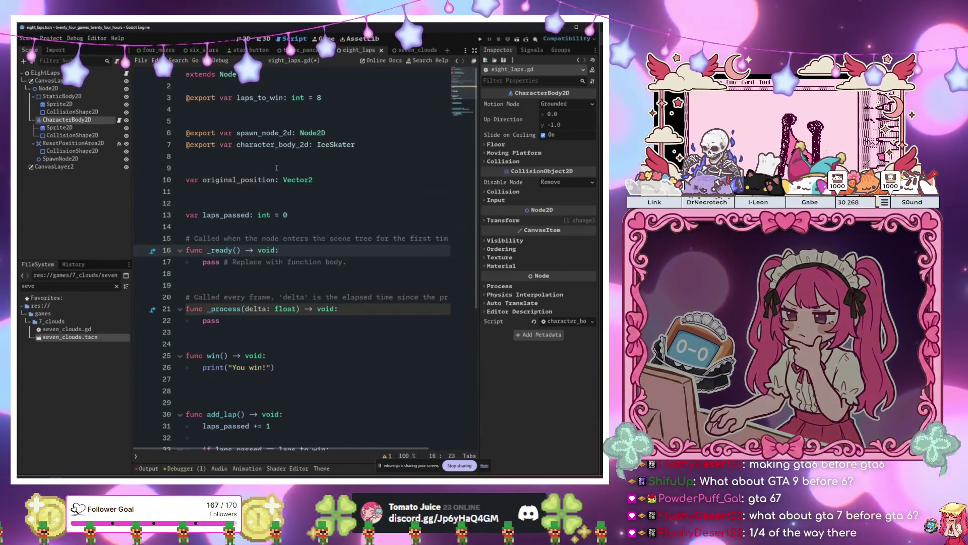
pyautogui.moveTo(344, 263); pyautogui.dragTo(224, 267)
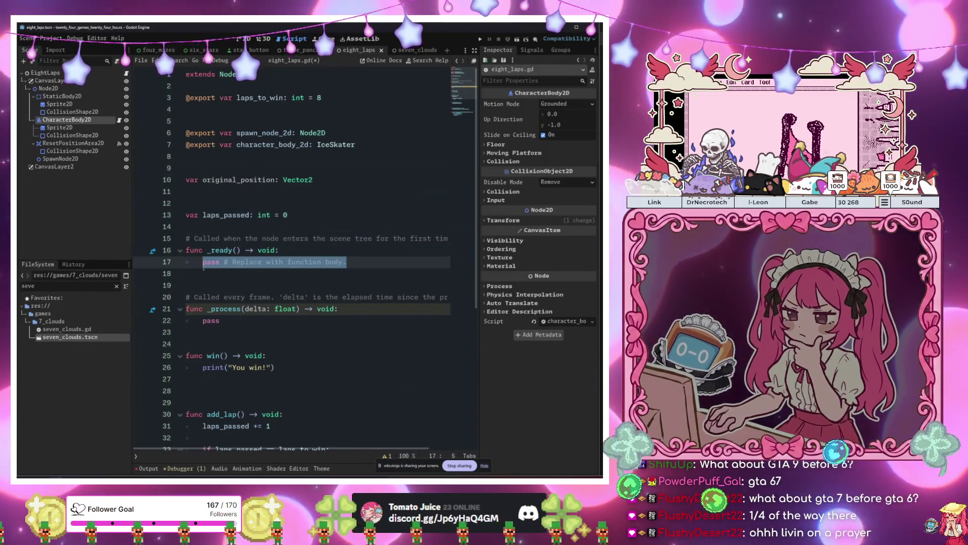
pyautogui.write('ori')
pyautogui.press('Return')
pyautogui.write('= ')
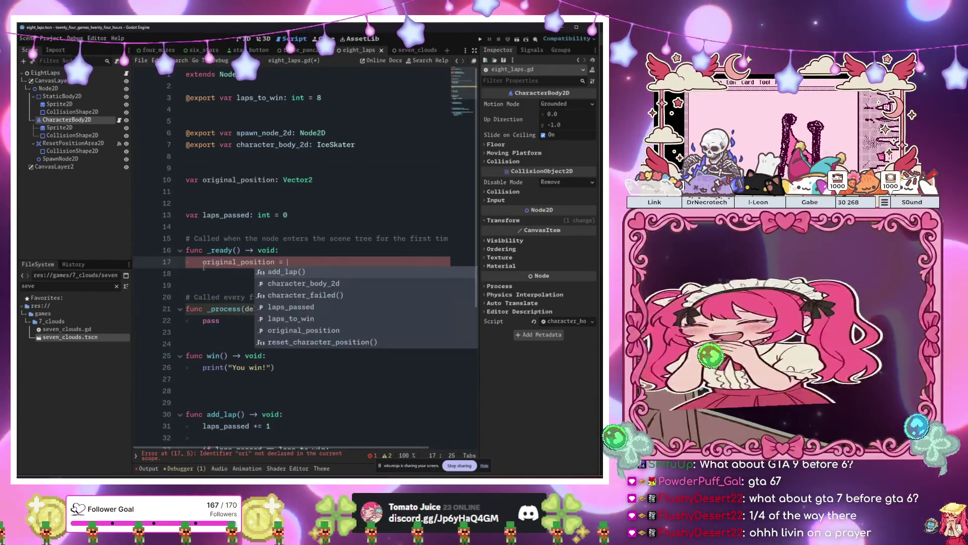
pyautogui.write('character_body_2d.pos')
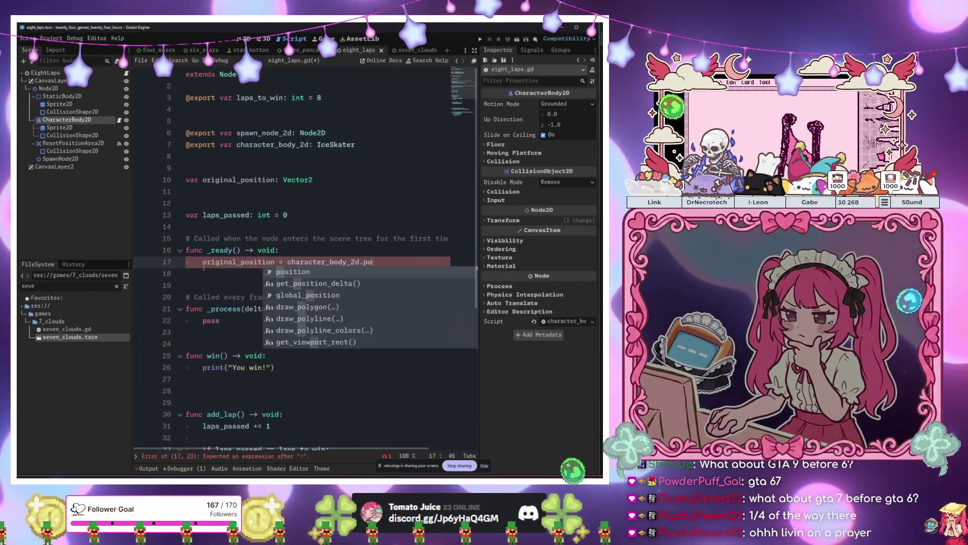
pyautogui.press('Return')
# - Restore character_body_2d.position = original_position in character_failed and run the game with F5
pyautogui.scroll(-5, 210, 288)
pyautogui.scroll(-1, 209, 289)
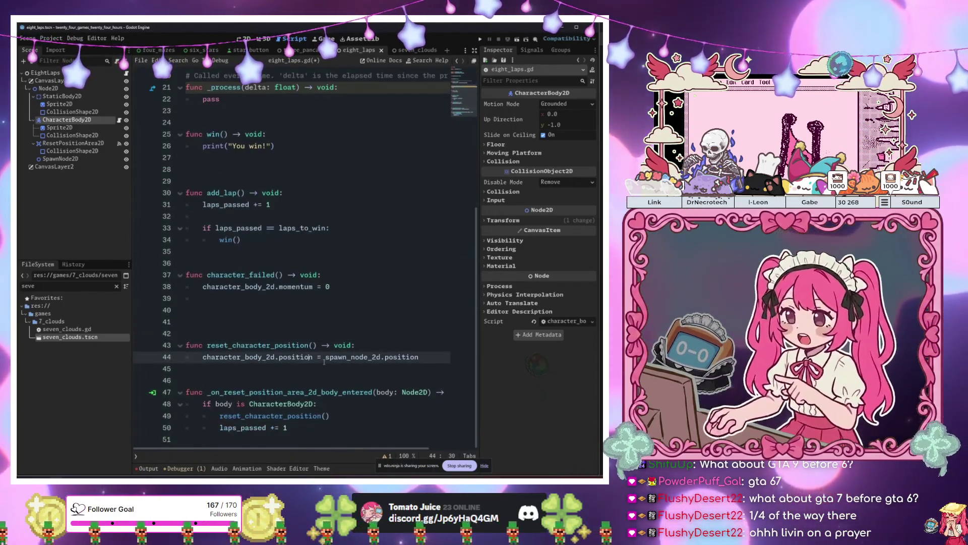
pyautogui.click(359, 290)
pyautogui.press('Return')
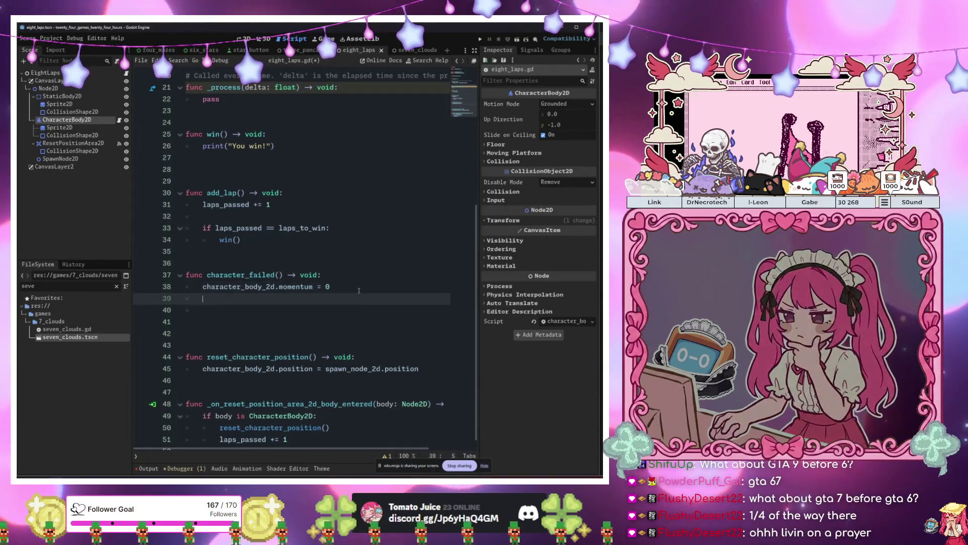
pyautogui.write('character_body_2d.')
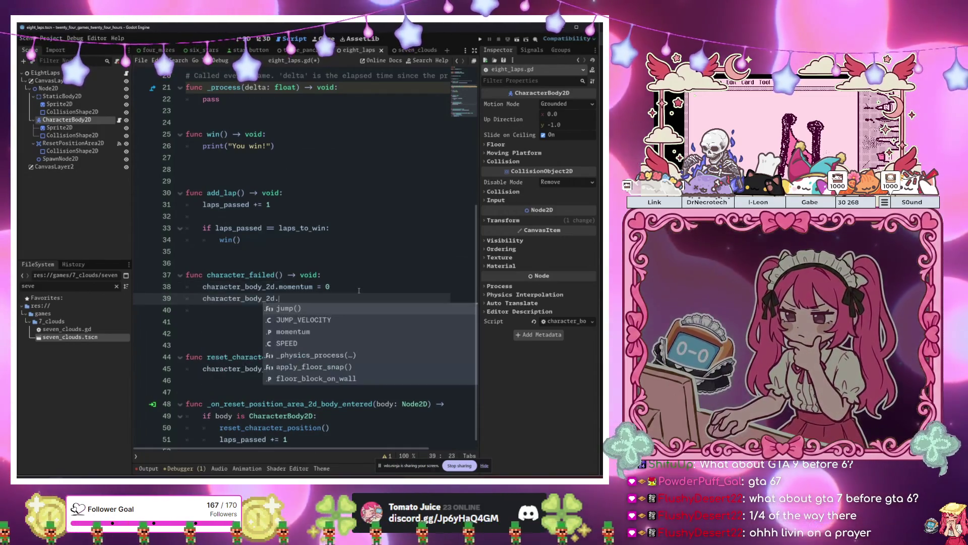
pyautogui.write('position = ori')
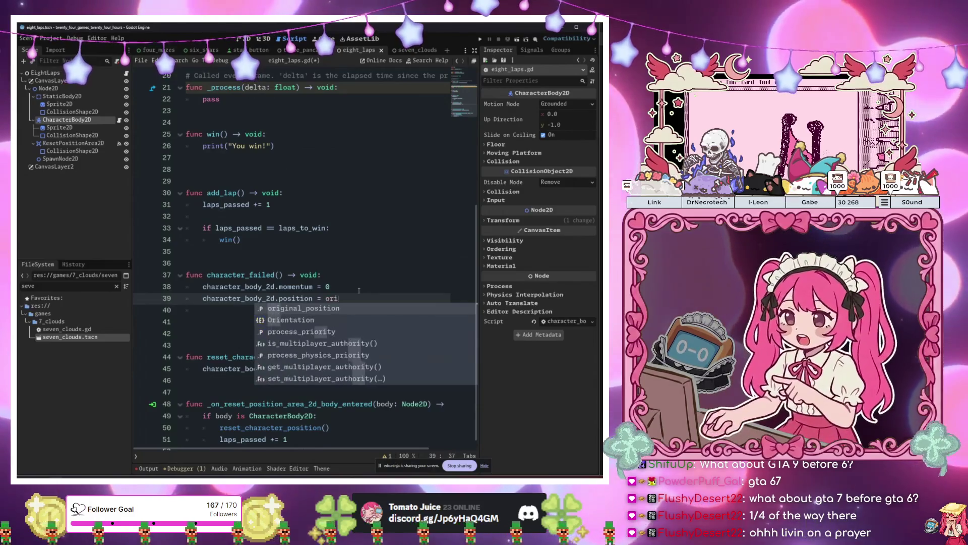
pyautogui.press('Return')
pyautogui.click(359, 291)
pyautogui.press('F5')
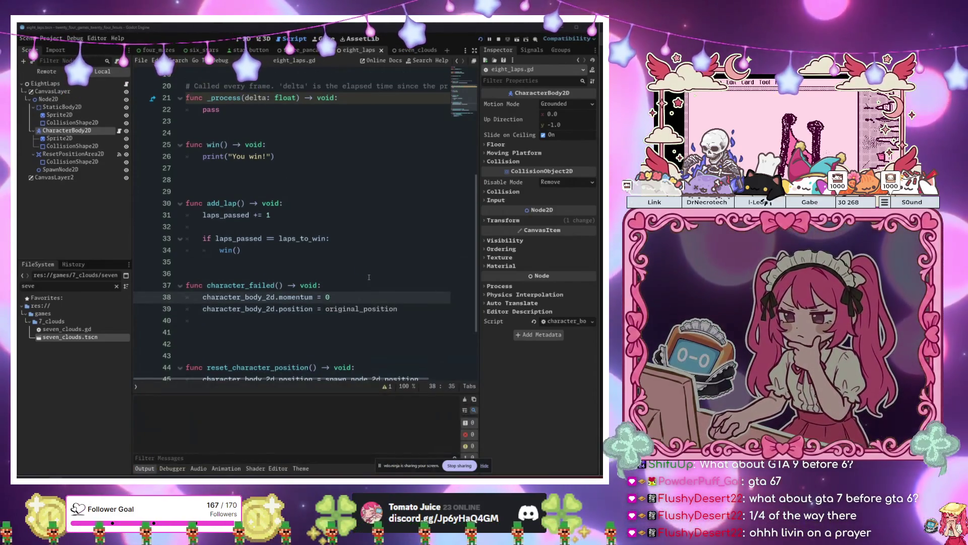
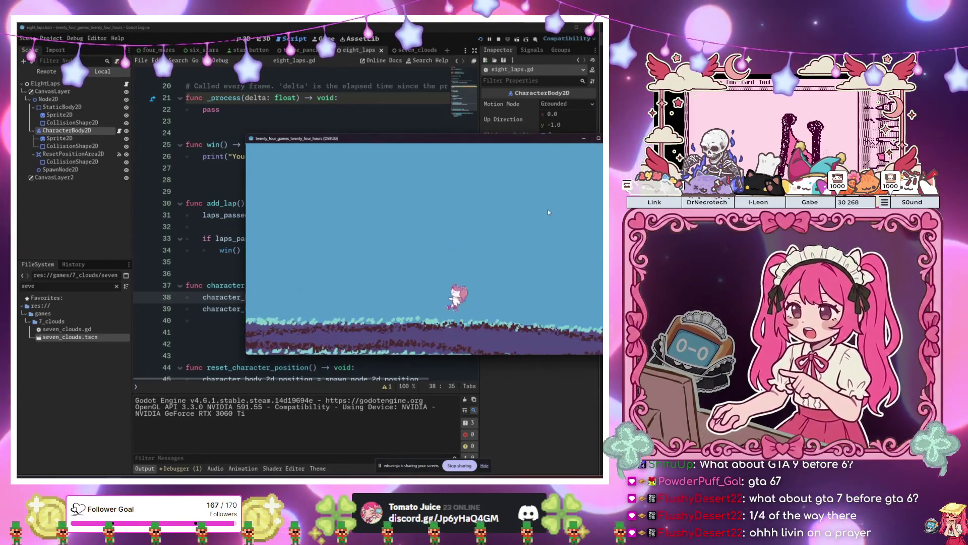
# - Stop the running game and inspect the ground sprite, ResetPositionArea2D, Node2D and StaticBody2D nodes
pyautogui.press('F8')
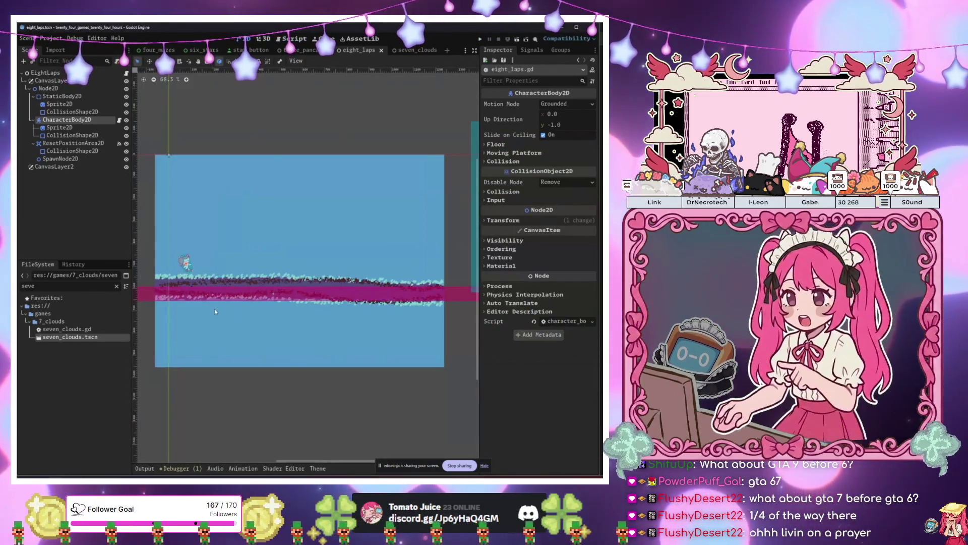
pyautogui.click(60, 104)
pyautogui.click(72, 111)
pyautogui.click(78, 106)
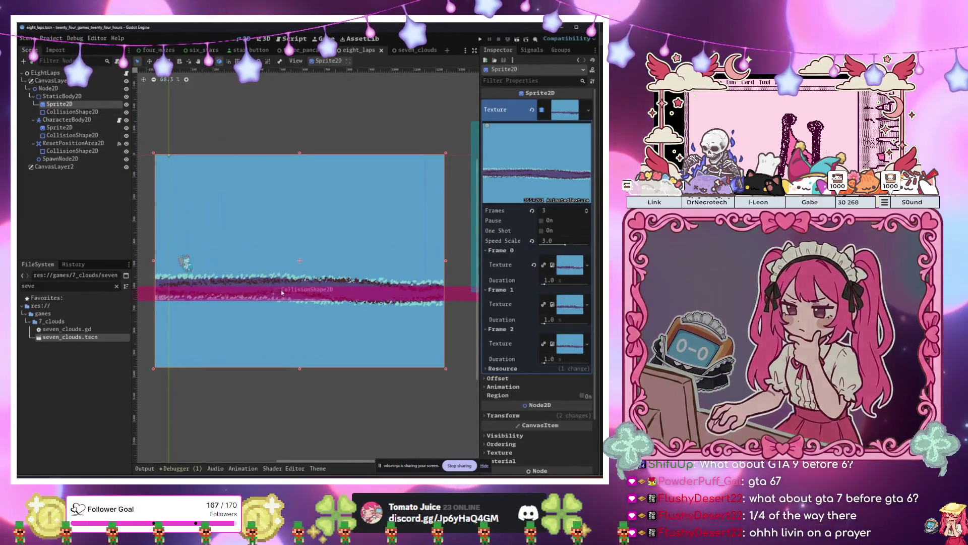
pyautogui.click(69, 150)
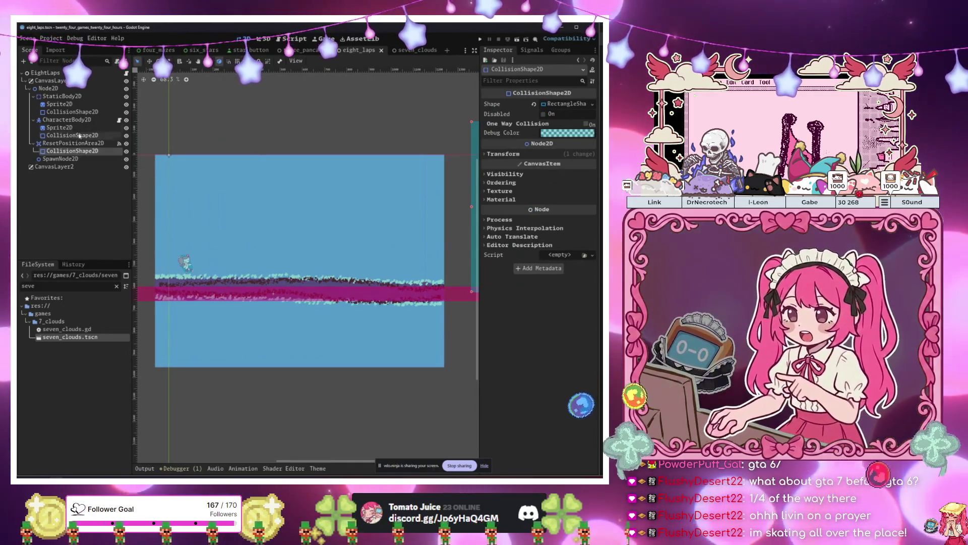
pyautogui.click(73, 144)
pyautogui.click(72, 88)
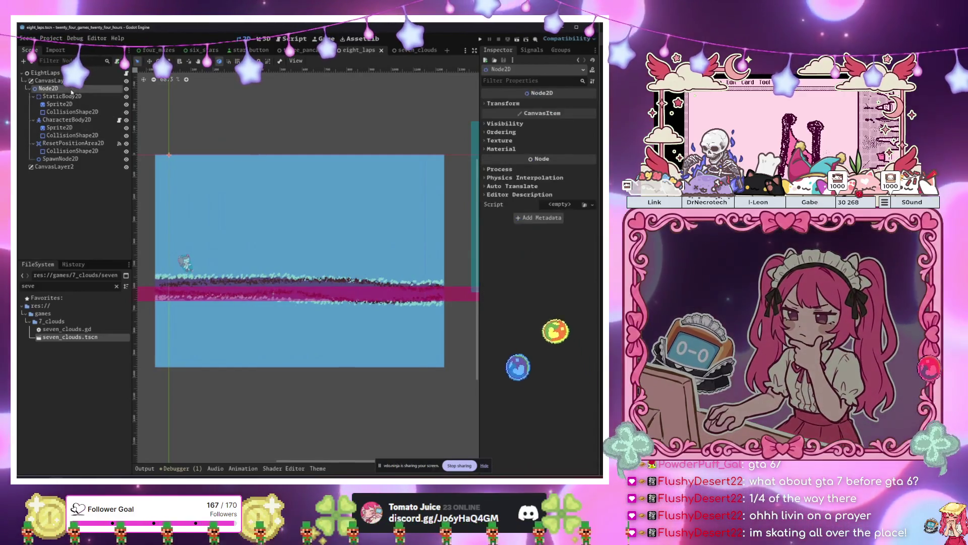
pyautogui.click(108, 98)
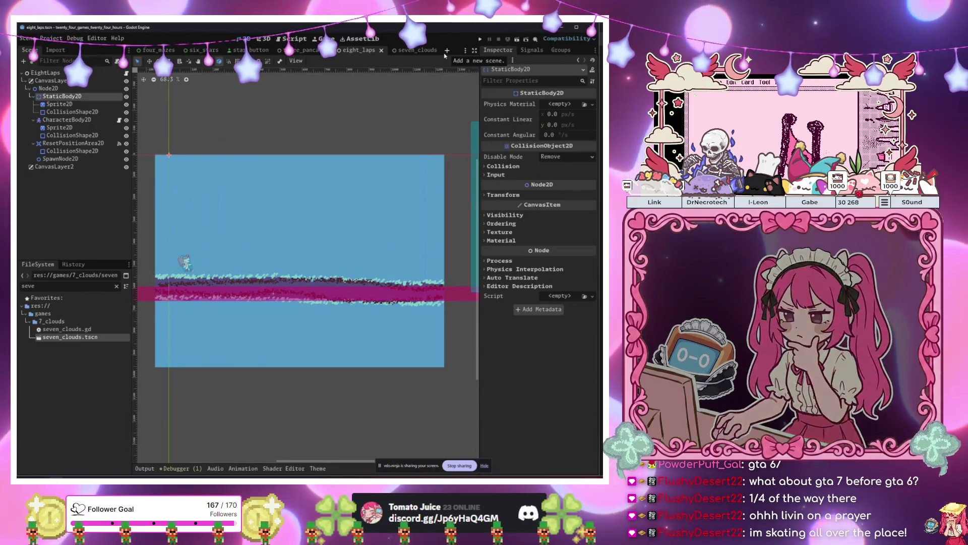
pyautogui.click(76, 151)
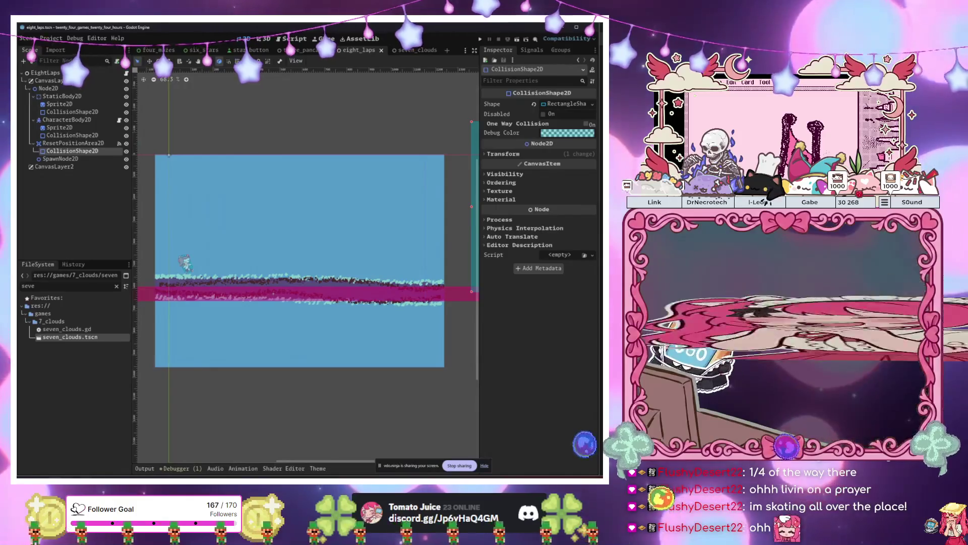
# - Check the branch list in GitHub Desktop, then return to Godot
pyautogui.hotkey('alt', 'Tab')
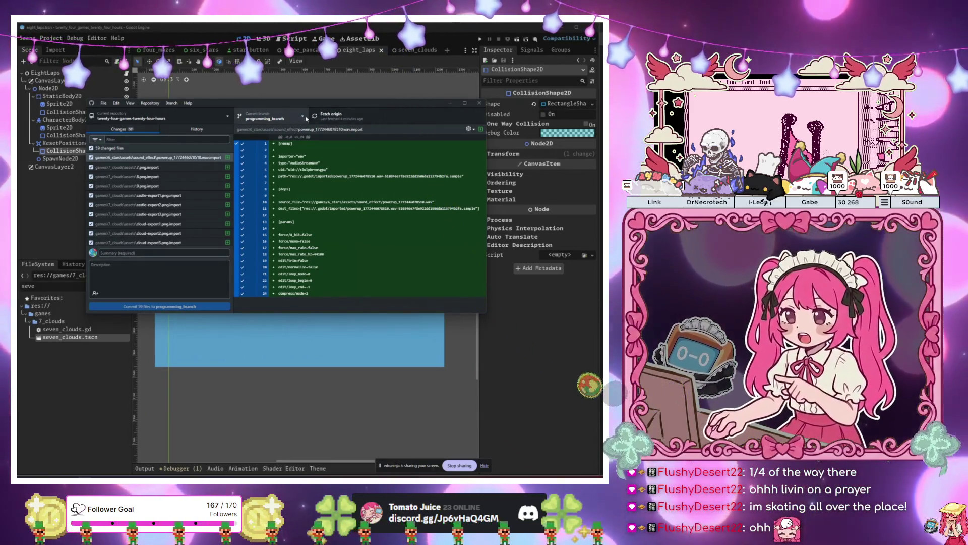
pyautogui.click(306, 118)
pyautogui.hotkey('alt', 'Tab')
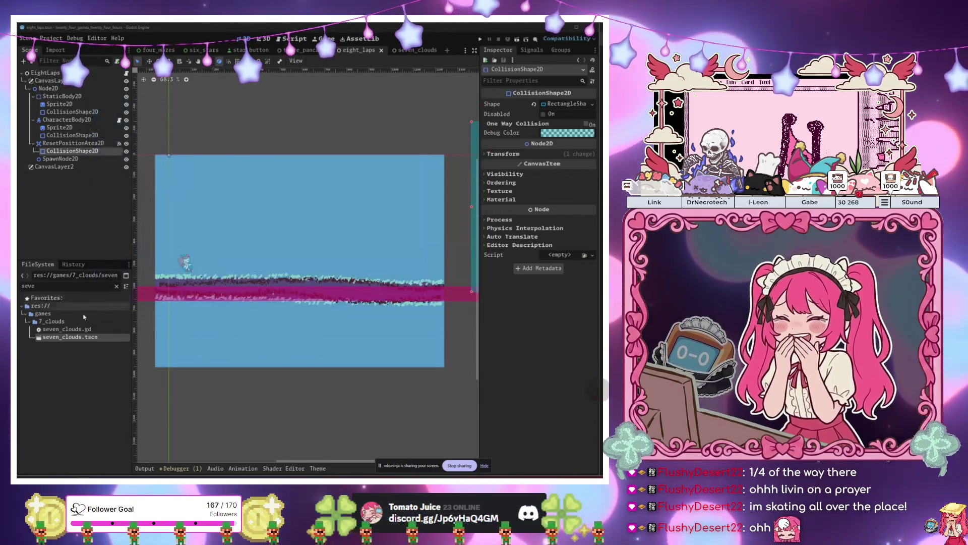
pyautogui.scroll(-5, 60, 403)
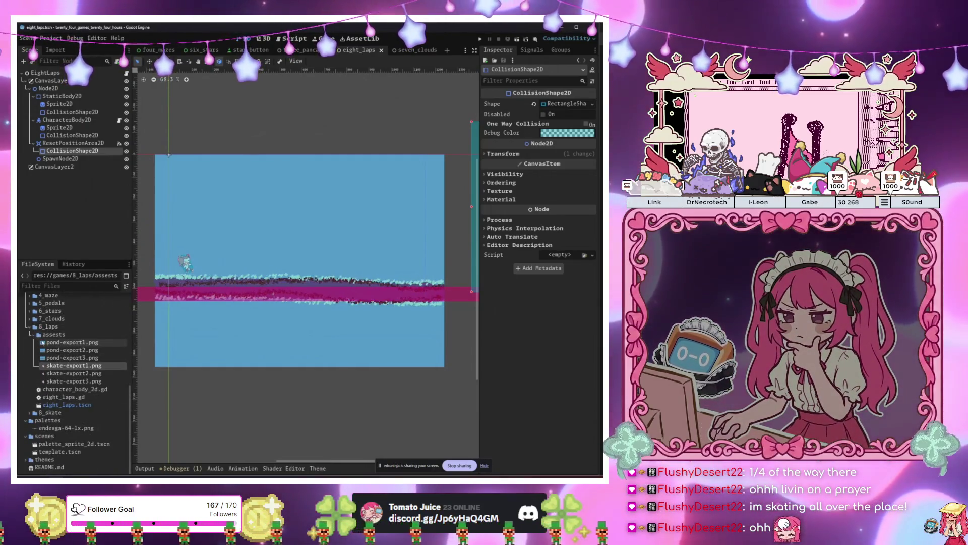
# - Move the nine 8-export, banner-export and snowman export images from 8_skate's assets into 8_laps/assests
pyautogui.click(64, 335)
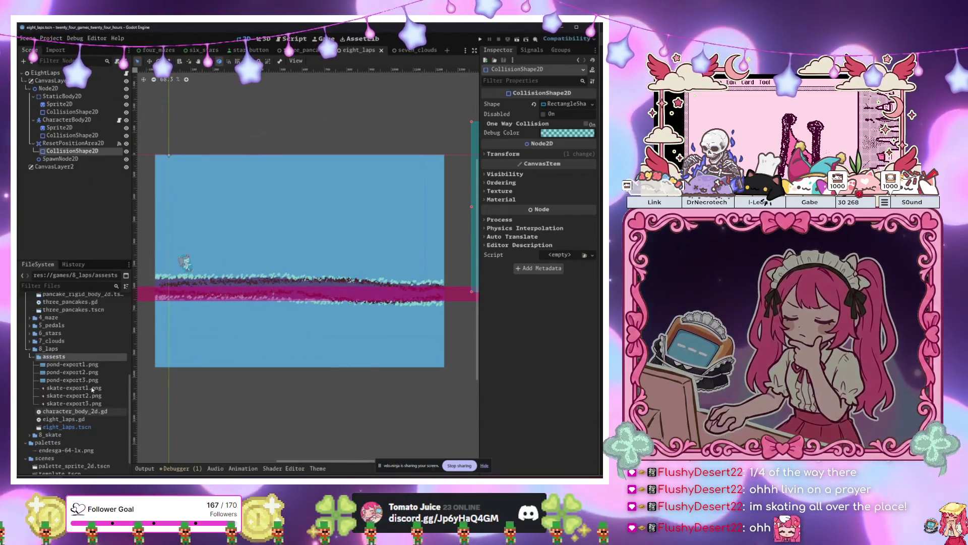
pyautogui.click(42, 411)
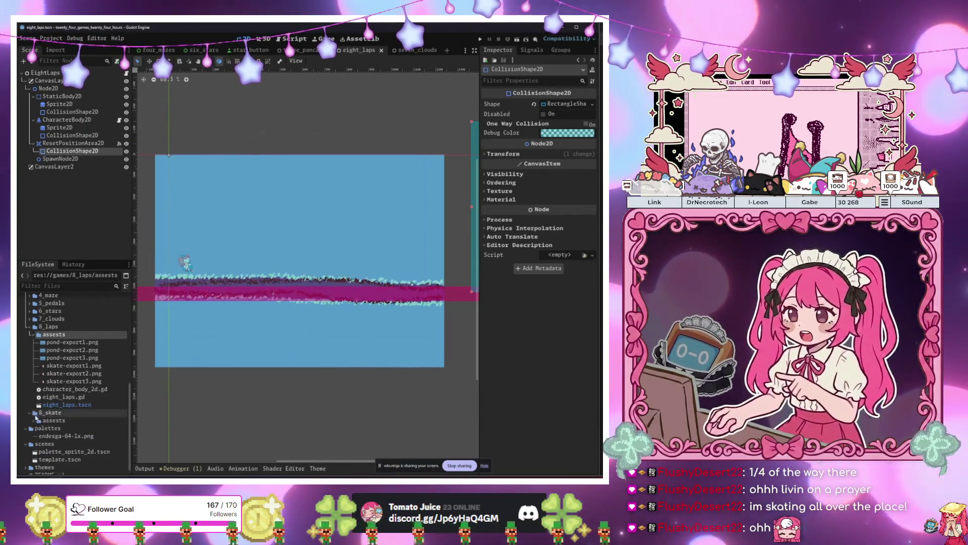
pyautogui.click(71, 428)
pyautogui.scroll(-2, 71, 432)
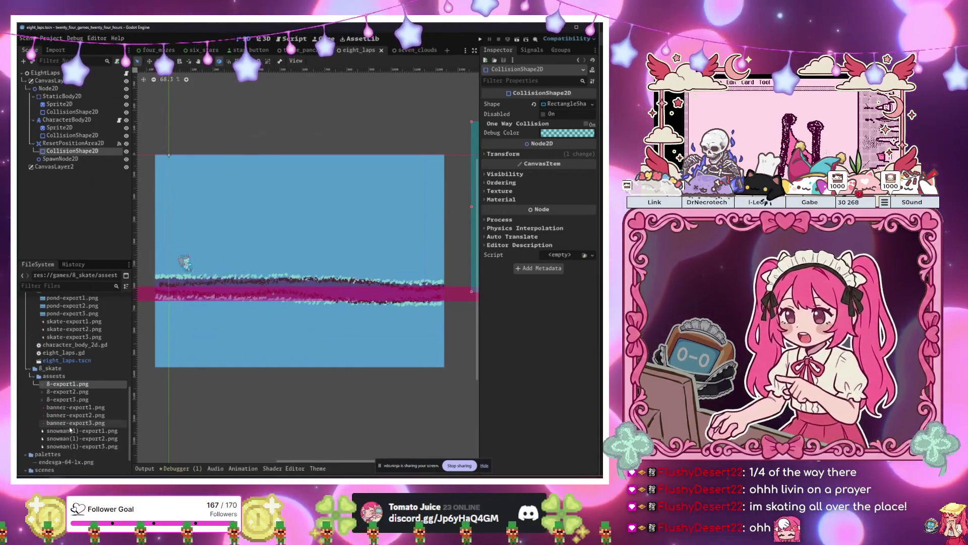
pyautogui.moveTo(87, 446)
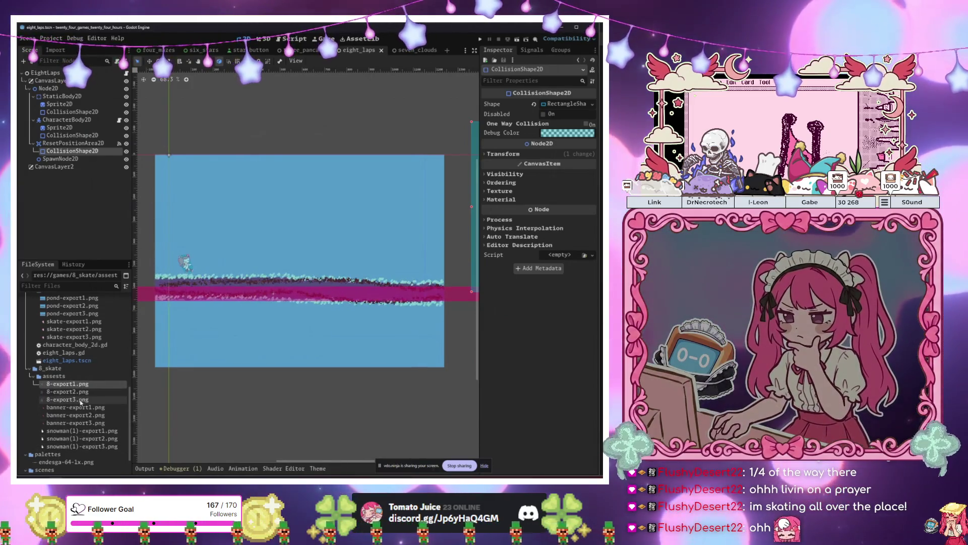
pyautogui.moveTo(80, 402)
pyautogui.keyDown('shift'); pyautogui.click(84, 447); pyautogui.keyUp('shift')
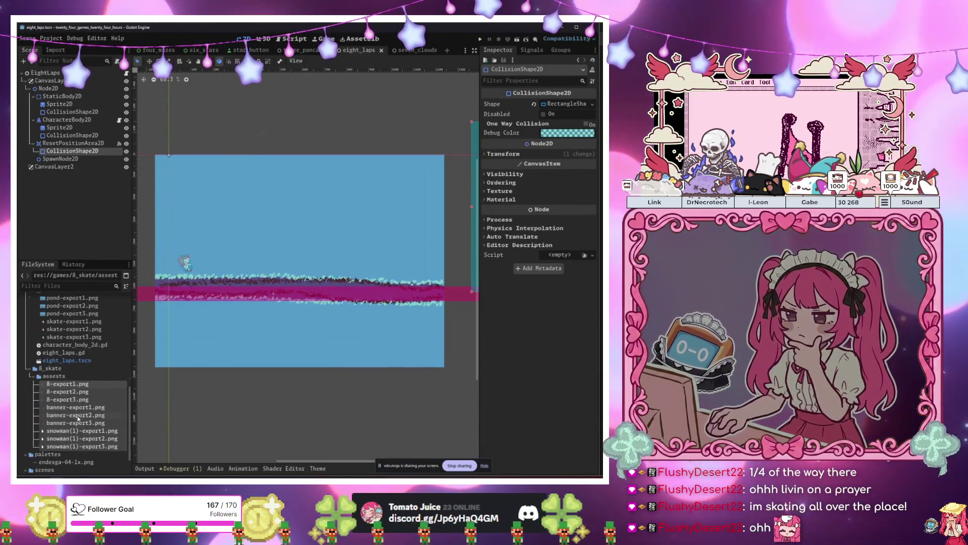
pyautogui.scroll(2, 79, 418)
pyautogui.moveTo(74, 391); pyautogui.dragTo(70, 340)
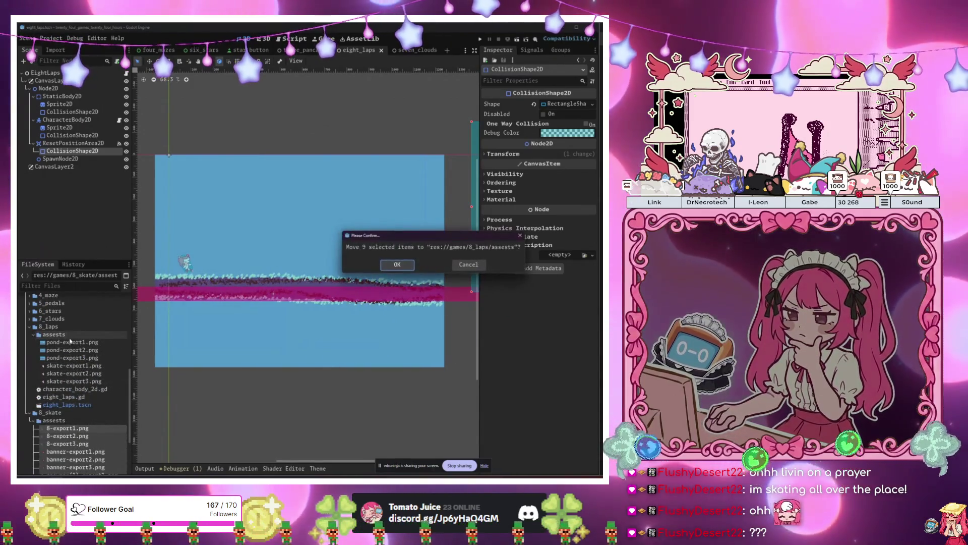
pyautogui.click(397, 264)
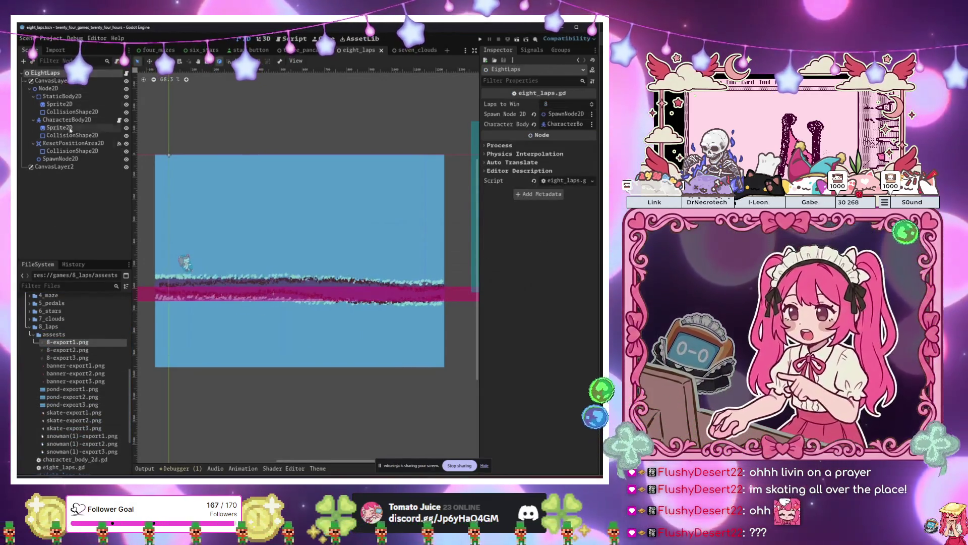
# - Add a Control under CanvasLayer2 with a TextureRect child
pyautogui.click(81, 168)
pyautogui.hotkey('ctrl', 'a')
pyautogui.write('control')
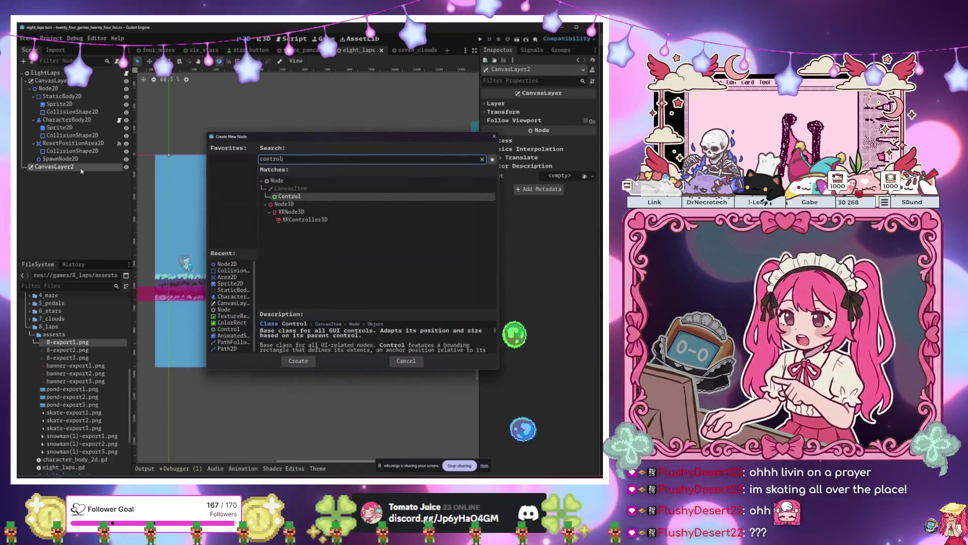
pyautogui.press('Return')
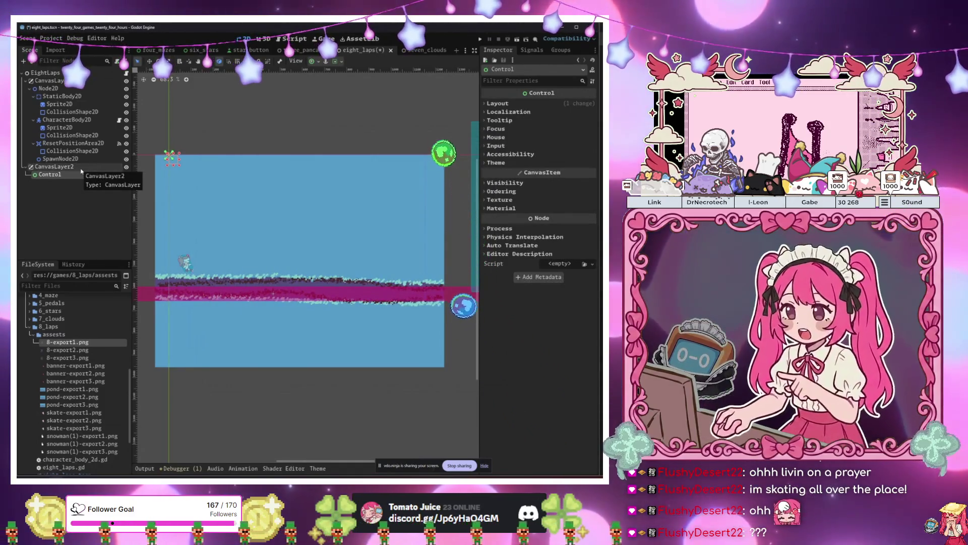
pyautogui.hotkey('ctrl', 'a')
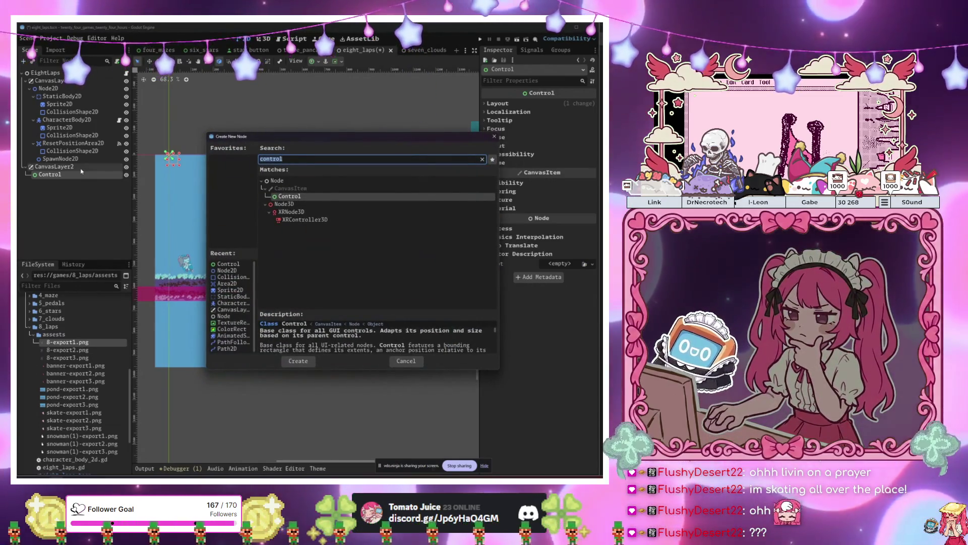
pyautogui.write('texturerect')
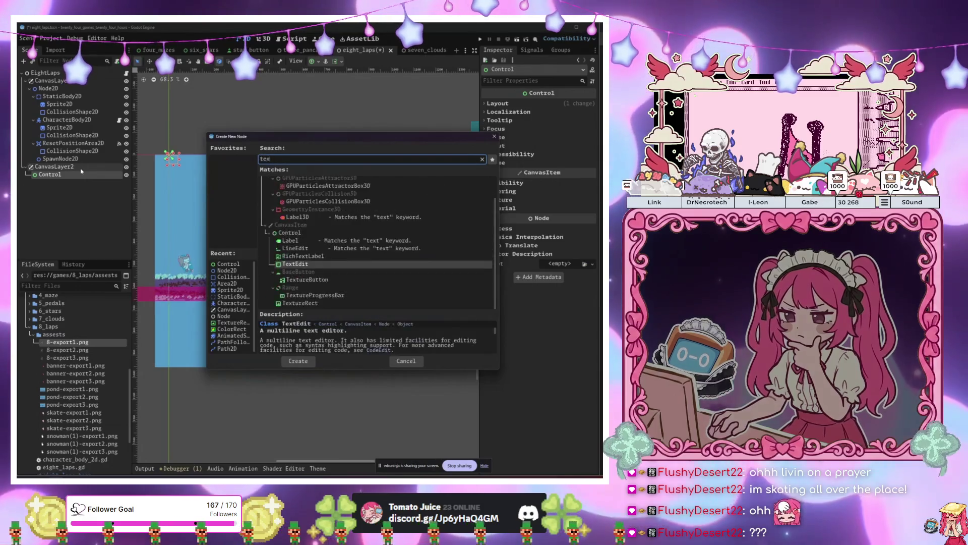
pyautogui.press('Return')
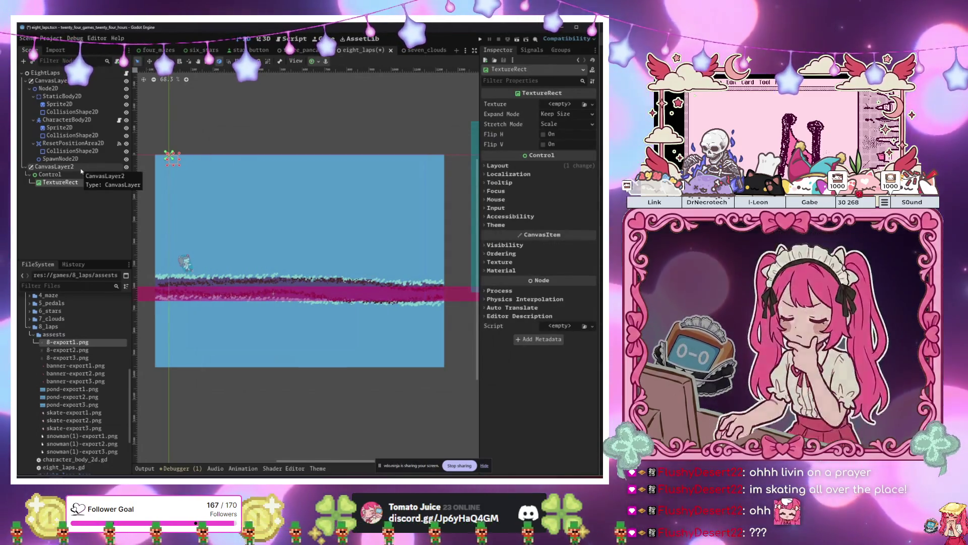
# - Give the TextureRect a new AnimatedTexture with 3 frames and speed scale 3
pyautogui.click(592, 104)
pyautogui.click(554, 115)
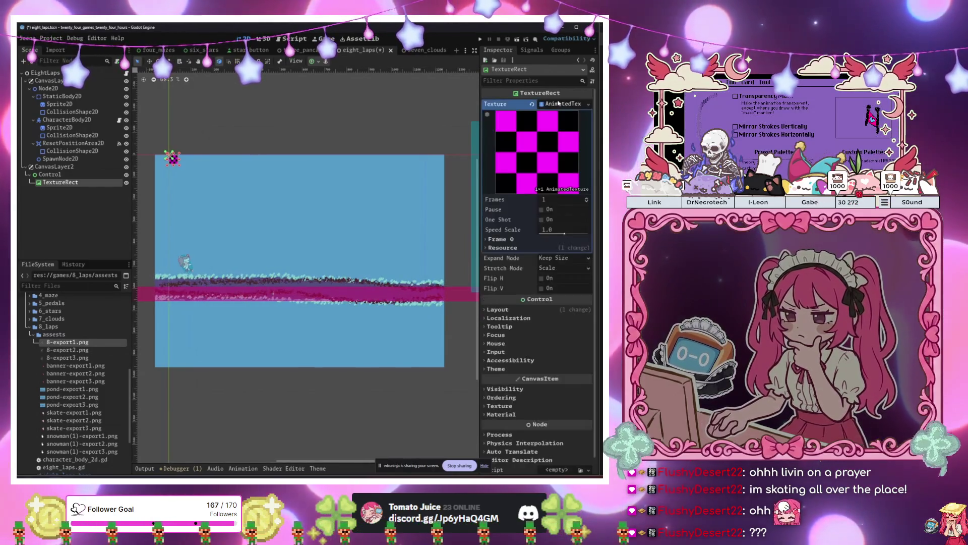
pyautogui.doubleClick(587, 198)
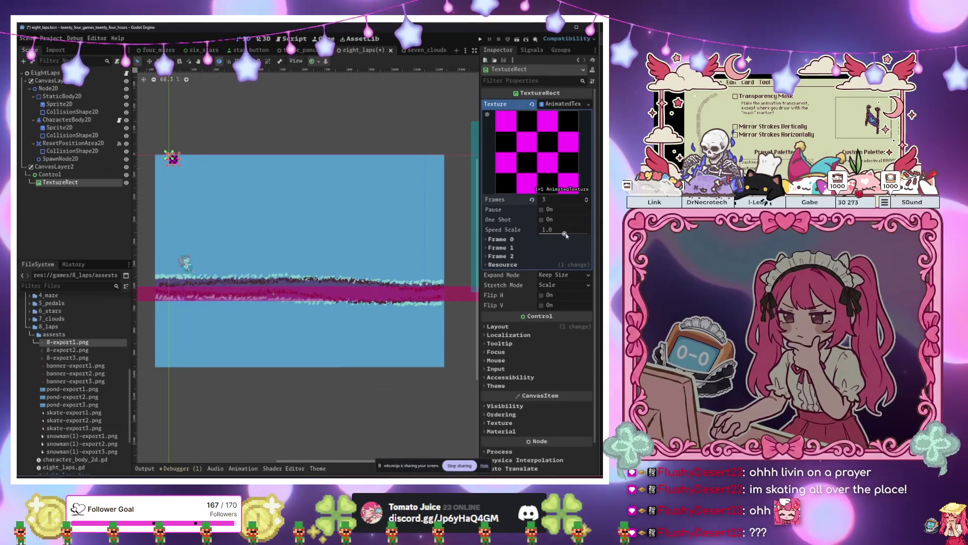
pyautogui.click(555, 230)
pyautogui.write('3')
pyautogui.press('Return')
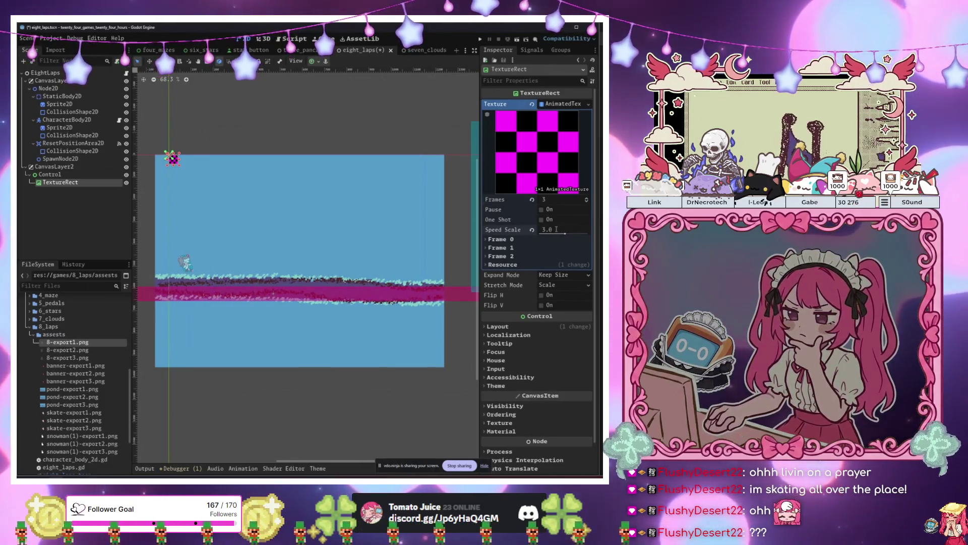
# - Assign 8-export1.png, 8-export2.png and 8-export3.png to frames 0, 1 and 2
pyautogui.click(498, 239)
pyautogui.click(497, 268)
pyautogui.click(501, 296)
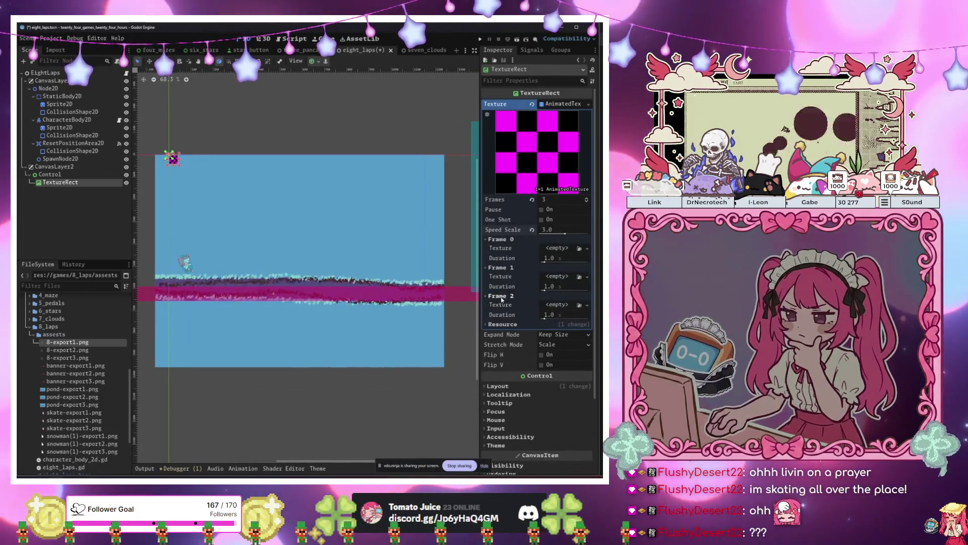
pyautogui.moveTo(558, 252); pyautogui.dragTo(559, 251)
pyautogui.click(98, 350)
pyautogui.moveTo(560, 294); pyautogui.dragTo(559, 295)
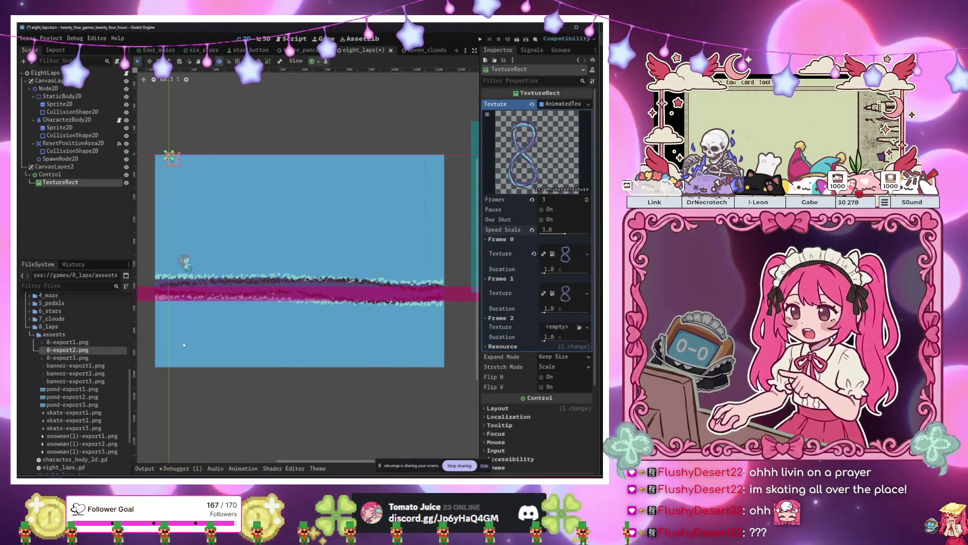
pyautogui.click(68, 358)
pyautogui.moveTo(67, 357); pyautogui.dragTo(554, 316)
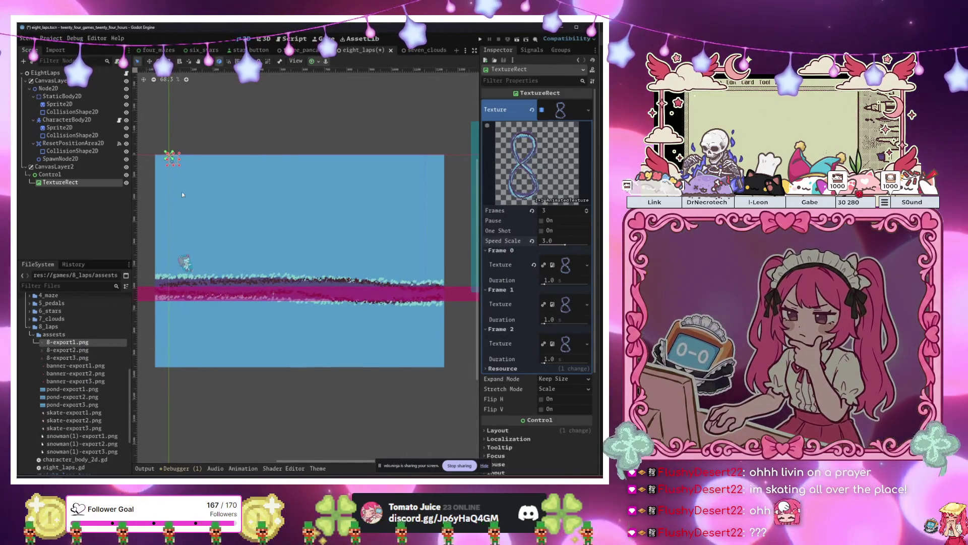
# - Shift the 8 image slightly right and down and rename the node EightTextureRect
pyautogui.moveTo(179, 168); pyautogui.dragTo(213, 195)
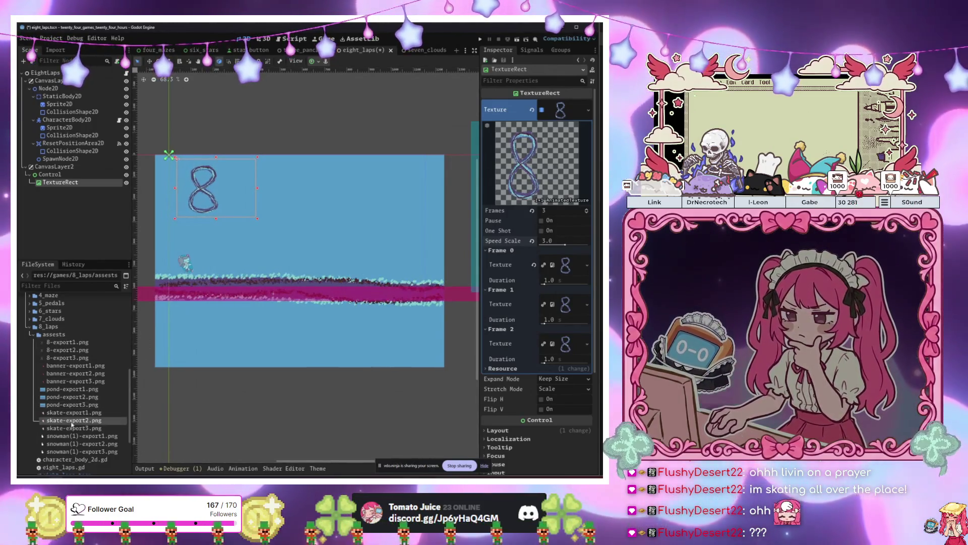
pyautogui.click(64, 175)
pyautogui.click(46, 182)
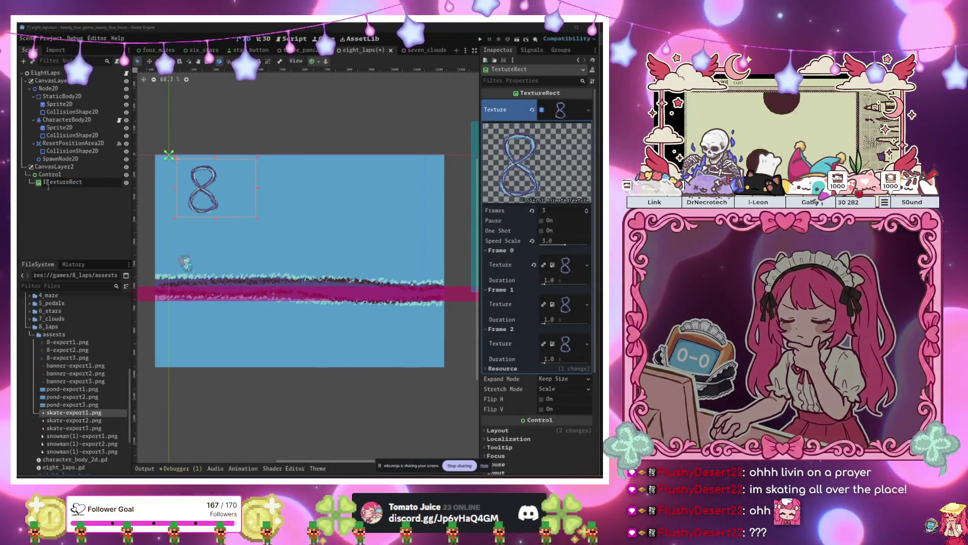
pyautogui.write('ight')
pyautogui.click(50, 175)
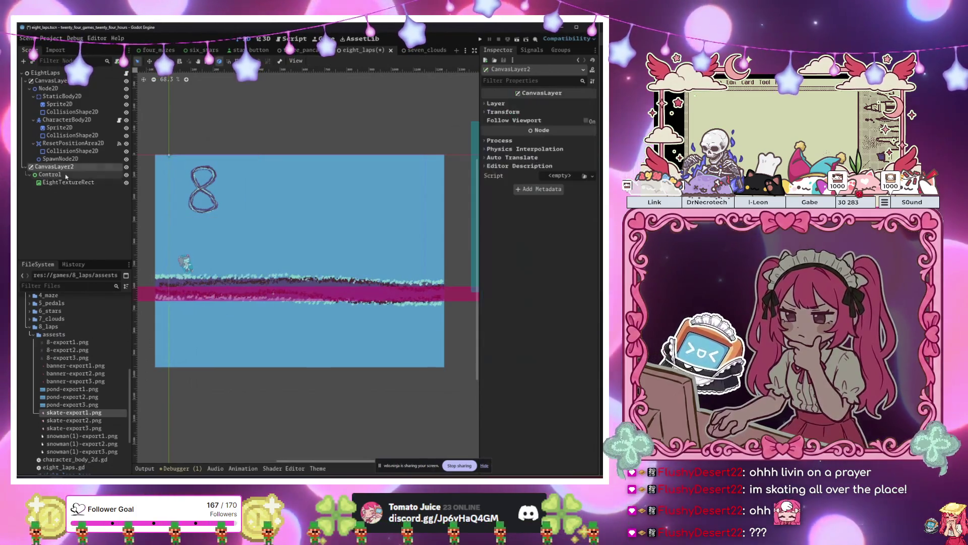
# - Add a second TextureRect under Control named SnowmanTextureRect
pyautogui.click(23, 61)
pyautogui.write('tex')
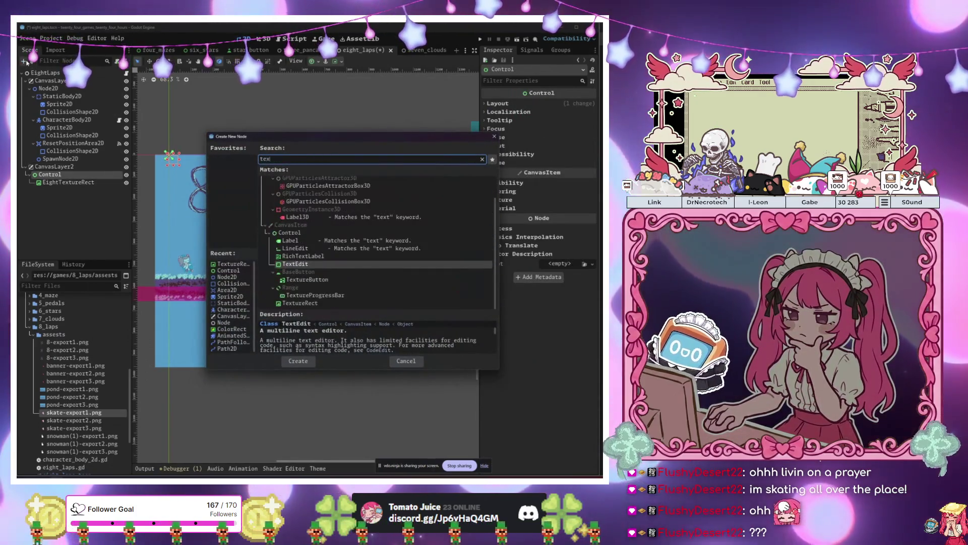
pyautogui.write('ture')
pyautogui.press('Return')
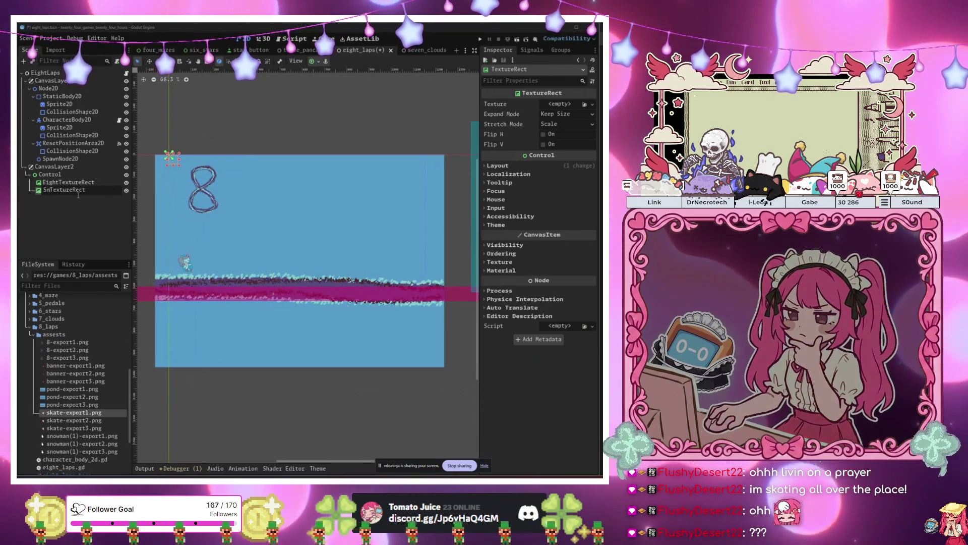
pyautogui.write('owman')
pyautogui.press('Return')
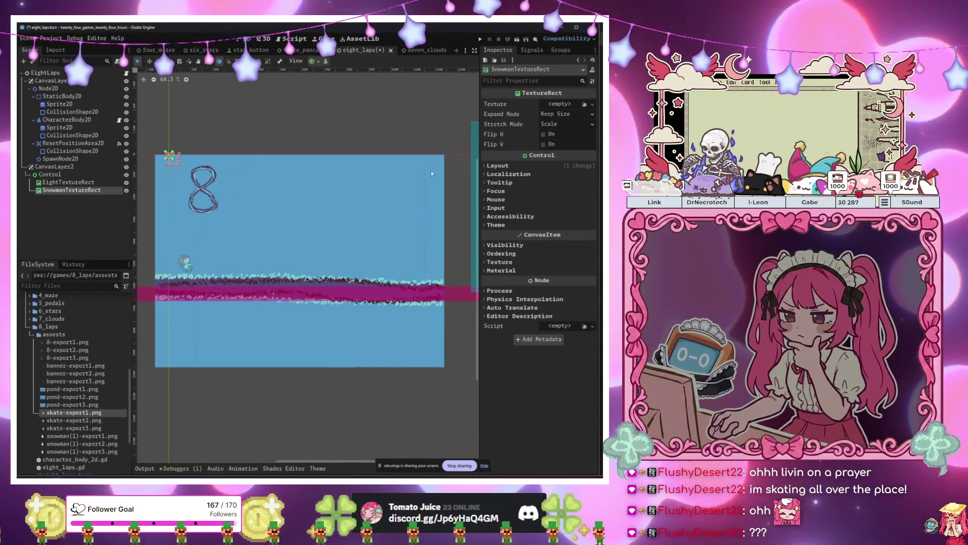
# - Give SnowmanTextureRect a new AnimatedTexture with 3 frames
pyautogui.click(589, 104)
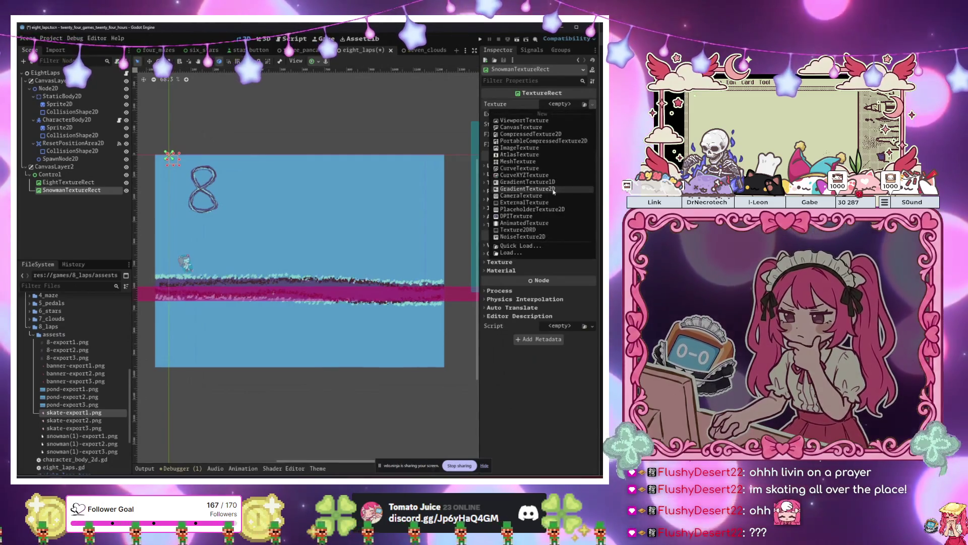
pyautogui.click(555, 222)
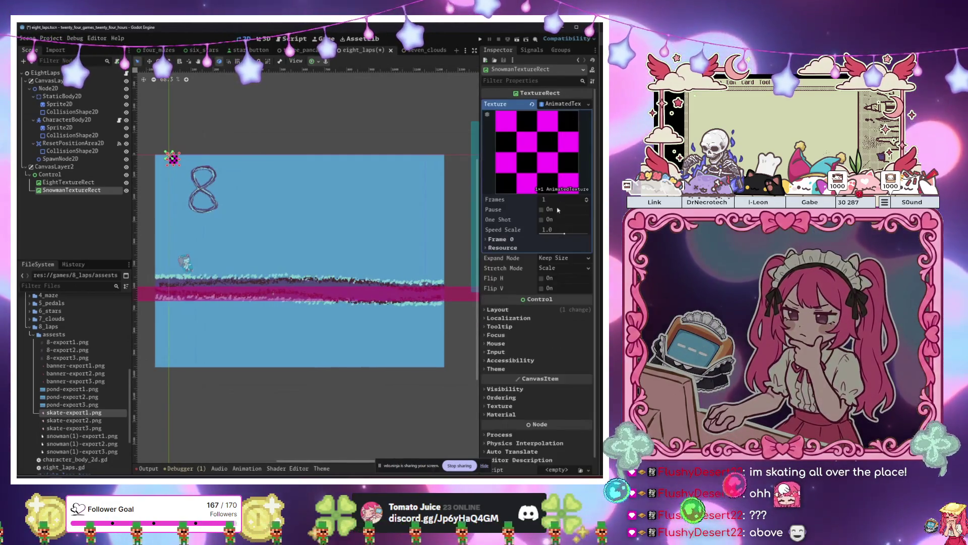
pyautogui.click(586, 198)
pyautogui.click(586, 198)
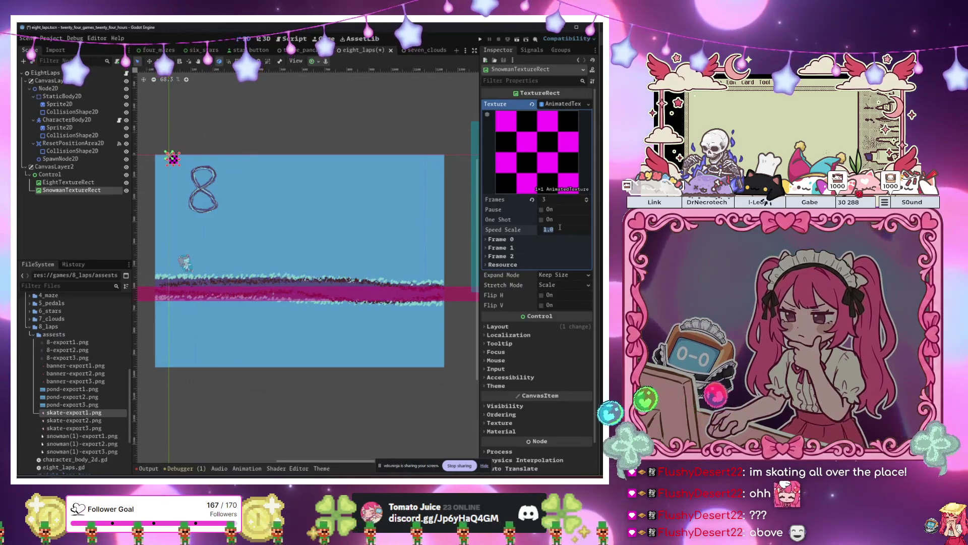
pyautogui.click(498, 239)
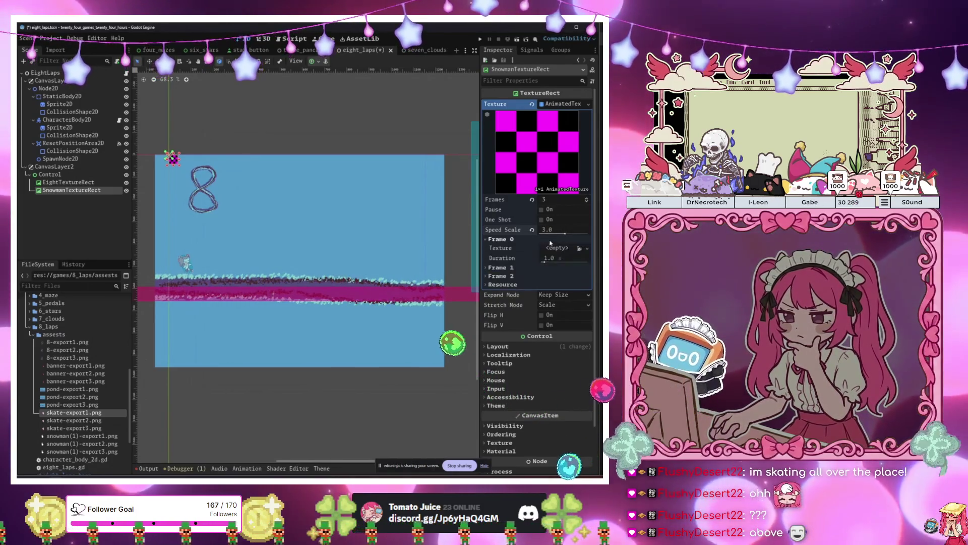
pyautogui.click(497, 267)
pyautogui.click(497, 296)
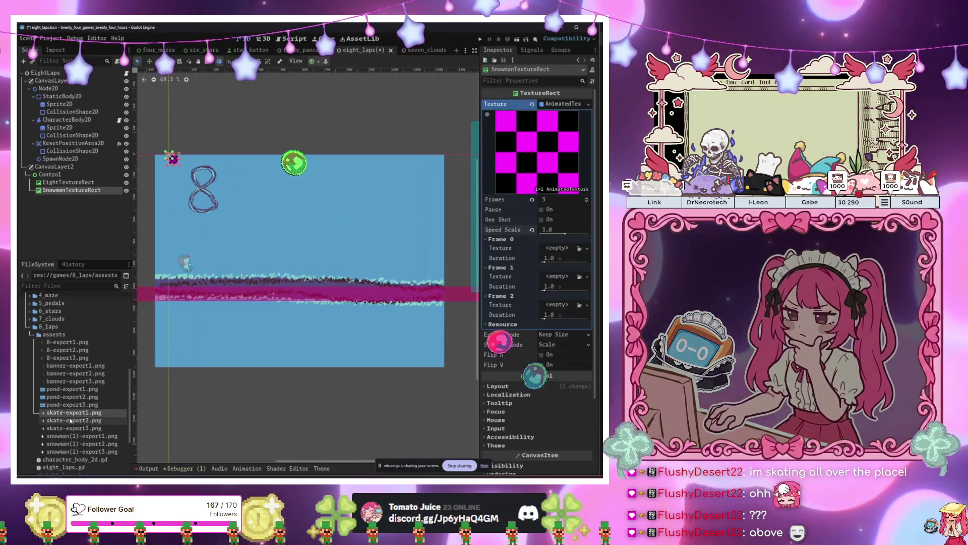
# - Fill frames 0–2 with snowman(1)-export1–3.png, replacing the skate images first dropped in
pyautogui.moveTo(75, 413)
pyautogui.mouseDown()
pyautogui.moveTo(386, 362)
pyautogui.moveTo(556, 247)
pyautogui.mouseUp()
pyautogui.moveTo(76, 423)
pyautogui.mouseDown()
pyautogui.moveTo(308, 389)
pyautogui.moveTo(557, 287)
pyautogui.mouseUp()
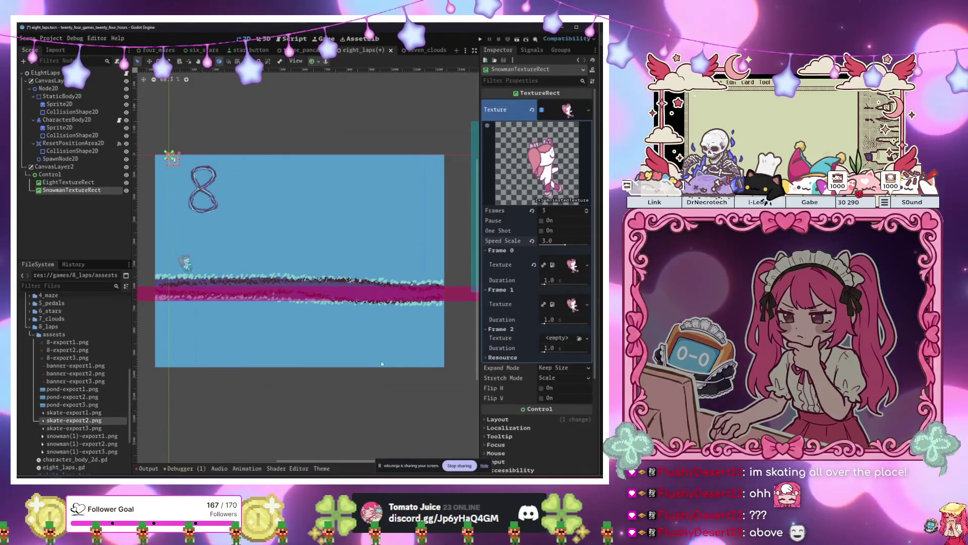
pyautogui.click(72, 436)
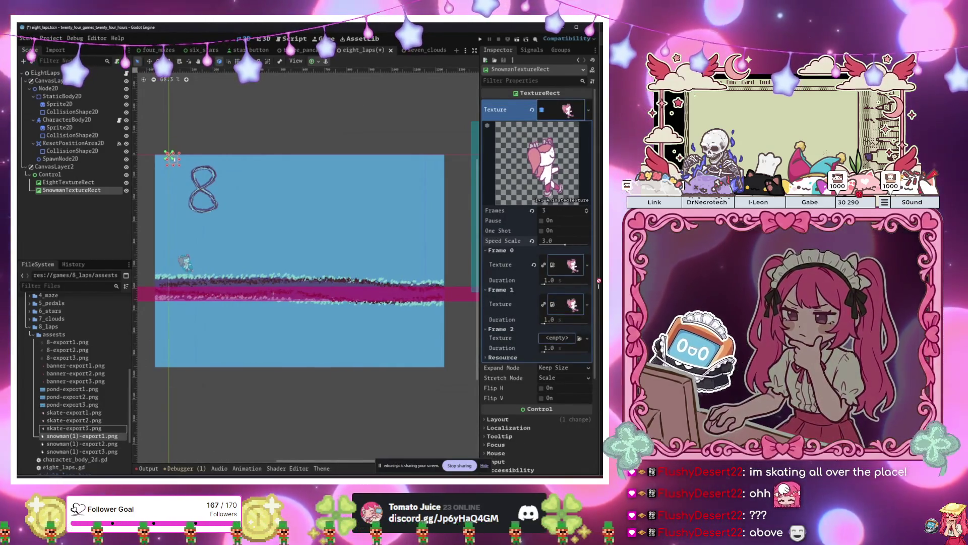
pyautogui.moveTo(72, 436); pyautogui.dragTo(569, 264)
pyautogui.moveTo(72, 444); pyautogui.dragTo(565, 309)
pyautogui.moveTo(90, 452)
pyautogui.mouseDown()
pyautogui.moveTo(575, 344)
pyautogui.moveTo(563, 332)
pyautogui.mouseUp()
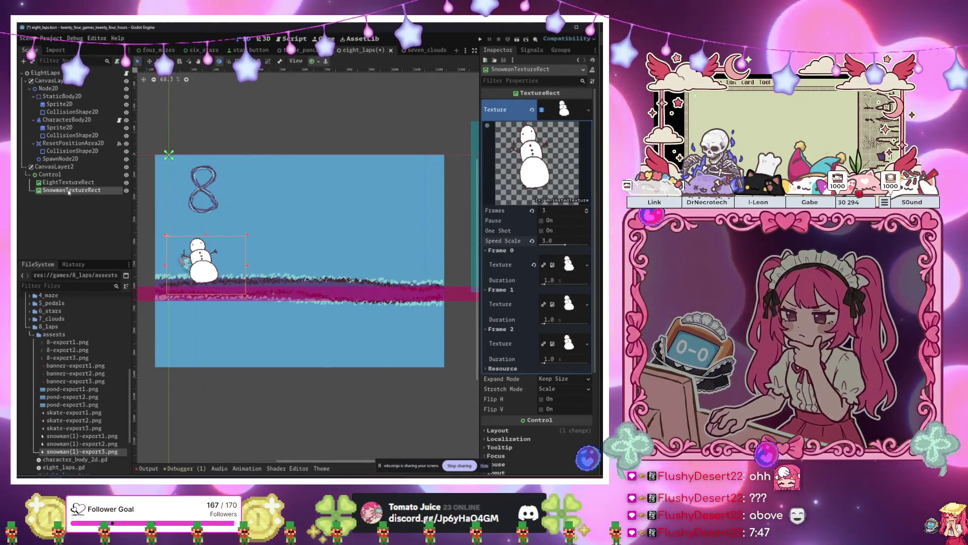
pyautogui.click(55, 74)
pyautogui.hotkey('ctrl', 'a')
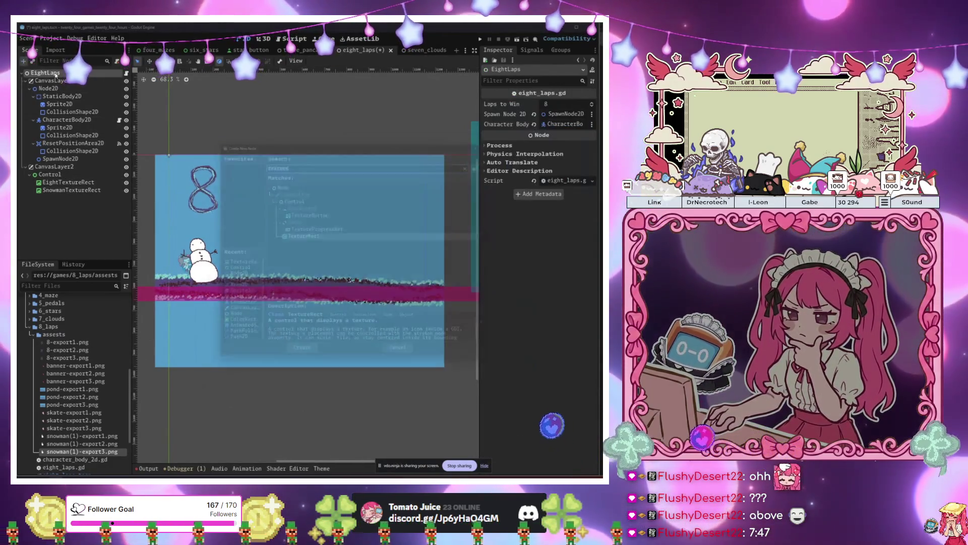
# - Add a CanvasLayer to EightLaps with a Control child
pyautogui.write('xnvas')
pyautogui.press('BackSpace')
pyautogui.press('BackSpace')
pyautogui.press('BackSpace')
pyautogui.write('canvas')
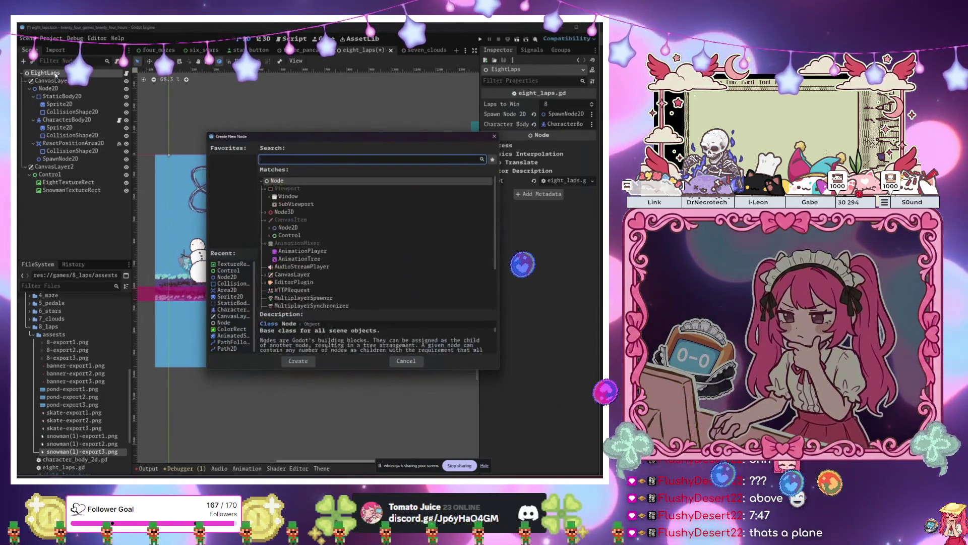
pyautogui.press('Return')
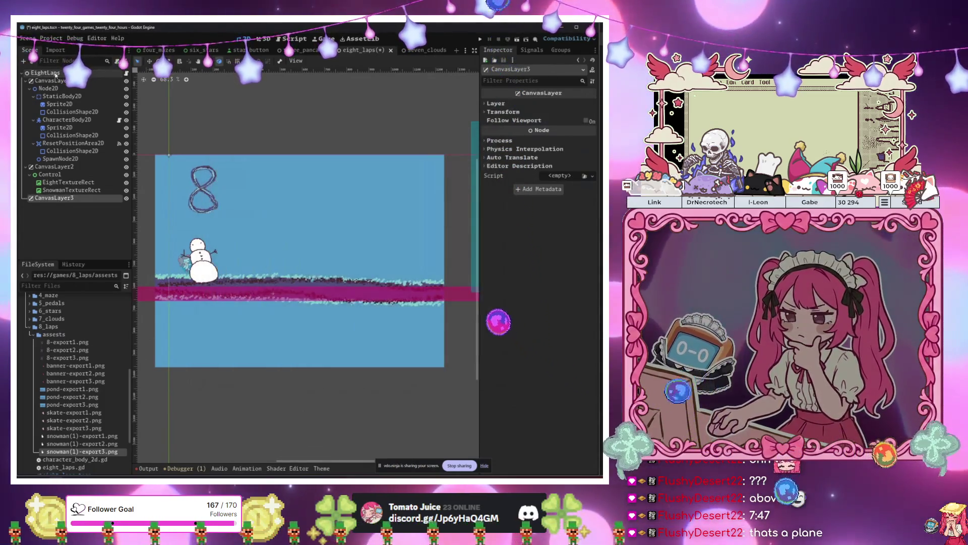
pyautogui.hotkey('ctrl', 'a')
pyautogui.write('control')
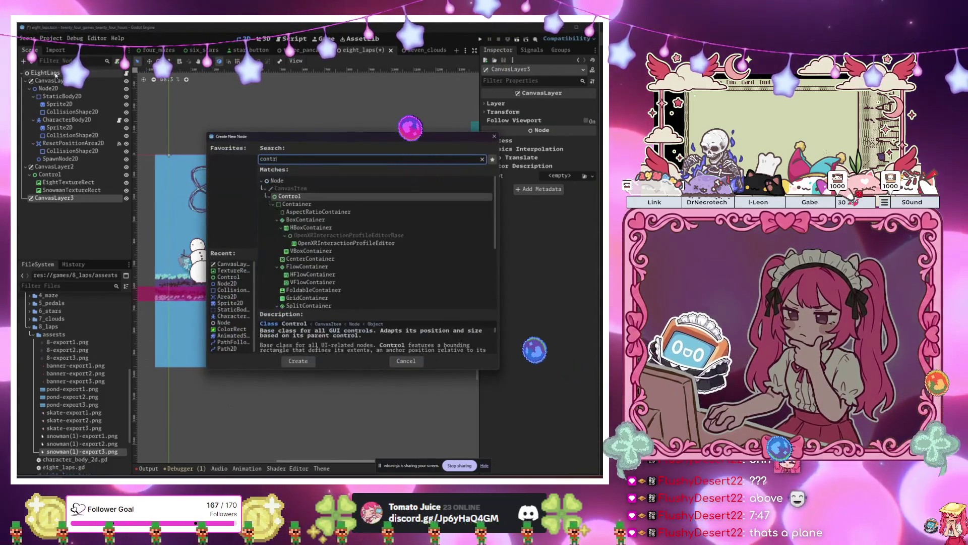
pyautogui.press('Return')
# - Move the new canvas layer to the top of the tree and undo the snowman's accidental reparent
pyautogui.moveTo(53, 198); pyautogui.dragTo(59, 81)
pyautogui.moveTo(71, 205); pyautogui.dragTo(64, 90)
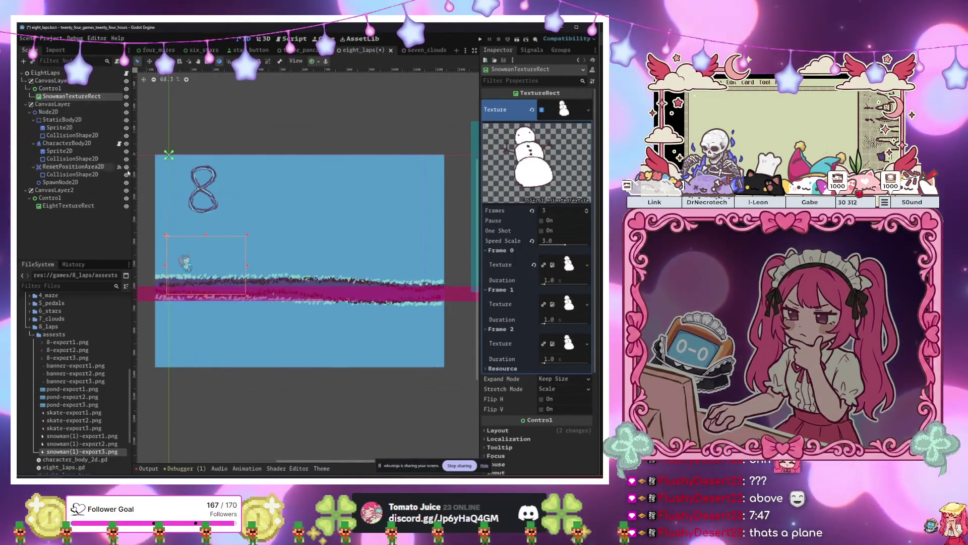
pyautogui.hotkey('ctrl', 'z')
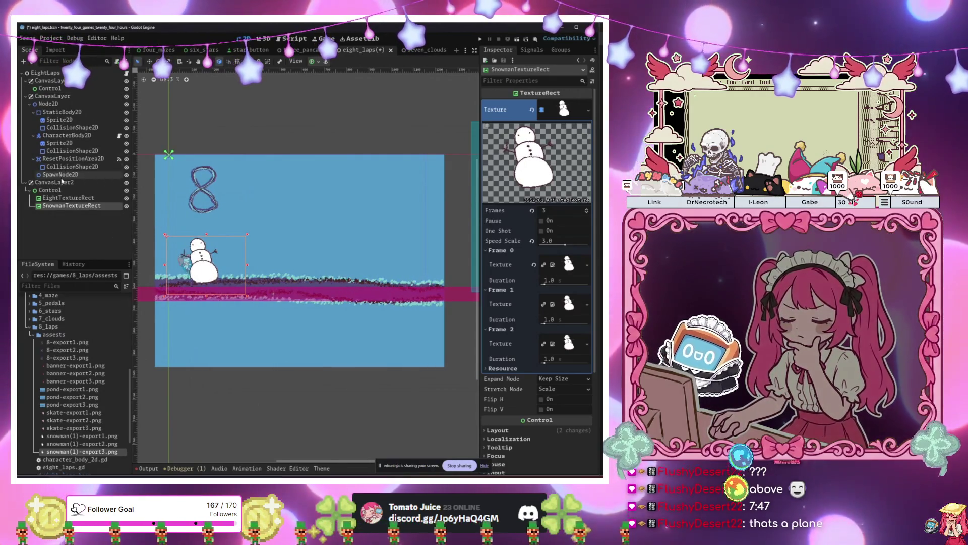
pyautogui.click(52, 96)
pyautogui.click(49, 74)
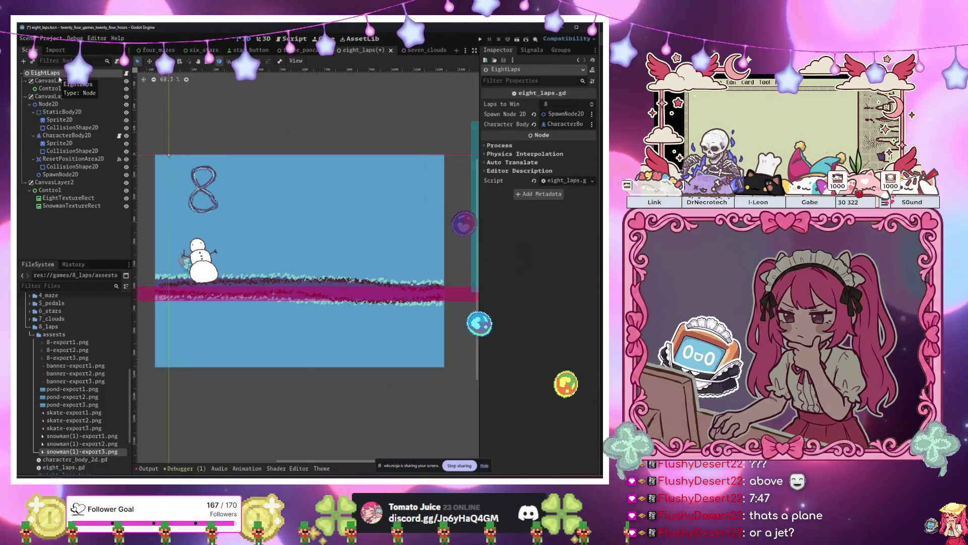
pyautogui.click(100, 159)
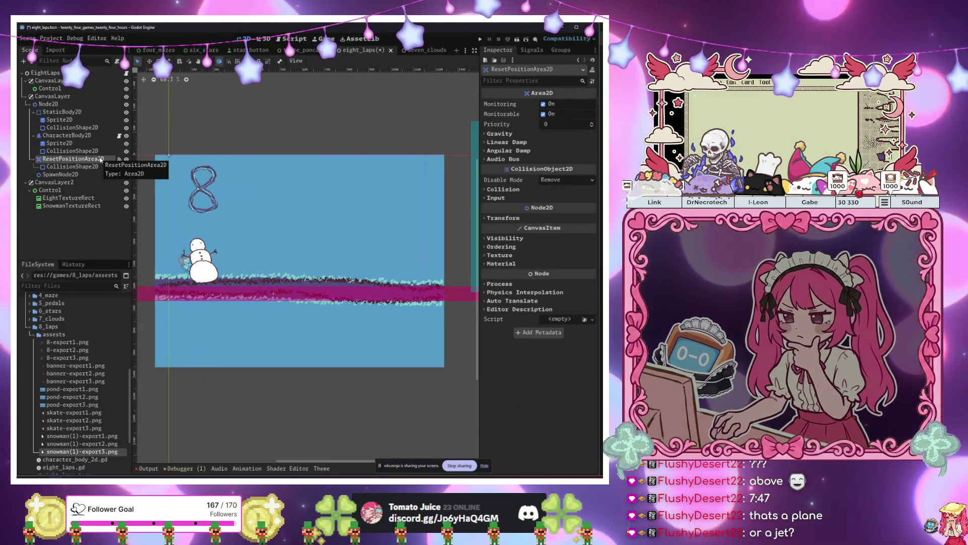
# - Nudge SnowmanTextureRect slightly right and up
pyautogui.click(71, 206)
pyautogui.scroll(3, 201, 288)
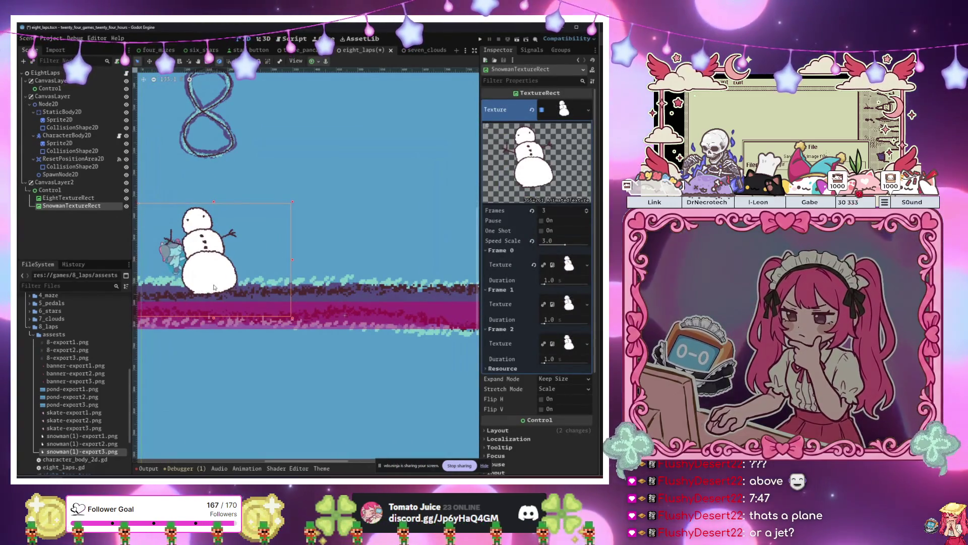
pyautogui.moveTo(215, 278); pyautogui.dragTo(238, 272)
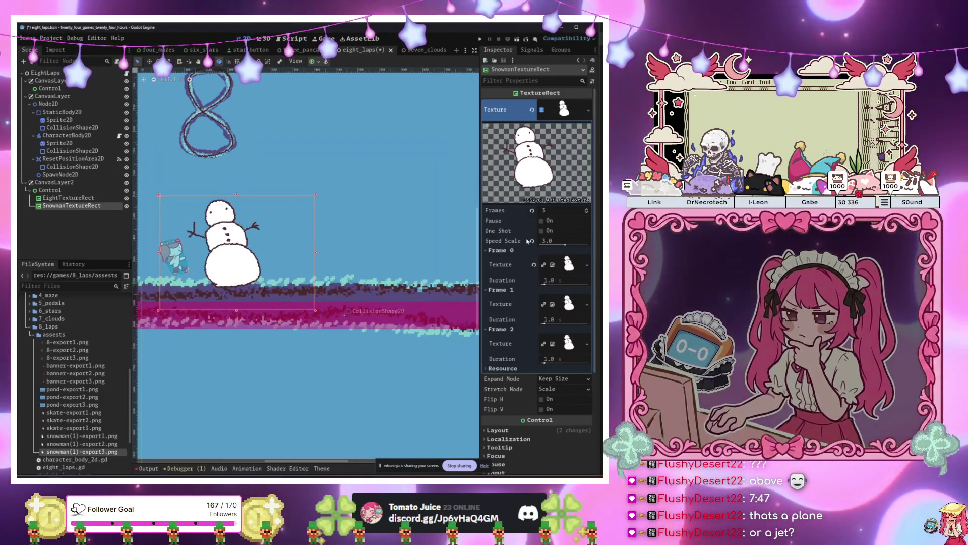
pyautogui.scroll(-3, 530, 303)
# - Set the snowman's Modulate to ffffff24 and duplicate it
pyautogui.click(498, 293)
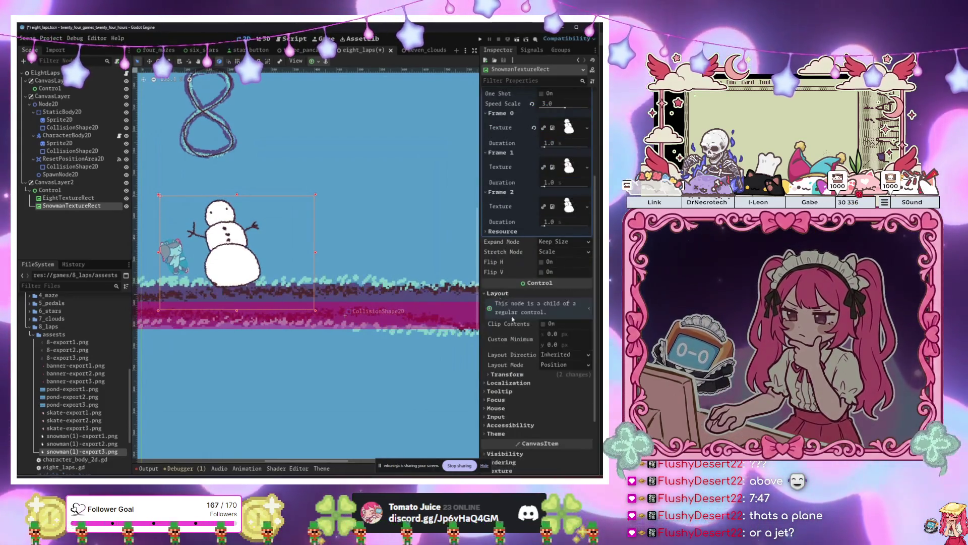
pyautogui.scroll(-4, 535, 386)
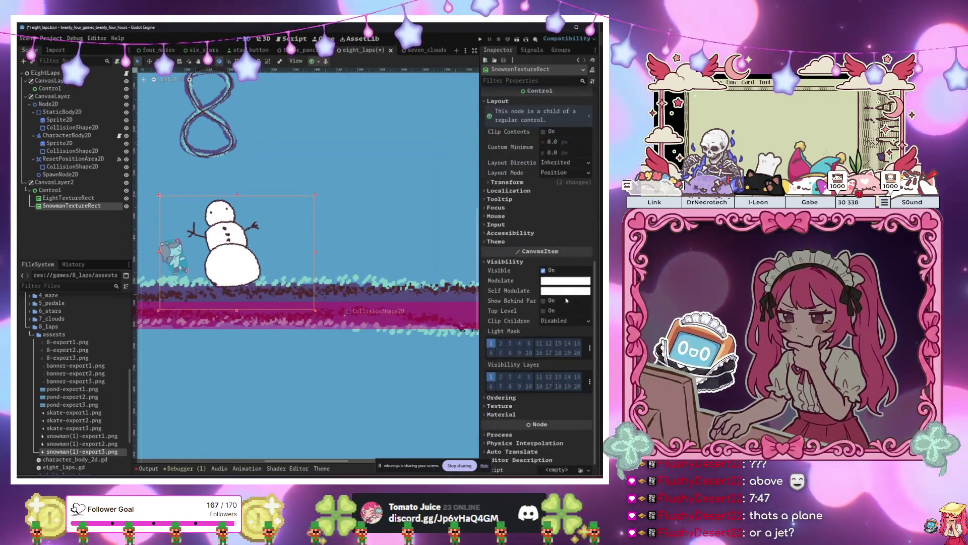
pyautogui.click(565, 291)
pyautogui.write('ffffff24')
pyautogui.press('Return')
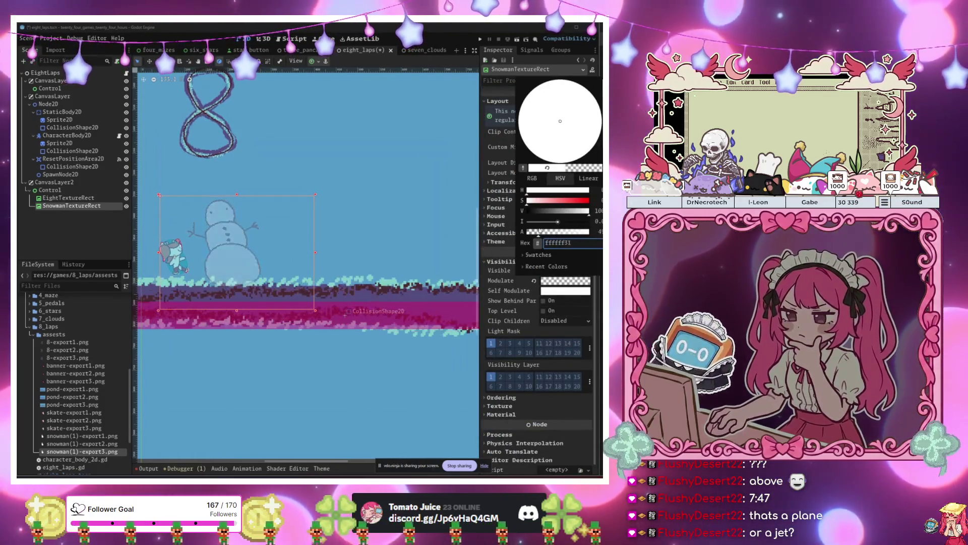
pyautogui.scroll(-4, 267, 353)
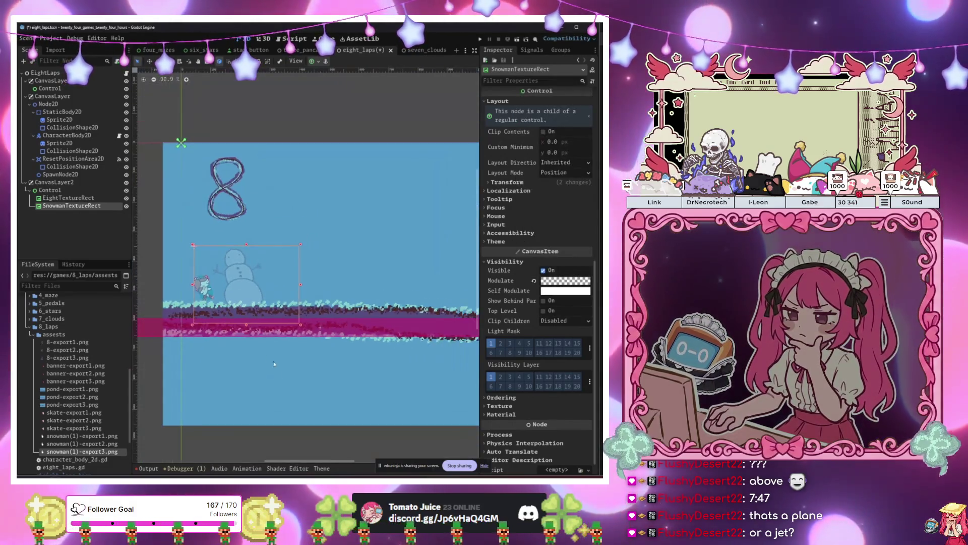
pyautogui.hscroll(3, 309, 374)
pyautogui.hotkey('ctrl', 'd')
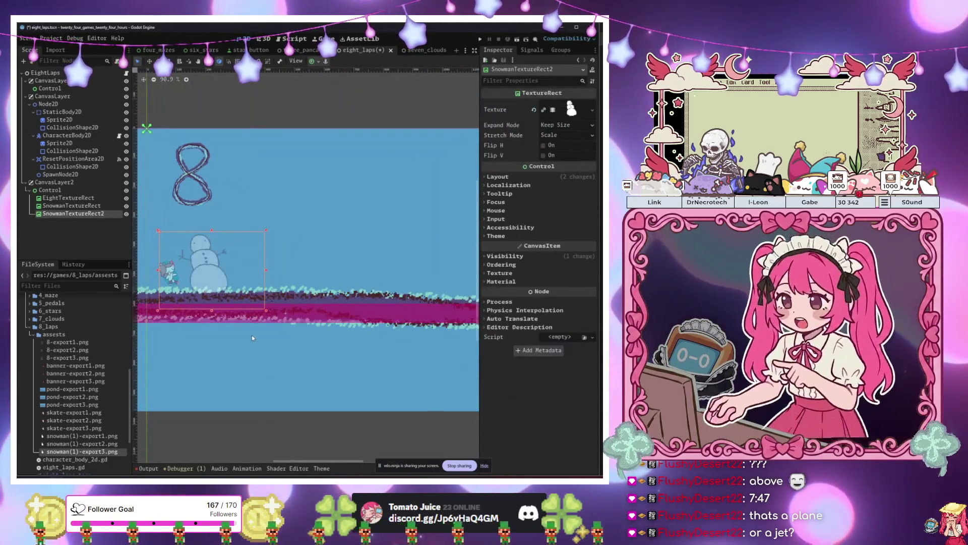
# - Move SnowmanTextureRect2 right along the ice and narrow it to half width
pyautogui.click(287, 337)
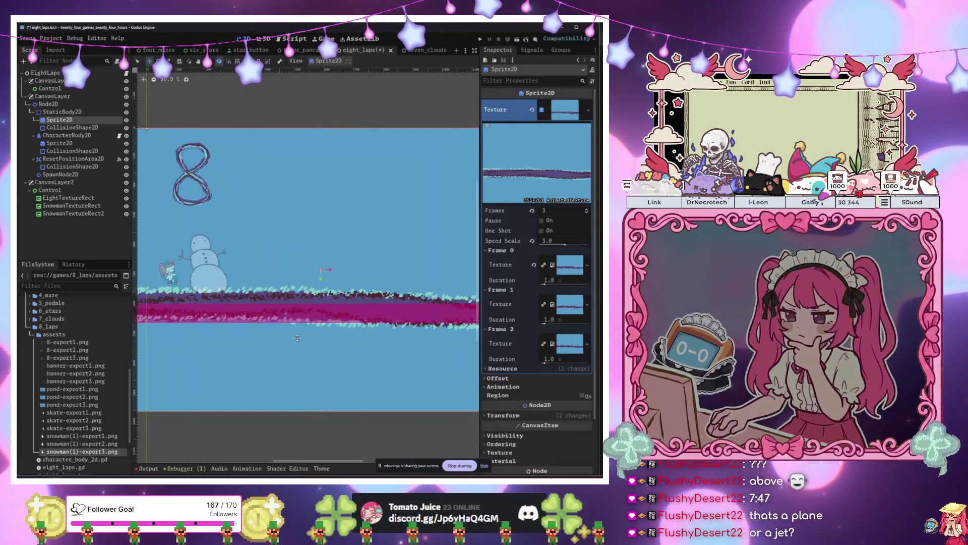
pyautogui.click(74, 213)
pyautogui.click(290, 372)
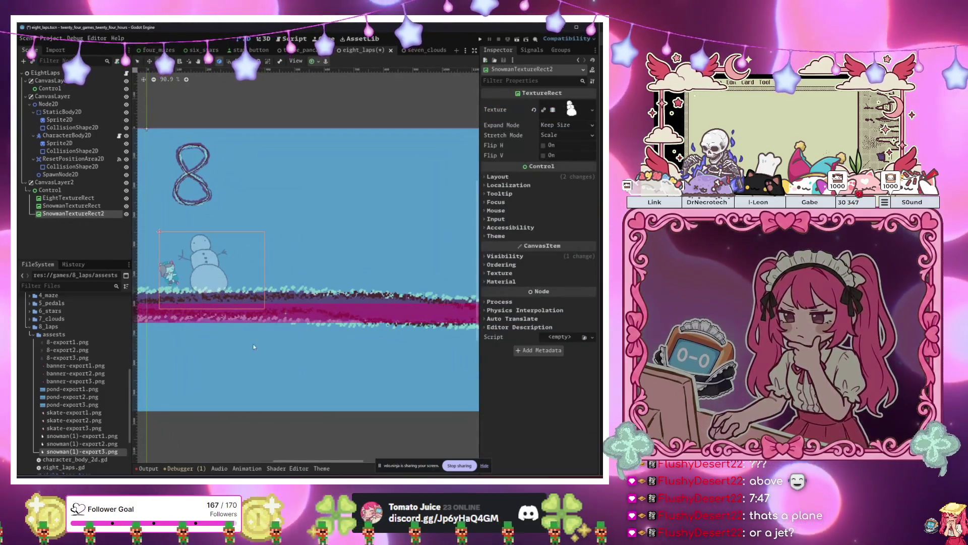
pyautogui.press('w')
pyautogui.moveTo(311, 347)
pyautogui.mouseDown()
pyautogui.moveTo(413, 347)
pyautogui.moveTo(443, 337)
pyautogui.moveTo(383, 324)
pyautogui.moveTo(408, 352)
pyautogui.moveTo(318, 358)
pyautogui.moveTo(406, 357)
pyautogui.moveTo(429, 339)
pyautogui.moveTo(471, 336)
pyautogui.moveTo(421, 353)
pyautogui.moveTo(403, 375)
pyautogui.mouseUp()
pyautogui.press('s')
pyautogui.press('w')
# - Duplicate it into SnowmanTextureRect3, stretched wider, tilted about 24 degrees and placed further right
pyautogui.hotkey('ctrl', 'd')
pyautogui.press('s')
pyautogui.press('g')
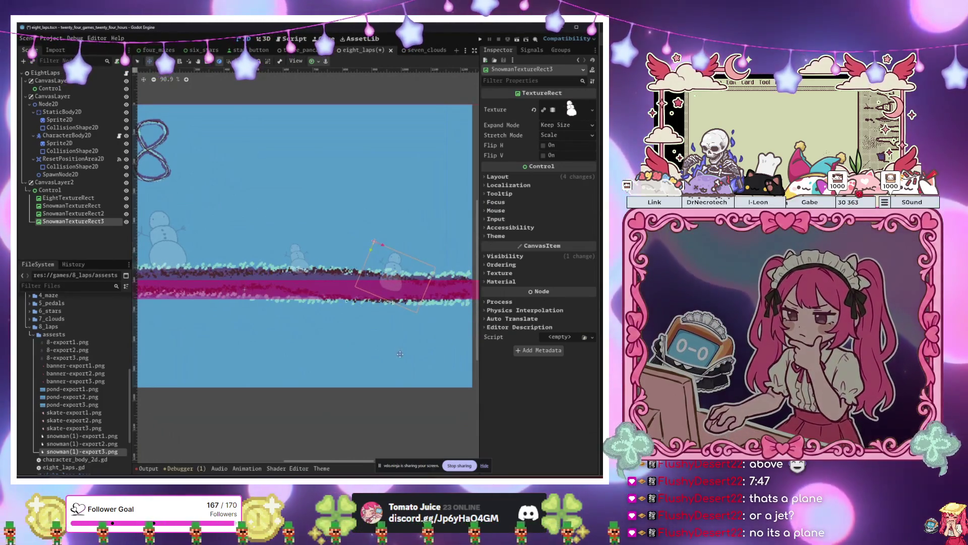
pyautogui.scroll(-4, 414, 335)
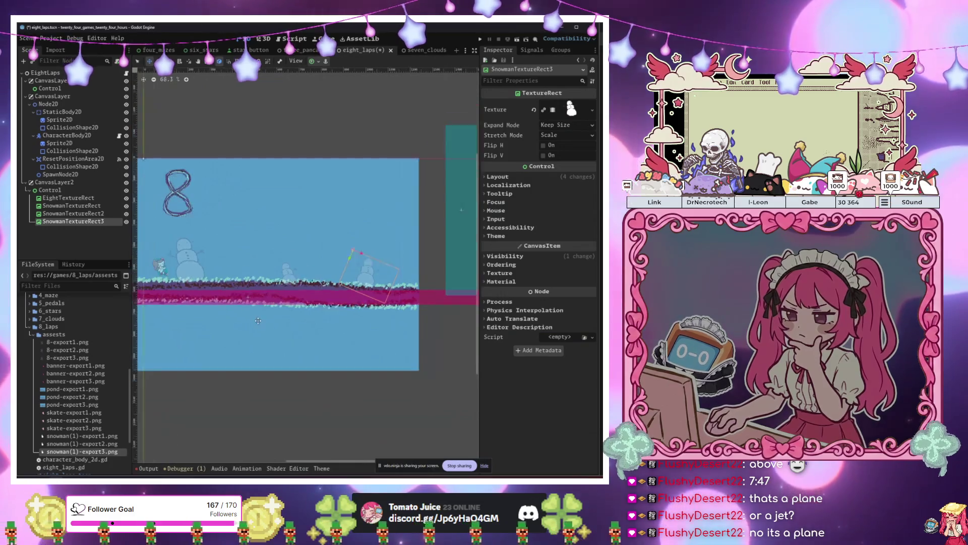
pyautogui.click(60, 151)
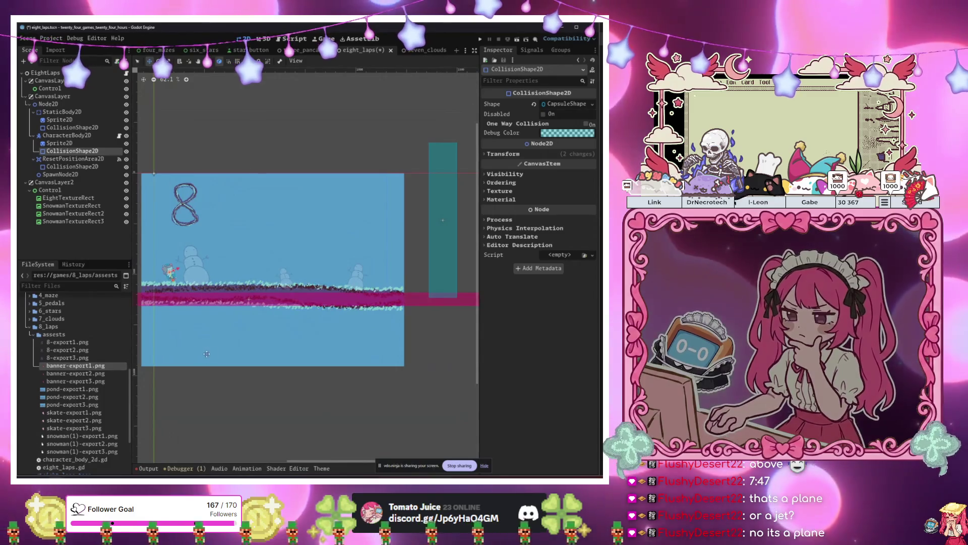
pyautogui.click(61, 212)
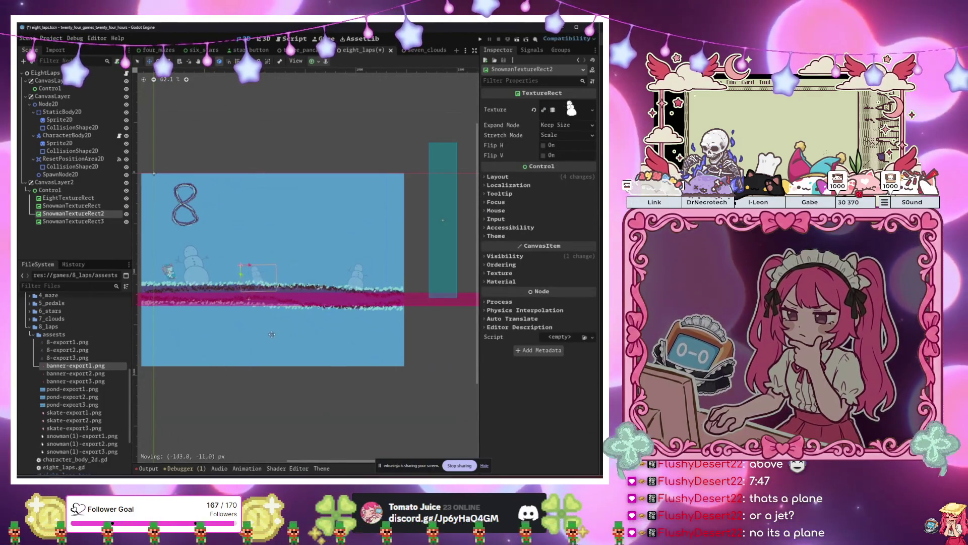
pyautogui.click(355, 275)
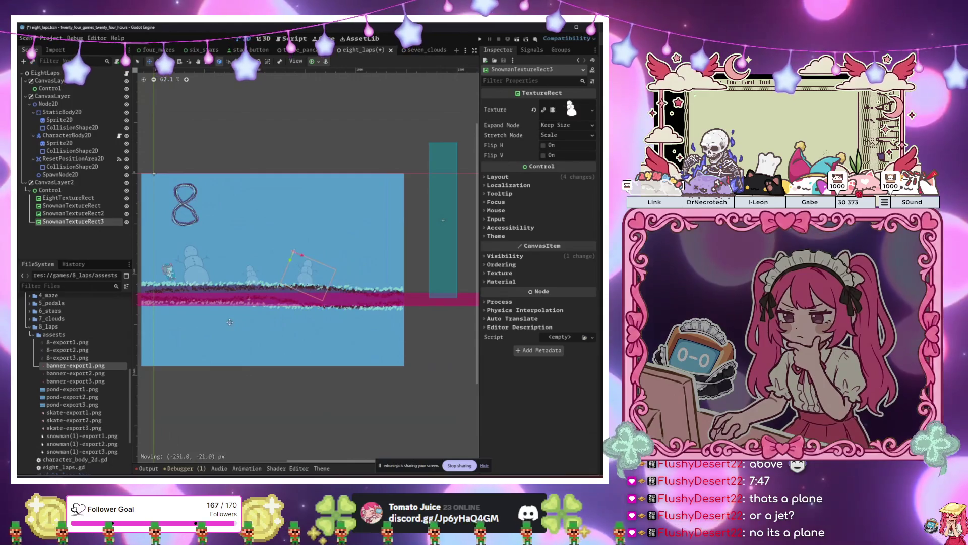
pyautogui.click(59, 190)
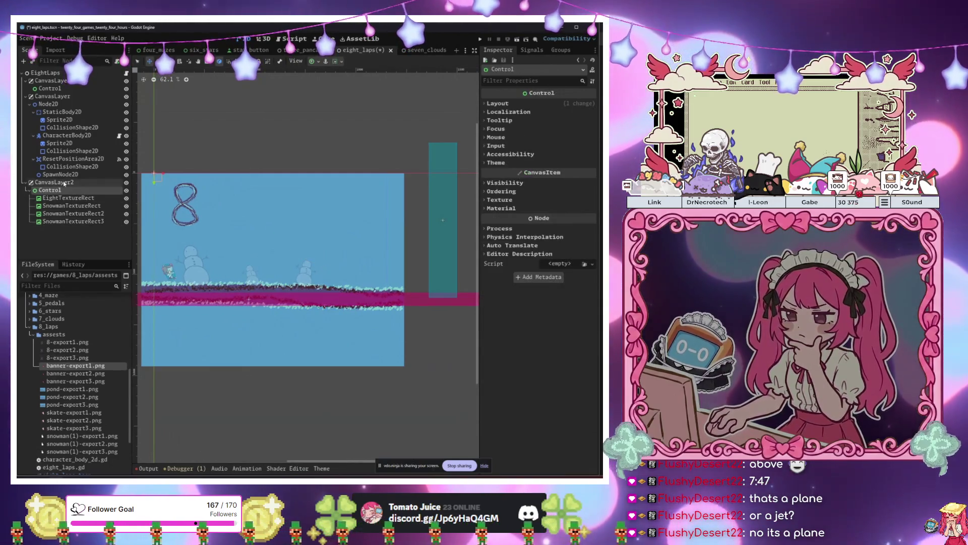
# - Add a TextureRect under Control with a new 3-frame AnimatedTexture
pyautogui.hotkey('ctrl', 'a')
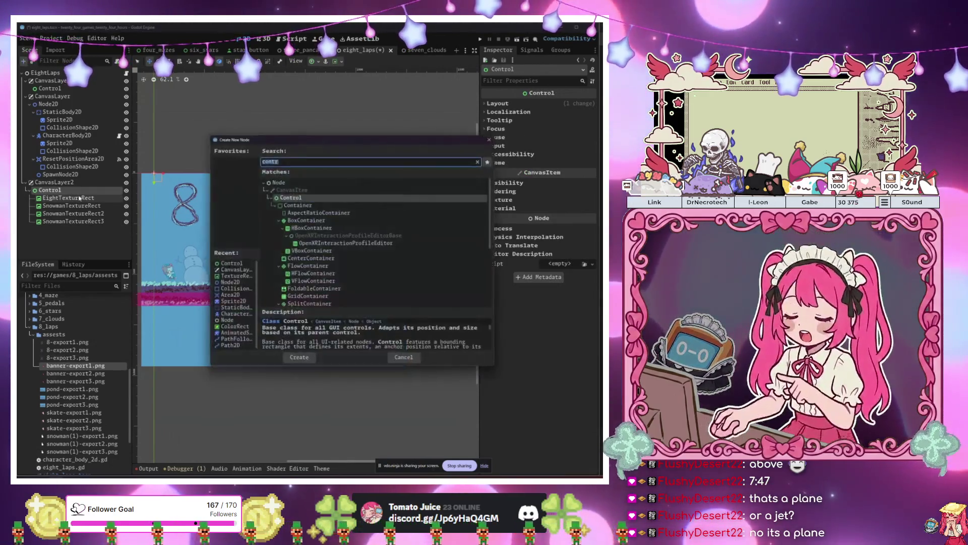
pyautogui.write('texture')
pyautogui.press('Return')
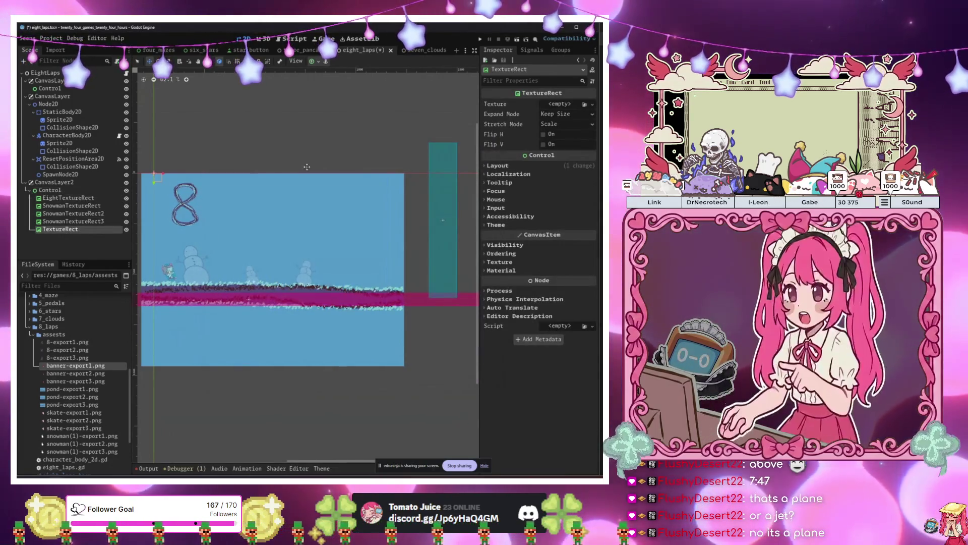
pyautogui.click(560, 104)
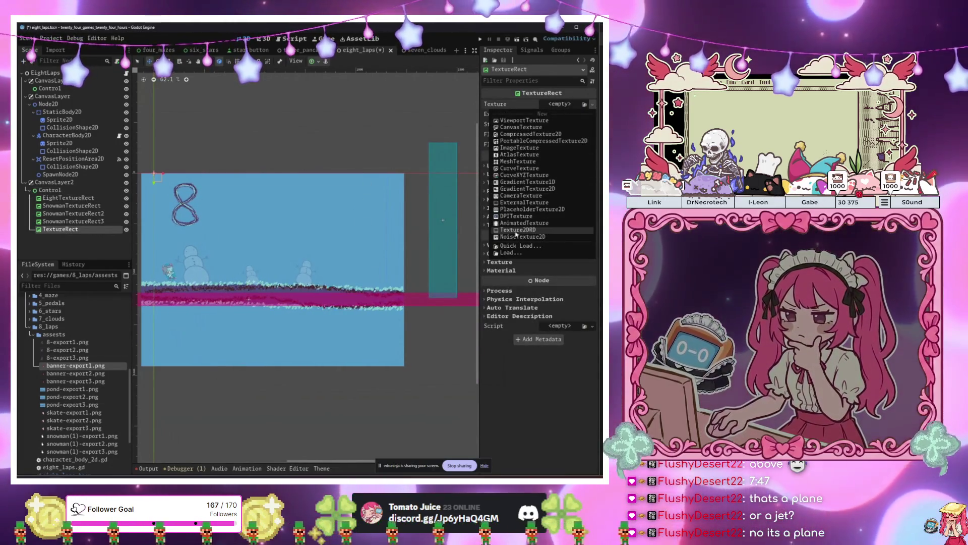
pyautogui.click(565, 112)
pyautogui.click(568, 104)
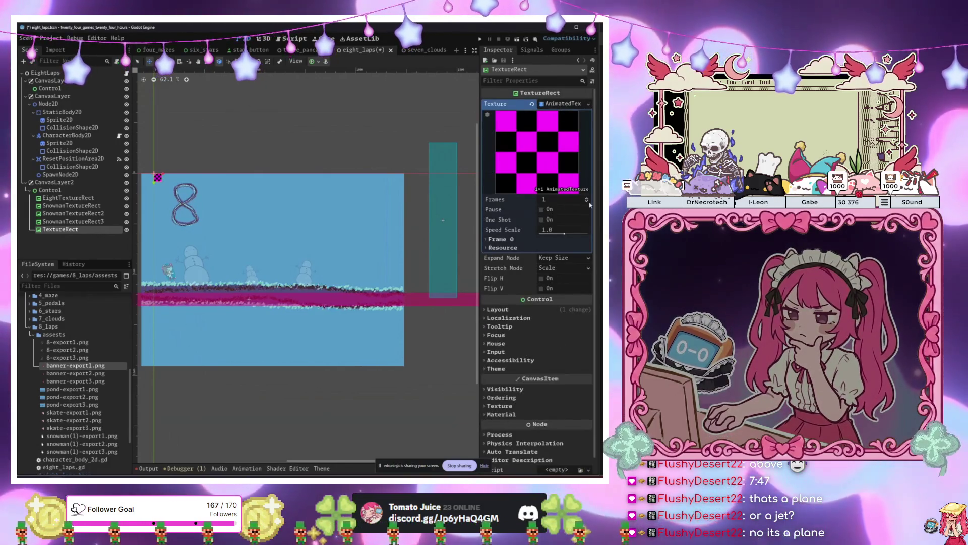
pyautogui.click(587, 198)
pyautogui.click(587, 198)
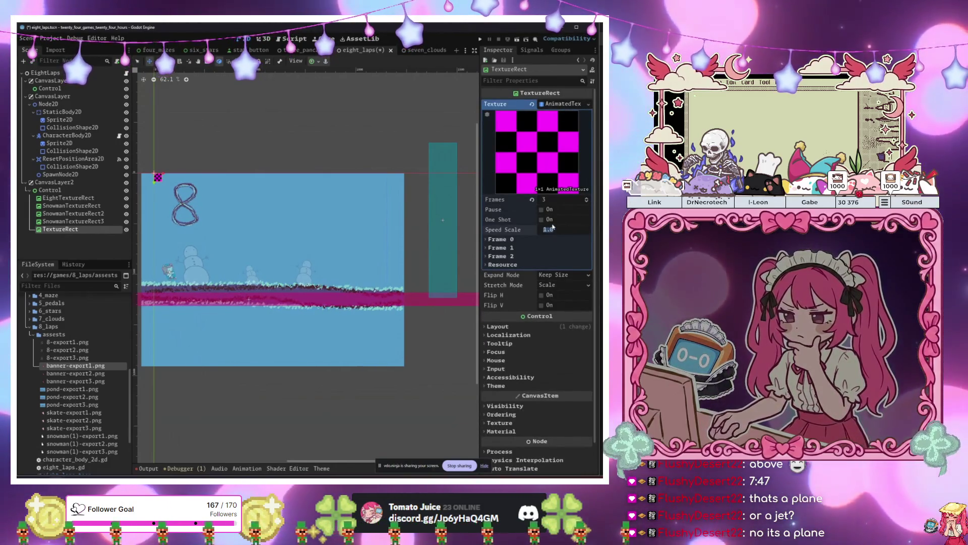
# - Assign banner-export1–3.png to frames 0–2 and move the banner toward the ground at right
pyautogui.click(505, 239)
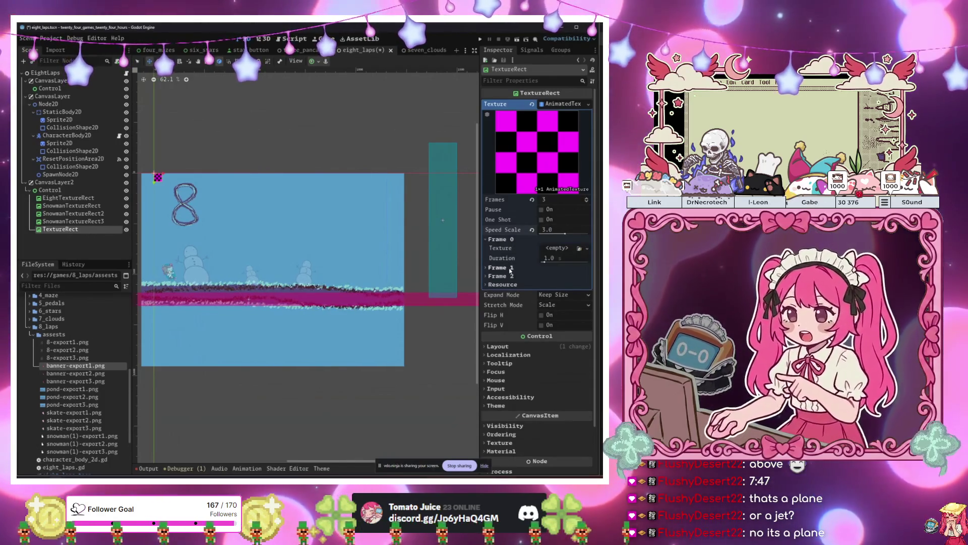
pyautogui.click(502, 268)
pyautogui.click(502, 296)
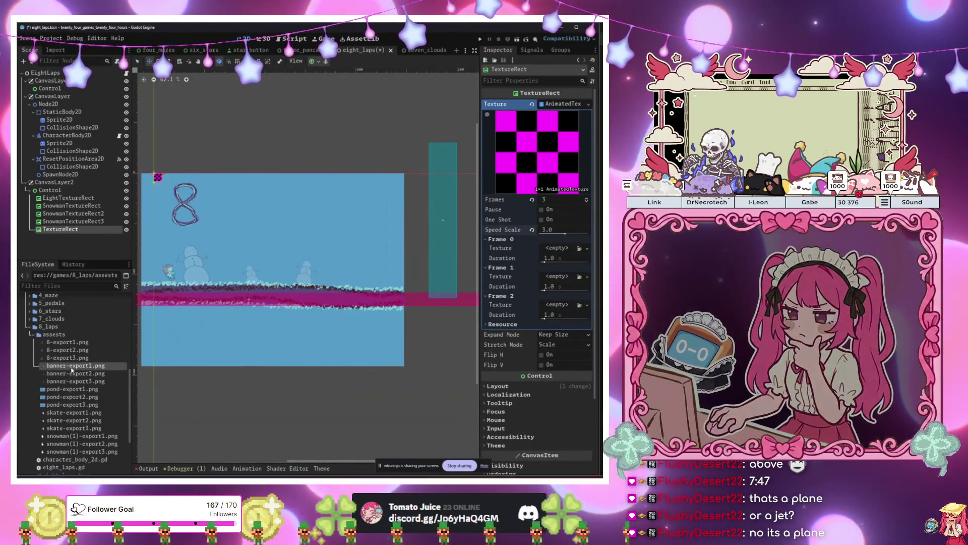
pyautogui.moveTo(72, 369); pyautogui.dragTo(465, 294)
pyautogui.moveTo(549, 252); pyautogui.dragTo(555, 249)
pyautogui.moveTo(74, 377); pyautogui.dragTo(560, 288)
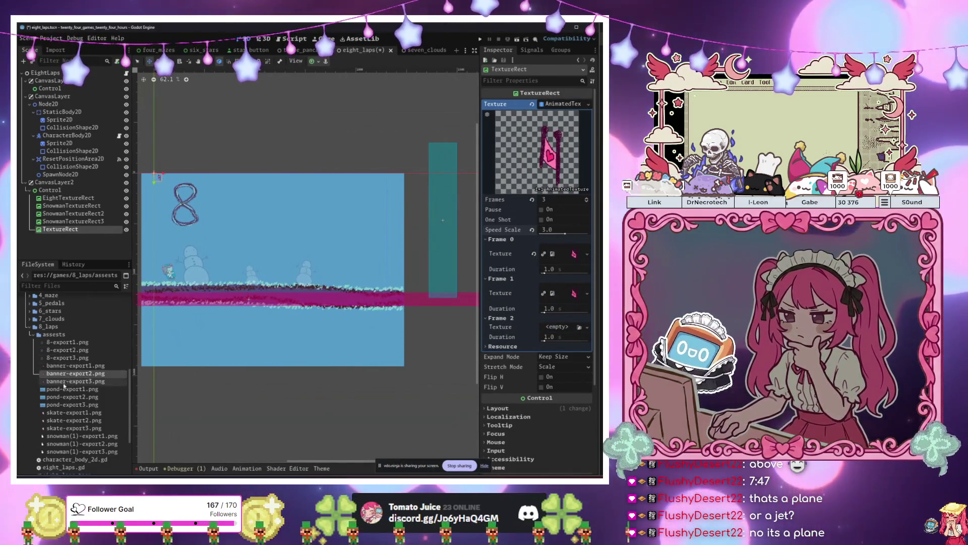
pyautogui.moveTo(76, 381); pyautogui.dragTo(338, 345)
pyautogui.moveTo(555, 328); pyautogui.dragTo(558, 327)
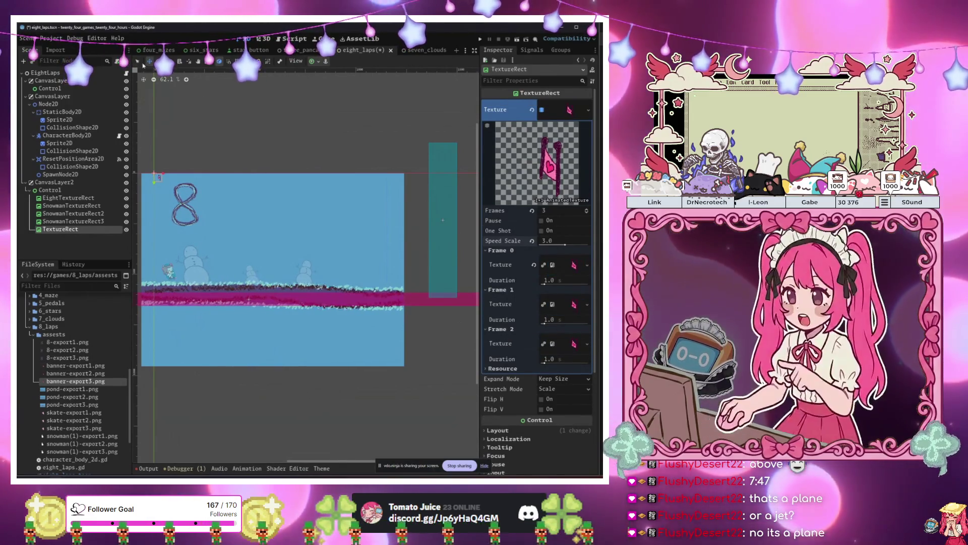
pyautogui.moveTo(213, 206); pyautogui.dragTo(382, 285)
# - Enlarge the banner, stand it on the ground at the right, and run the scene with F6
pyautogui.scroll(4, 364, 286)
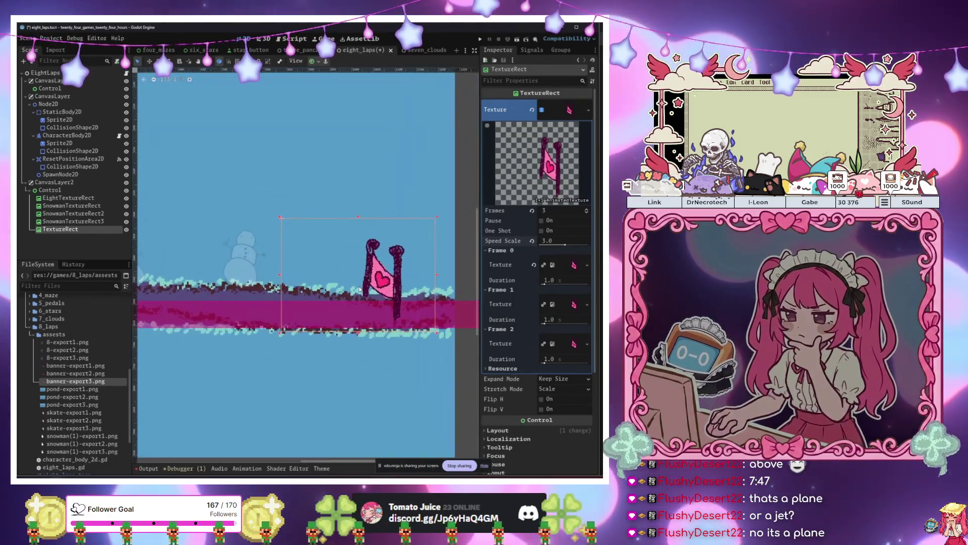
pyautogui.scroll(-3, 392, 278)
pyautogui.hscroll(1, 391, 278)
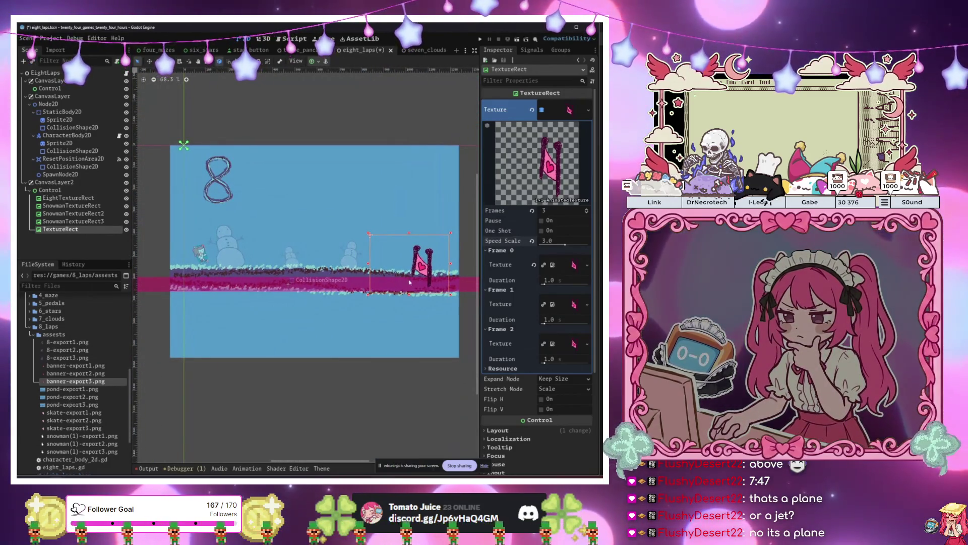
pyautogui.moveTo(368, 233); pyautogui.dragTo(424, 266)
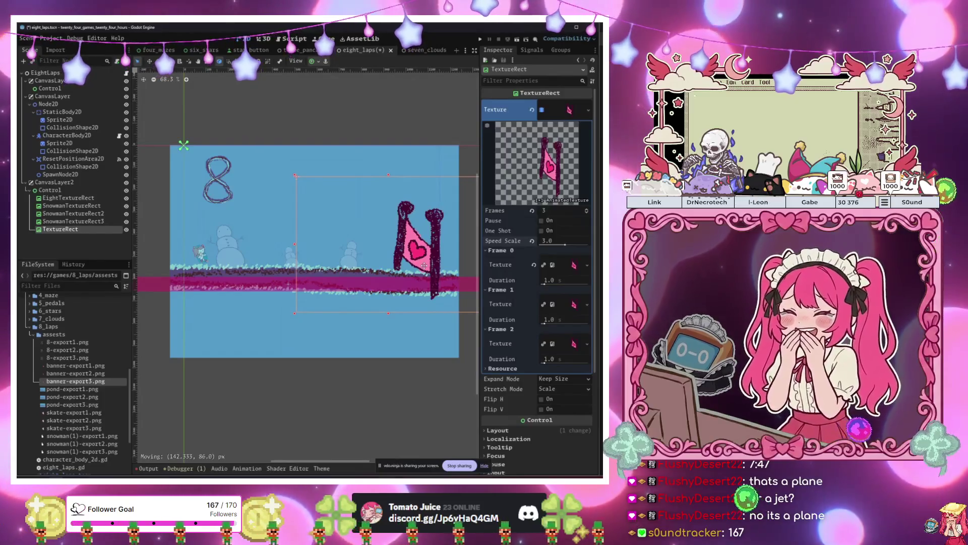
pyautogui.moveTo(424, 266); pyautogui.dragTo(421, 262)
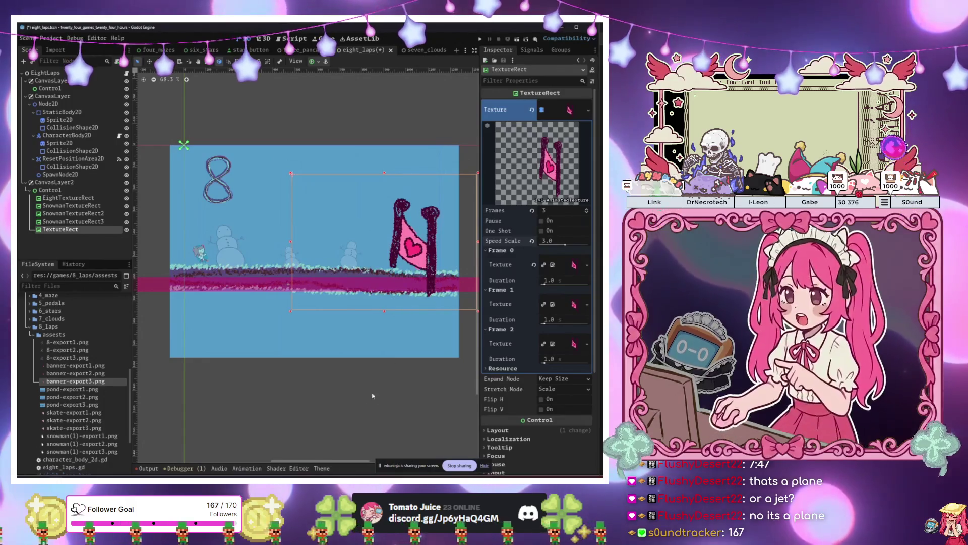
pyautogui.press('F6')
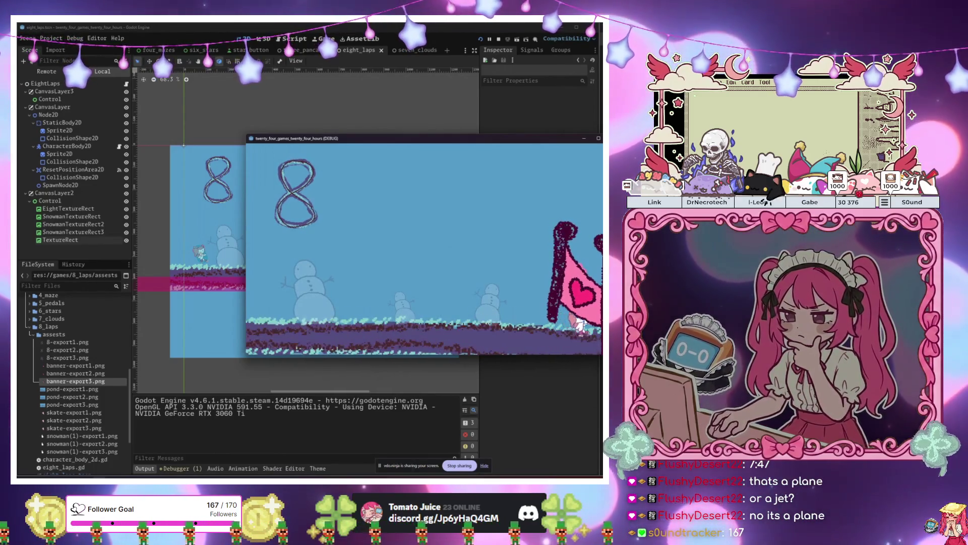
# - Settle the banner flag on the ground at the finish, test it, then shift it about 40 px left
pyautogui.press('F8')
pyautogui.moveTo(418, 256)
pyautogui.mouseDown()
pyautogui.moveTo(416, 242)
pyautogui.moveTo(420, 250)
pyautogui.mouseUp()
pyautogui.moveTo(295, 173); pyautogui.dragTo(260, 141)
pyautogui.moveTo(403, 232); pyautogui.dragTo(401, 233)
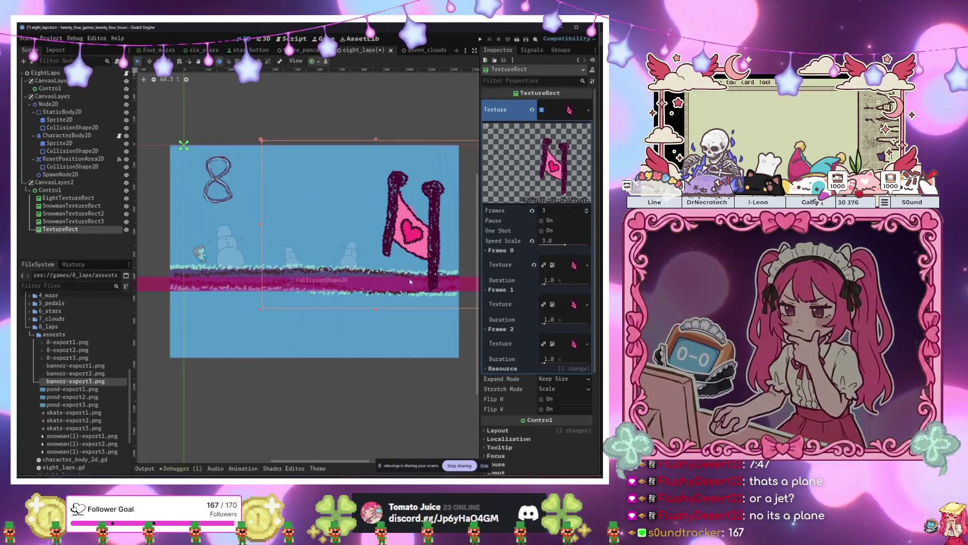
pyautogui.hotkey('ctrl', 'z')
pyautogui.moveTo(411, 281)
pyautogui.mouseDown()
pyautogui.moveTo(409, 237)
pyautogui.moveTo(435, 257)
pyautogui.mouseUp()
pyautogui.press('F6')
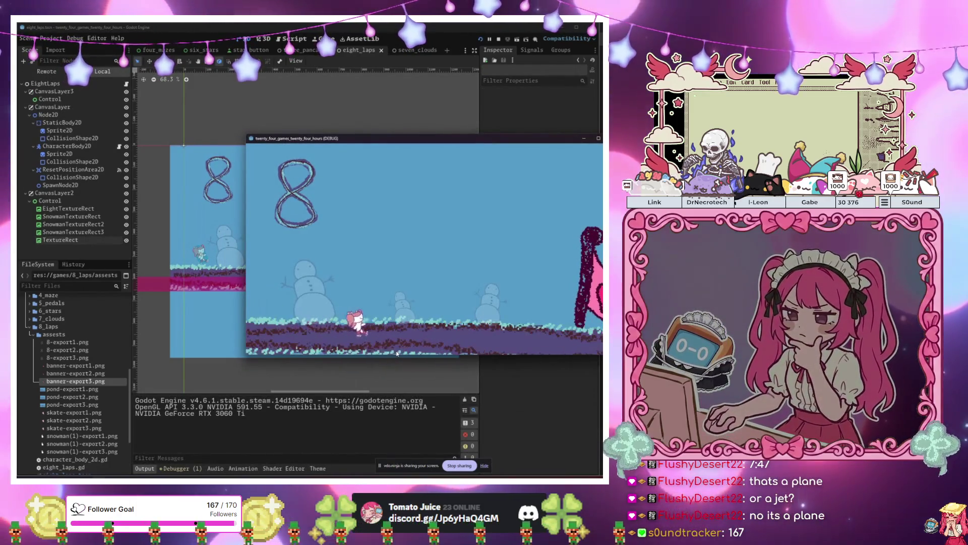
pyautogui.press('F8')
pyautogui.moveTo(427, 271); pyautogui.dragTo(417, 259)
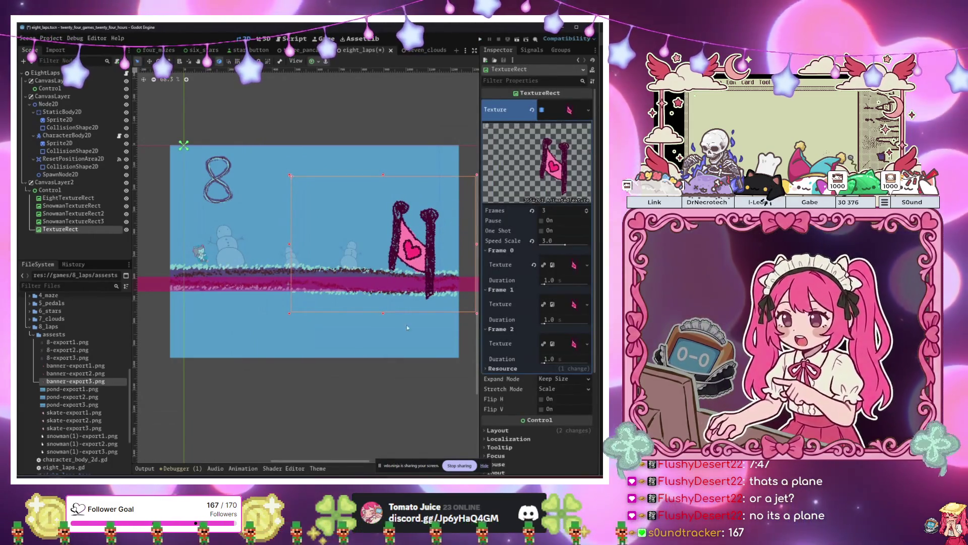
# - Playtest the level by skating the character right to the flag and back, then close the game
pyautogui.press('F6')
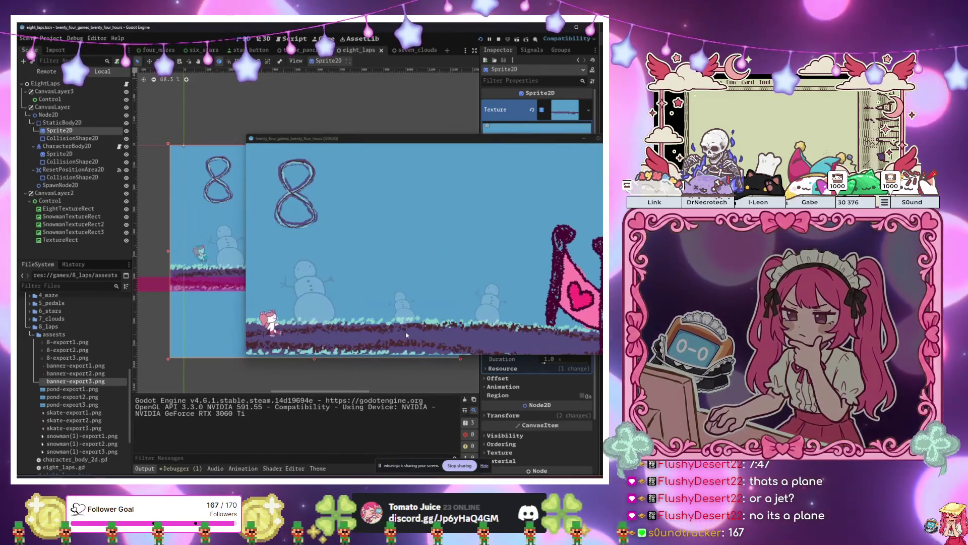
pyautogui.press('Right')
pyautogui.press('Right')
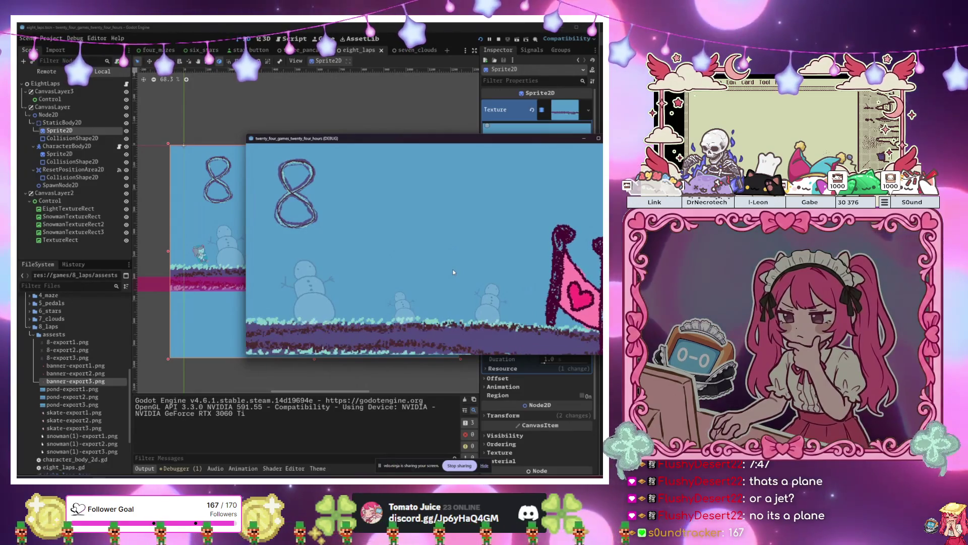
pyautogui.press('Right')
pyautogui.press('Right')
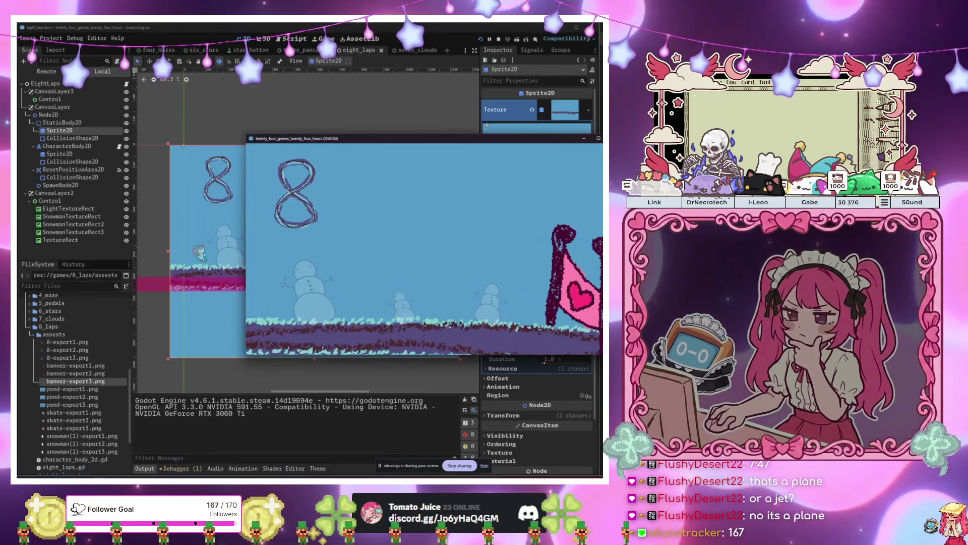
pyautogui.press('Right')
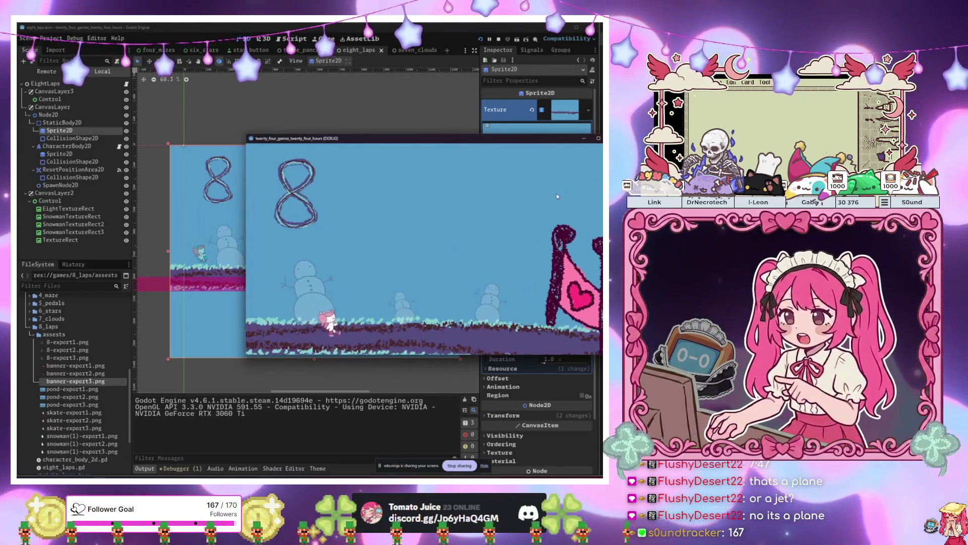
pyautogui.press('Right')
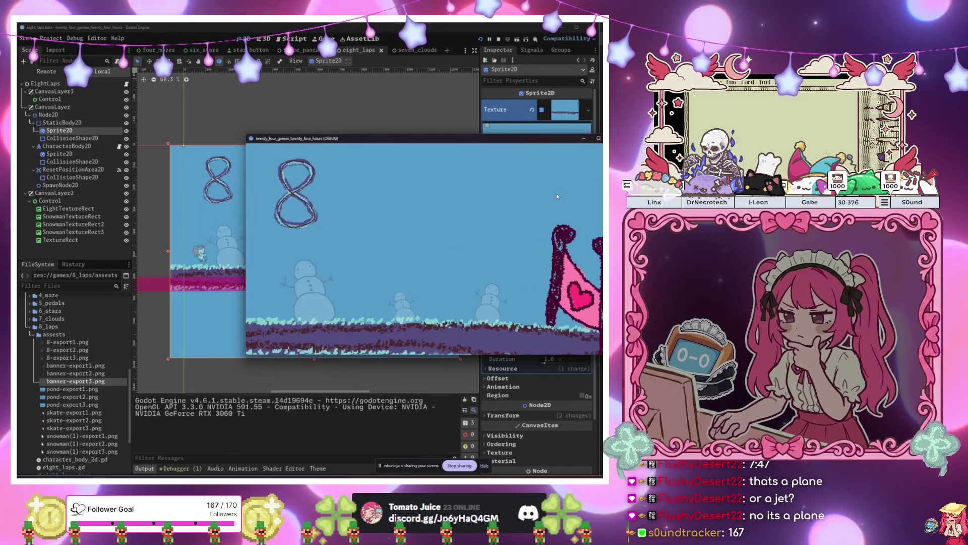
pyautogui.press('Right')
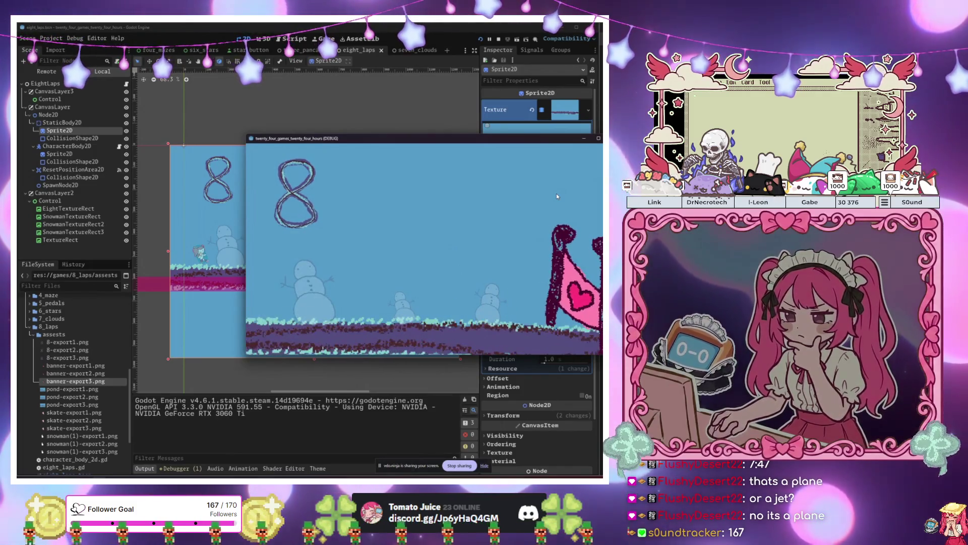
pyautogui.press('Left')
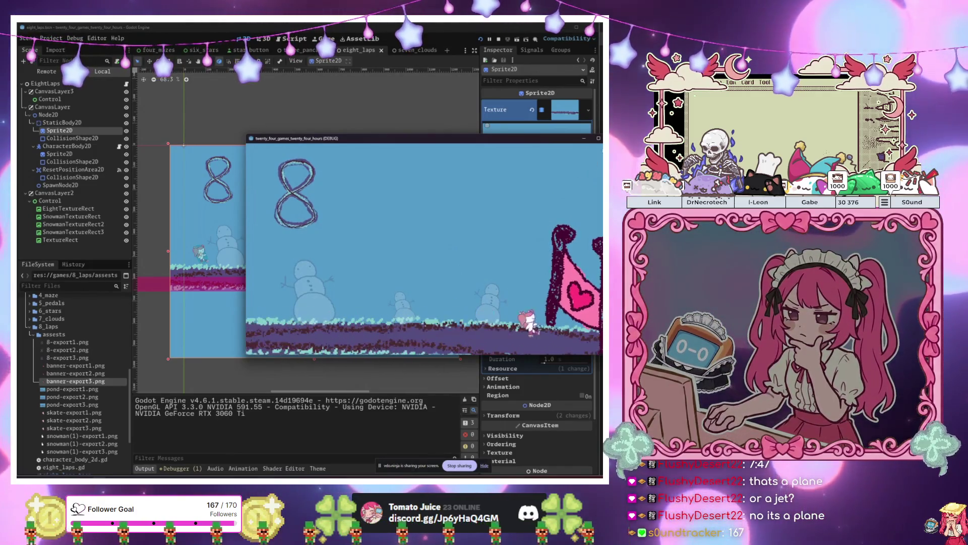
pyautogui.click(598, 138)
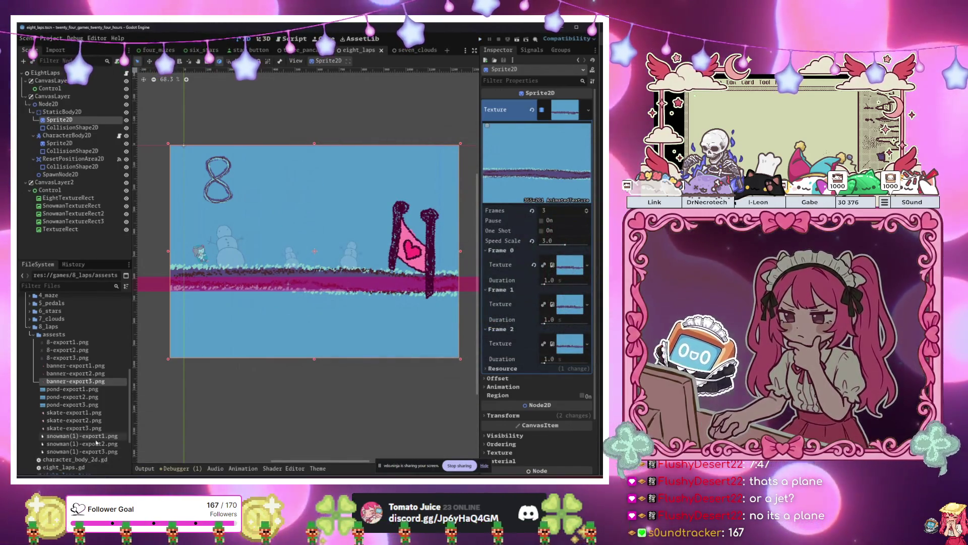
# - Select the eight_laps.gd script file in the FileSystem dock
pyautogui.moveTo(70, 476)
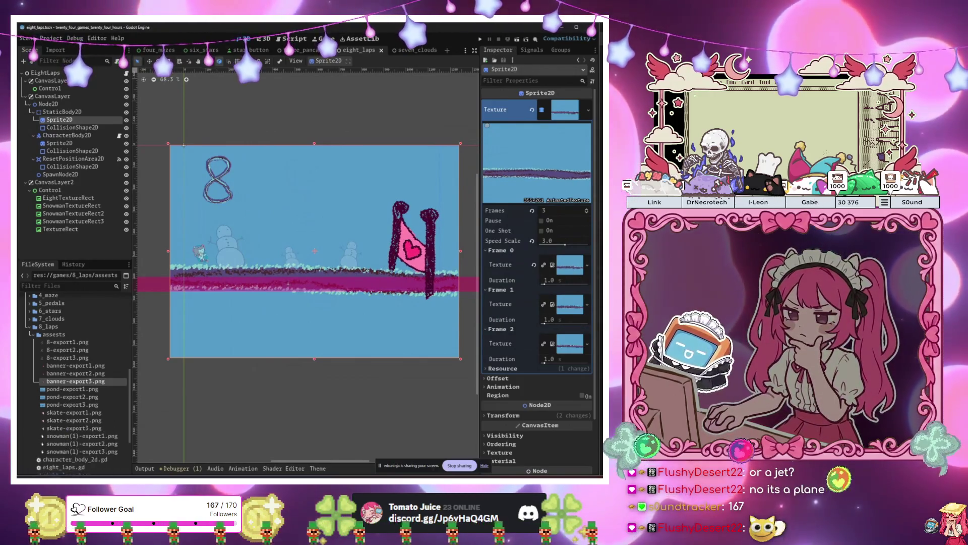
pyautogui.scroll(-3, 85, 390)
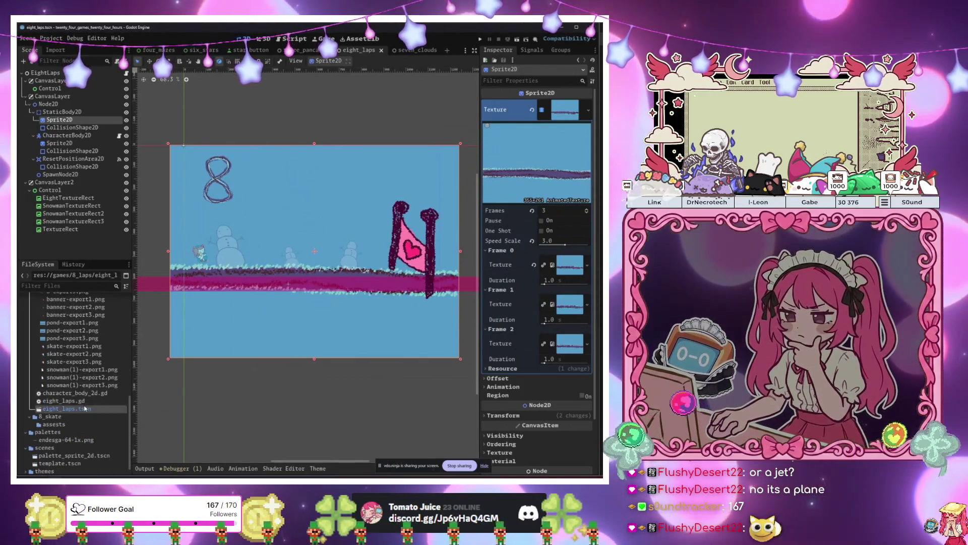
pyautogui.click(64, 400)
pyautogui.moveTo(71, 476)
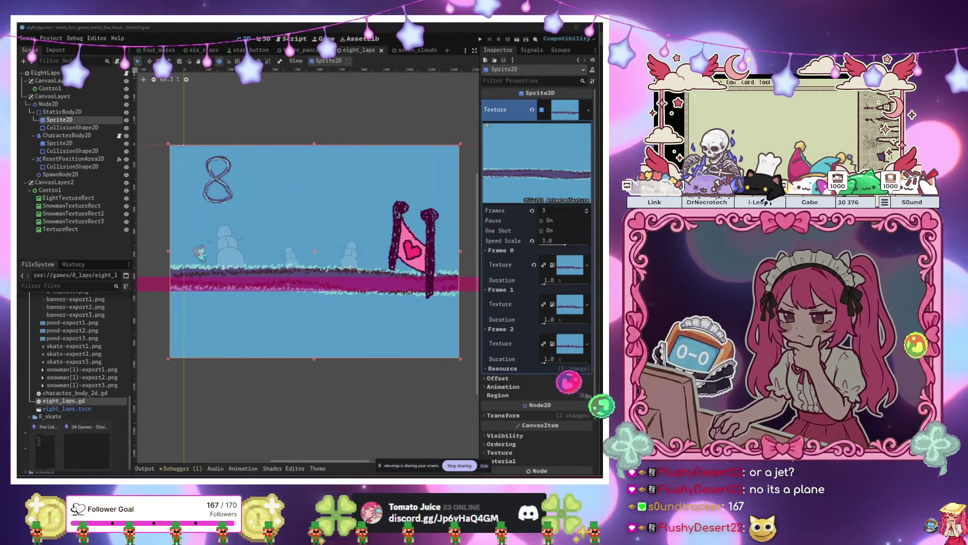
# - Launch GitHub Desktop, merge the teammate's branch into programming_branch, then expand the ice images folder in Godot
pyautogui.press('super')
pyautogui.write('gith')
pyautogui.press('Return')
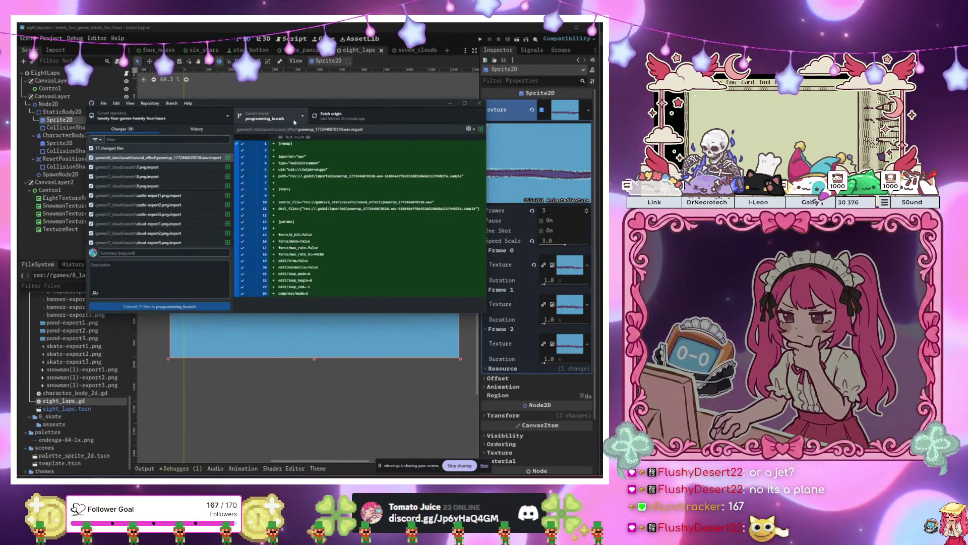
pyautogui.hotkey('ctrl', 'b')
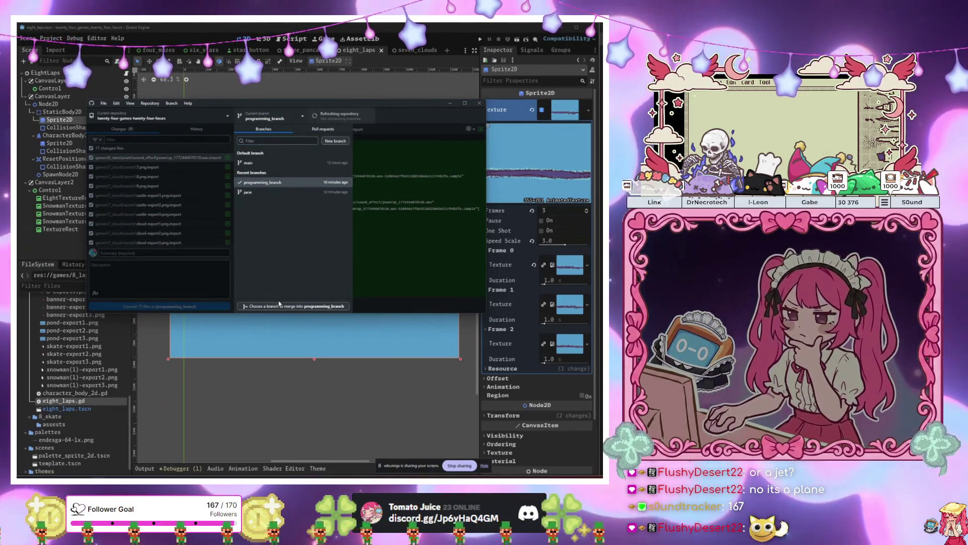
pyautogui.click(293, 306)
pyautogui.click(228, 201)
pyautogui.click(280, 272)
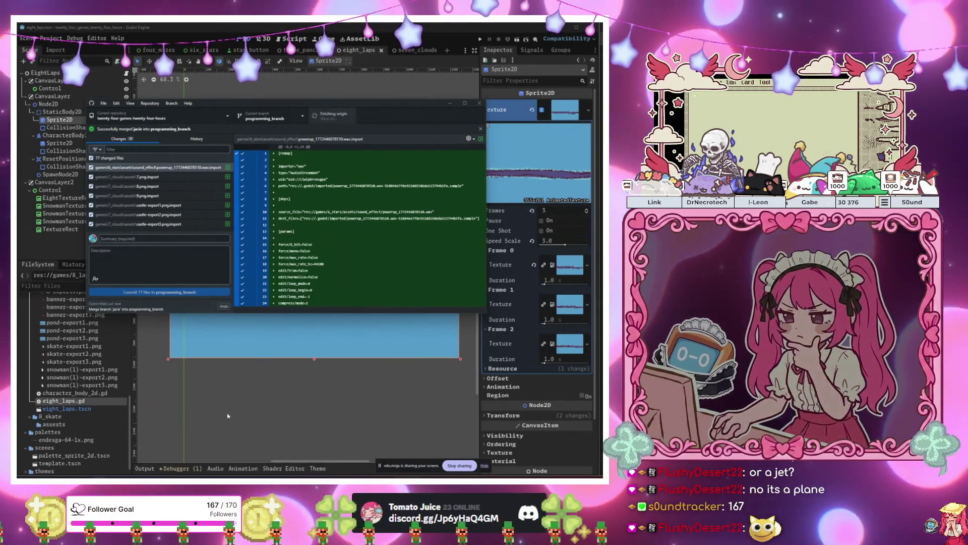
pyautogui.click(227, 416)
pyautogui.doubleClick(50, 424)
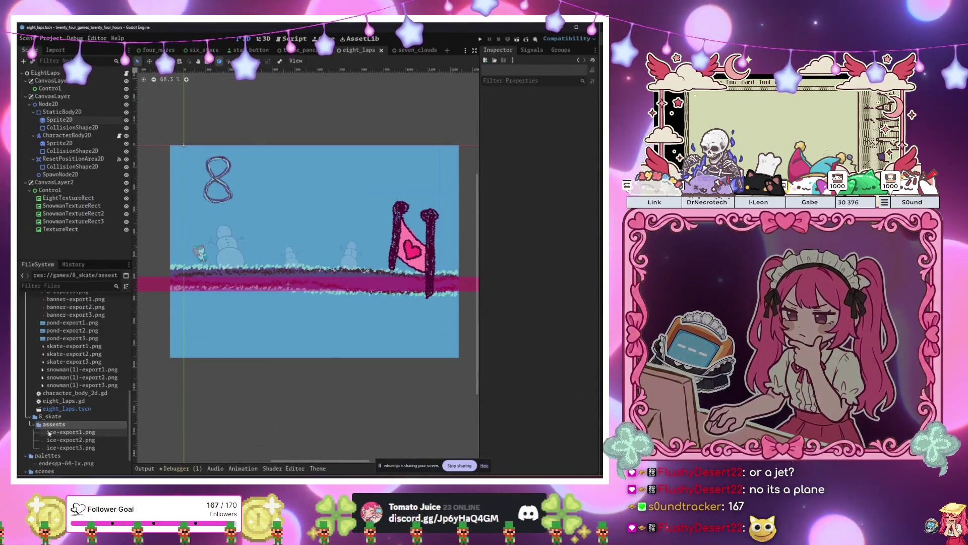
# - Move ice-export1, 2 and 3.png onto 8_laps/assests and confirm the move
pyautogui.click(46, 432)
pyautogui.keyDown('shift'); pyautogui.click(71, 448); pyautogui.keyUp('shift')
pyautogui.moveTo(71, 448)
pyautogui.mouseDown()
pyautogui.moveTo(63, 298)
pyautogui.moveTo(54, 334)
pyautogui.mouseUp()
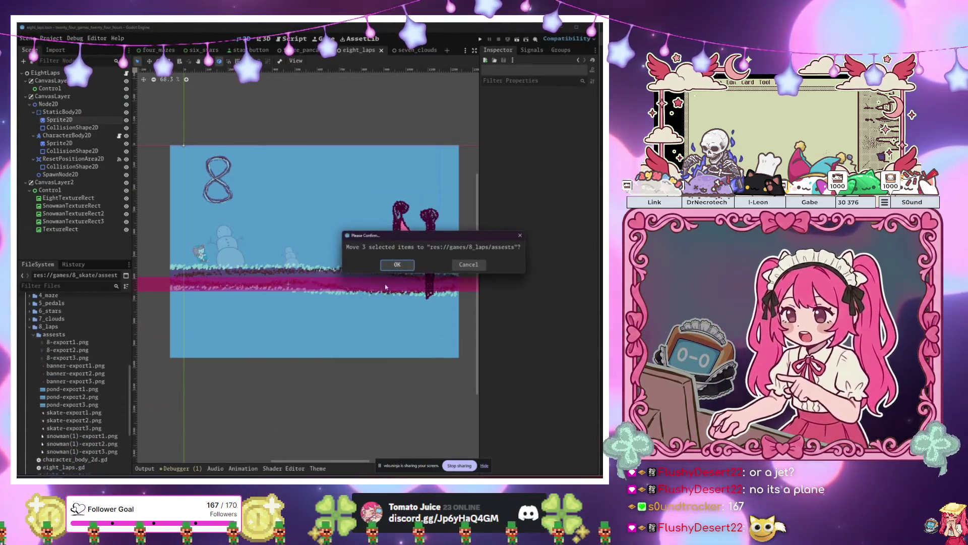
pyautogui.press('Return')
# - Locate ice-export1.png in its new folder and select Node2D in the Scene tree
pyautogui.scroll(-2, 81, 383)
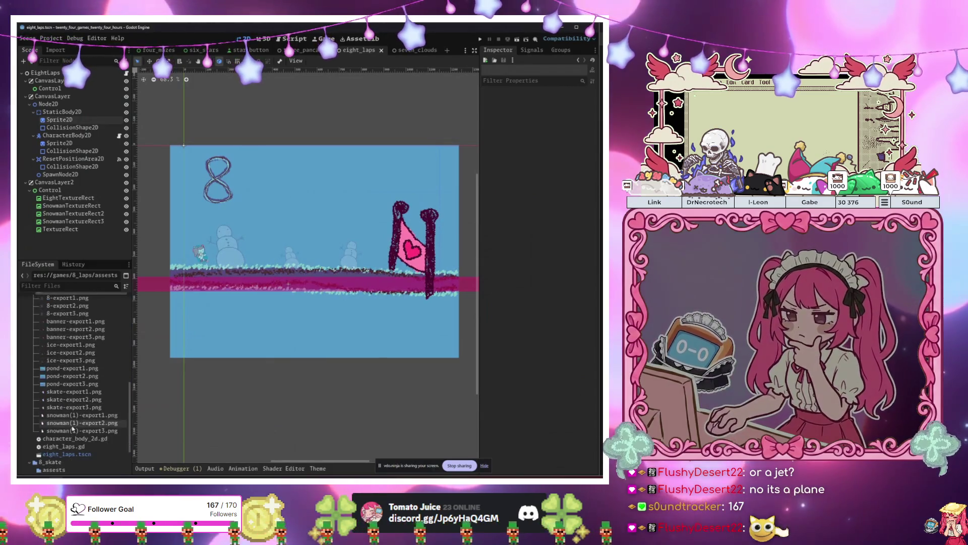
pyautogui.scroll(5, 72, 404)
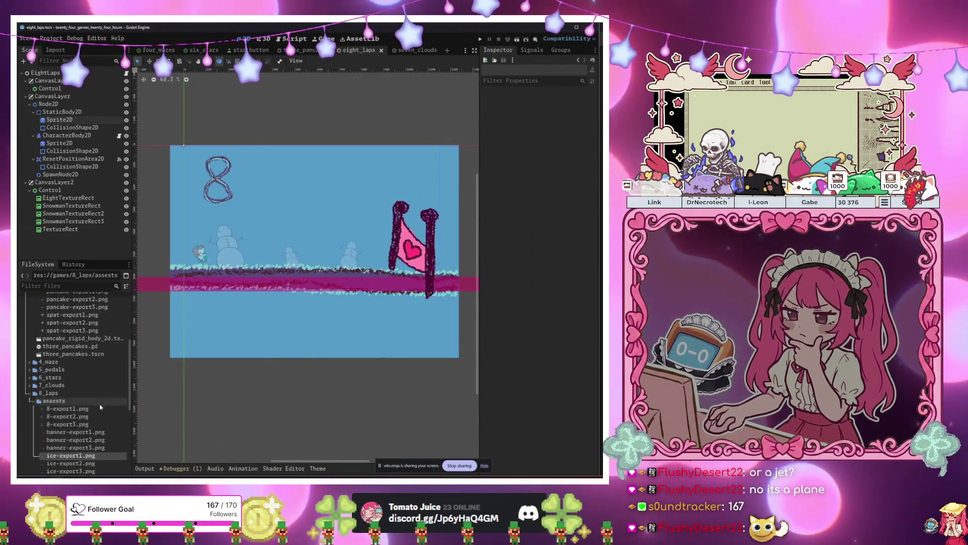
pyautogui.click(73, 434)
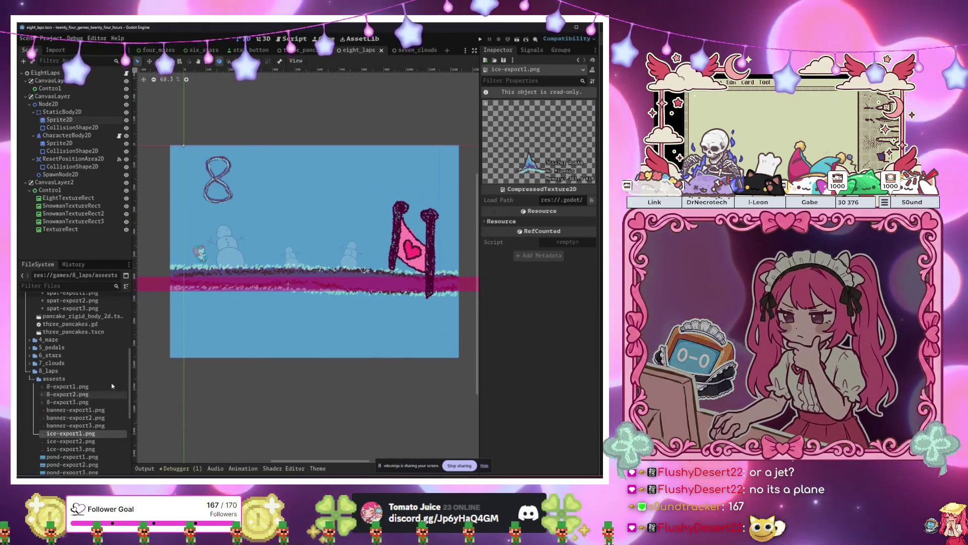
pyautogui.click(84, 167)
pyautogui.click(76, 104)
# - Add an Area2D child under Node2D
pyautogui.hotkey('ctrl', 'a')
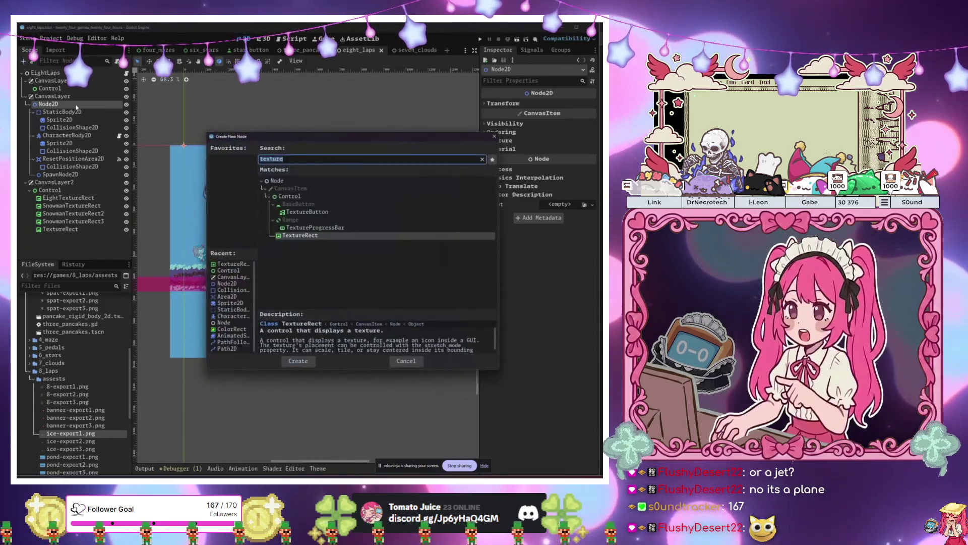
pyautogui.write('ice')
pyautogui.press('BackSpace')
pyautogui.press('BackSpace')
pyautogui.press('BackSpace')
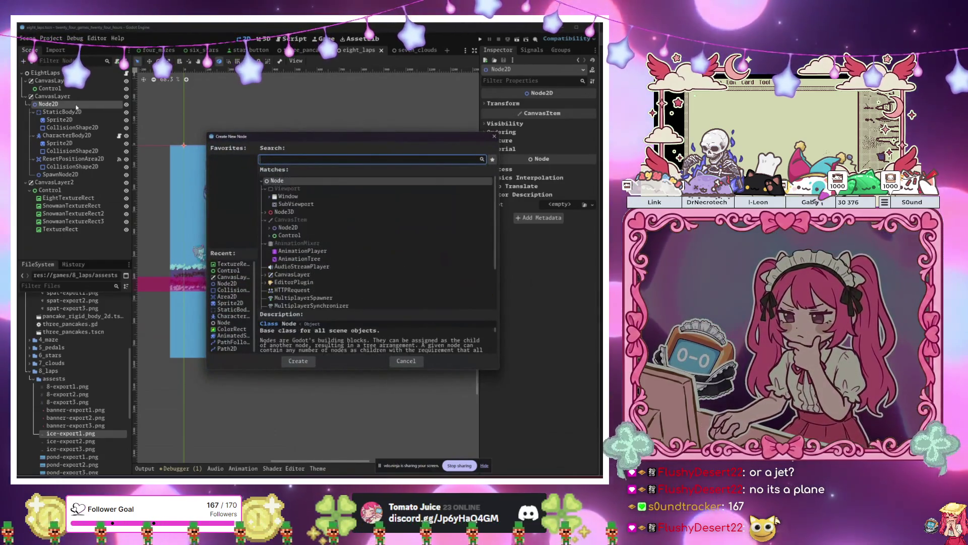
pyautogui.write('area')
pyautogui.press('Return')
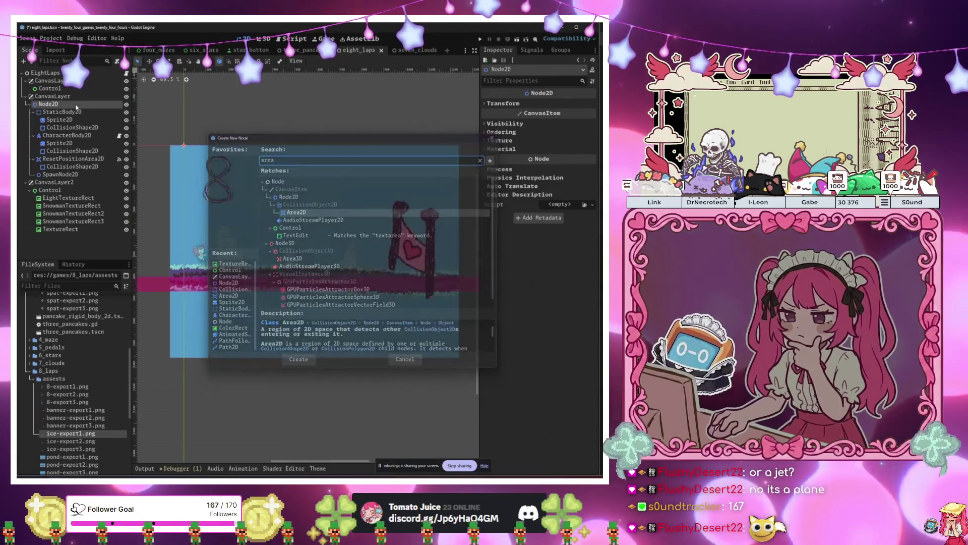
pyautogui.hotkey('ctrl', 'a')
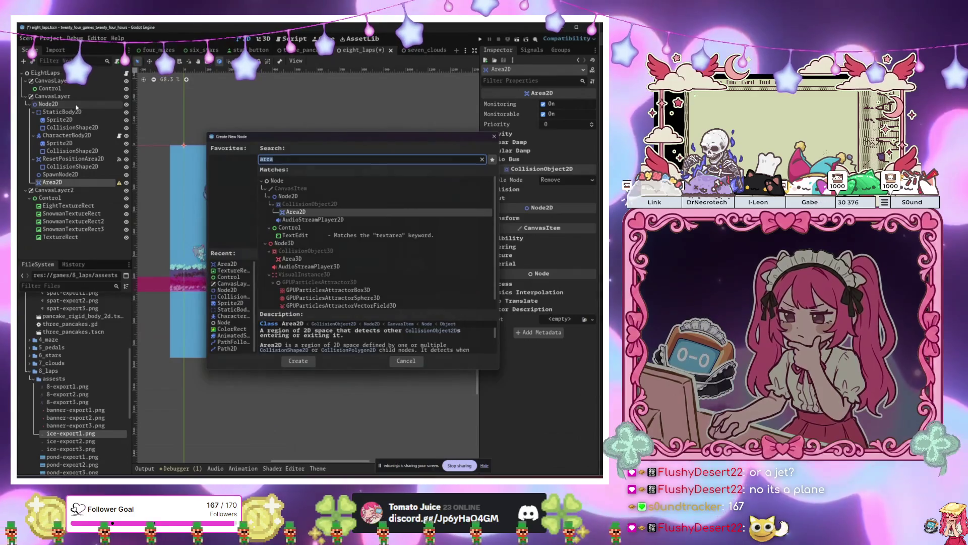
pyautogui.press('Escape')
# - Add a Node2D named IcicleNode2D and move the Area2D under it
pyautogui.click(61, 105)
pyautogui.hotkey('ctrl', 'a')
pyautogui.write('node')
pyautogui.press('Down')
pyautogui.press('Return')
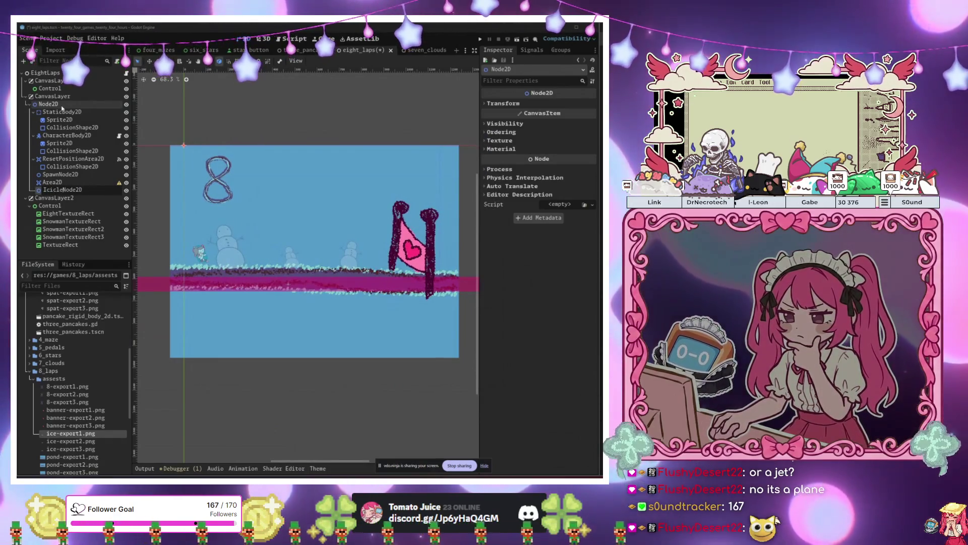
pyautogui.press('Return')
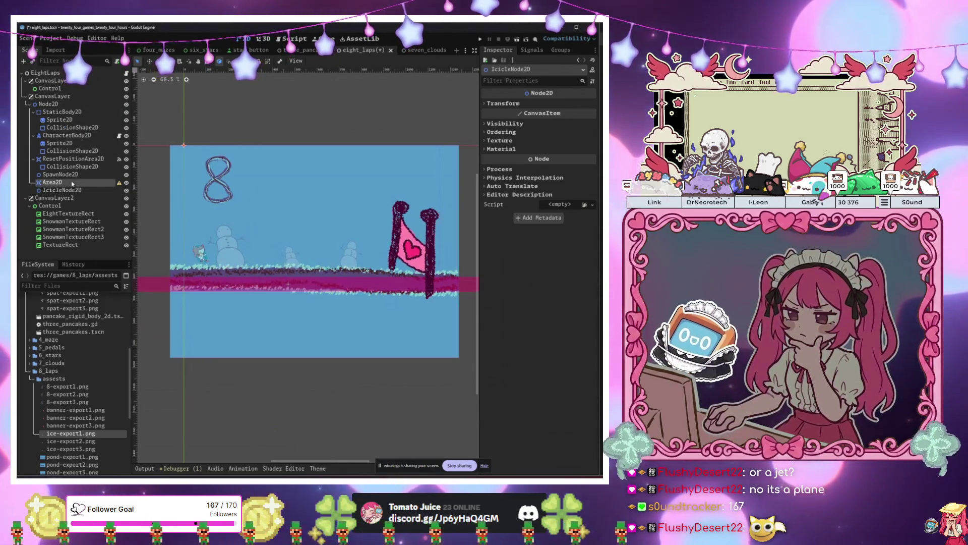
pyautogui.moveTo(72, 184); pyautogui.dragTo(68, 191)
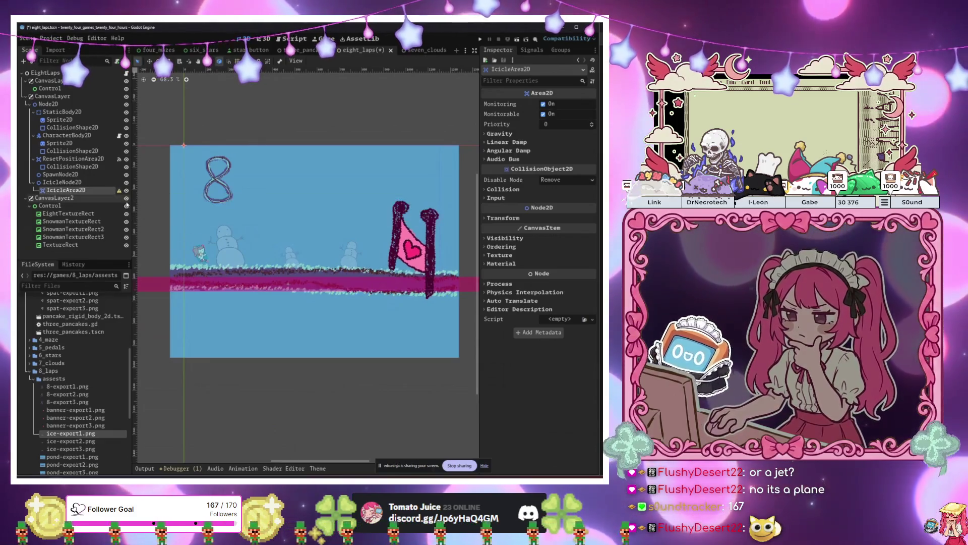
# - Add CollisionShape2D and Sprite2D children under IcicleArea2D
pyautogui.hotkey('ctrl', 'a')
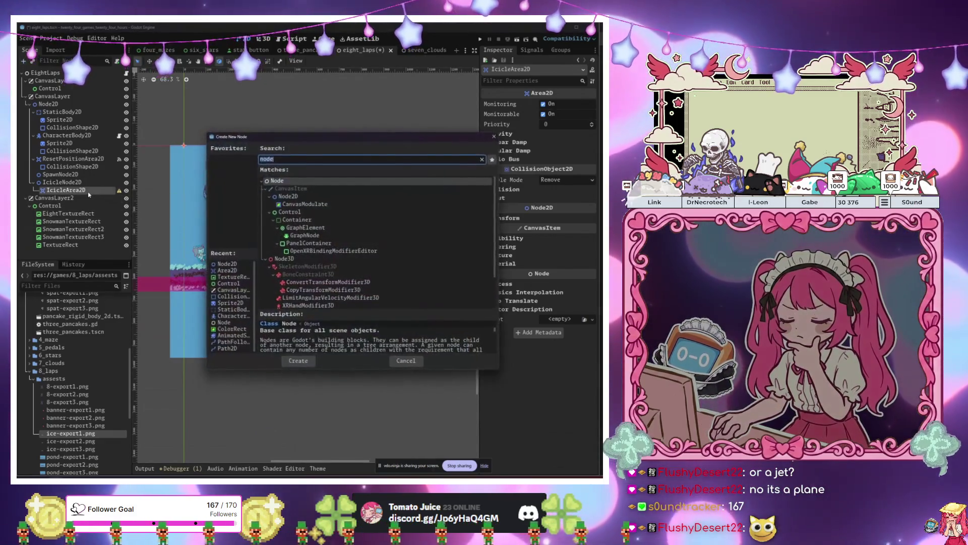
pyautogui.write('colli')
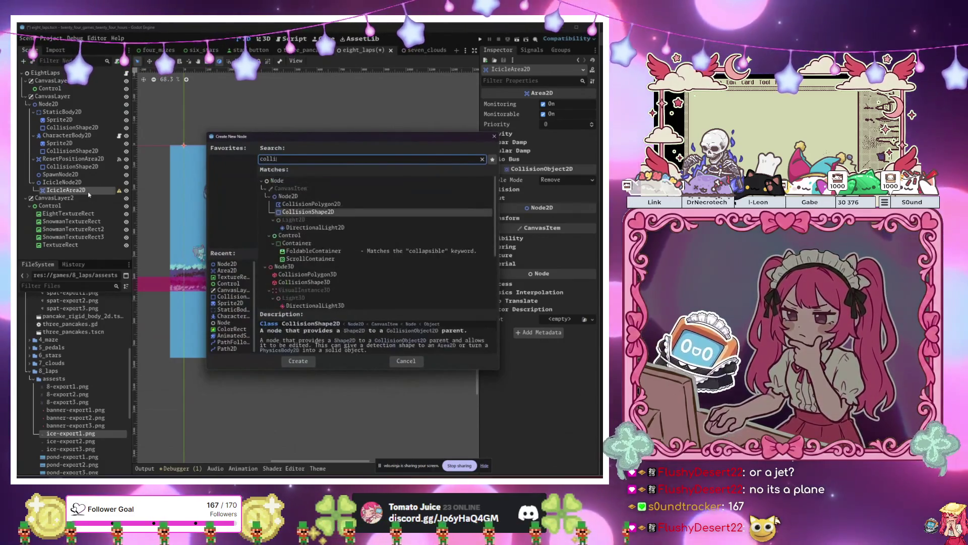
pyautogui.press('Return')
pyautogui.scroll(3, 250, 298)
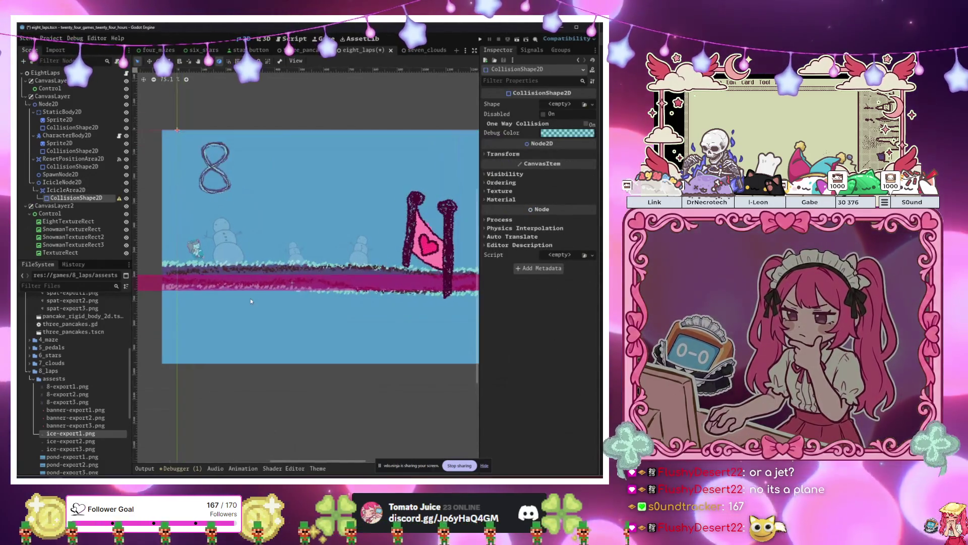
pyautogui.scroll(3, 199, 290)
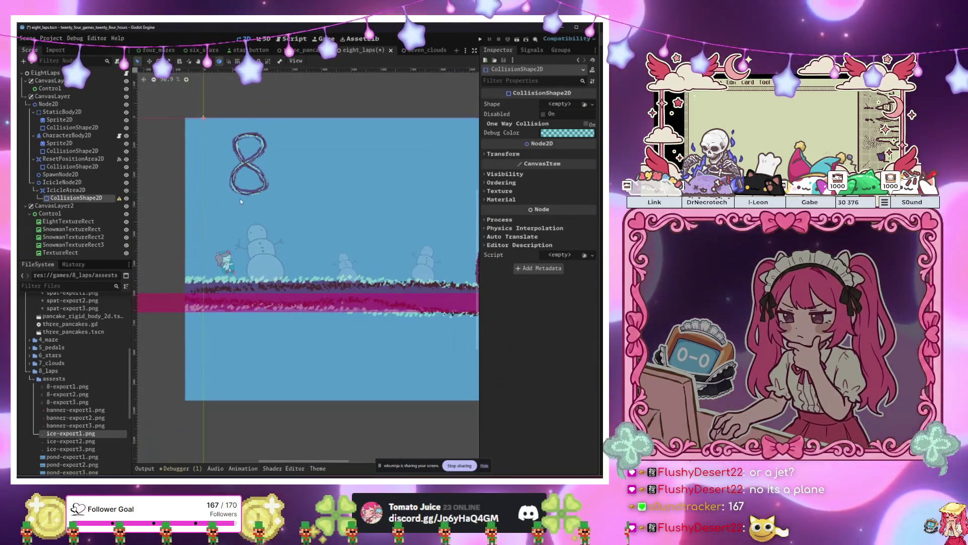
pyautogui.scroll(3, 240, 202)
pyautogui.click(80, 190)
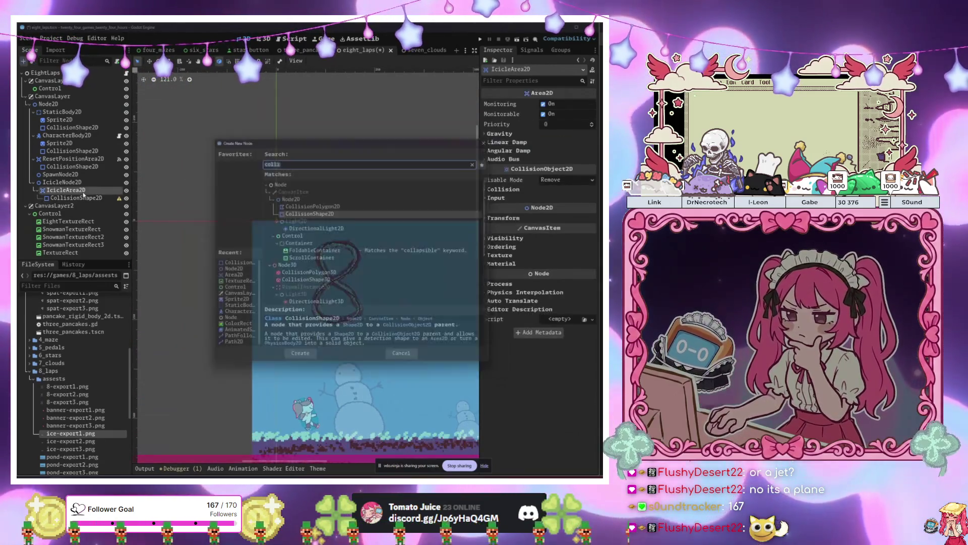
pyautogui.hotkey('ctrl', 'a')
pyautogui.write('sprite')
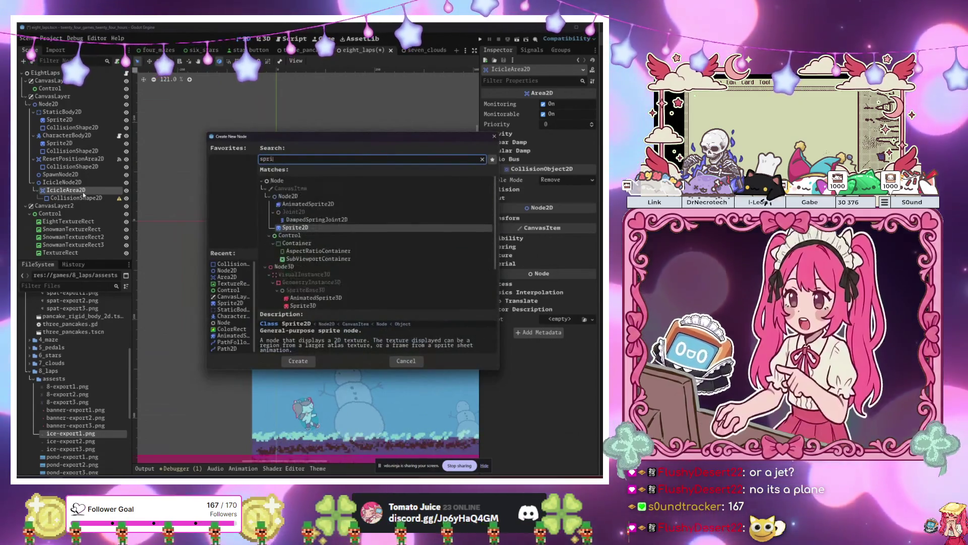
pyautogui.press('Return')
# - Give the icicle's Sprite2D a new AnimatedTexture with 3 frames
pyautogui.moveTo(63, 205); pyautogui.dragTo(76, 198)
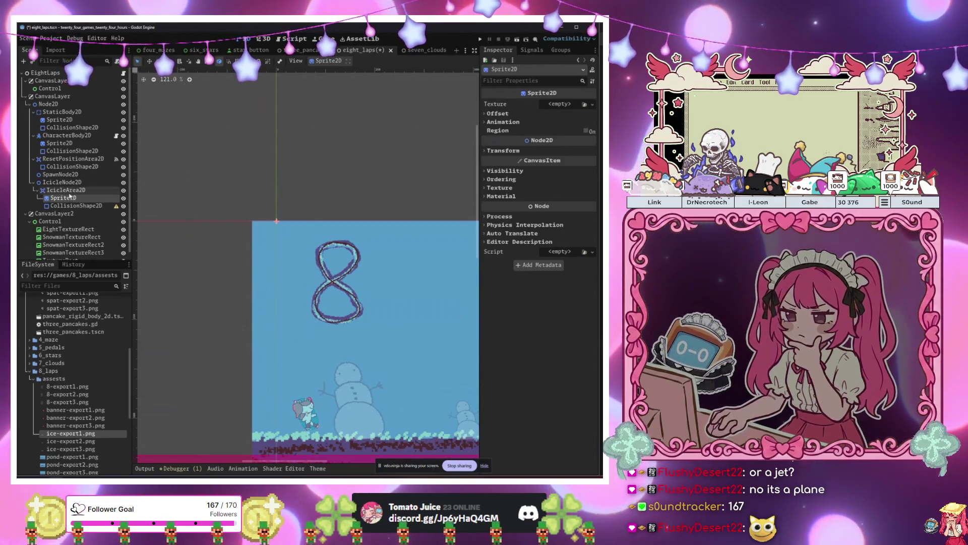
pyautogui.moveTo(70, 197); pyautogui.dragTo(73, 193)
pyautogui.click(76, 206)
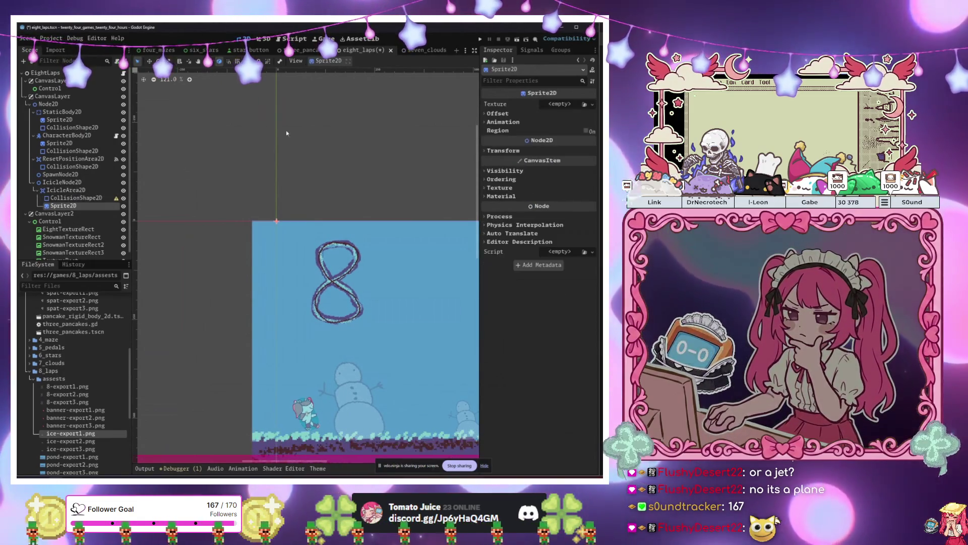
pyautogui.click(591, 105)
pyautogui.click(525, 223)
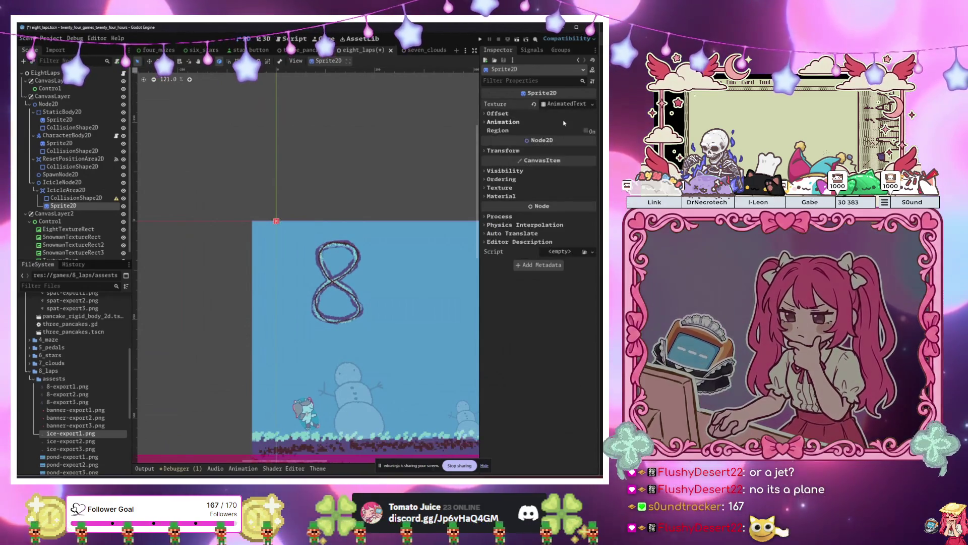
pyautogui.click(590, 198)
pyautogui.click(590, 198)
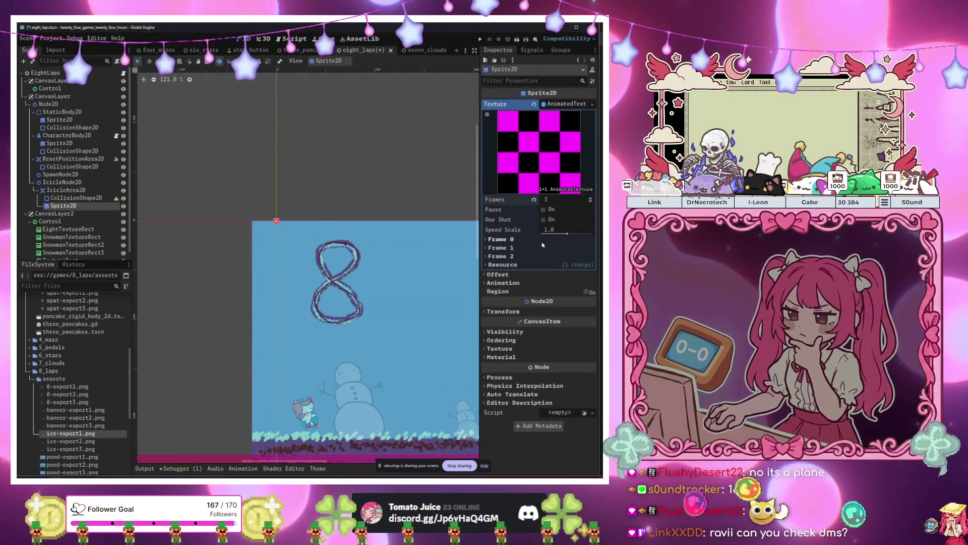
# - Set ice-export1.png as the Frame 0 texture and the speed scale to 3.0
pyautogui.click(499, 240)
pyautogui.click(502, 267)
pyautogui.click(505, 297)
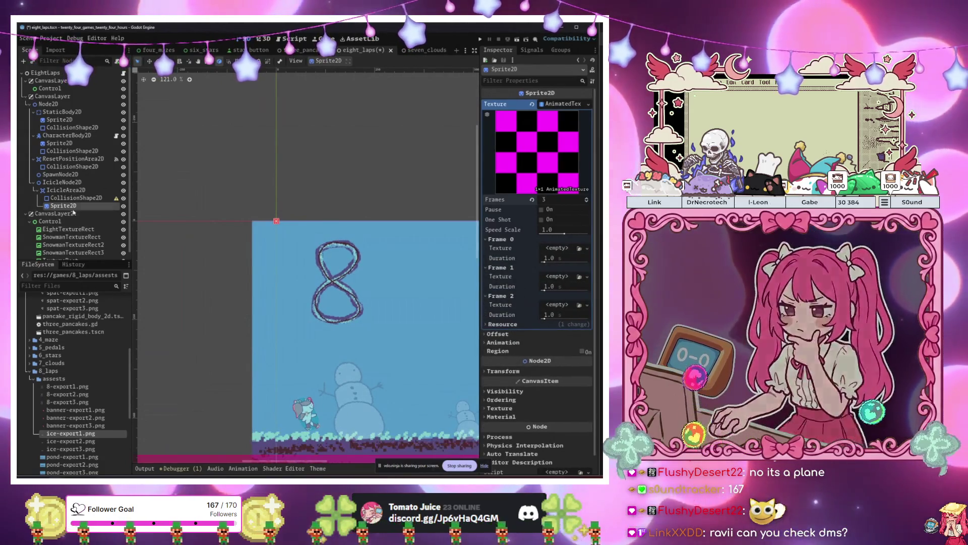
pyautogui.moveTo(71, 411)
pyautogui.mouseDown()
pyautogui.moveTo(212, 353)
pyautogui.moveTo(568, 258)
pyautogui.mouseUp()
pyautogui.write('3')
pyautogui.press('Return')
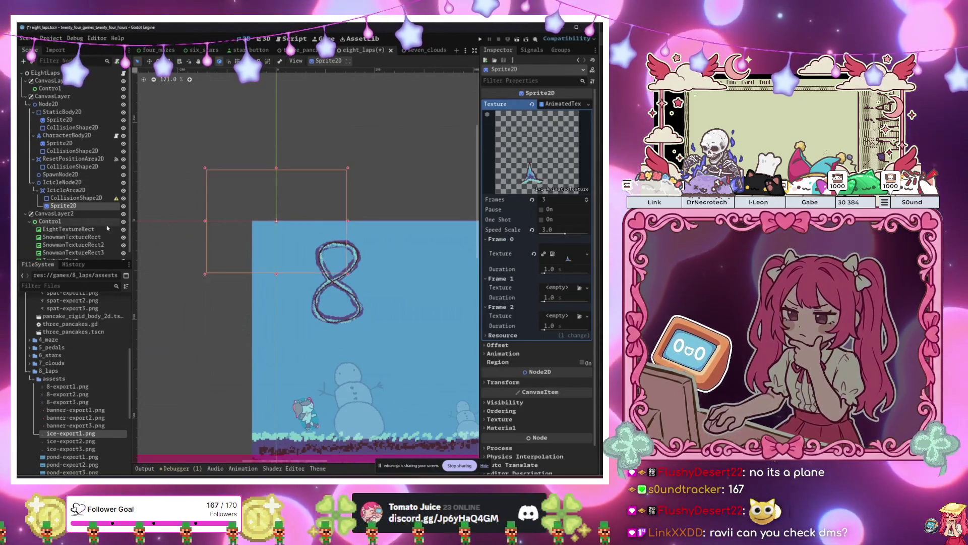
pyautogui.click(81, 198)
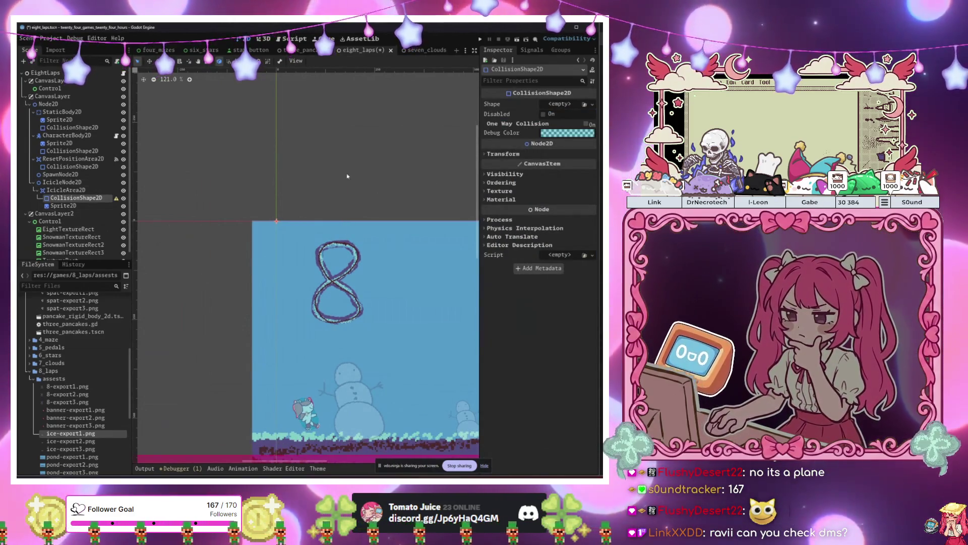
# - Assign ice-export2.png and ice-export3.png as the Frame 1 and Frame 2 textures
pyautogui.click(81, 206)
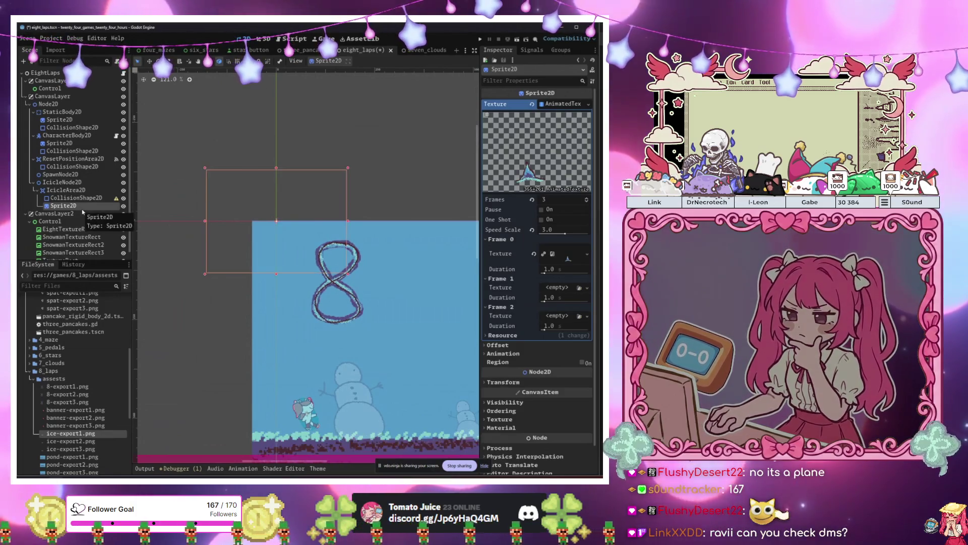
pyautogui.moveTo(70, 442)
pyautogui.mouseDown()
pyautogui.moveTo(404, 441)
pyautogui.moveTo(557, 287)
pyautogui.mouseUp()
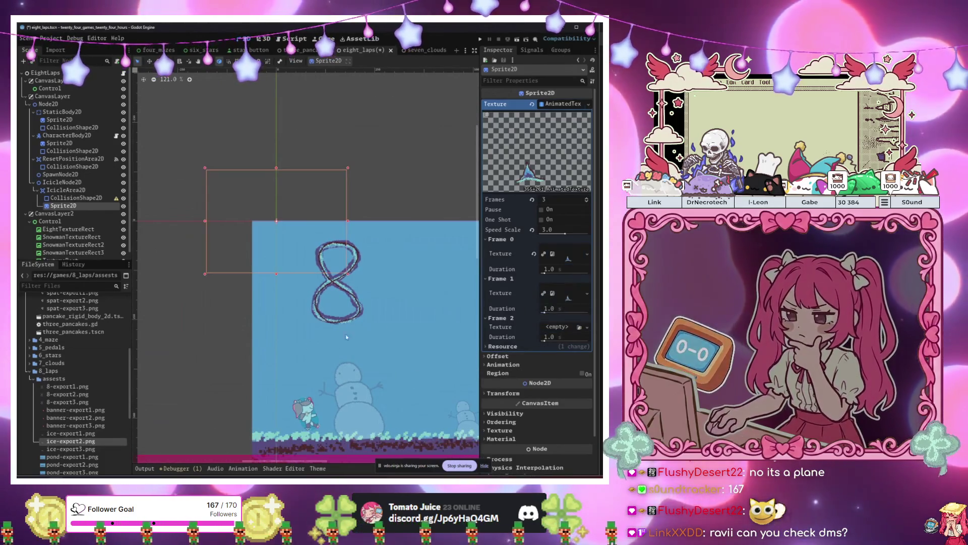
pyautogui.moveTo(71, 449)
pyautogui.mouseDown()
pyautogui.moveTo(202, 429)
pyautogui.moveTo(383, 366)
pyautogui.moveTo(548, 329)
pyautogui.mouseUp()
pyautogui.scroll(3, 328, 258)
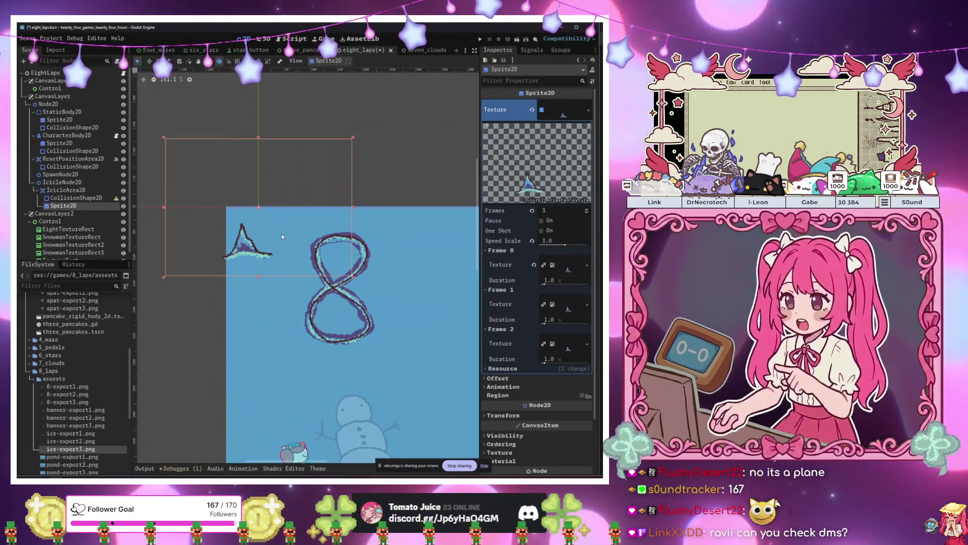
# - Change the icicle's CollisionShape2D from a polygon to a CapsuleShape2D
pyautogui.click(94, 199)
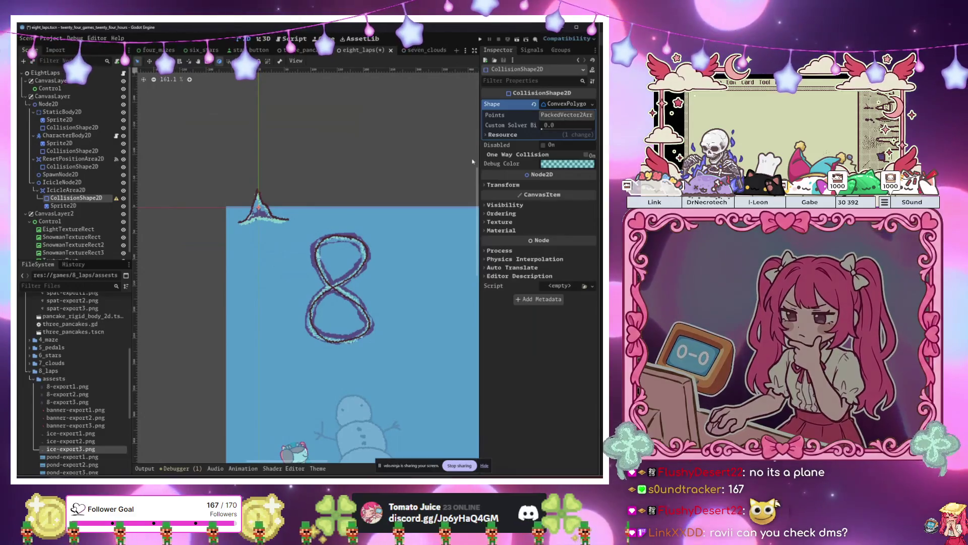
pyautogui.scroll(2, 257, 193)
pyautogui.click(567, 115)
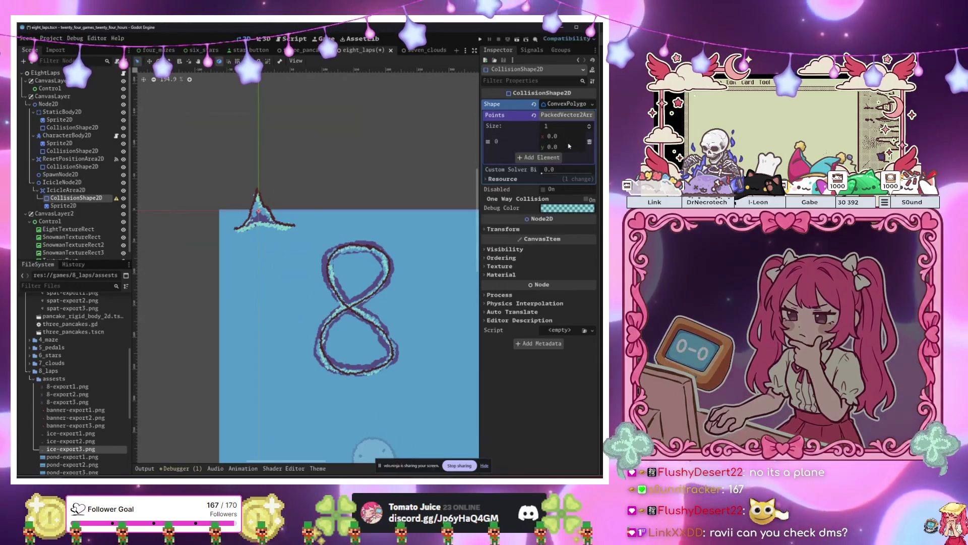
pyautogui.click(589, 142)
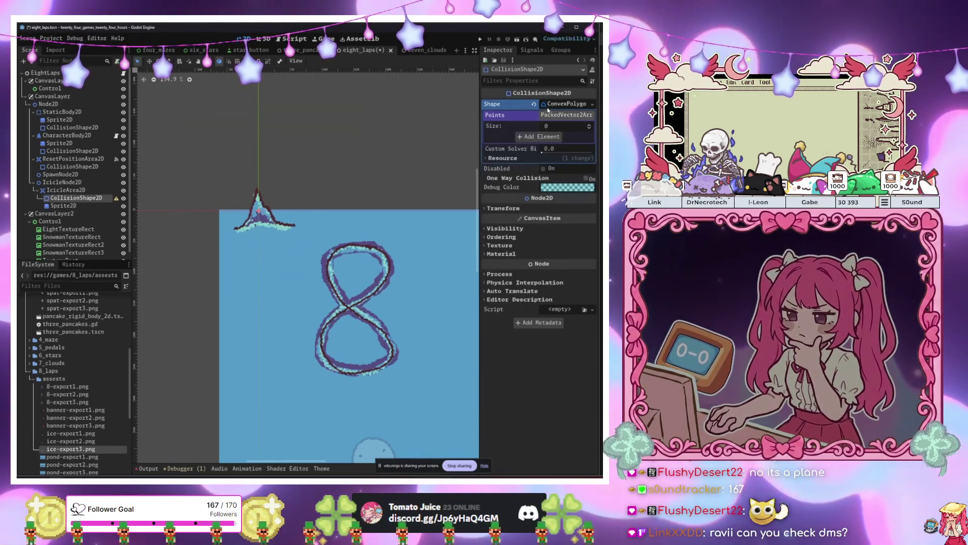
pyautogui.click(551, 106)
pyautogui.click(539, 105)
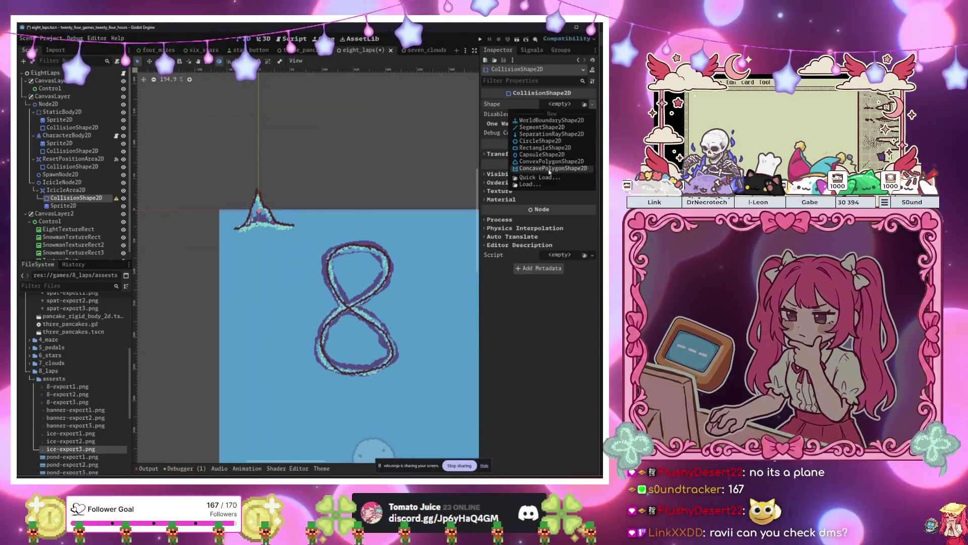
pyautogui.click(536, 157)
pyautogui.scroll(5, 266, 213)
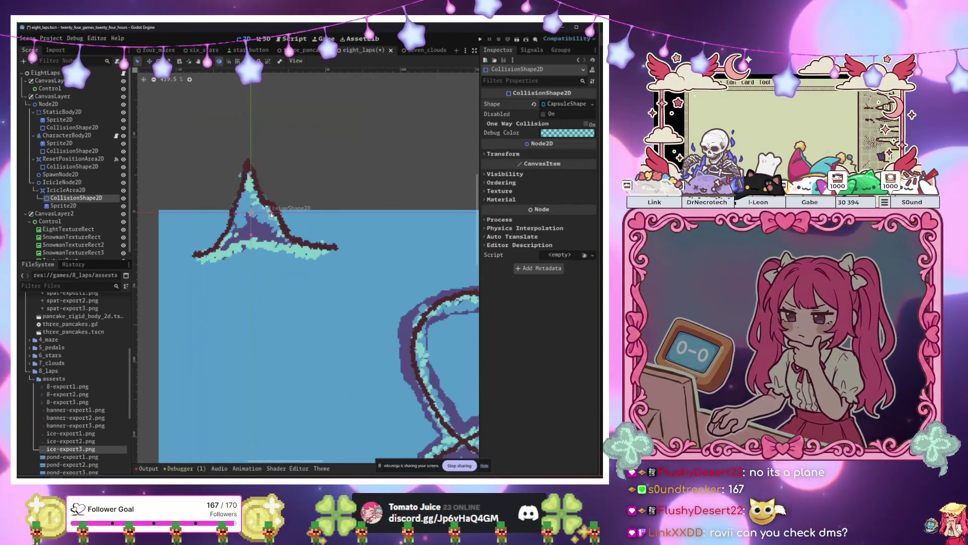
# - Move the icicle's Sprite2D above its CollisionShape2D, then select IcicleArea2D
pyautogui.moveTo(63, 205); pyautogui.dragTo(71, 196)
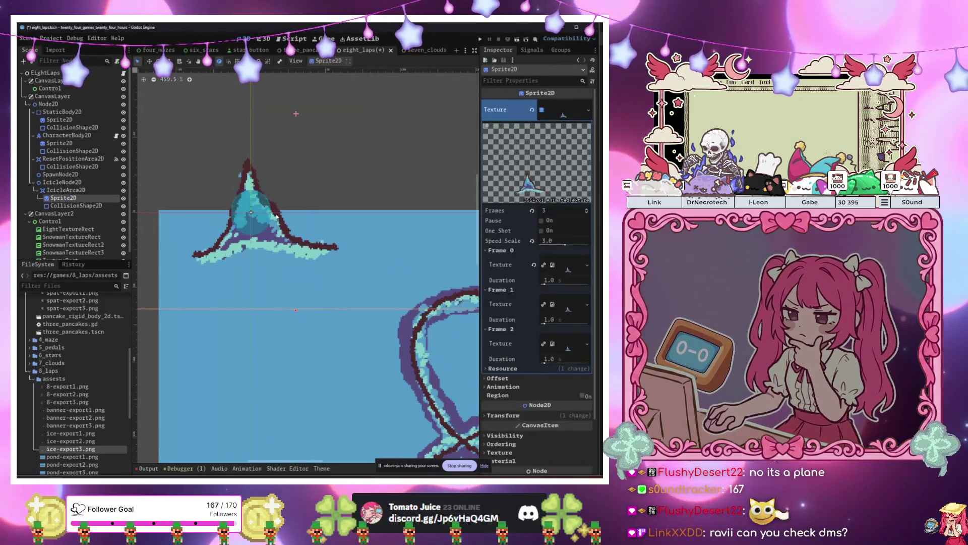
pyautogui.click(76, 205)
pyautogui.scroll(1, 266, 224)
pyautogui.scroll(-6, 266, 224)
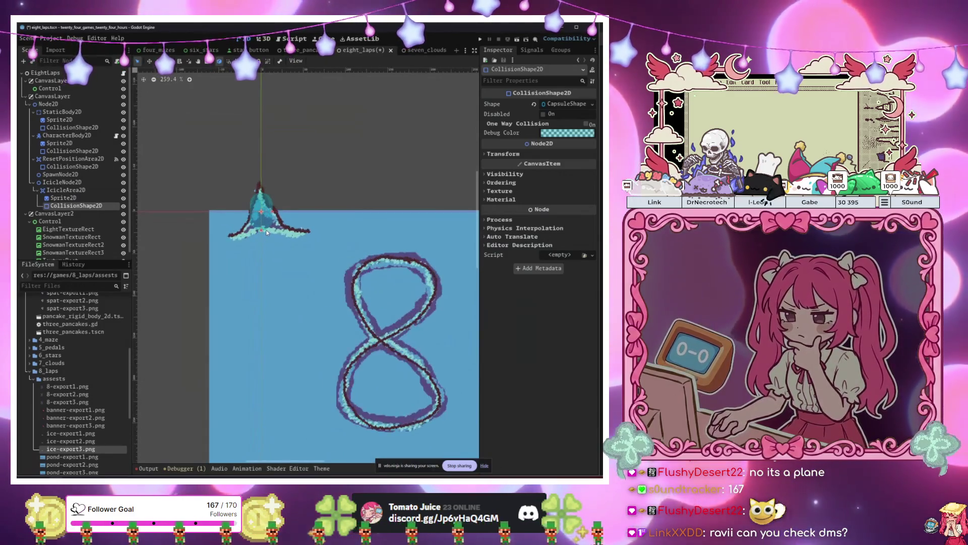
pyautogui.scroll(10, 264, 232)
pyautogui.scroll(-10, 272, 217)
pyautogui.scroll(4, 286, 200)
pyautogui.scroll(-10, 286, 200)
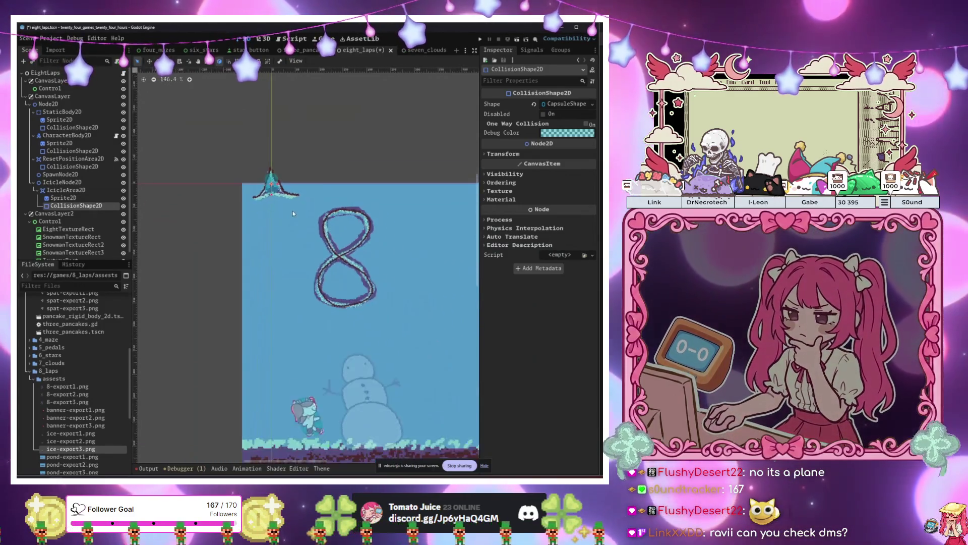
pyautogui.click(84, 190)
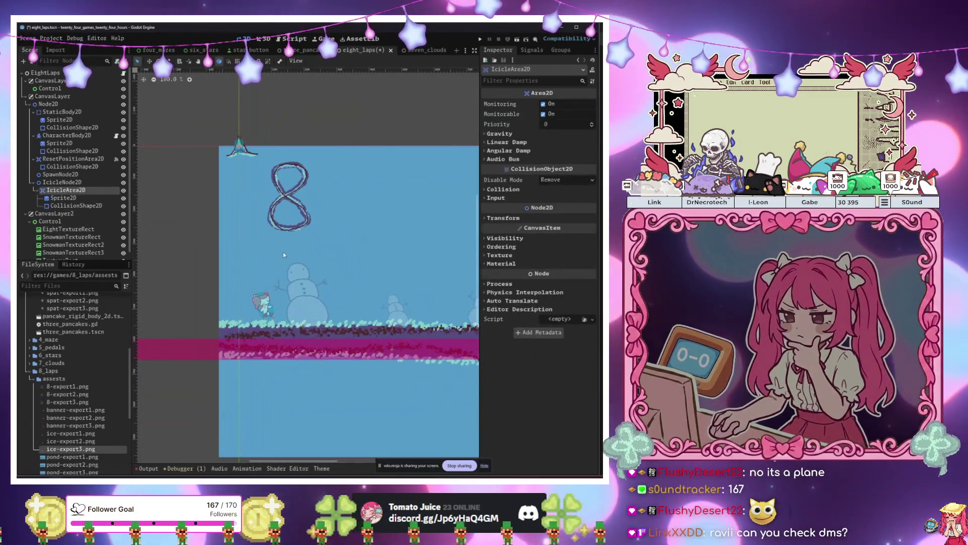
# - Move the icicle onto the ground and duplicate it, placing copies further right
pyautogui.moveTo(346, 289)
pyautogui.mouseDown()
pyautogui.moveTo(357, 325)
pyautogui.moveTo(353, 309)
pyautogui.moveTo(346, 337)
pyautogui.moveTo(307, 338)
pyautogui.mouseUp()
pyautogui.press('Escape')
pyautogui.press('w')
pyautogui.hscroll(5, 267, 272)
pyautogui.scroll(-3, 228, 205)
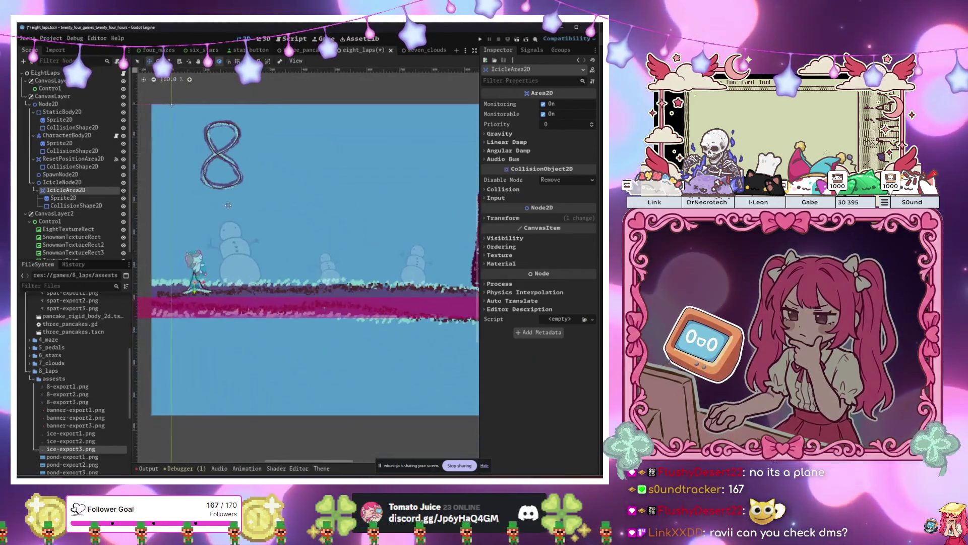
pyautogui.hotkey('ctrl', 'd')
pyautogui.moveTo(298, 259)
pyautogui.mouseDown()
pyautogui.moveTo(432, 265)
pyautogui.moveTo(349, 264)
pyautogui.mouseUp()
pyautogui.hotkey('ctrl', 'd')
pyautogui.hotkey('ctrl', 'd')
pyautogui.hotkey('ctrl', 'd')
pyautogui.hotkey('ctrl', 'd')
pyautogui.hotkey('ctrl', 'd')
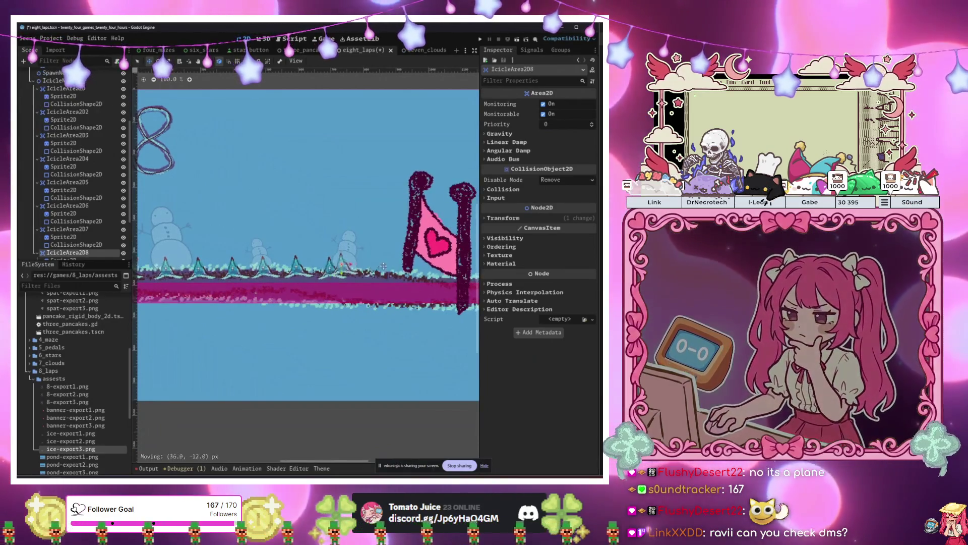
pyautogui.moveTo(292, 283); pyautogui.dragTo(360, 286)
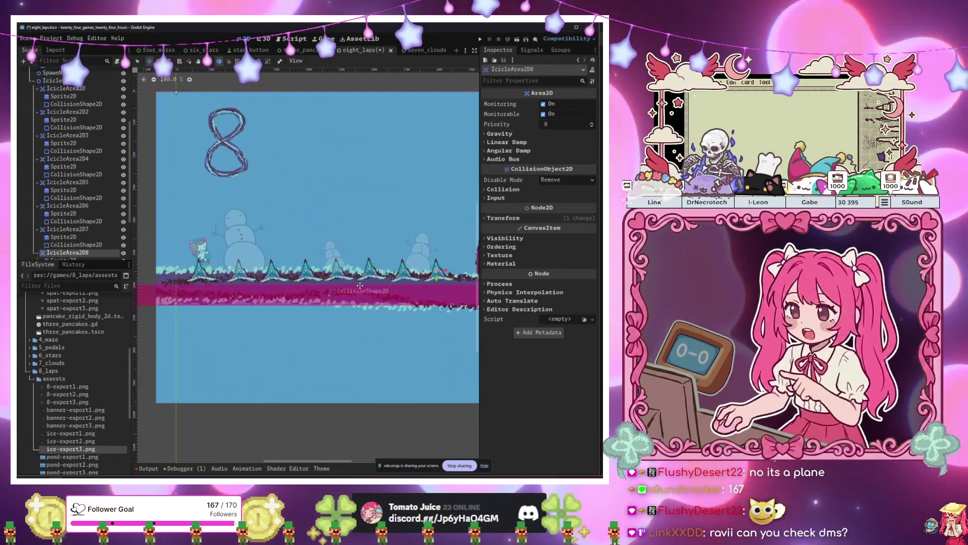
# - Select the fifth and seventh icicles and compare their transform values in the Inspector
pyautogui.click(90, 182)
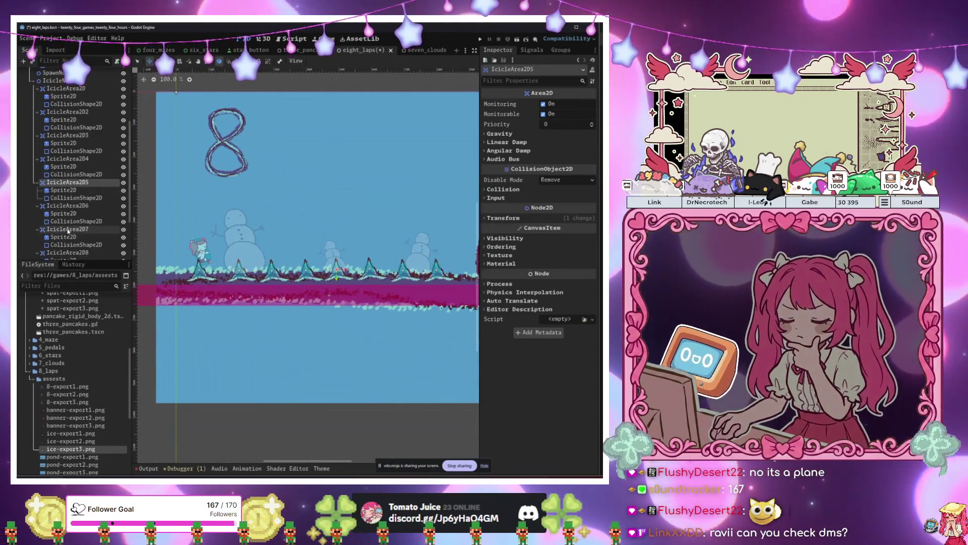
pyautogui.keyDown('ctrl'); pyautogui.click(68, 230); pyautogui.keyUp('ctrl')
pyautogui.click(504, 218)
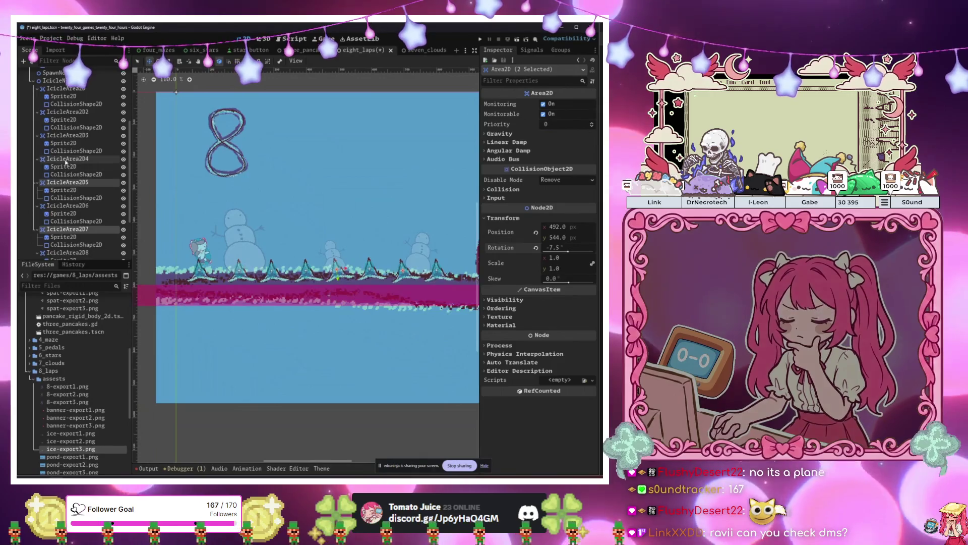
pyautogui.keyDown('shift'); pyautogui.click(70, 236); pyautogui.keyUp('shift')
pyautogui.click(69, 230)
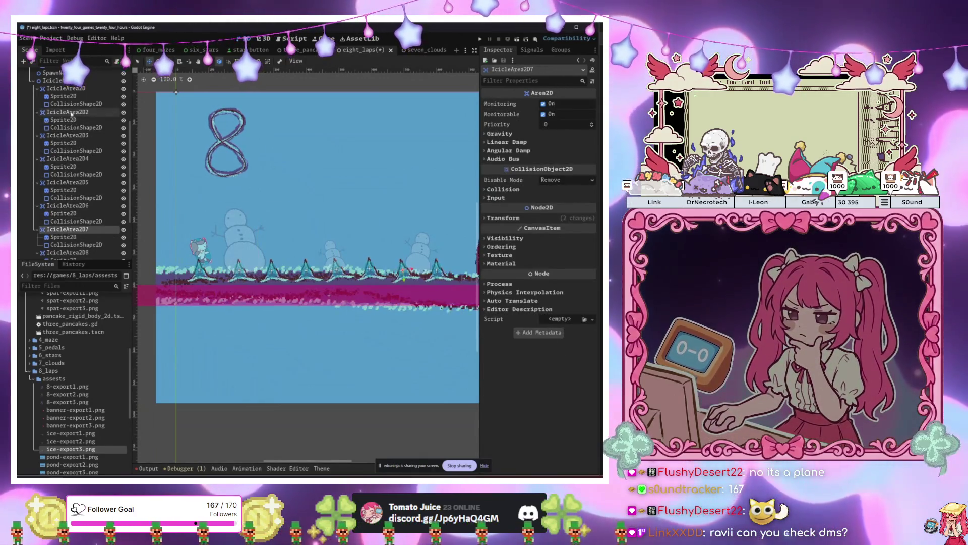
pyautogui.click(558, 220)
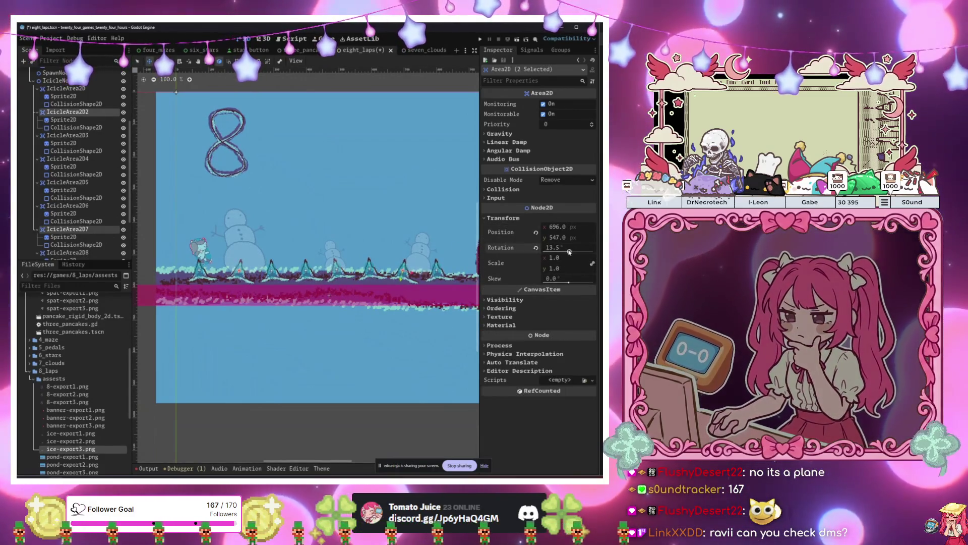
pyautogui.scroll(-2, 325, 335)
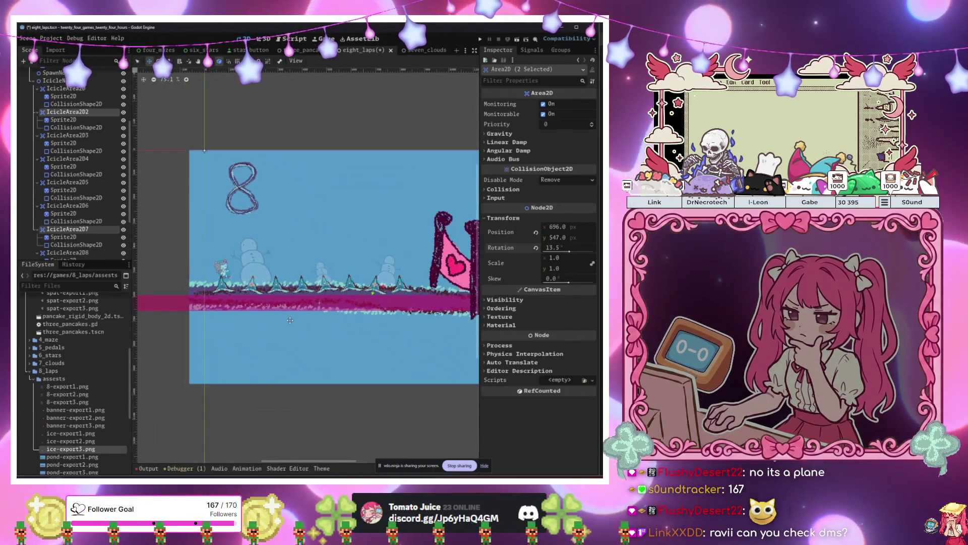
pyautogui.scroll(3, 234, 333)
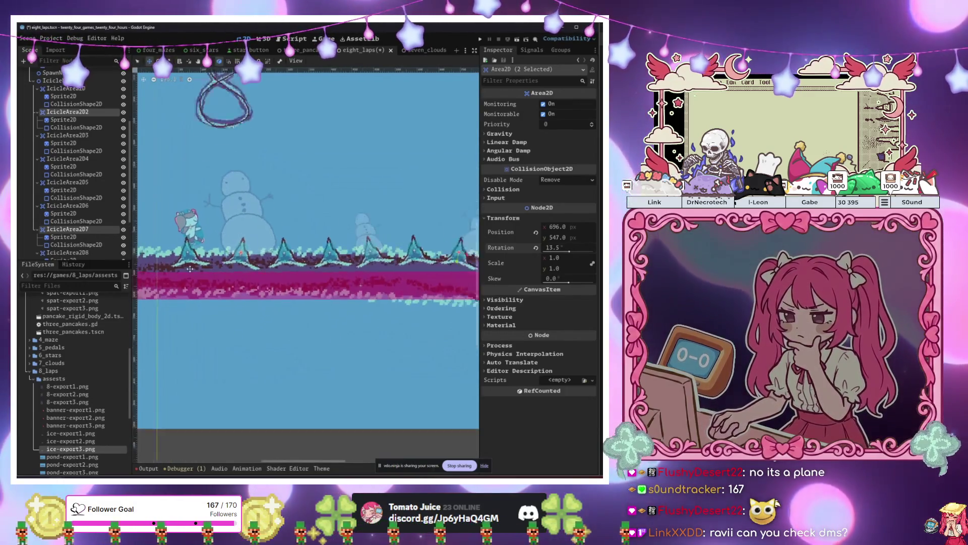
pyautogui.scroll(-1, 251, 268)
pyautogui.scroll(-2, 258, 271)
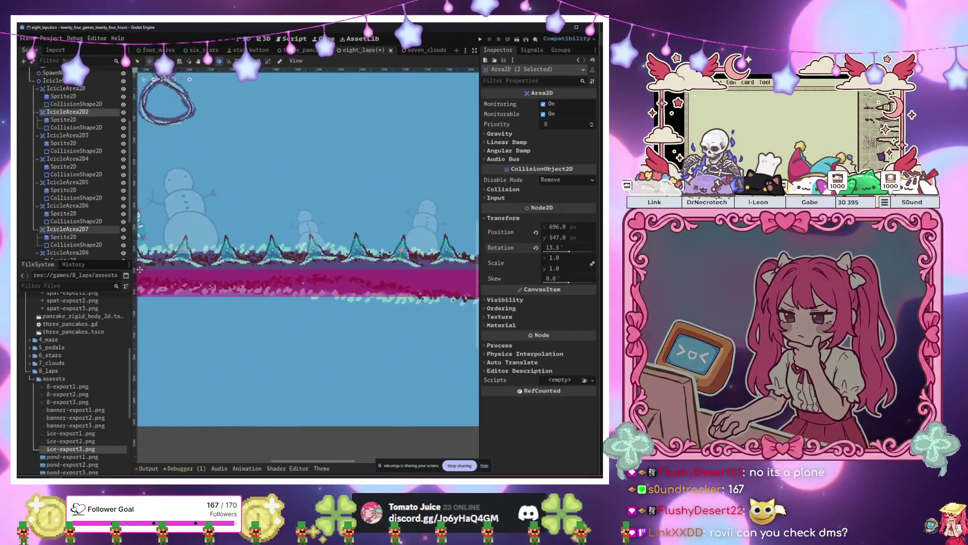
# - Reposition the first icicle further right along the ground
pyautogui.click(80, 97)
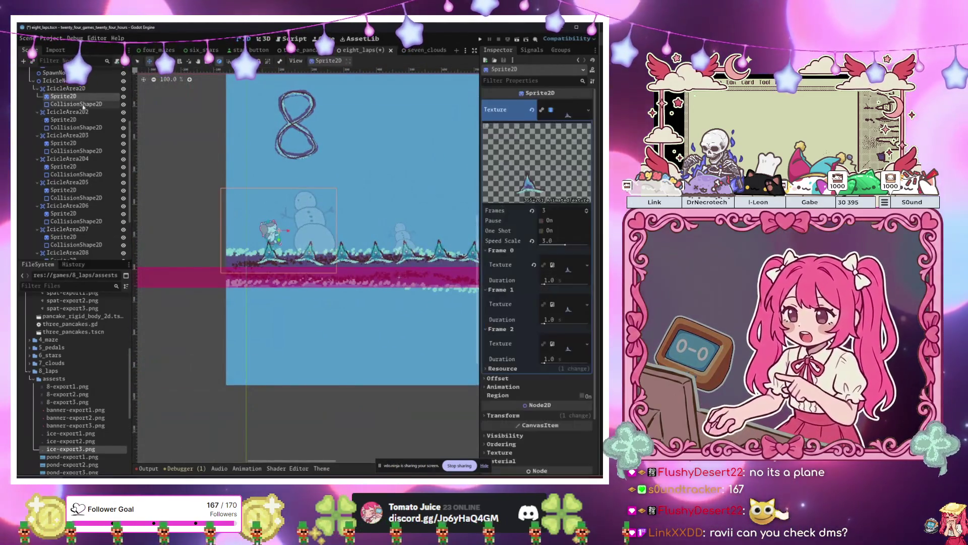
pyautogui.click(65, 88)
pyautogui.moveTo(235, 300); pyautogui.dragTo(306, 302)
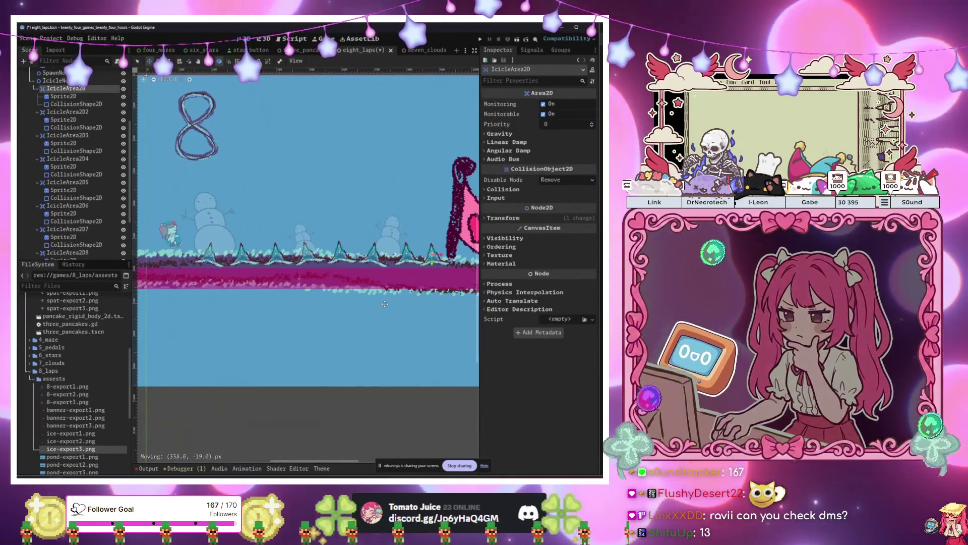
pyautogui.scroll(-2, 375, 307)
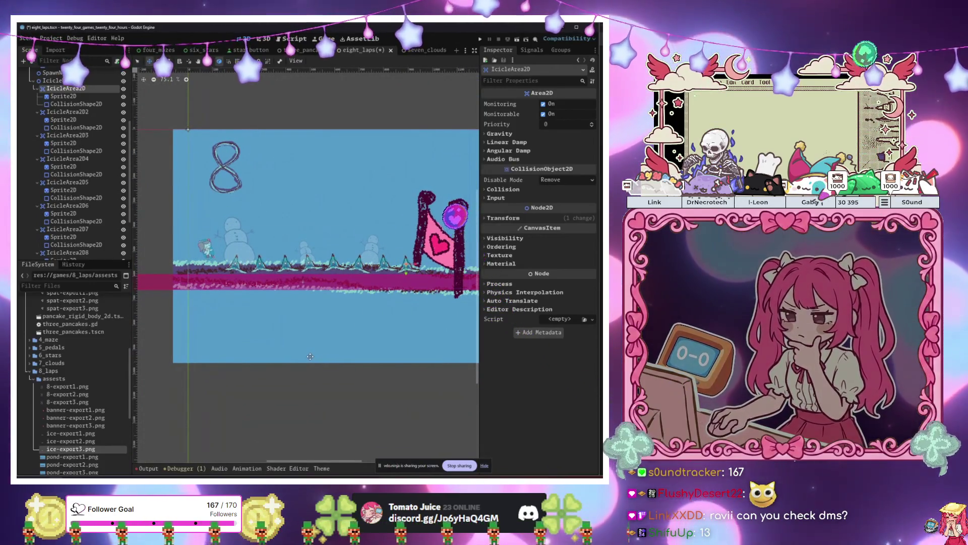
# - Test-run the level, lower the icicle group slightly, then save and run again
pyautogui.press('F6')
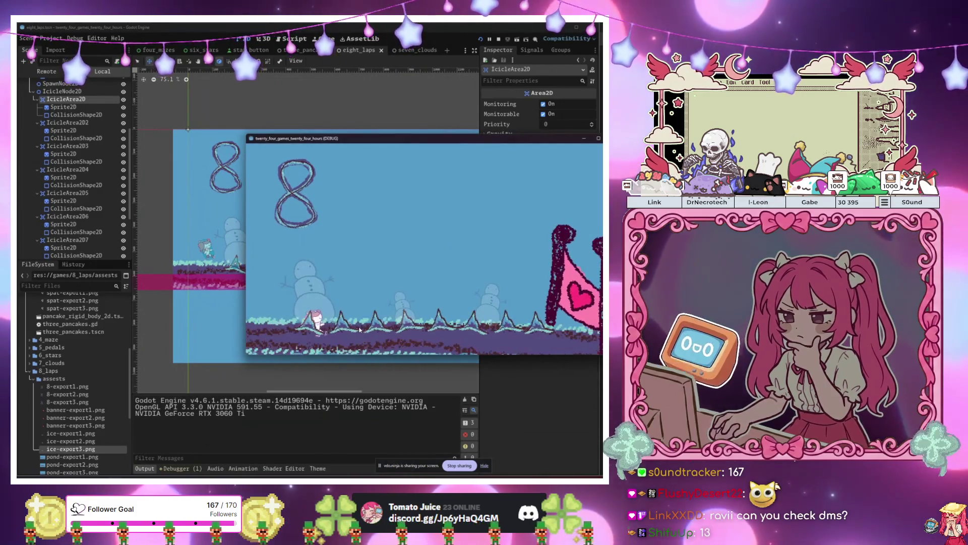
pyautogui.press('Right')
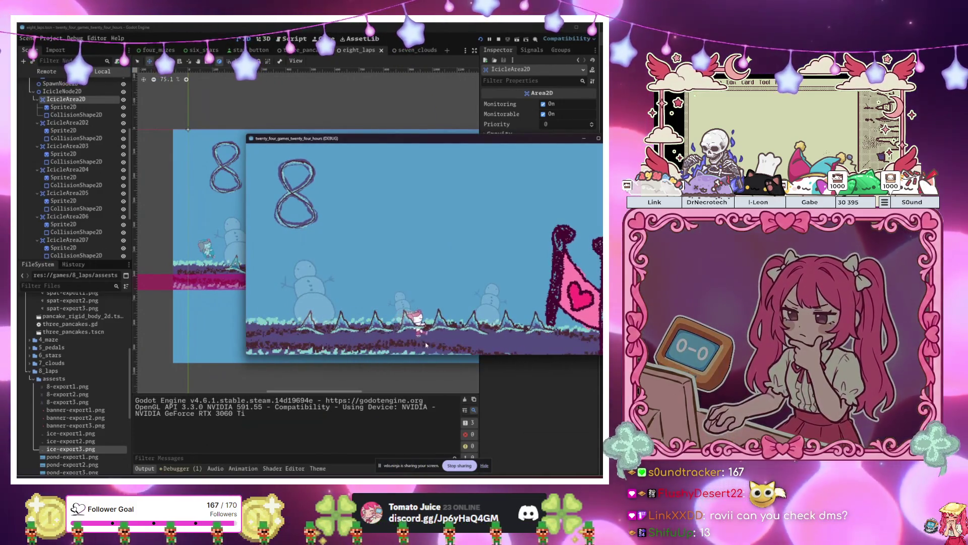
pyautogui.press('F8')
pyautogui.moveTo(339, 316); pyautogui.dragTo(339, 325)
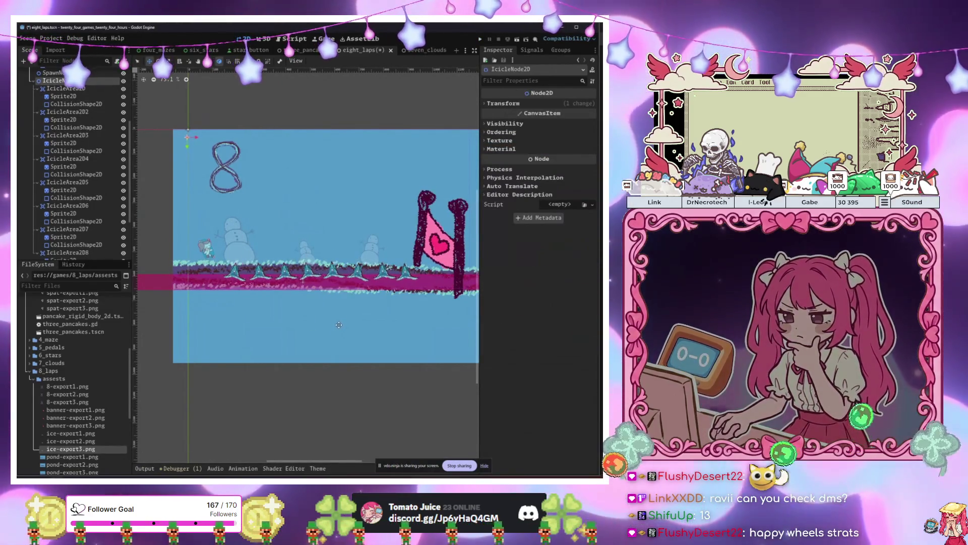
pyautogui.press('F6')
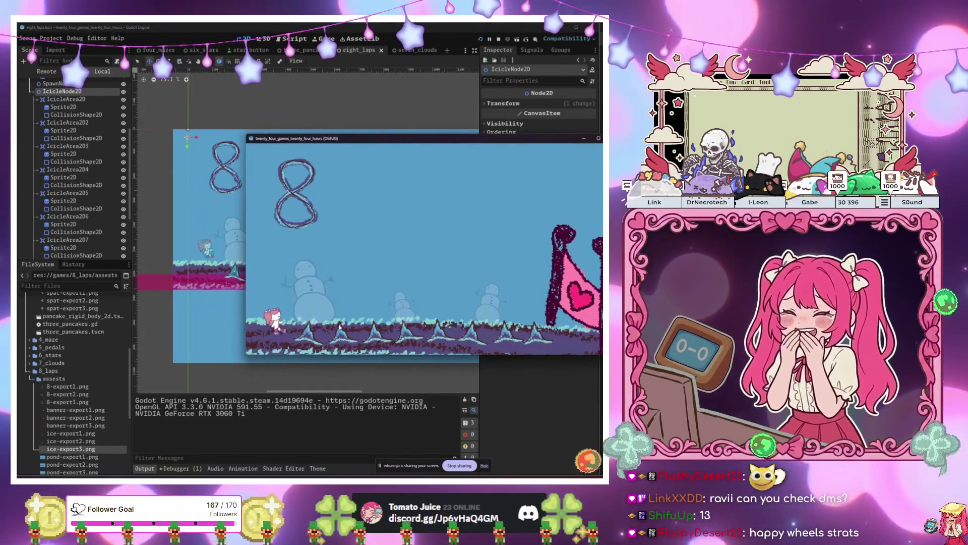
# - Skate the player right, jumping over the icicles, up to the flag
pyautogui.press('Right')
pyautogui.press('Left')
pyautogui.press('Right')
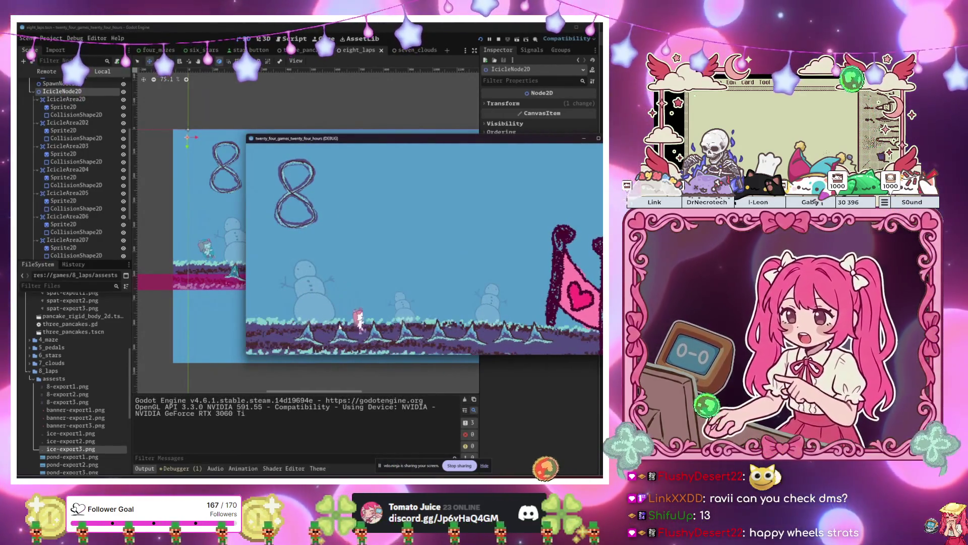
pyautogui.press('Left')
pyautogui.press('Right')
pyautogui.press('space')
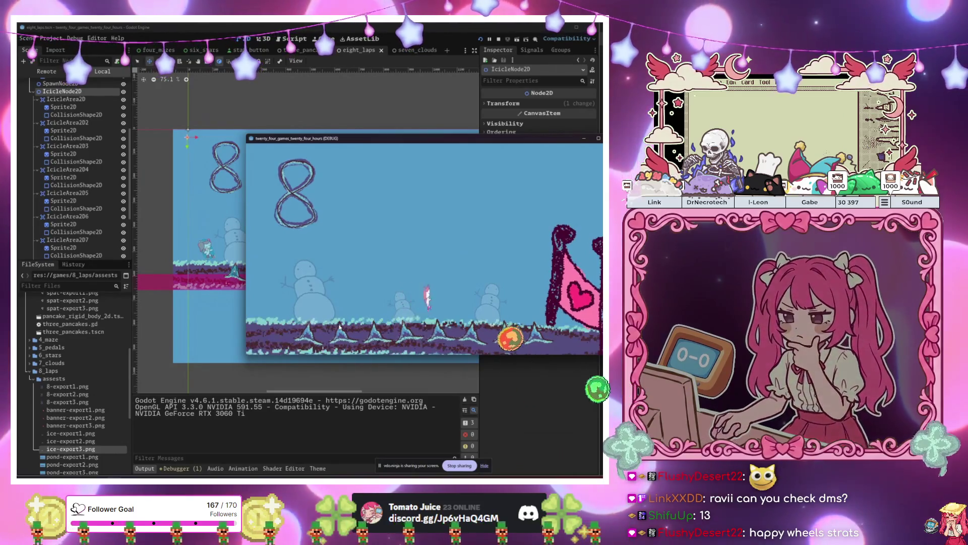
pyautogui.press('Right')
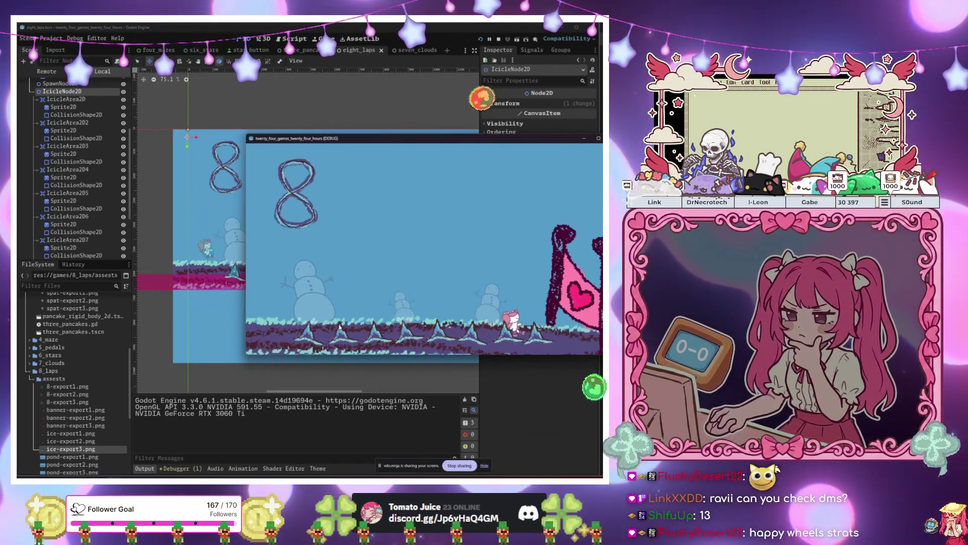
pyautogui.press('Right')
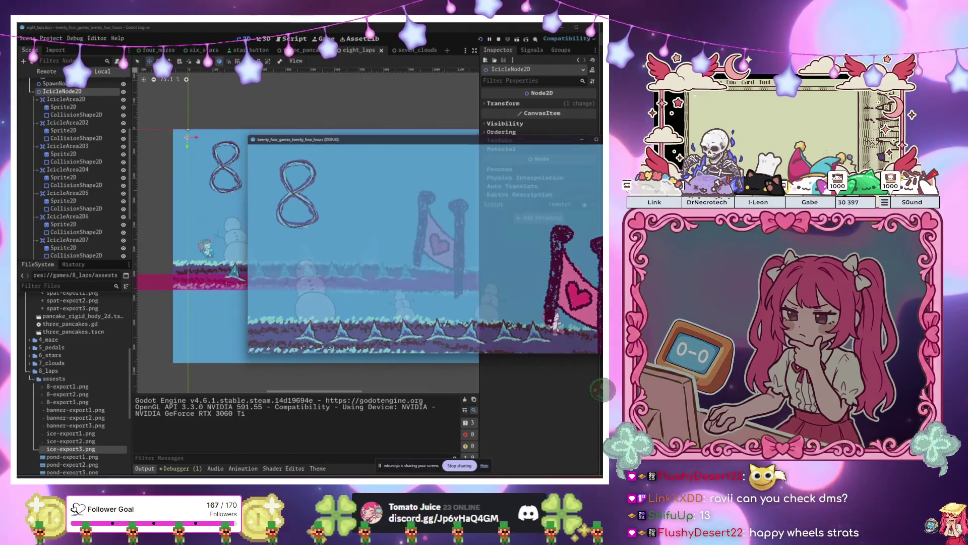
# - Select all eight icicles to inspect their signals, then select the icicle group node
pyautogui.click(66, 88)
pyautogui.keyDown('ctrl'); pyautogui.click(76, 112); pyautogui.keyUp('ctrl')
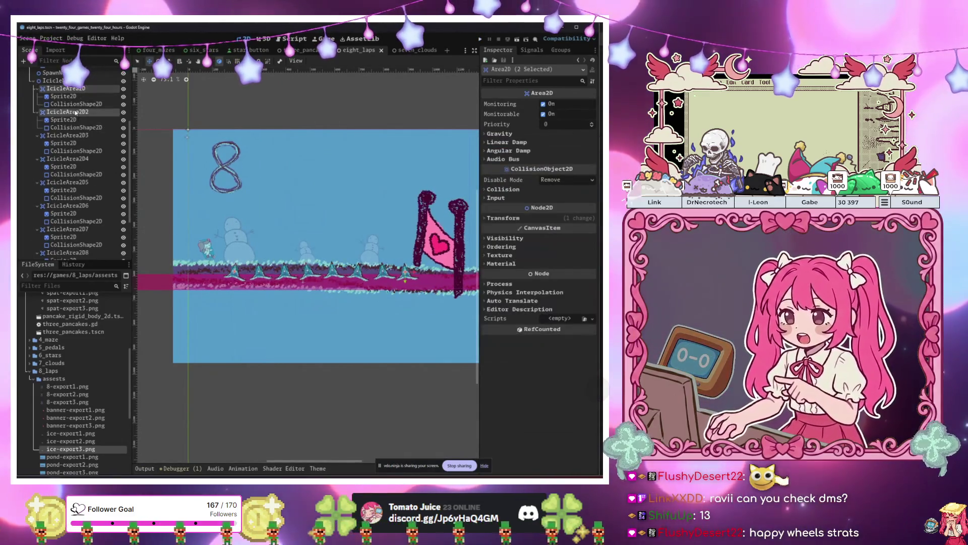
pyautogui.keyDown('ctrl'); pyautogui.click(68, 135); pyautogui.keyUp('ctrl')
pyautogui.keyDown('ctrl'); pyautogui.click(67, 158); pyautogui.keyUp('ctrl')
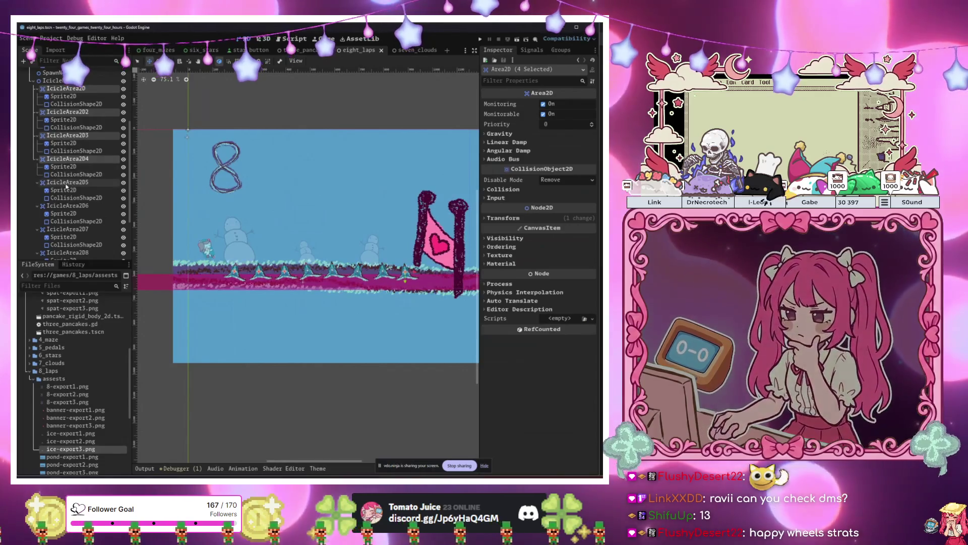
pyautogui.keyDown('ctrl'); pyautogui.click(68, 182); pyautogui.keyUp('ctrl')
pyautogui.keyDown('ctrl'); pyautogui.click(68, 205); pyautogui.keyUp('ctrl')
pyautogui.keyDown('ctrl'); pyautogui.click(67, 229); pyautogui.keyUp('ctrl')
pyautogui.scroll(-1, 70, 236)
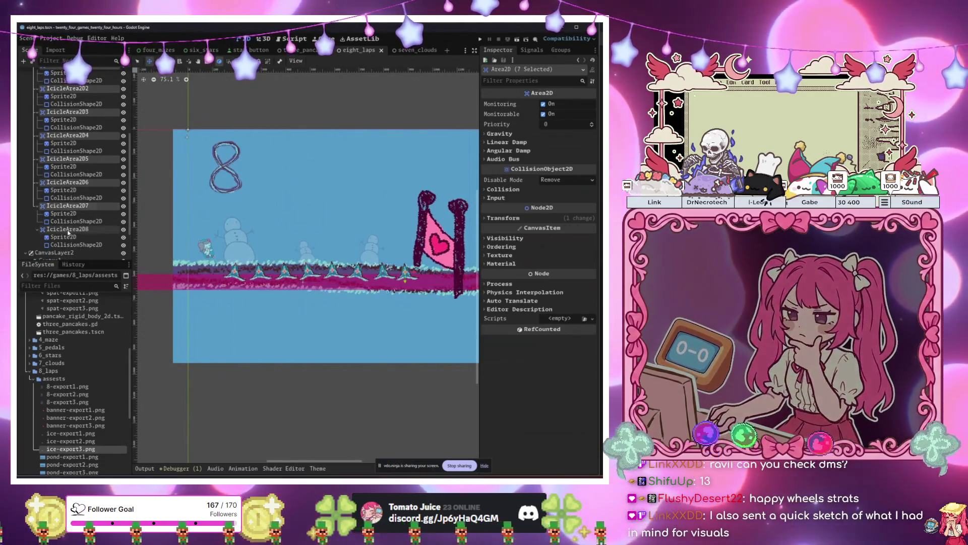
pyautogui.keyDown('ctrl'); pyautogui.click(67, 229); pyautogui.keyUp('ctrl')
pyautogui.click(532, 50)
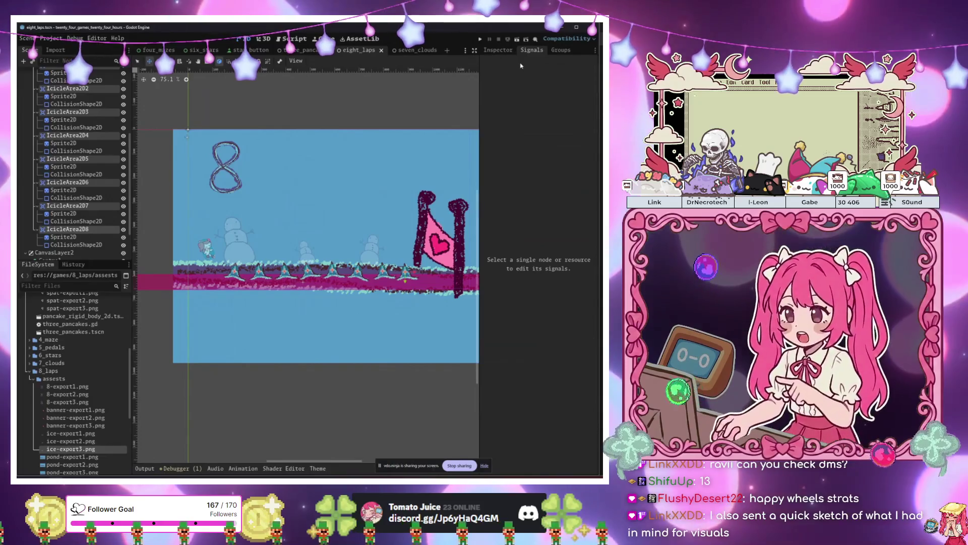
pyautogui.scroll(5, 74, 185)
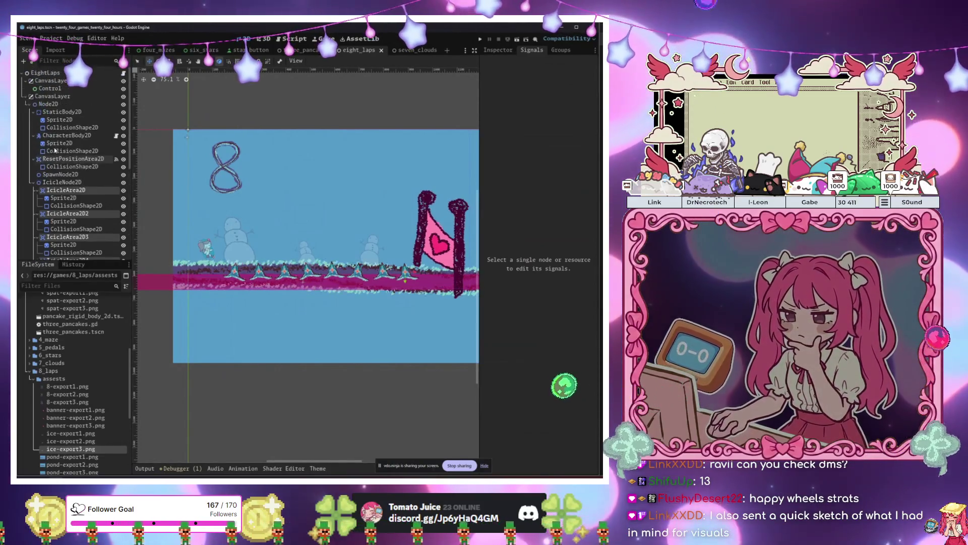
pyautogui.click(73, 182)
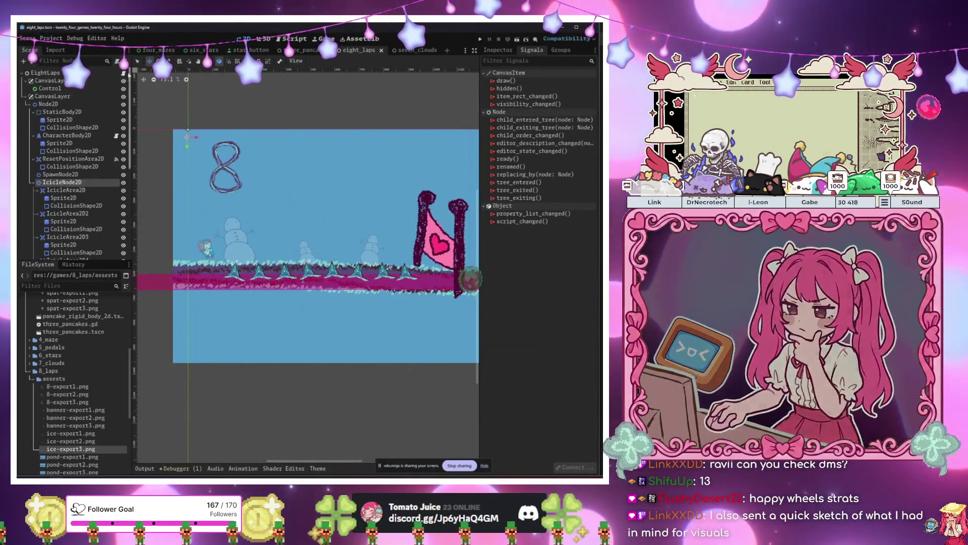
# - In eight_laps.gd, add an empty func _connect_signals() -> void: above the reset-area handler
pyautogui.click(294, 39)
pyautogui.scroll(4, 245, 174)
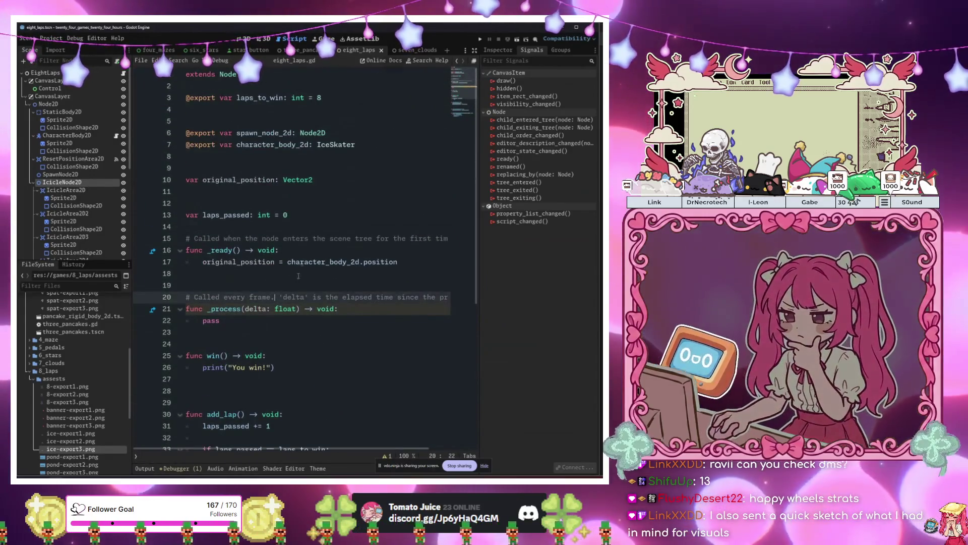
pyautogui.scroll(-7, 302, 268)
pyautogui.click(284, 380)
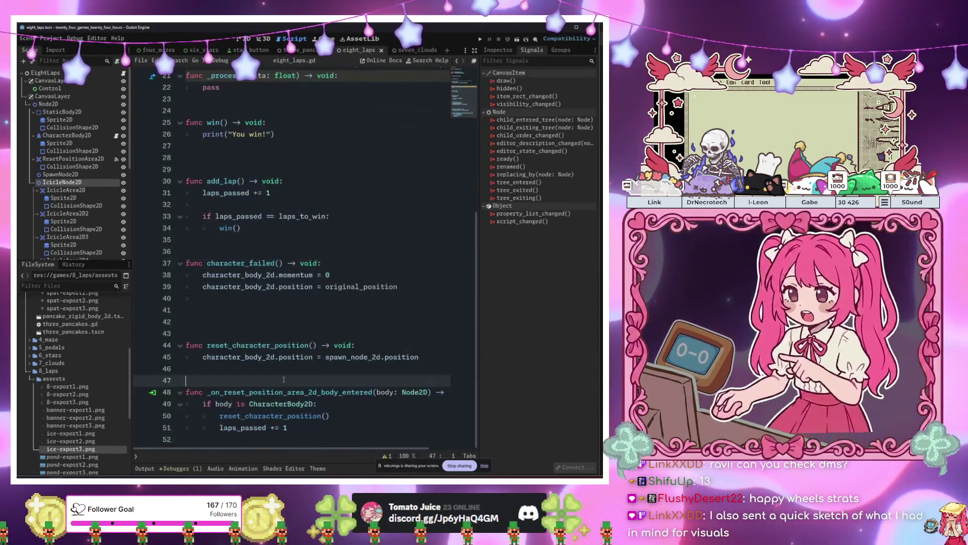
pyautogui.press('Return')
pyautogui.press('Return')
pyautogui.press('Return')
pyautogui.press('Up')
pyautogui.press('Up')
pyautogui.write('f')
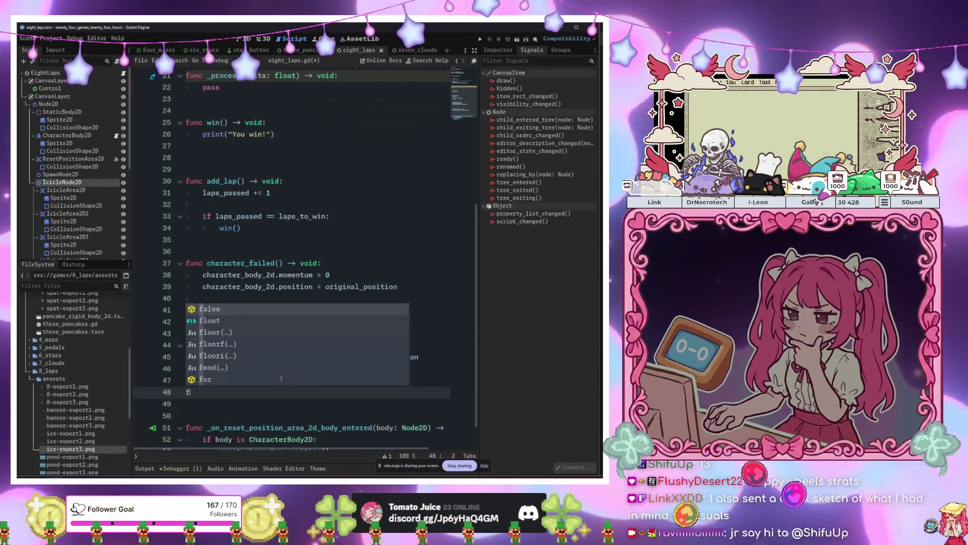
pyautogui.write('unc _connect_signals(')
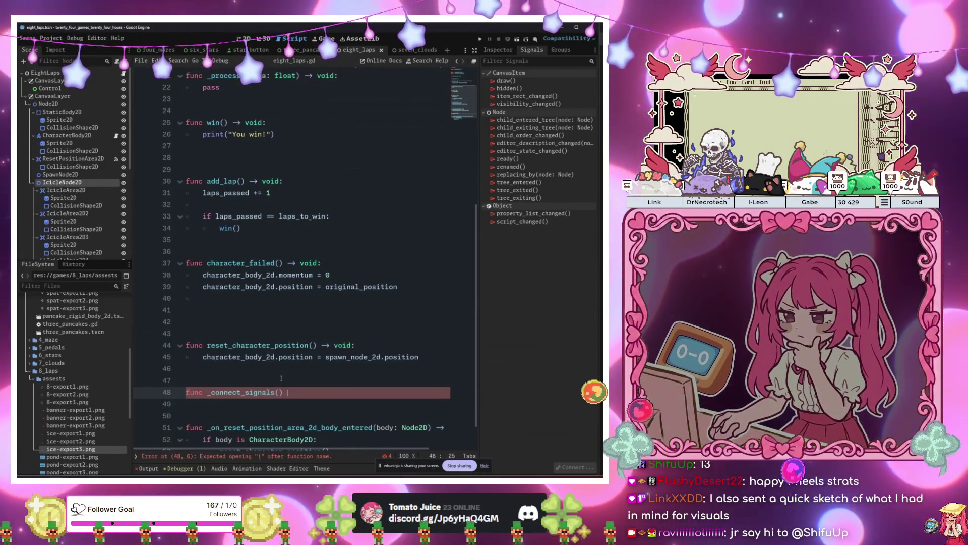
pyautogui.write('-> voidl:')
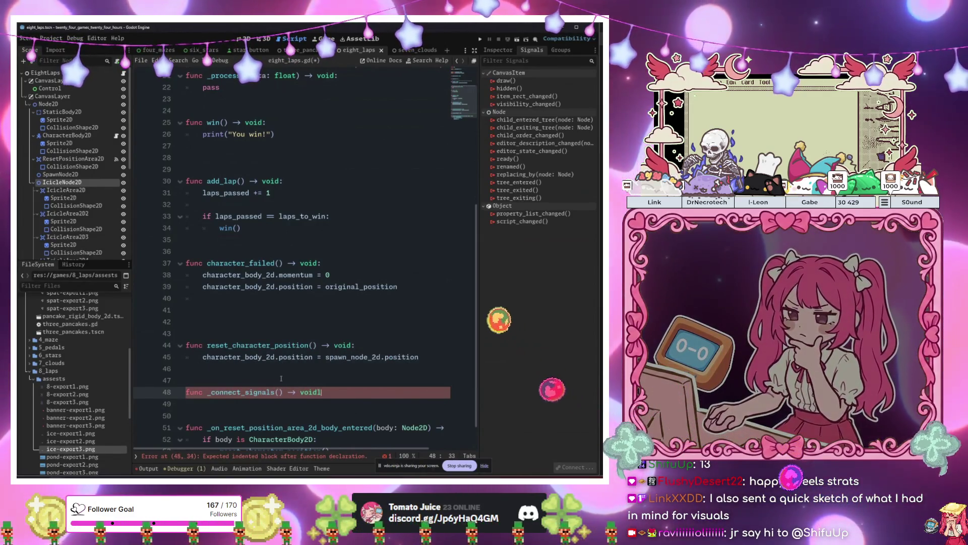
pyautogui.write(':')
pyautogui.press('Return')
pyautogui.write('pass')
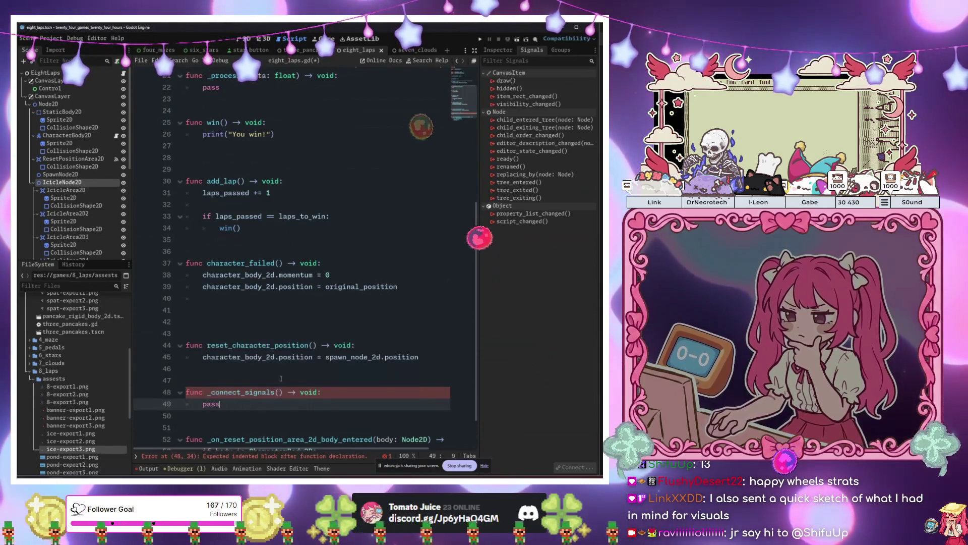
# - Insert a blank line after the exported variables and return to the _connect_signals body
pyautogui.scroll(2, 354, 339)
pyautogui.scroll(8, 354, 338)
pyautogui.click(273, 168)
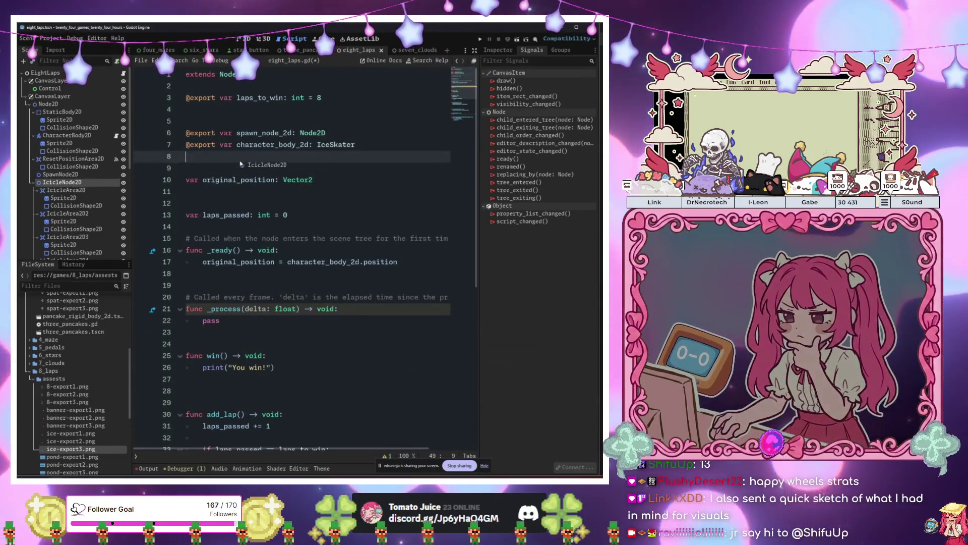
pyautogui.press('Return')
pyautogui.scroll(-7, 270, 201)
pyautogui.scroll(2, 265, 221)
pyautogui.click(263, 232)
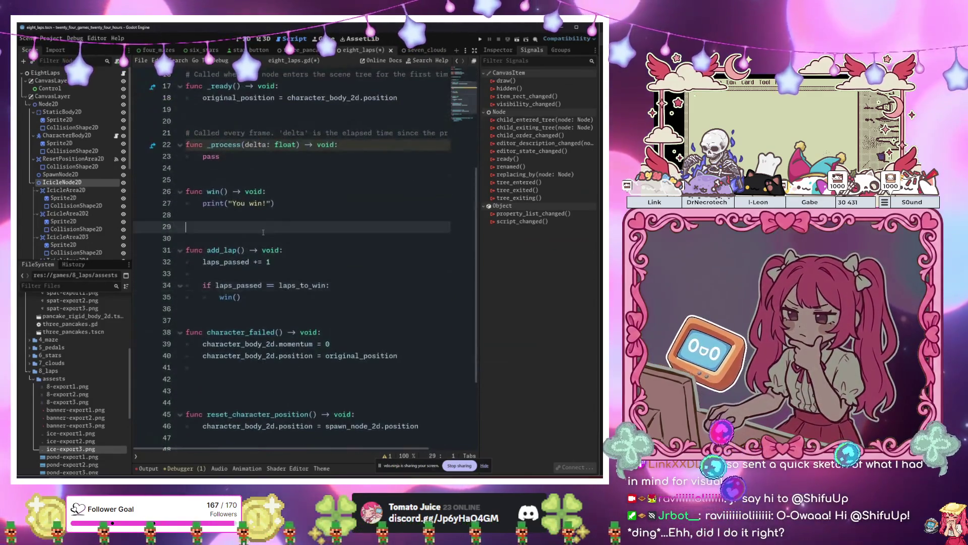
pyautogui.scroll(-5, 254, 191)
pyautogui.click(259, 359)
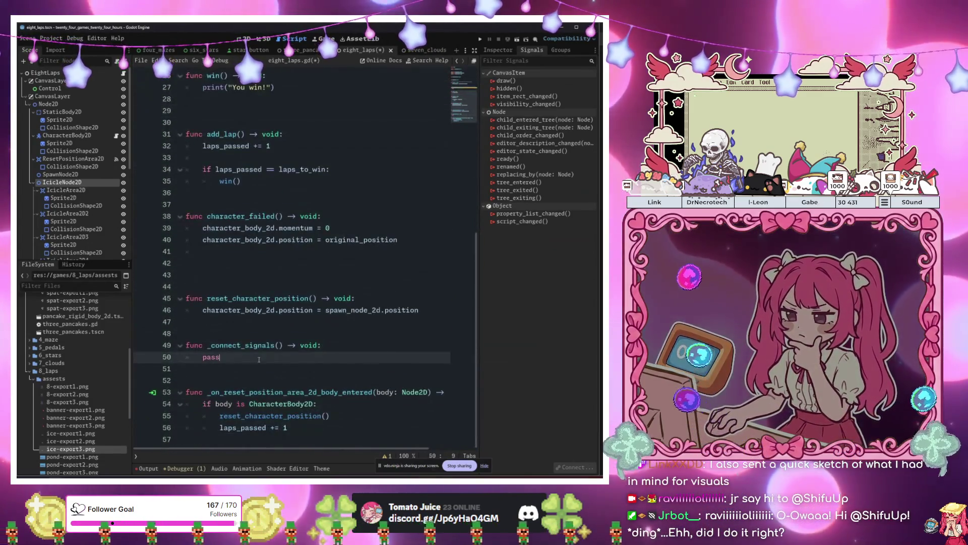
# - Write the loop for i: int in icicle_node_2d.get_child_count(): and start its body
pyautogui.write('for ')
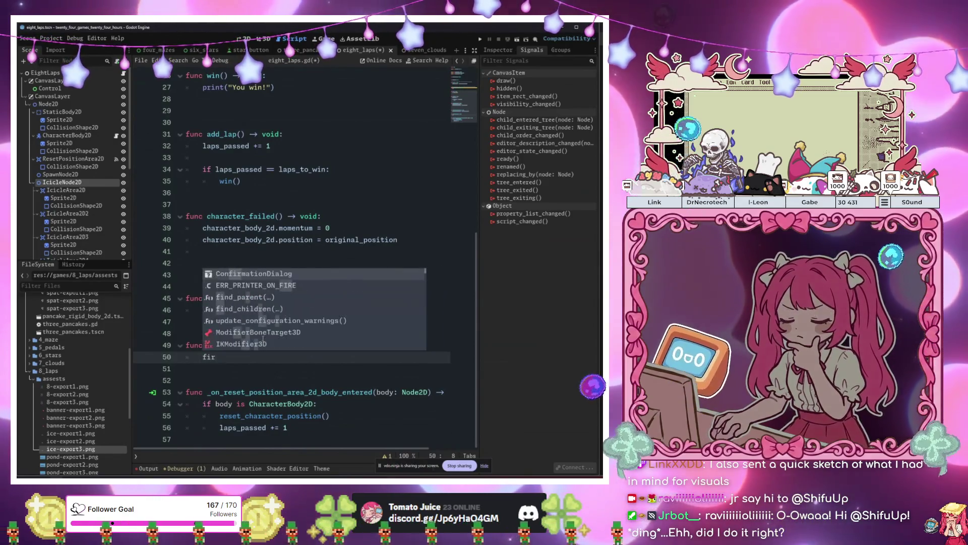
pyautogui.write('i: ')
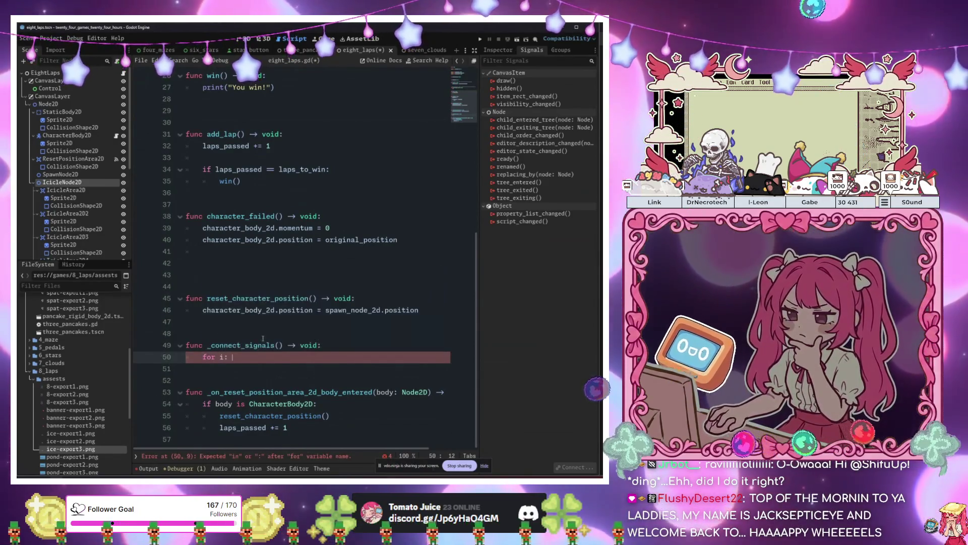
pyautogui.write('int in ')
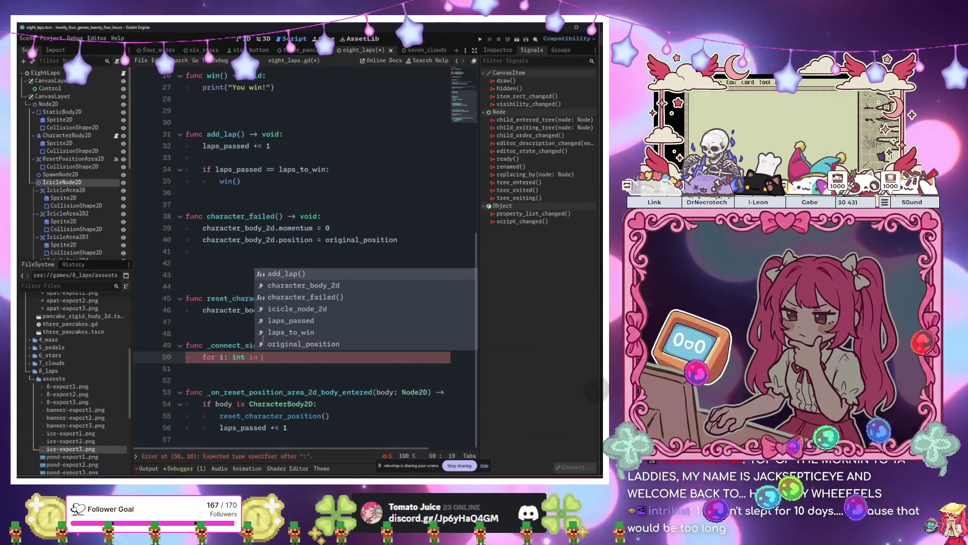
pyautogui.write('icicle_node_2d.')
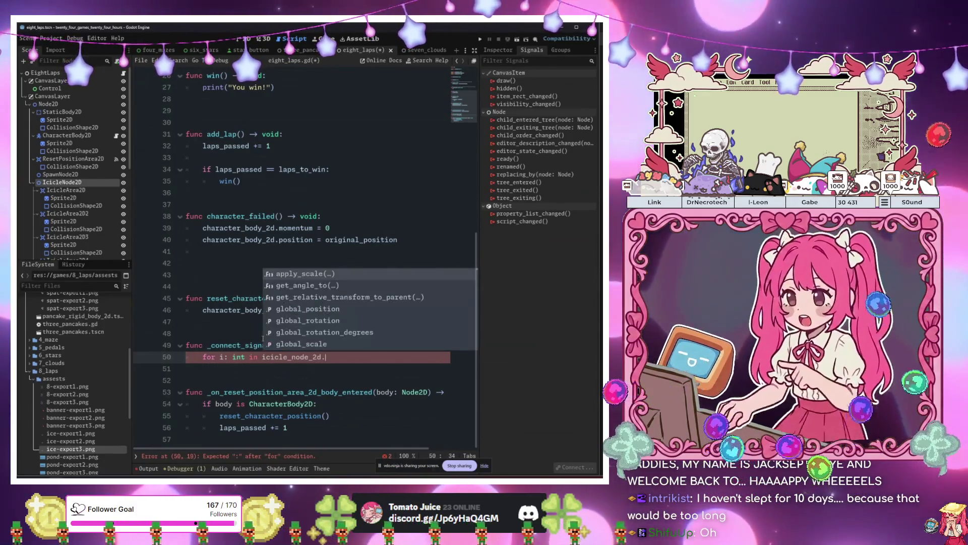
pyautogui.write('get_chi')
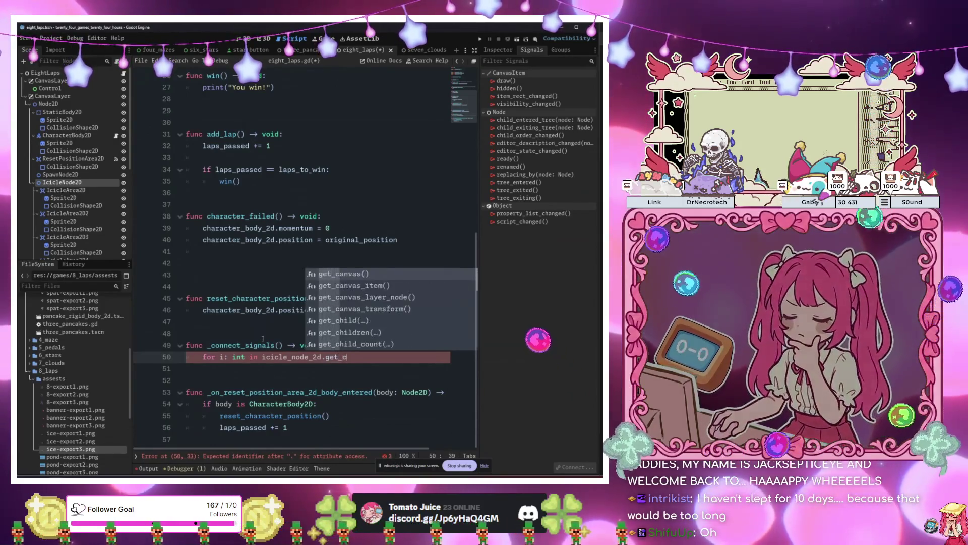
pyautogui.press('Down')
pyautogui.press('Down')
pyautogui.press('Return')
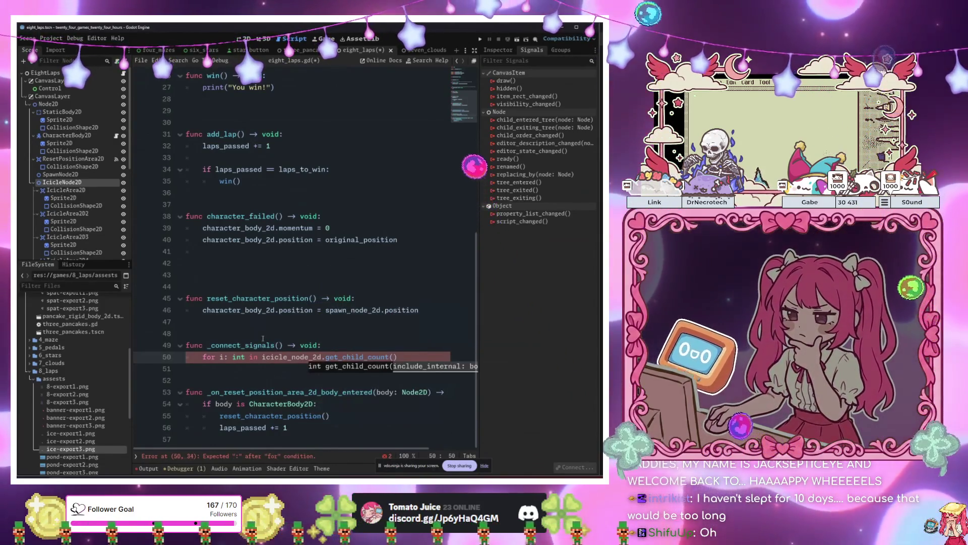
pyautogui.write('):')
pyautogui.press('Return')
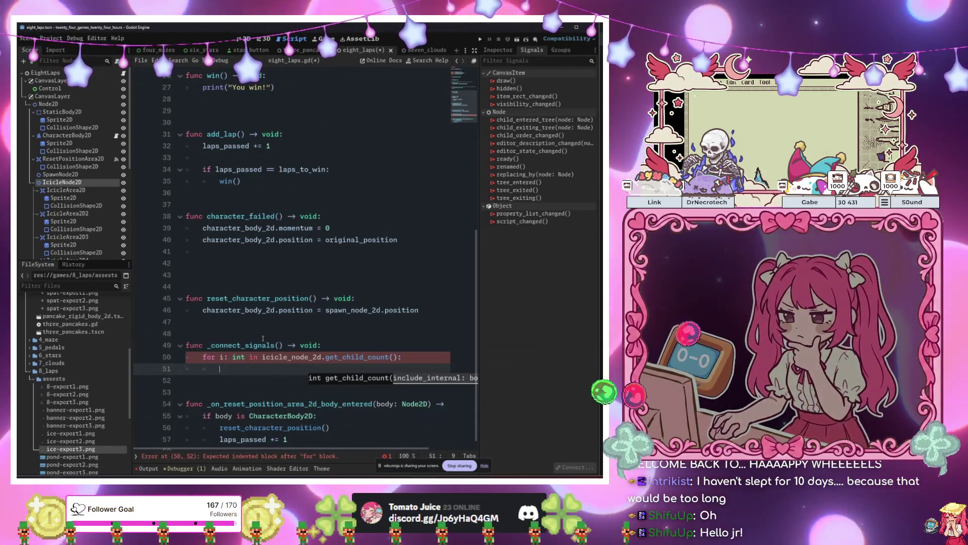
# - Start a variable declaration typed Area2D on the loop's first body line
pyautogui.write('ice')
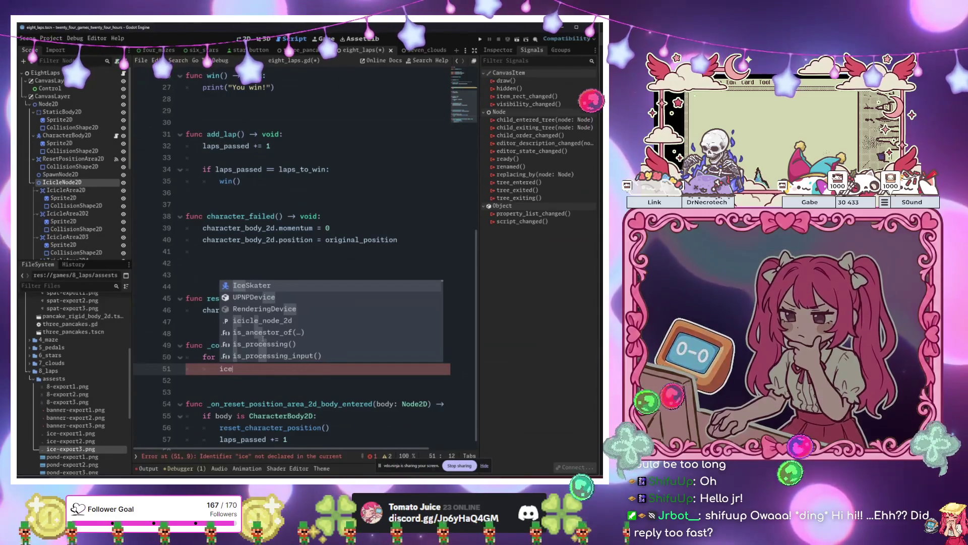
pyautogui.press('BackSpace')
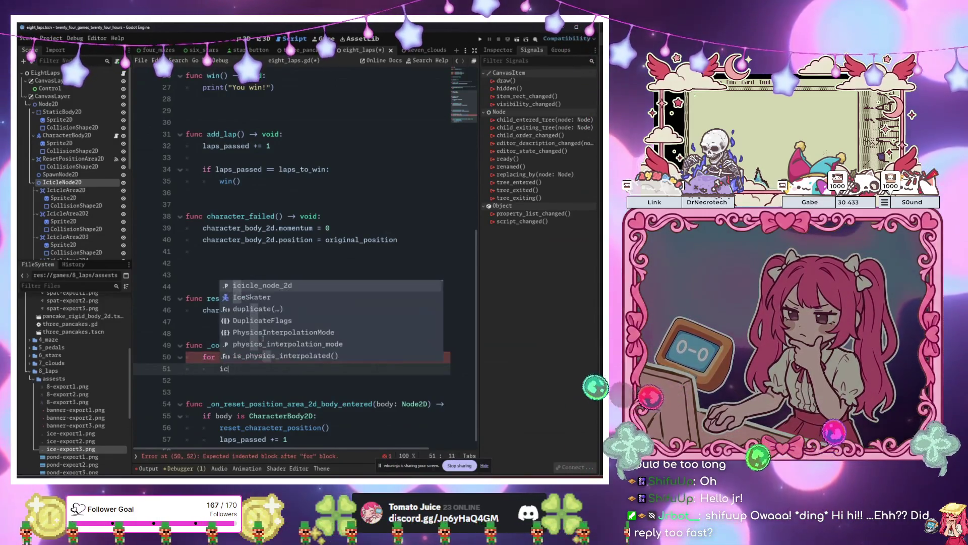
pyautogui.press('Return')
pyautogui.write('.')
pyautogui.press('BackSpace')
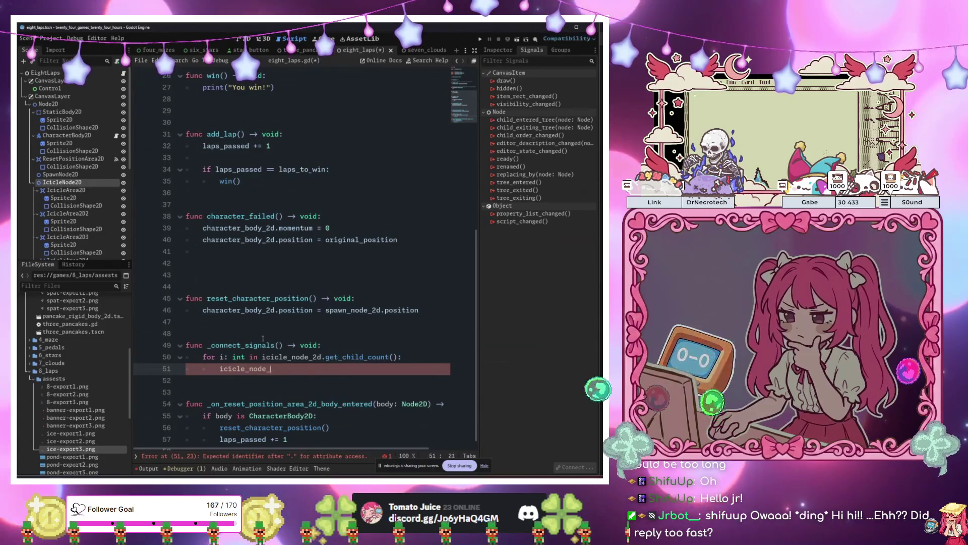
pyautogui.press('BackSpace')
pyautogui.write('var ')
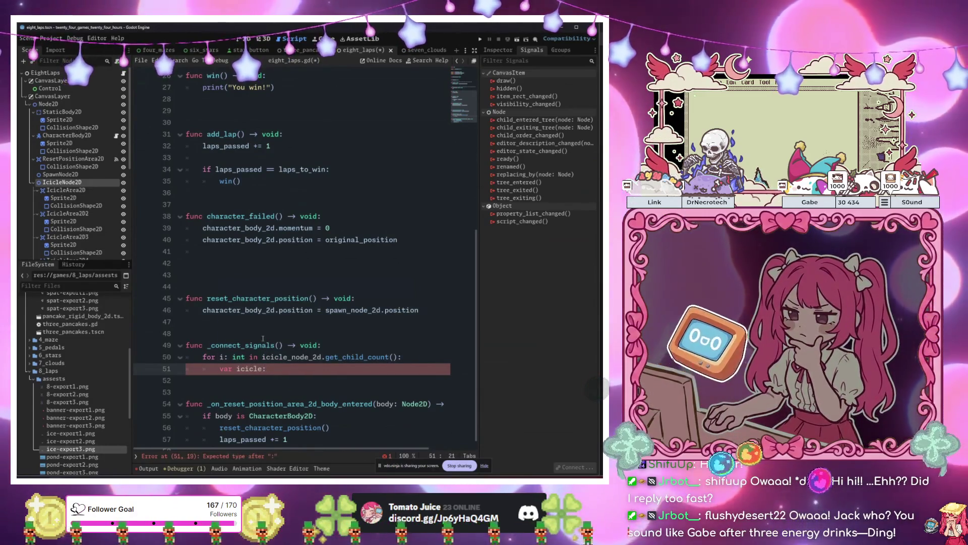
pyautogui.write('Area')
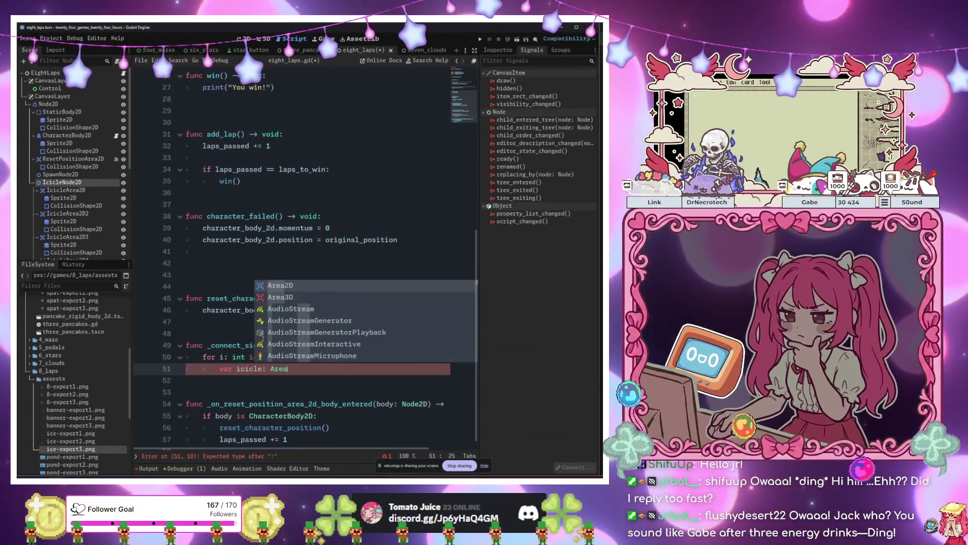
pyautogui.press('Return')
# - Assign it icicle_node_2d.get_children()[i] and save the script
pyautogui.write('= ')
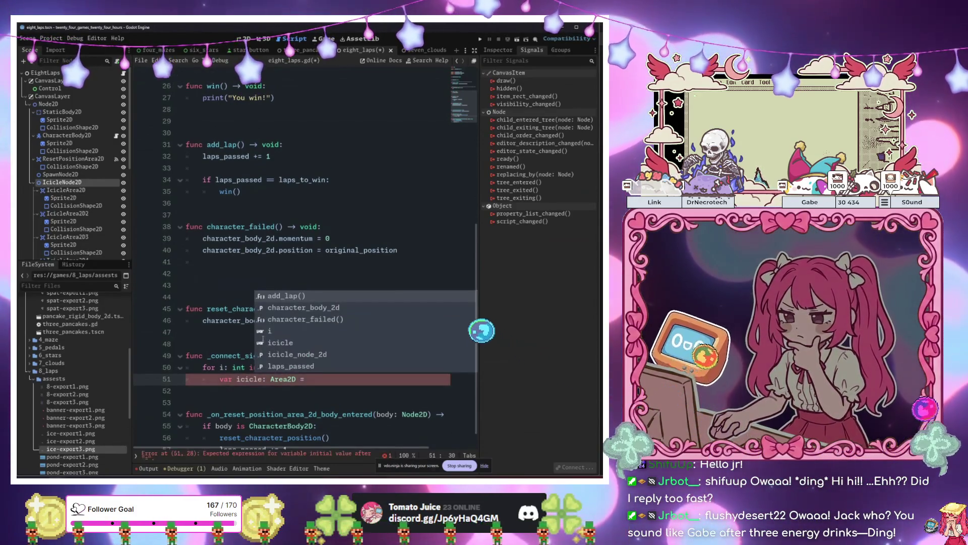
pyautogui.write('ic')
pyautogui.press('Down')
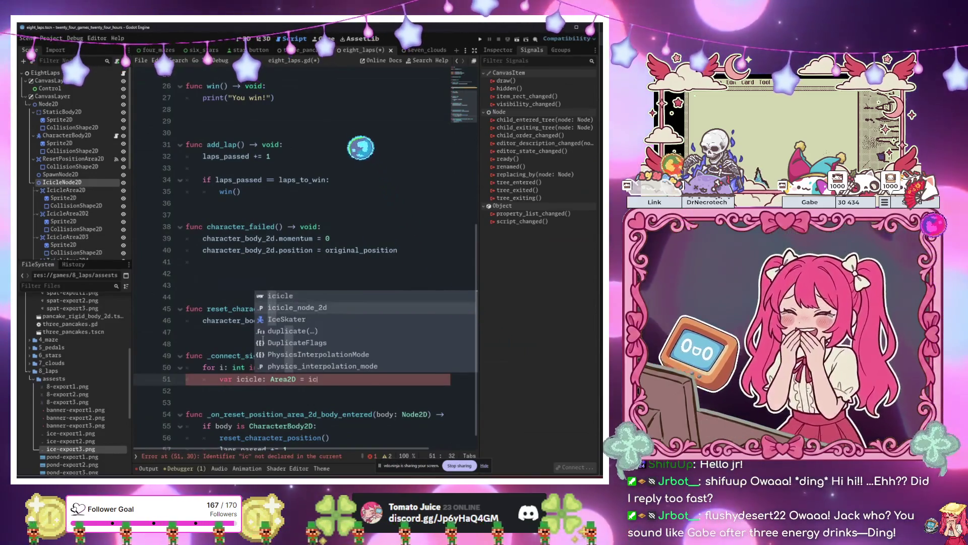
pyautogui.press('Return')
pyautogui.write('.')
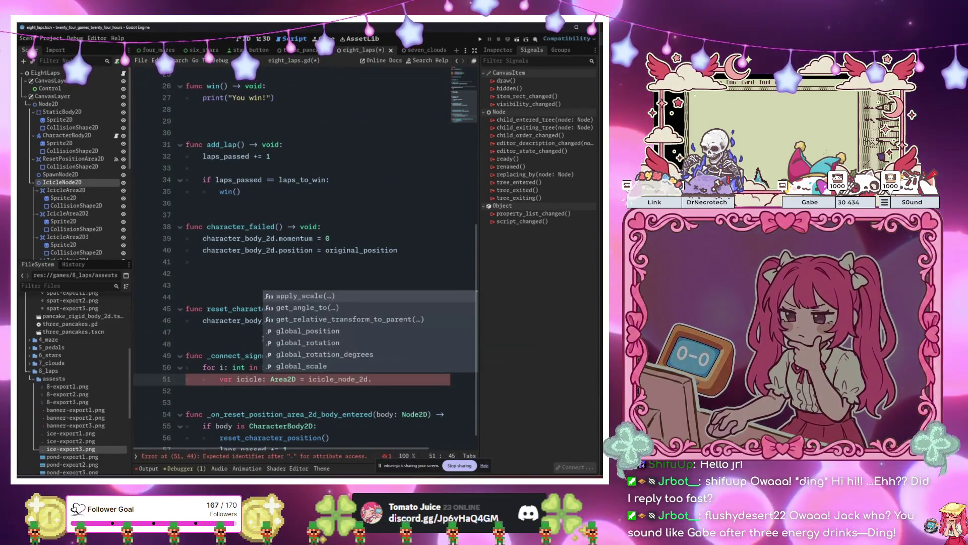
pyautogui.write('get_ch')
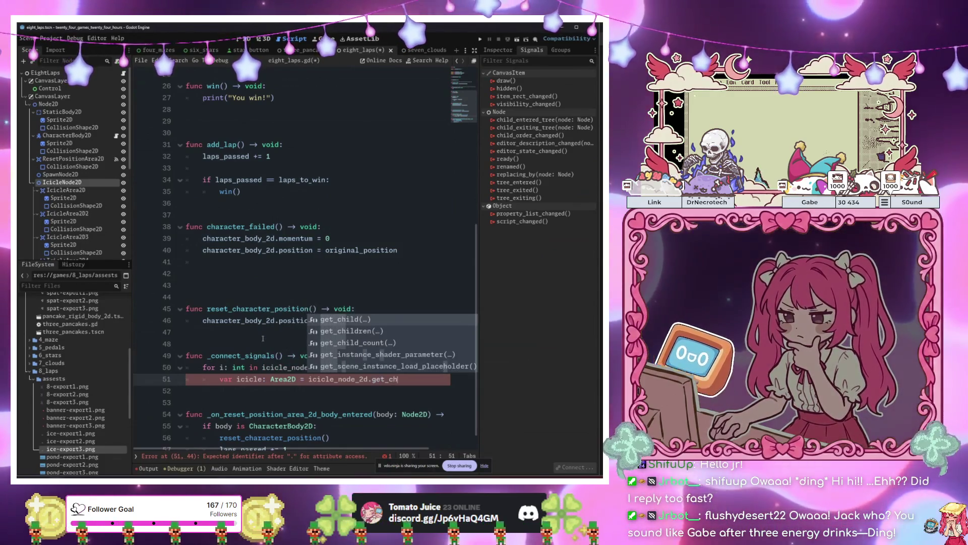
pyautogui.press('Return')
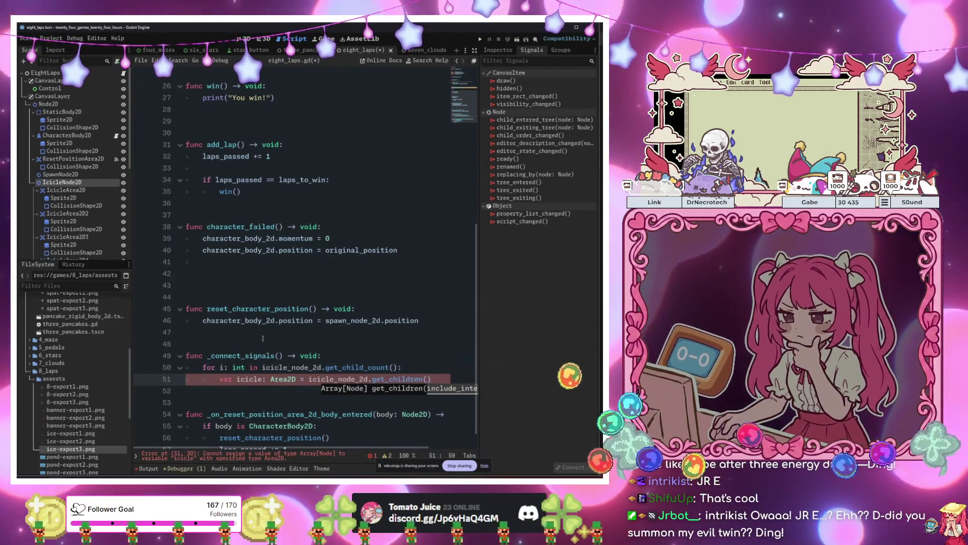
pyautogui.write('[i]')
pyautogui.press('Return')
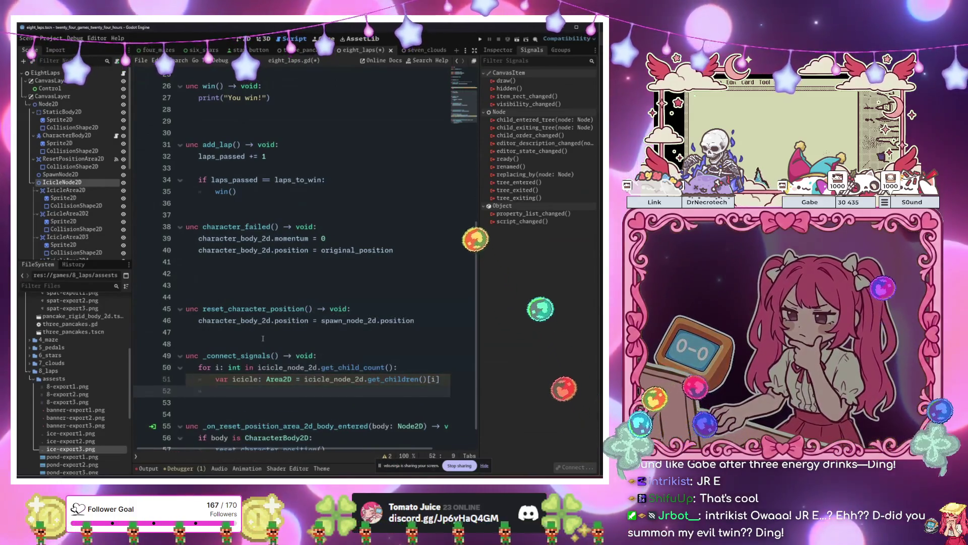
pyautogui.hotkey('ctrl', 's')
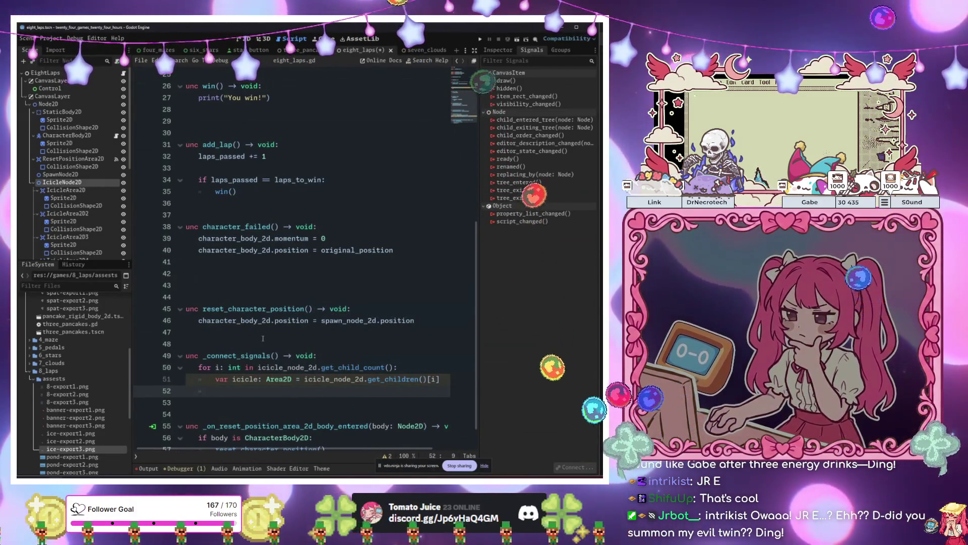
# - Shorten get_children to get_child, then swap the call for find_child
pyautogui.click(419, 378)
pyautogui.press('BackSpace')
pyautogui.press('BackSpace')
pyautogui.press('BackSpace')
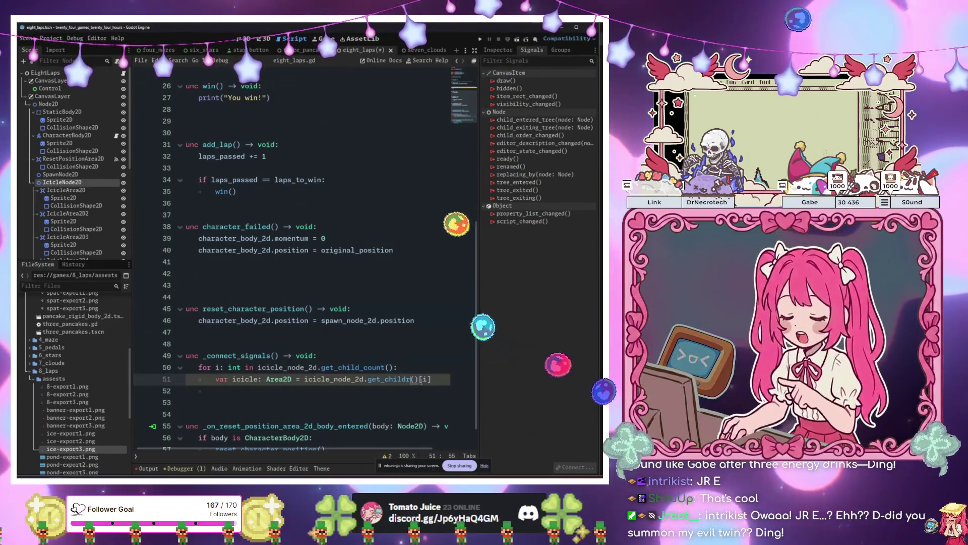
pyautogui.click(402, 393)
pyautogui.moveTo(414, 379); pyautogui.dragTo(381, 378)
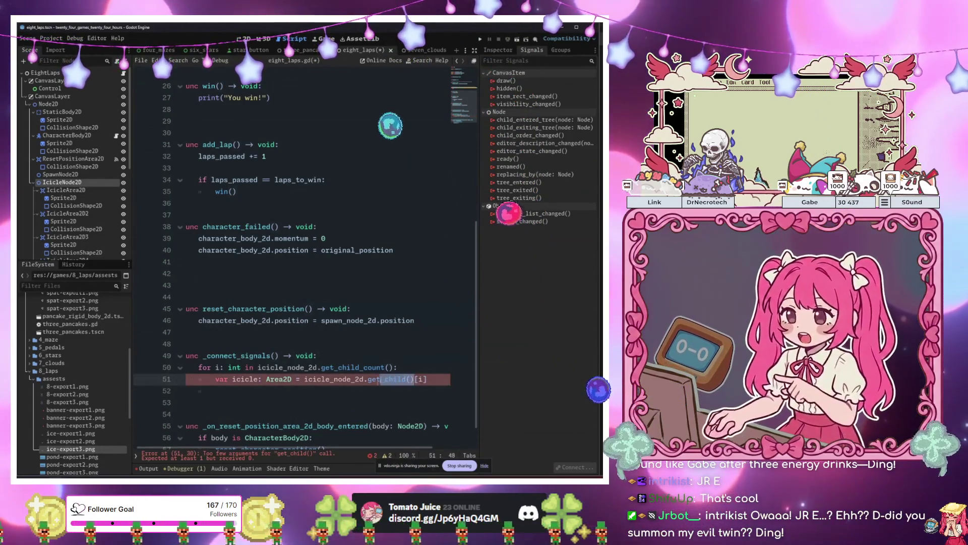
pyautogui.write('find_ch')
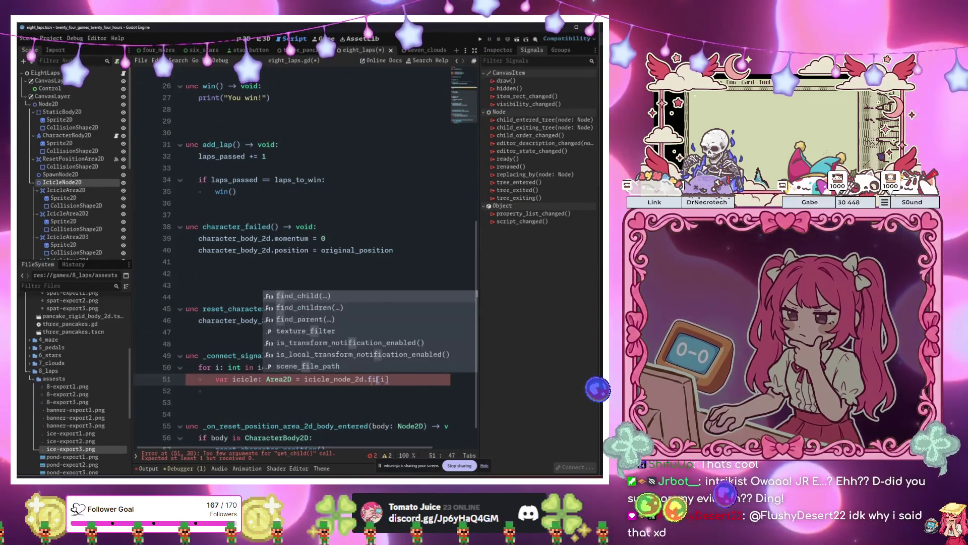
pyautogui.press('Return')
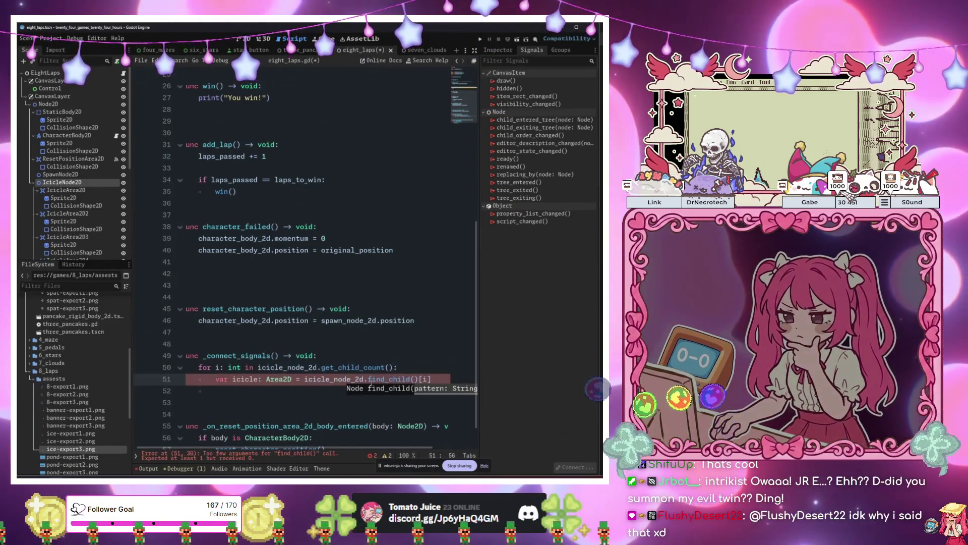
# - Replace the call with get_child(i), fix the stray brackets, and start a new loop line
pyautogui.hotkey('ctrl', 'BackSpace')
pyautogui.write('getpo')
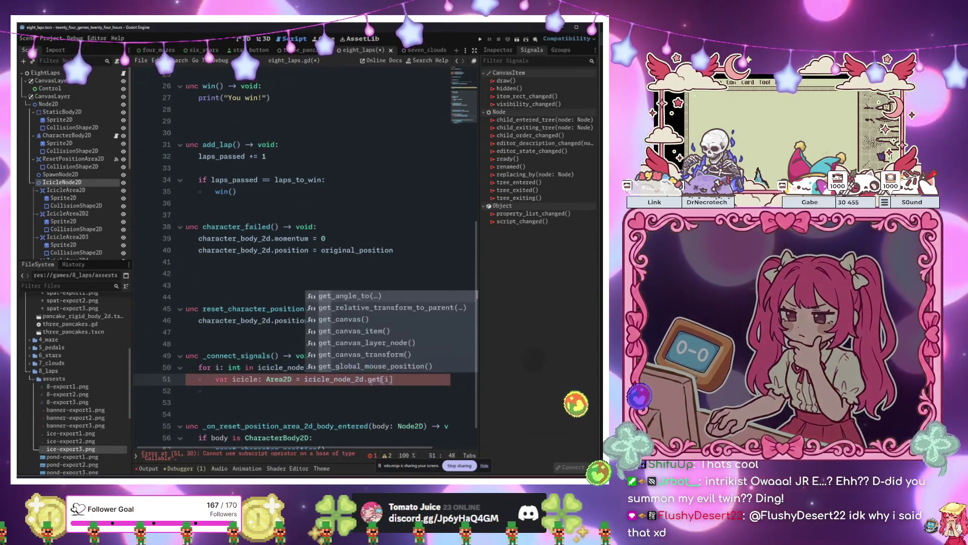
pyautogui.press('BackSpace')
pyautogui.press('BackSpace')
pyautogui.write('_ch')
pyautogui.press('Return')
pyautogui.press('Delete')
pyautogui.press('Right')
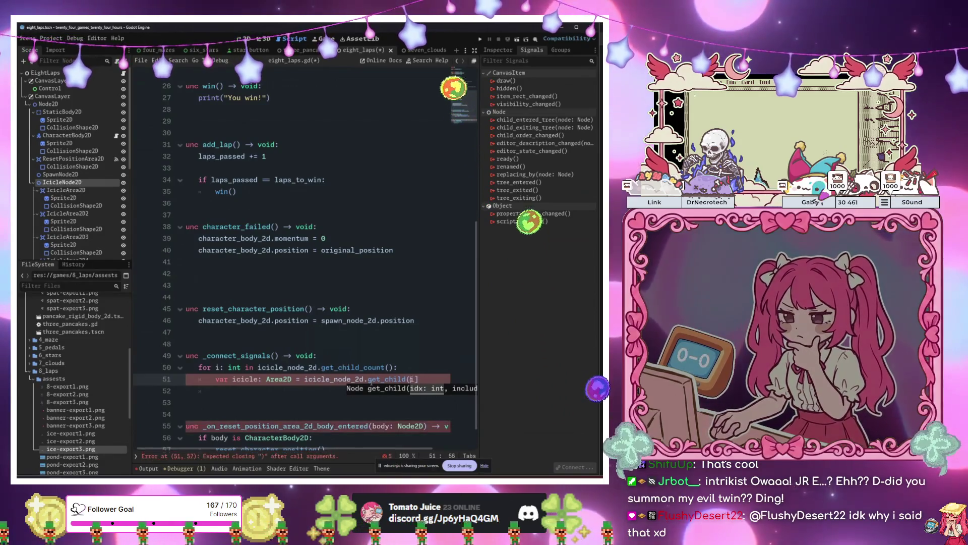
pyautogui.press('BackSpace')
pyautogui.write(')')
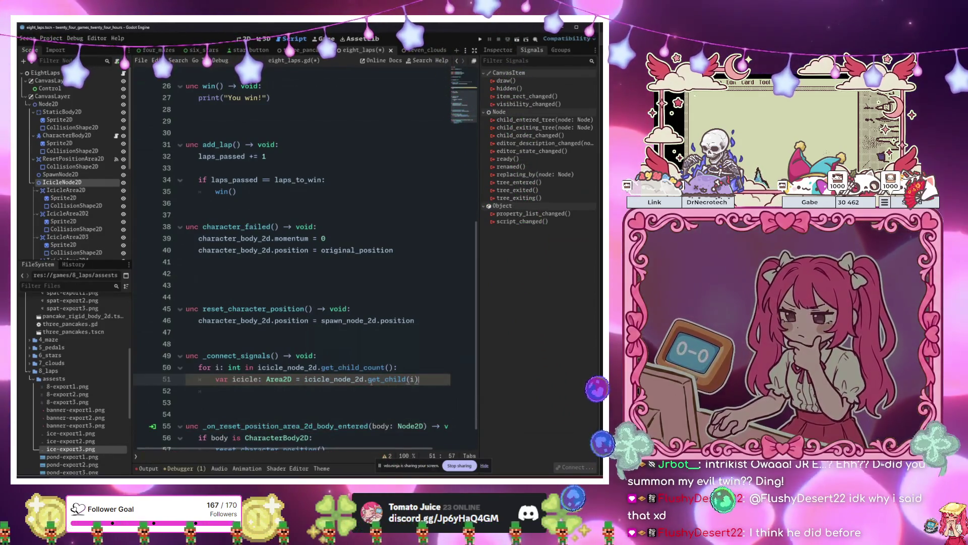
pyautogui.press('Return')
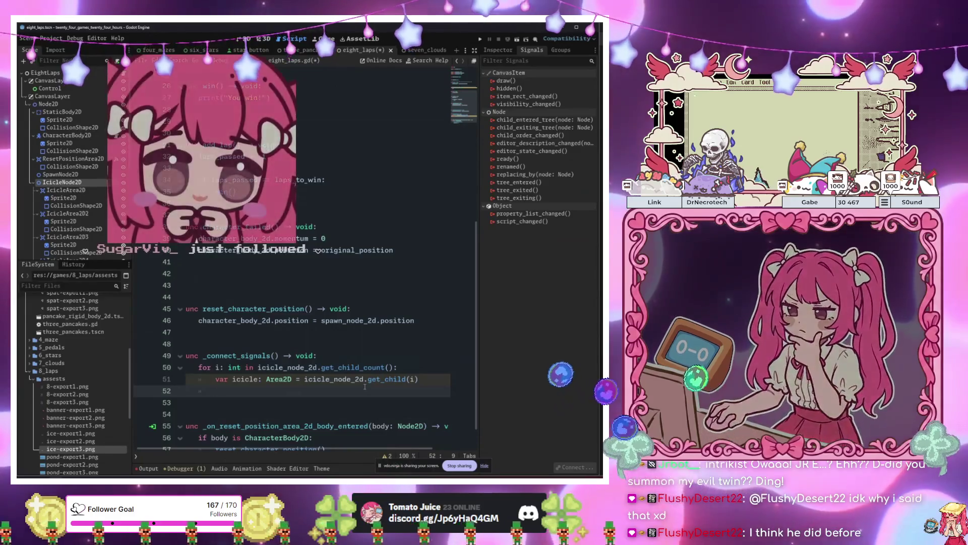
# - Begin an icicle.body_entered statement on the new loop line
pyautogui.write('icicle.')
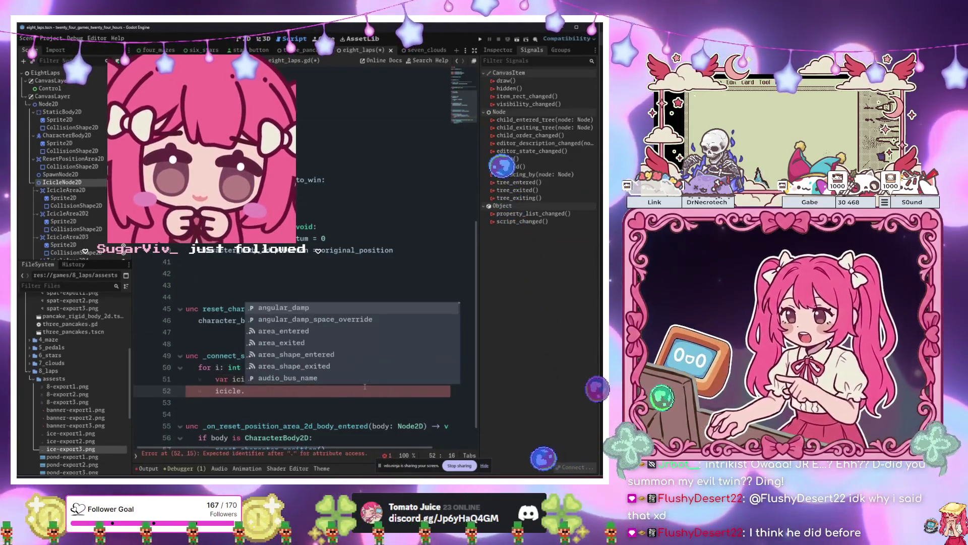
pyautogui.press('Down')
pyautogui.press('Down')
pyautogui.press('Down')
pyautogui.write('body')
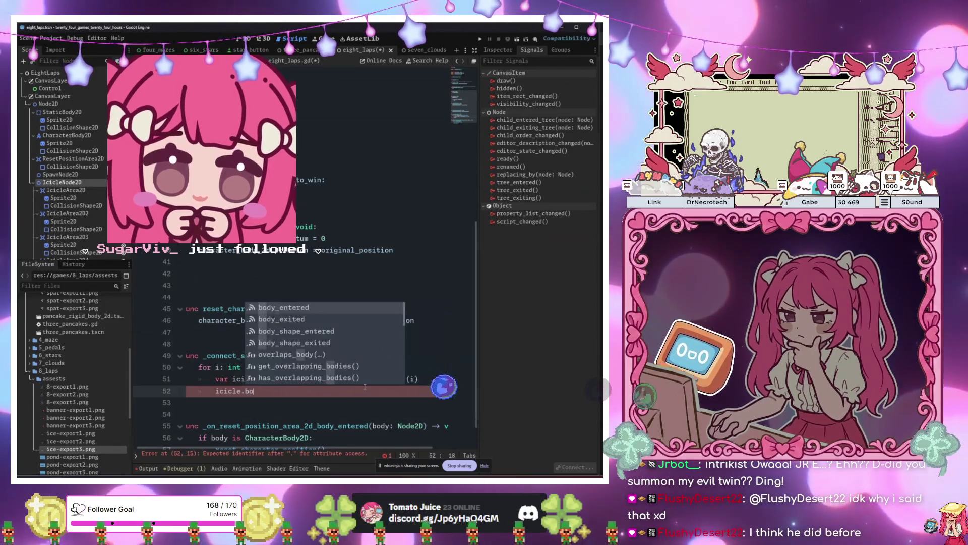
pyautogui.press('Return')
pyautogui.press('Return')
pyautogui.press('Return')
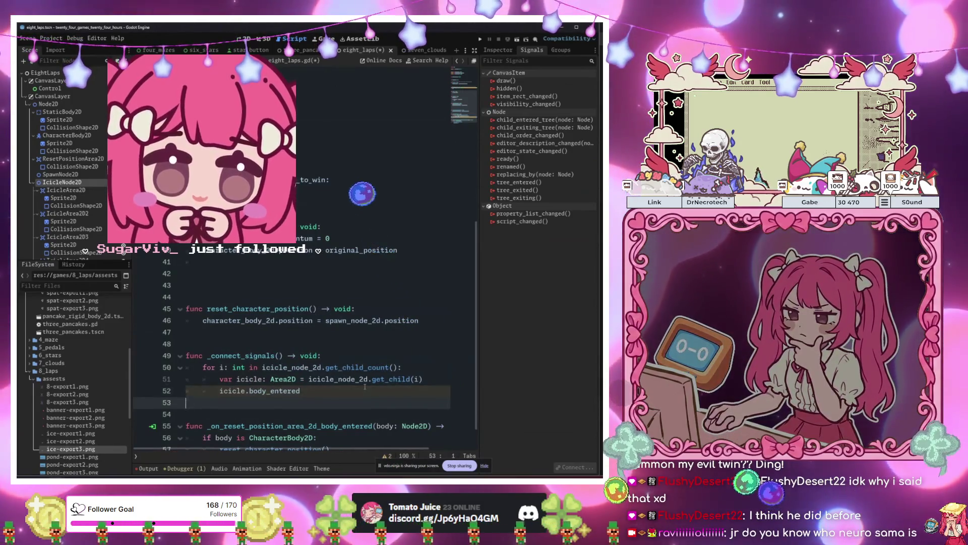
# - Add a func _icicle_body_entered() -> void: handler with a pass body
pyautogui.write('func _icicle')
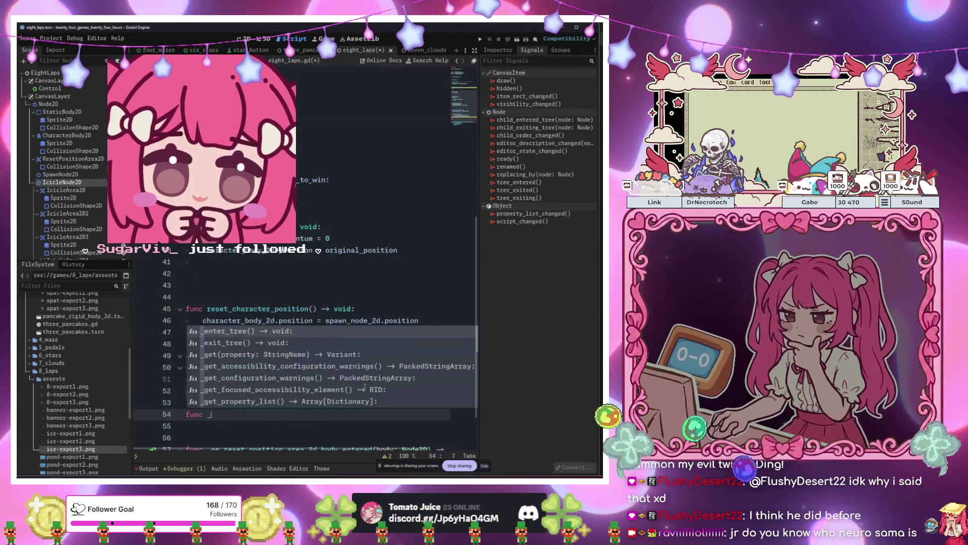
pyautogui.write('_body_enetered')
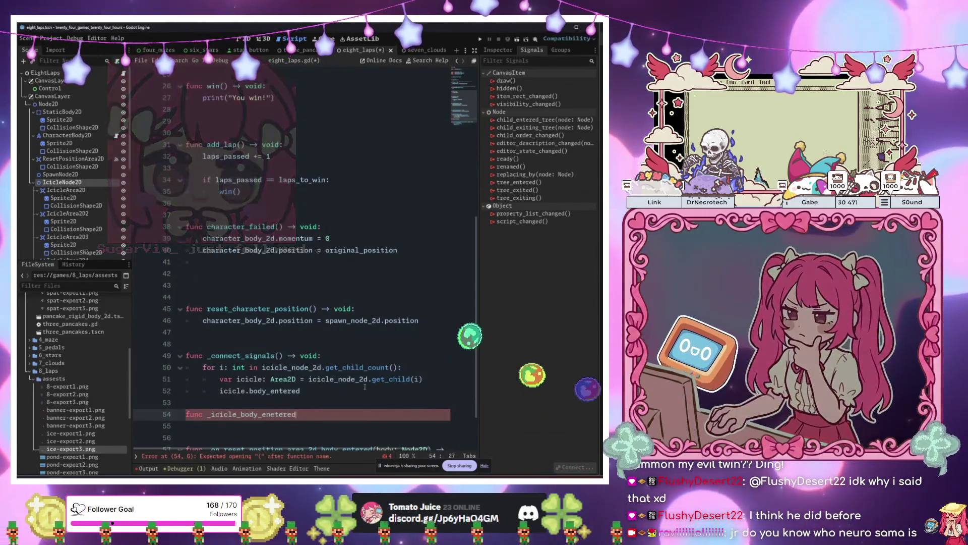
pyautogui.press('BackSpace')
pyautogui.press('BackSpace')
pyautogui.press('BackSpace')
pyautogui.press('BackSpace')
pyautogui.press('BackSpace')
pyautogui.write('dtered()')
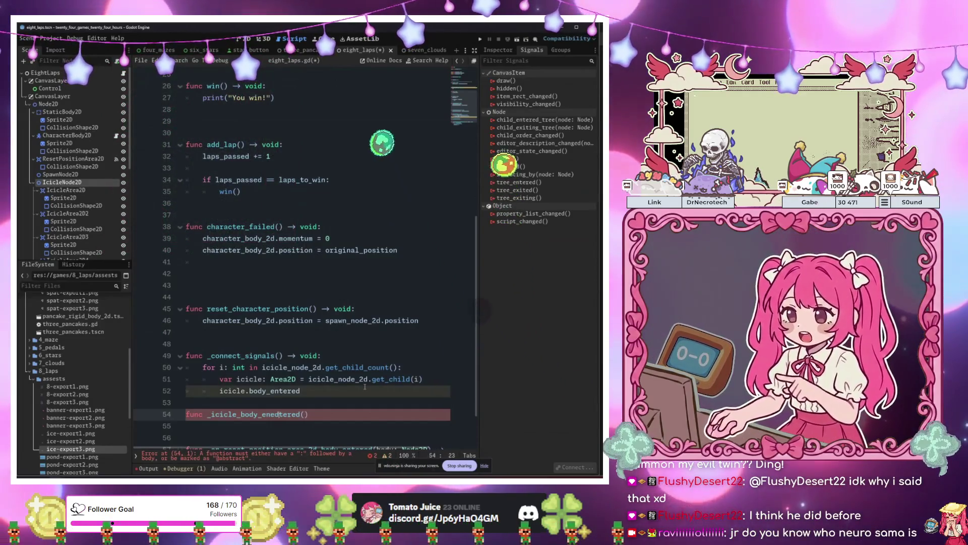
pyautogui.press('BackSpace')
pyautogui.press('BackSpace')
pyautogui.press('Down')
pyautogui.press('Down')
pyautogui.press('Down')
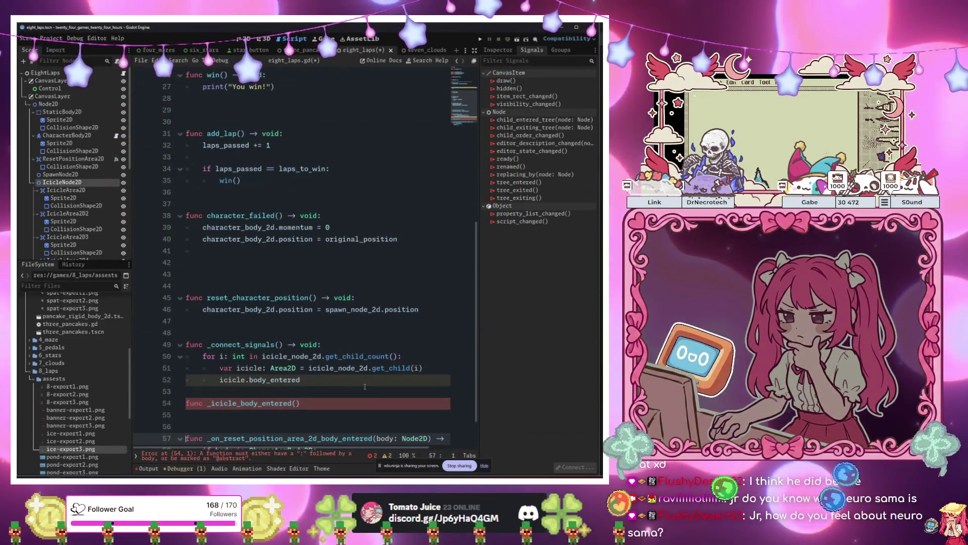
pyautogui.press('Up')
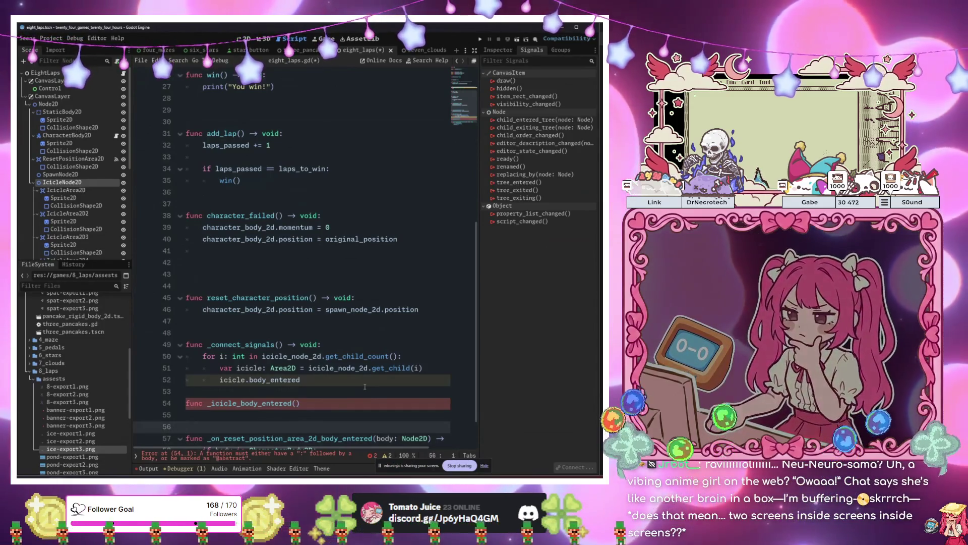
pyautogui.press('Up')
pyautogui.press('Up')
pyautogui.press('End')
pyautogui.write('->')
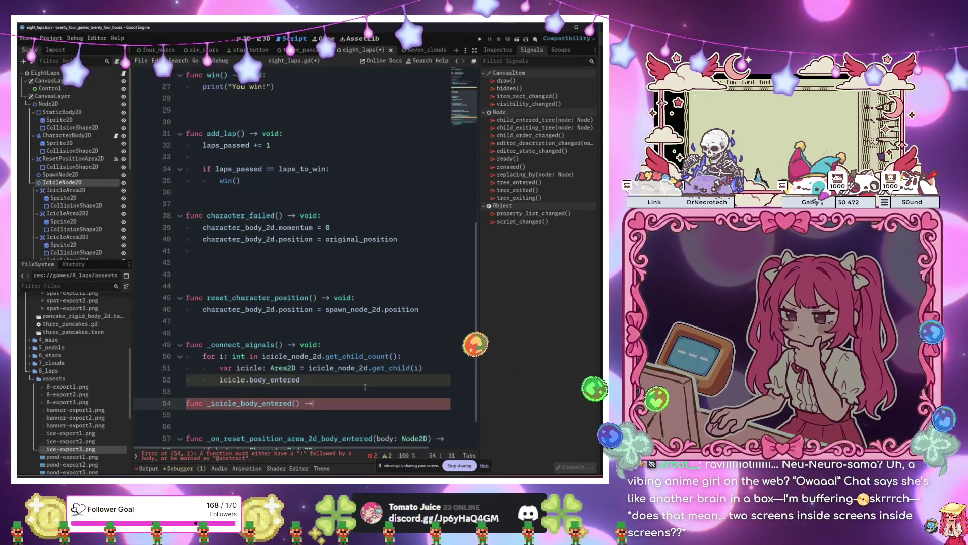
pyautogui.write(' void:')
pyautogui.press('Return')
pyautogui.write('pass')
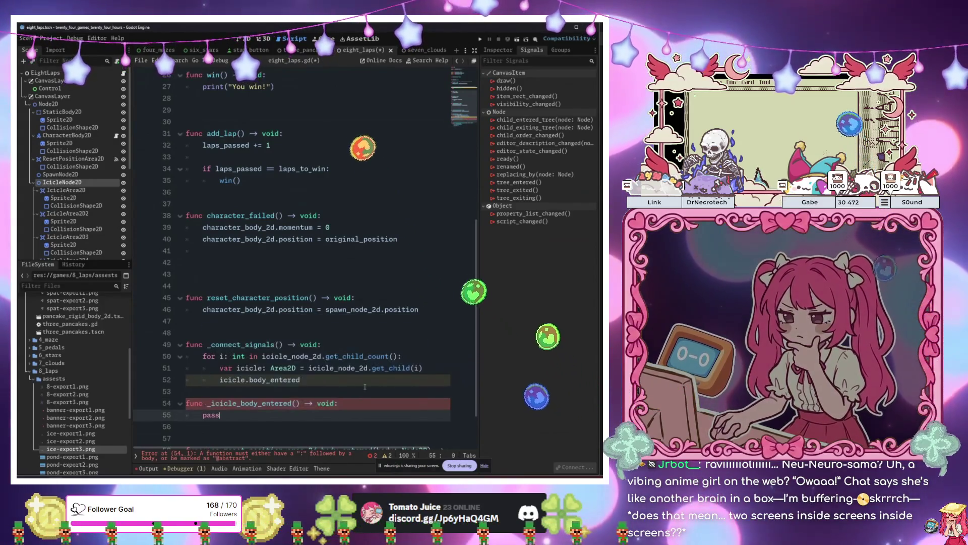
# - Give the handler a body: Node2D parameter, checking the icicle's signal signature
pyautogui.press('Up')
pyautogui.press('End')
pyautogui.press('Left')
pyautogui.press('Left')
pyautogui.press('Left')
pyautogui.write('bo')
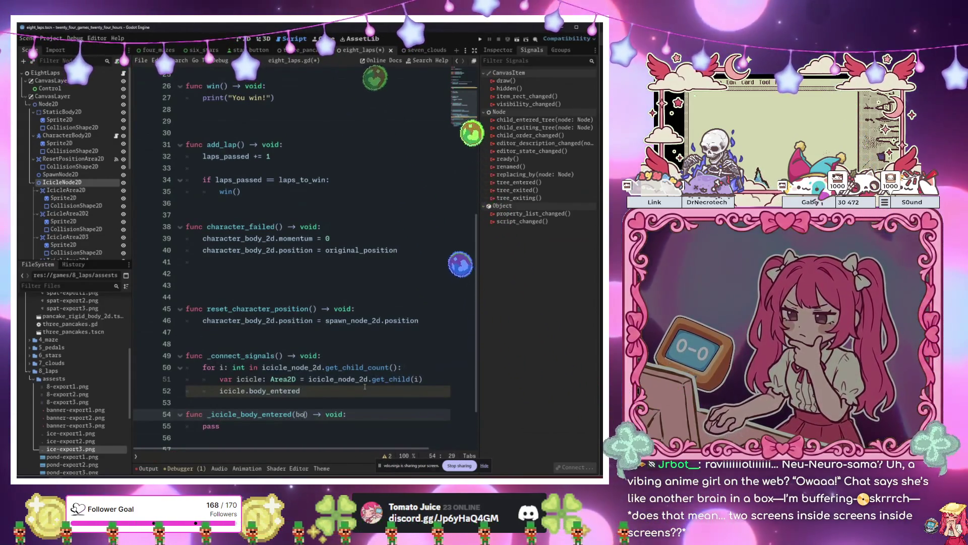
pyautogui.write('dy: ')
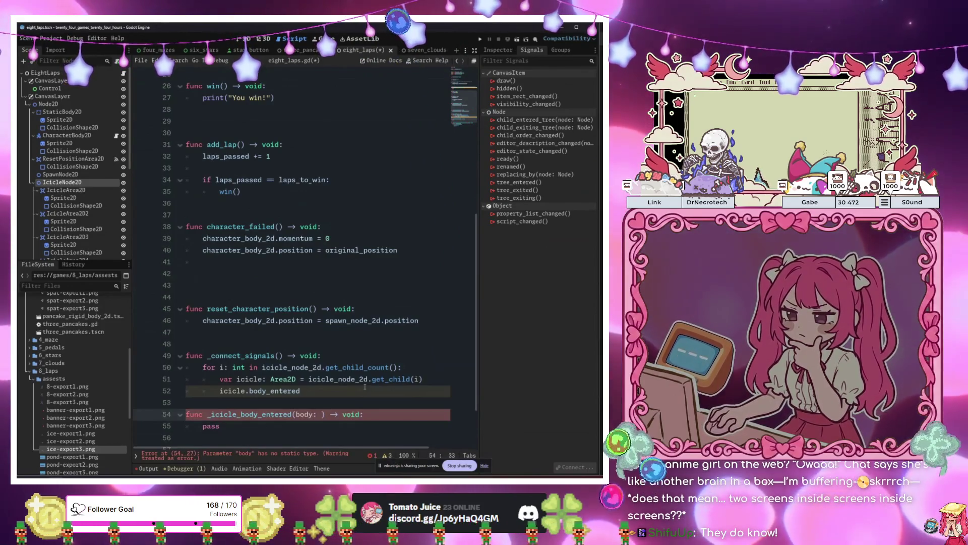
pyautogui.write('B')
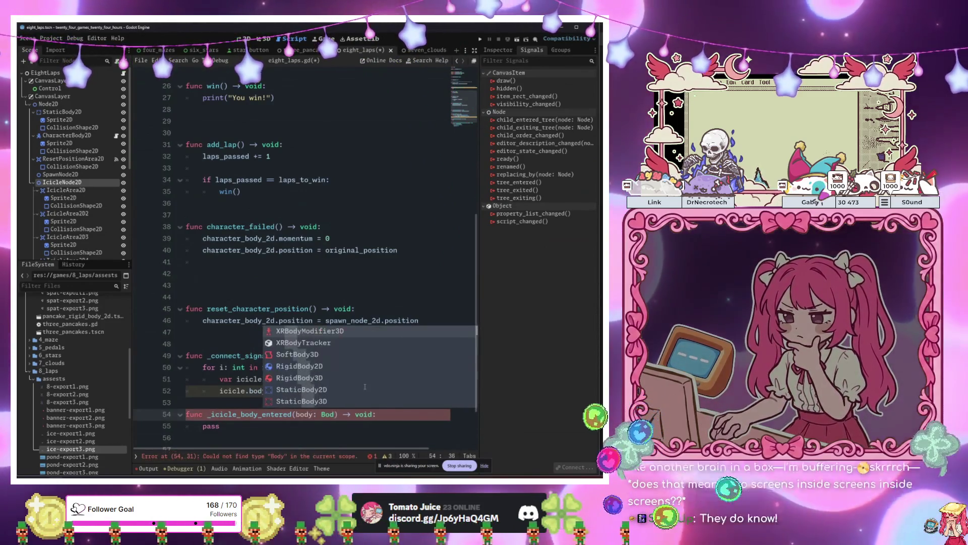
pyautogui.press('BackSpace')
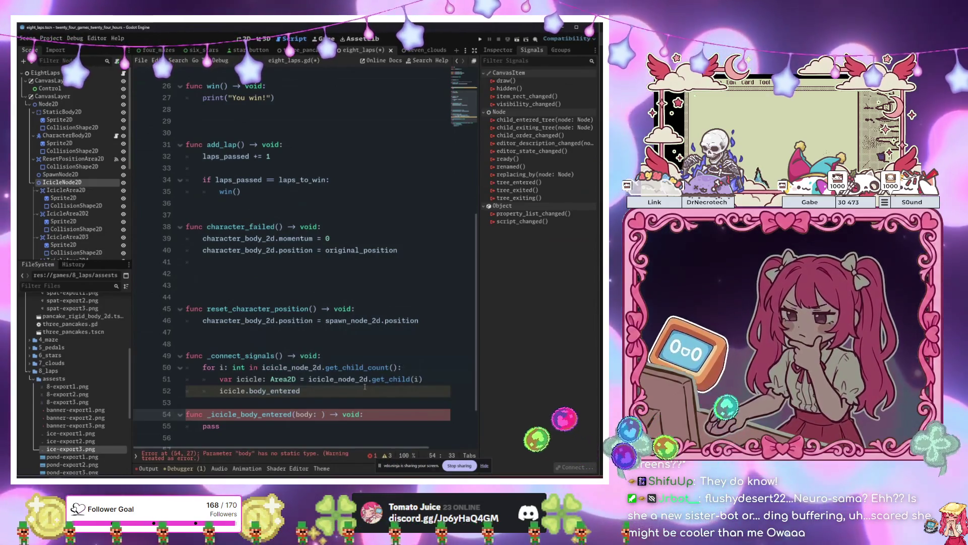
pyautogui.click(65, 190)
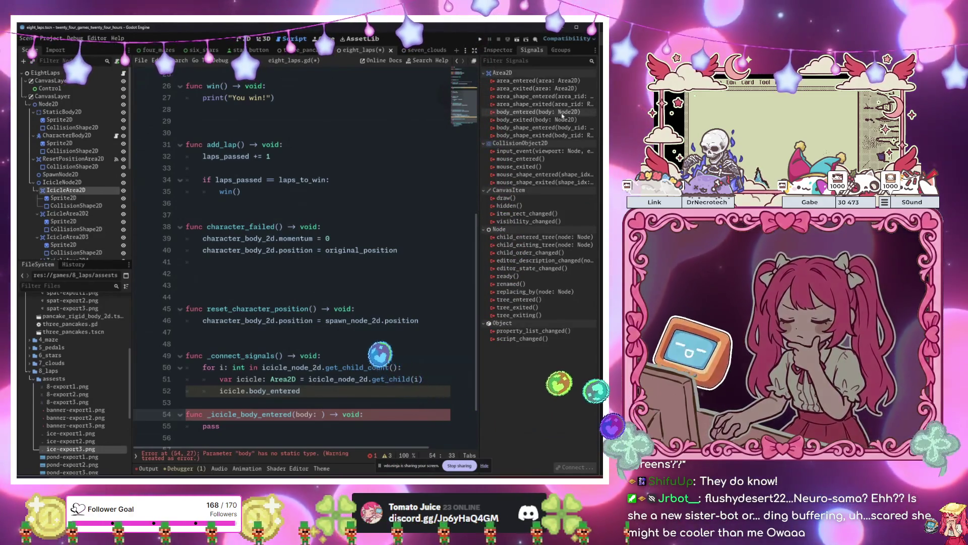
pyautogui.write('Node2D')
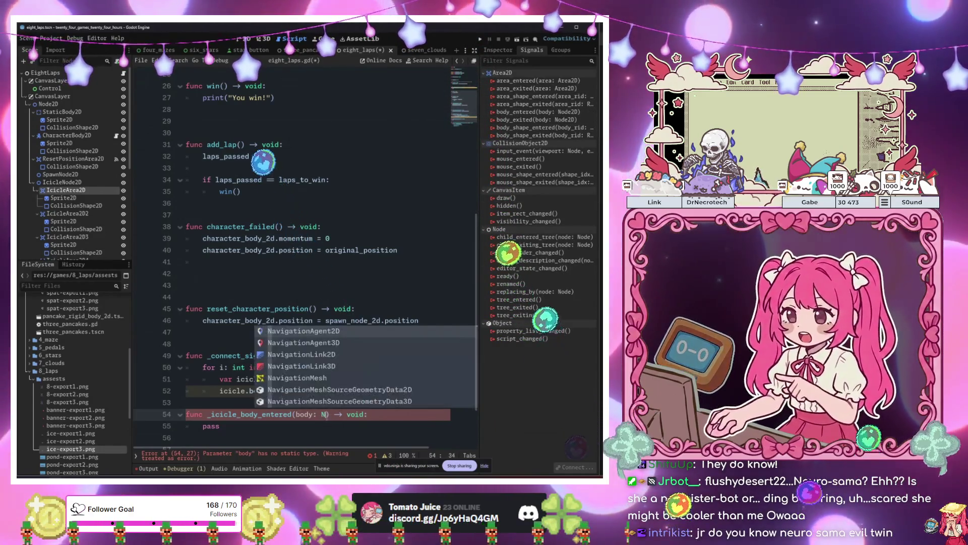
# - Make the handler call character_failed() when body is CharacterBody2D
pyautogui.press('Down')
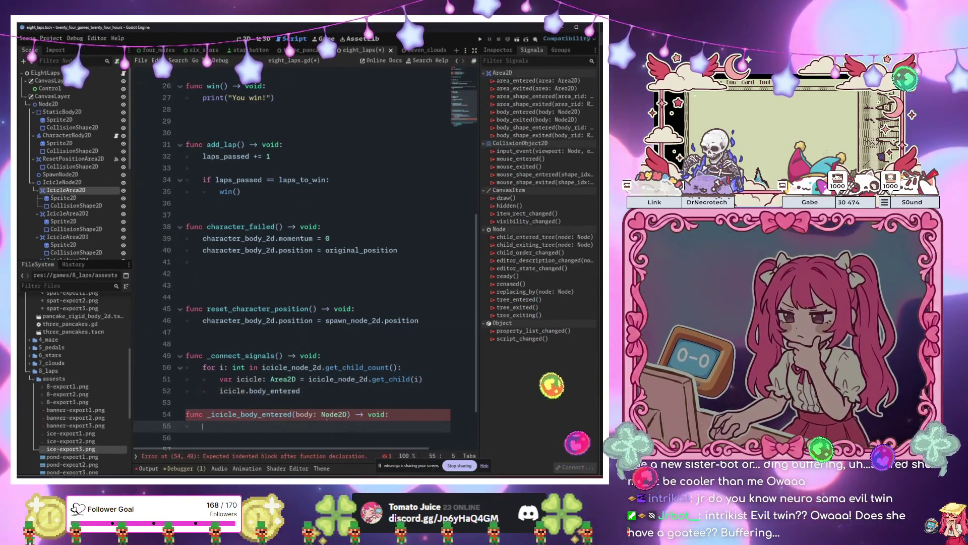
pyautogui.write('if body is C')
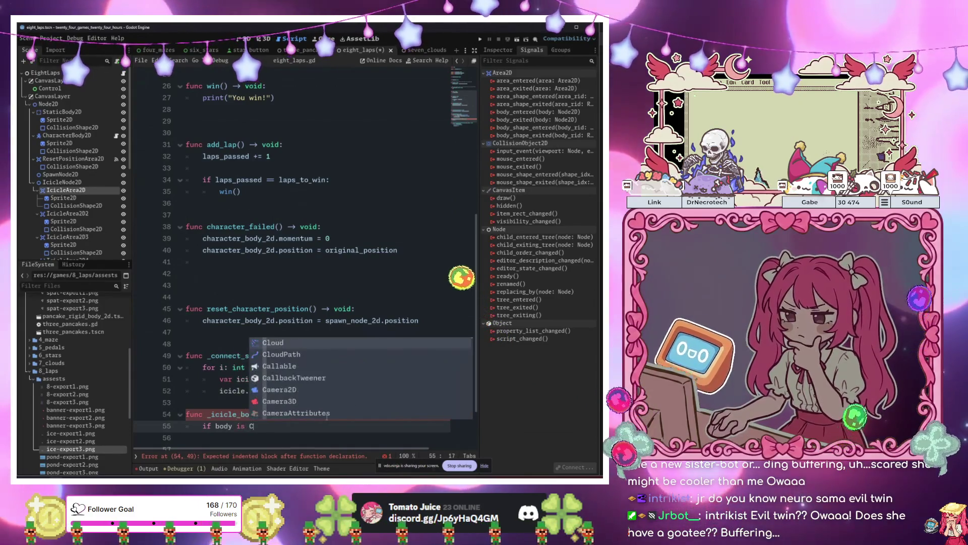
pyautogui.write('haracterBody2D:')
pyautogui.press('Return')
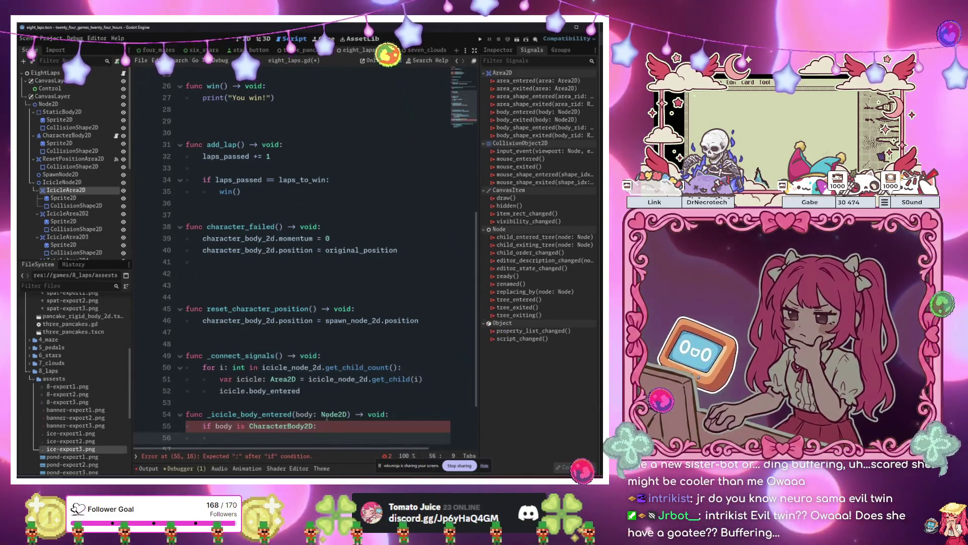
pyautogui.write('character_failed()')
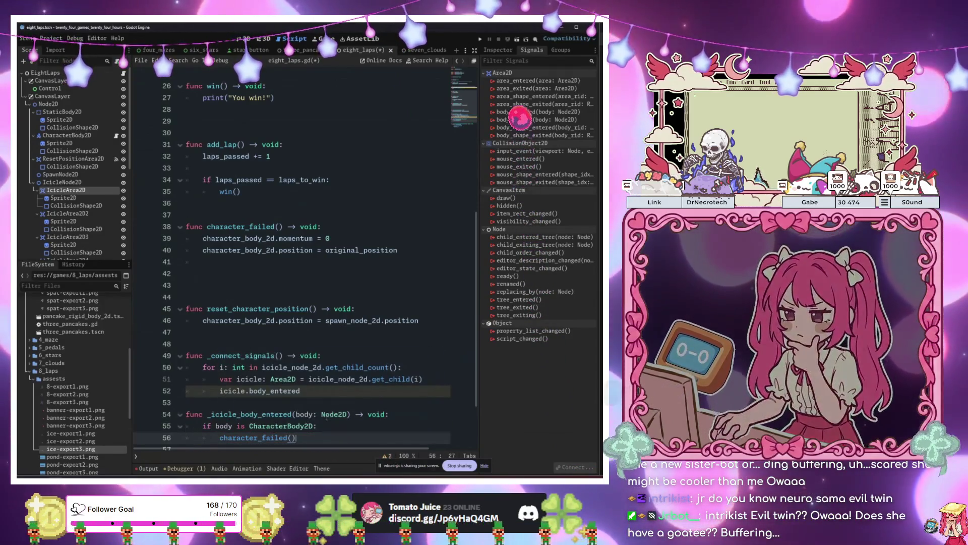
# - Complete icicle.body_entered.connect(_icicle_body_entered) and launch the scene with F6
pyautogui.scroll(-3, 327, 417)
pyautogui.click(329, 314)
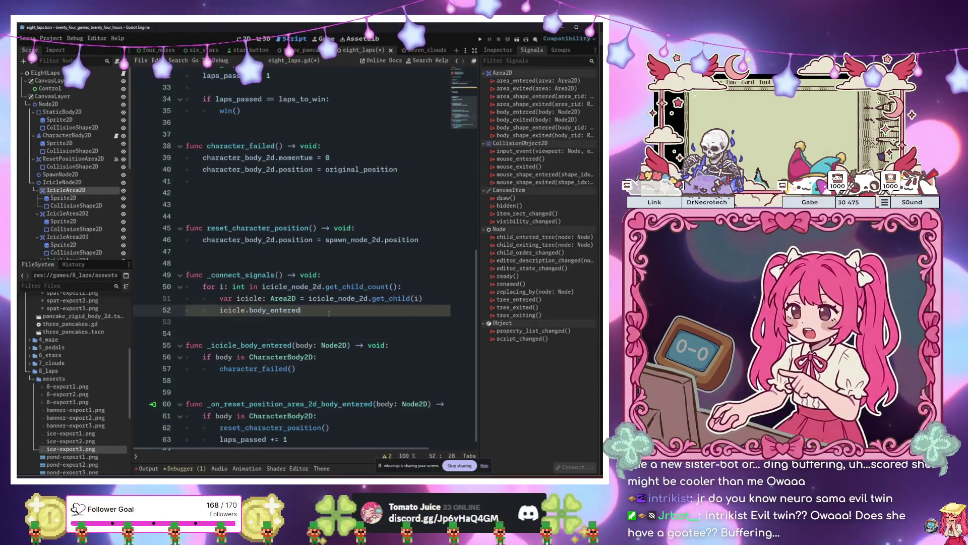
pyautogui.write('.connect(')
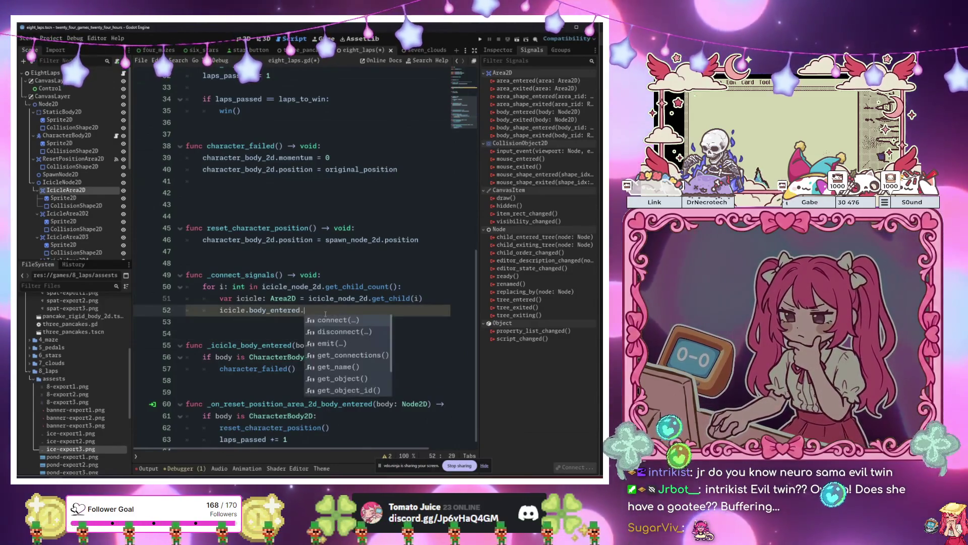
pyautogui.scroll(1, 326, 314)
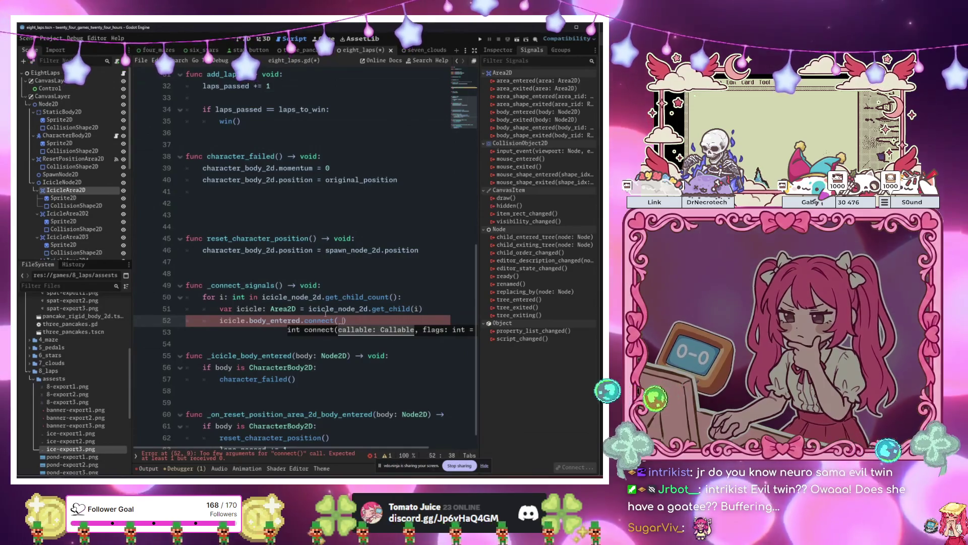
pyautogui.write('icicle_body_entered')
pyautogui.press('Return')
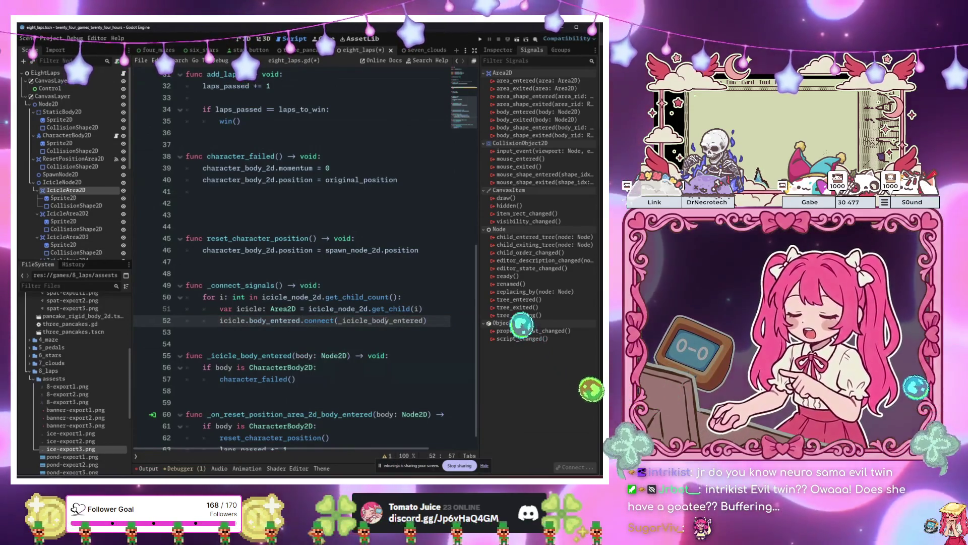
pyautogui.press('F6')
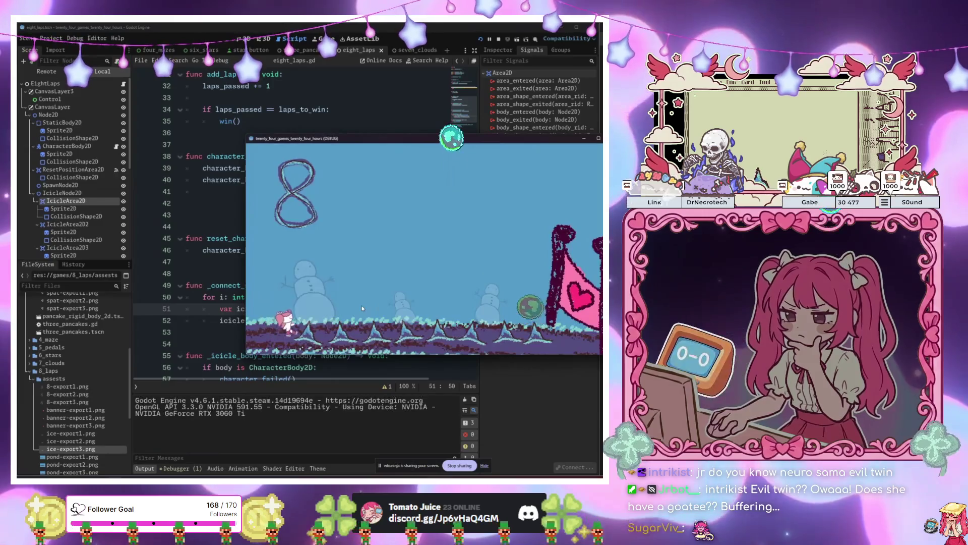
# - Skate the character right in the running game and move its window out of the way
pyautogui.press('Right')
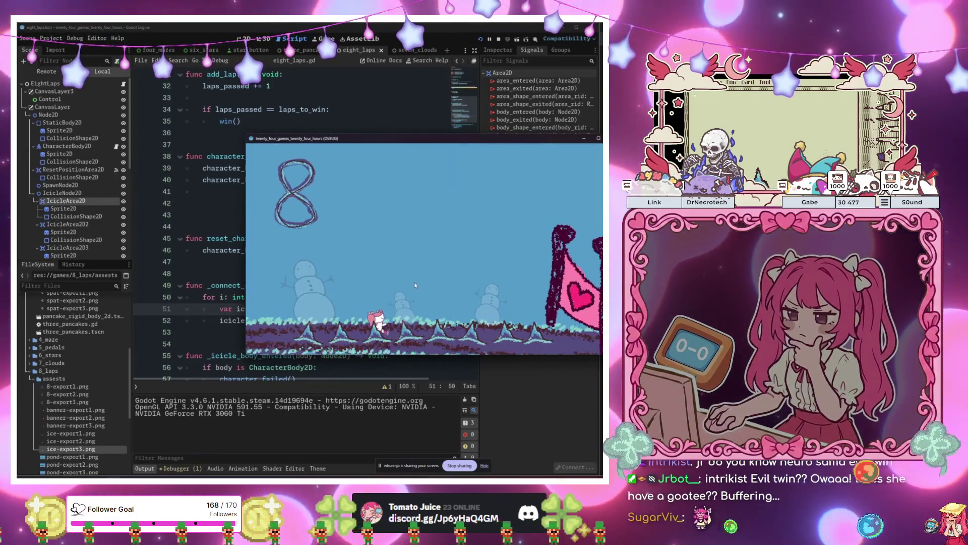
pyautogui.press('Right')
pyautogui.moveTo(484, 141); pyautogui.dragTo(440, 371)
pyautogui.scroll(7, 287, 171)
# - Call _connect_signals() from _ready and rerun the level
pyautogui.click(284, 168)
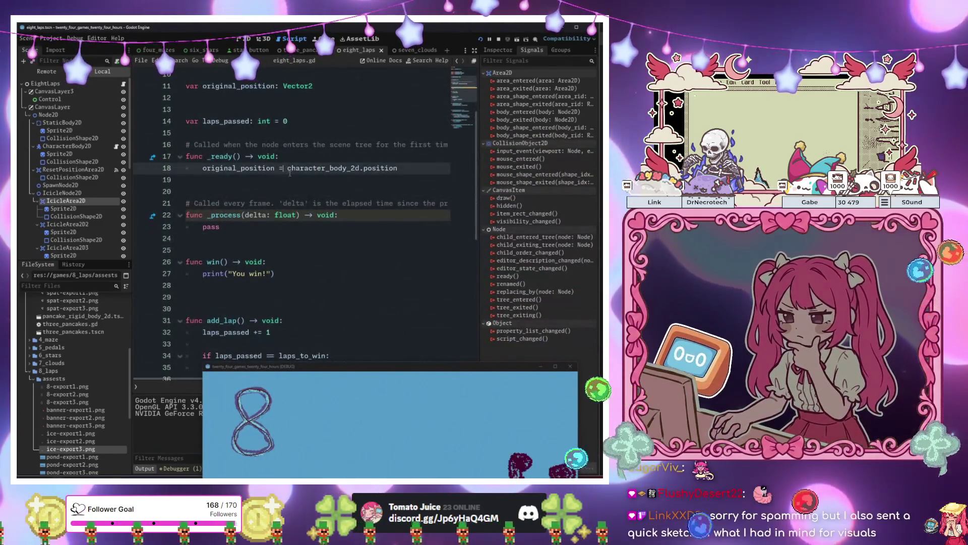
pyautogui.press('Up')
pyautogui.press('End')
pyautogui.press('Return')
pyautogui.write('_conn')
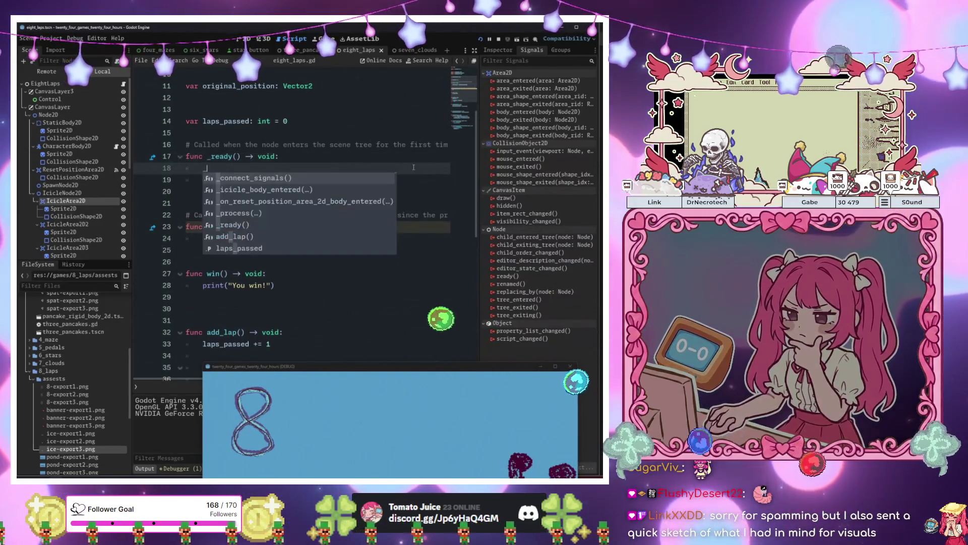
pyautogui.press('Return')
pyautogui.press('F6')
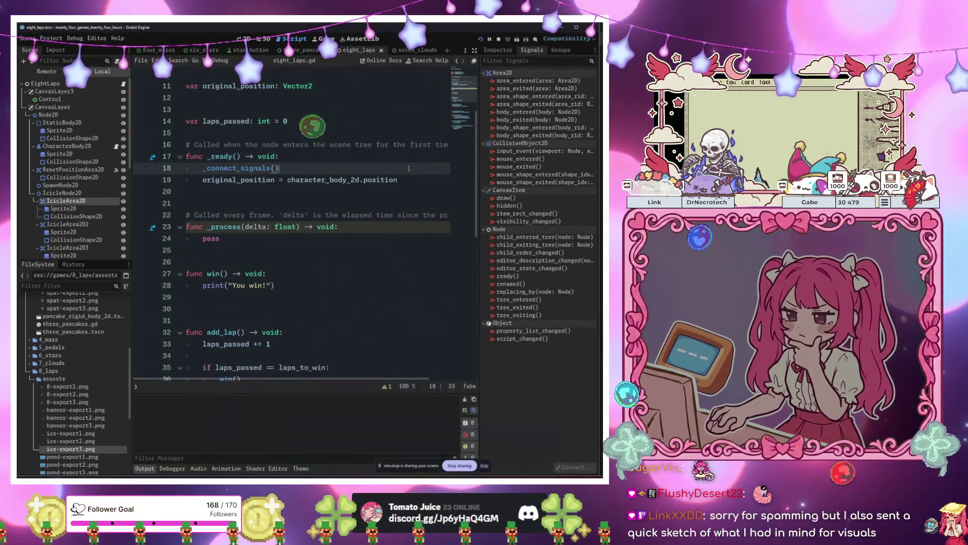
# - Skate through the level into the icicles to test the reset, then stop the game
pyautogui.press('Right')
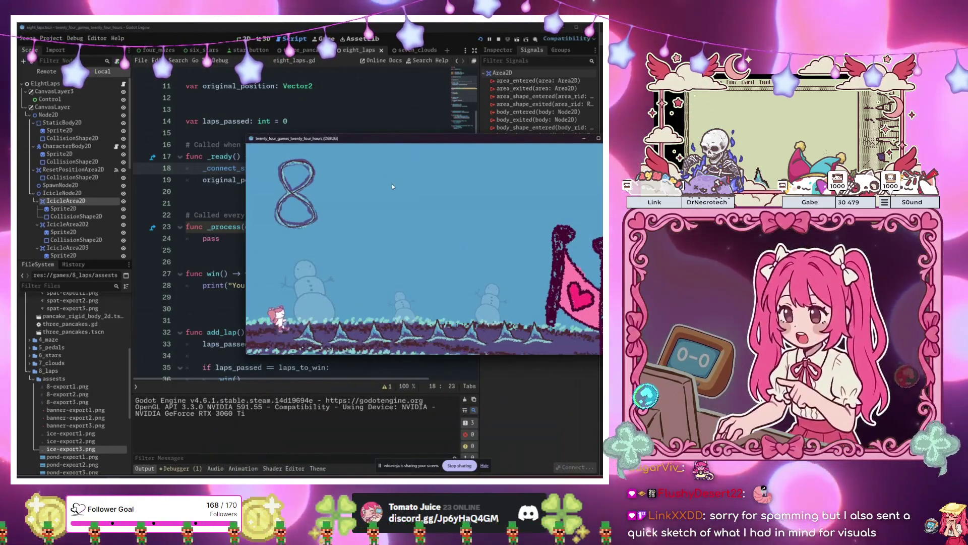
pyautogui.press('Left')
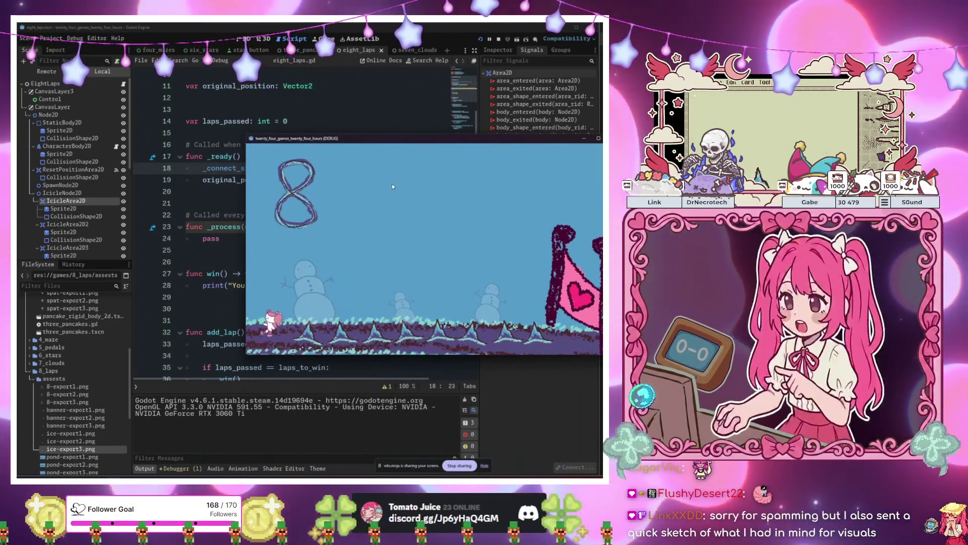
pyautogui.press('Right')
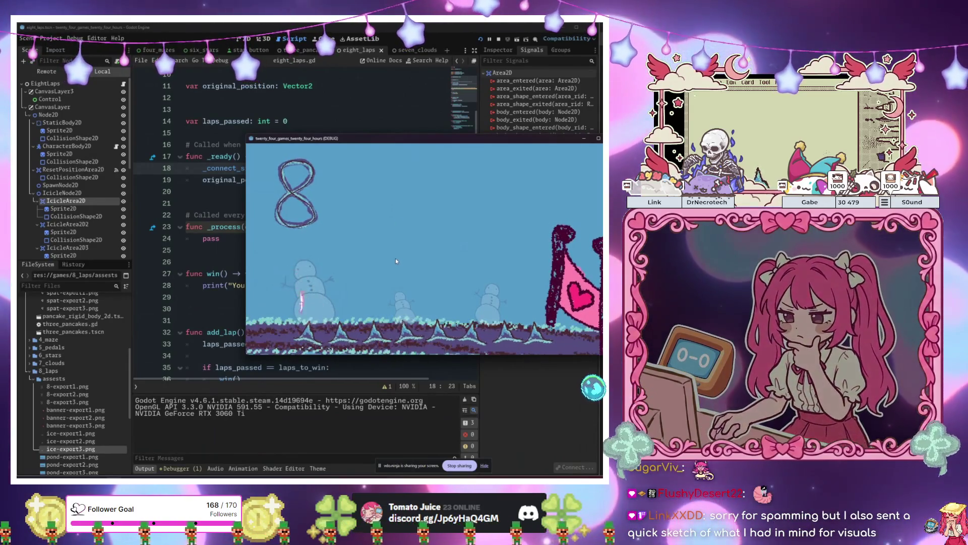
pyautogui.press('Right')
pyautogui.press('Left')
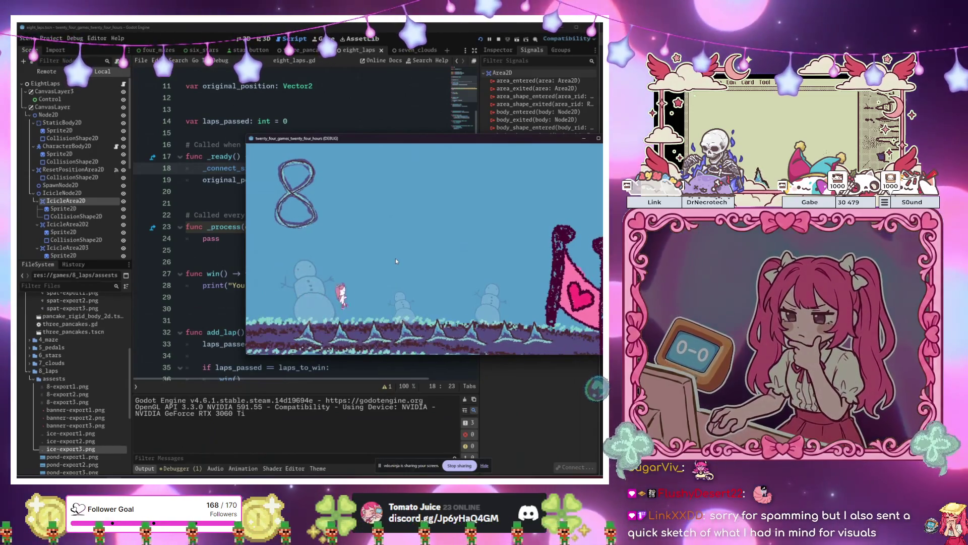
pyautogui.press('Right')
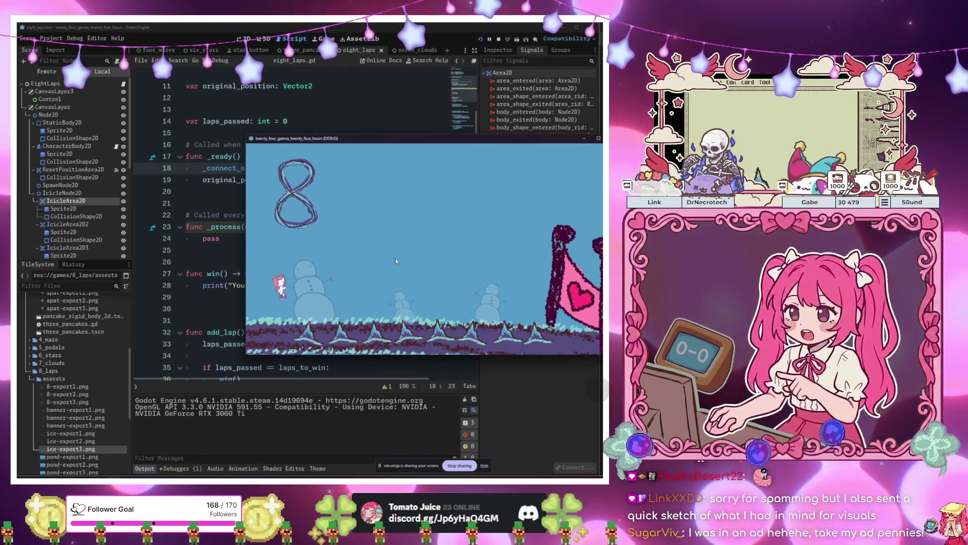
pyautogui.press('Right')
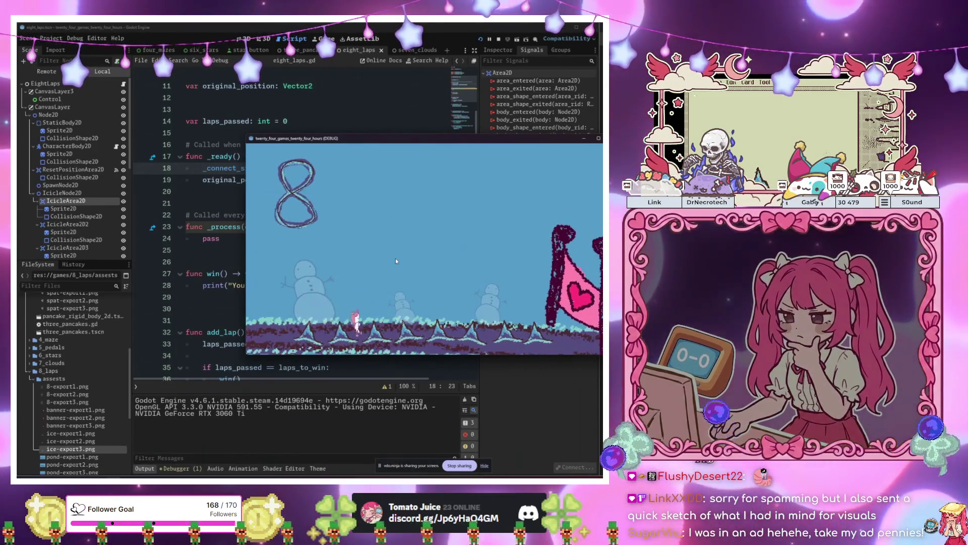
pyautogui.press('Left')
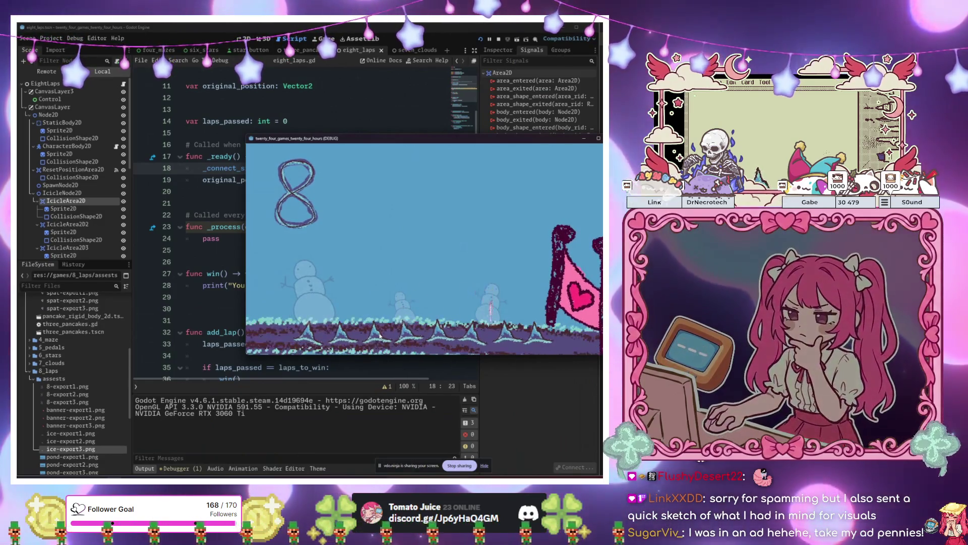
pyautogui.press('Left')
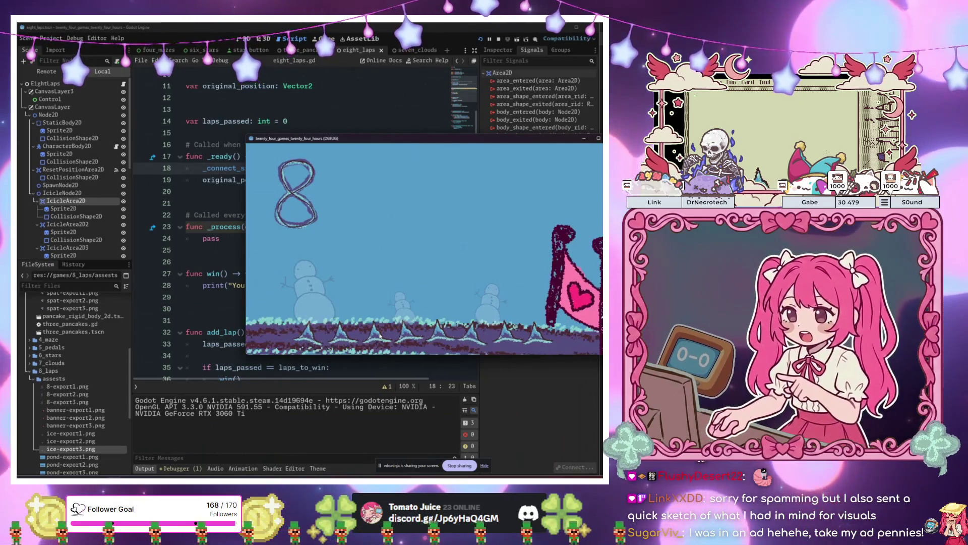
pyautogui.press('F8')
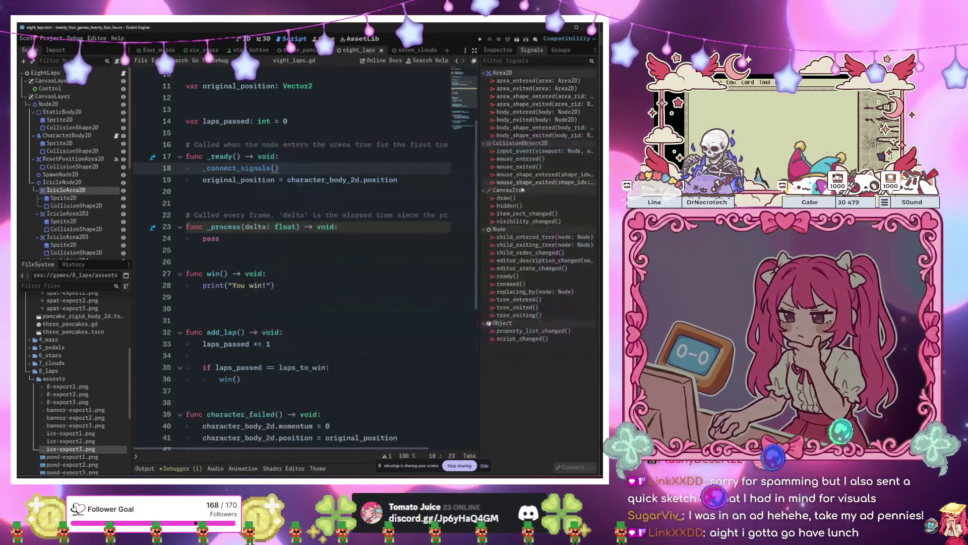
# - Return to the script near the win print line, then switch to the scene view
pyautogui.click(291, 249)
pyautogui.scroll(-5, 291, 246)
pyautogui.click(270, 112)
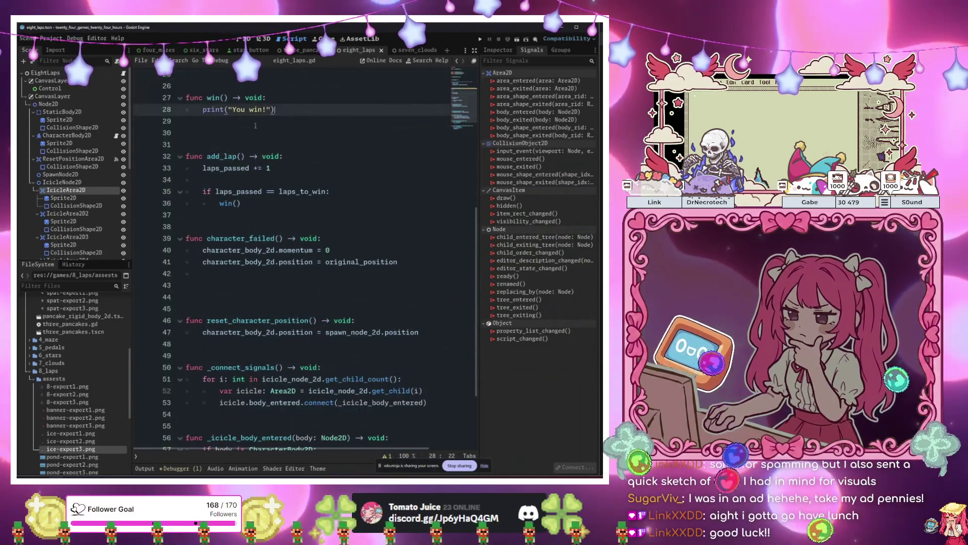
pyautogui.click(244, 38)
# - Copy YouWinRichTextLabel from six_stars and paste it under Control in eight_laps
pyautogui.click(204, 50)
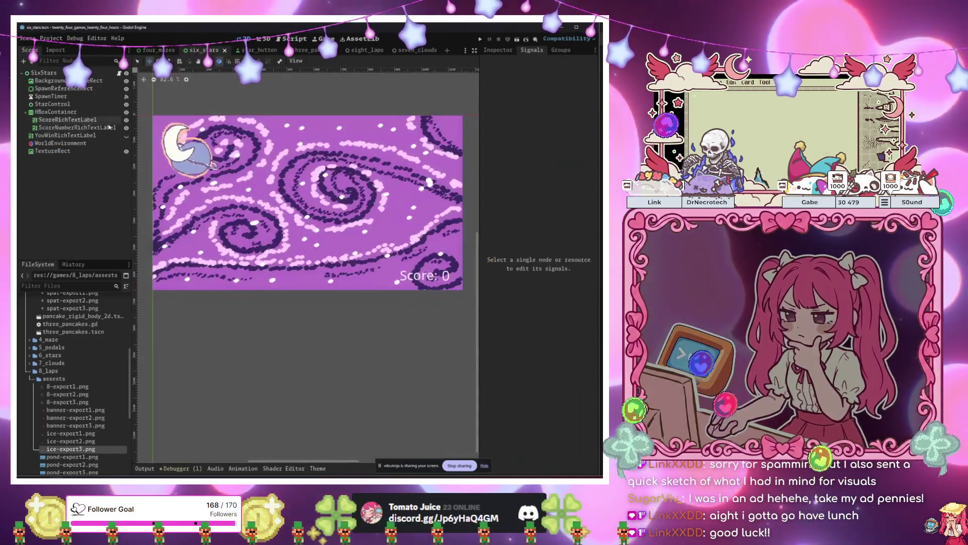
pyautogui.click(67, 137)
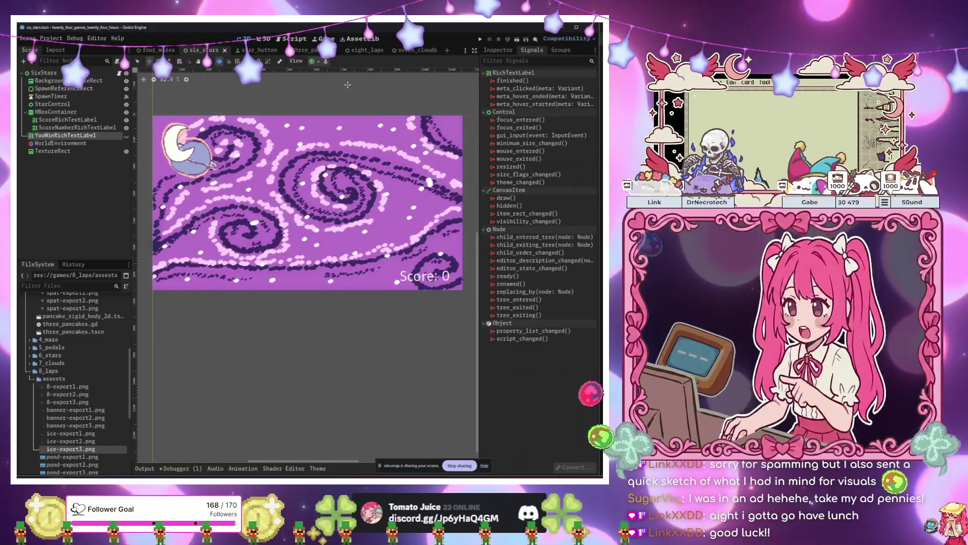
pyautogui.click(365, 50)
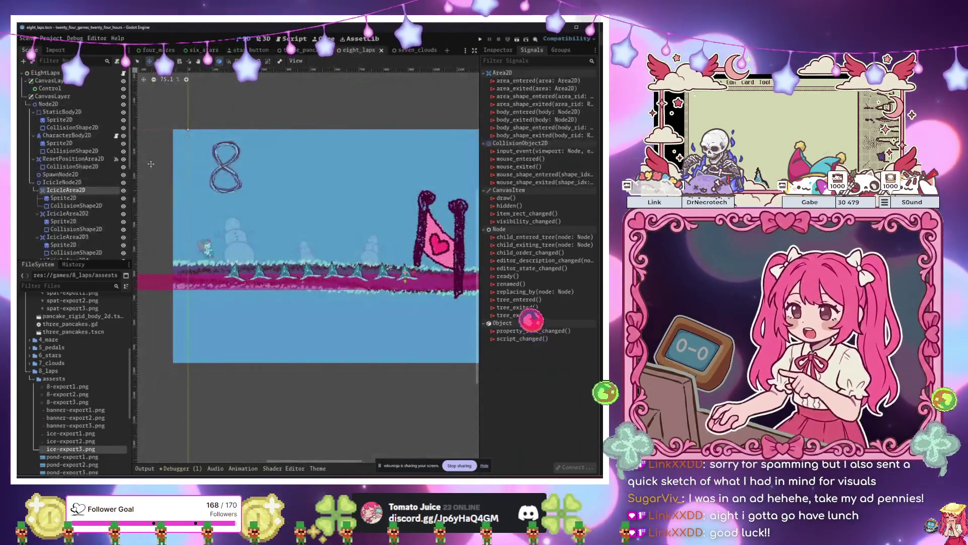
pyautogui.scroll(-5, 65, 202)
pyautogui.click(60, 215)
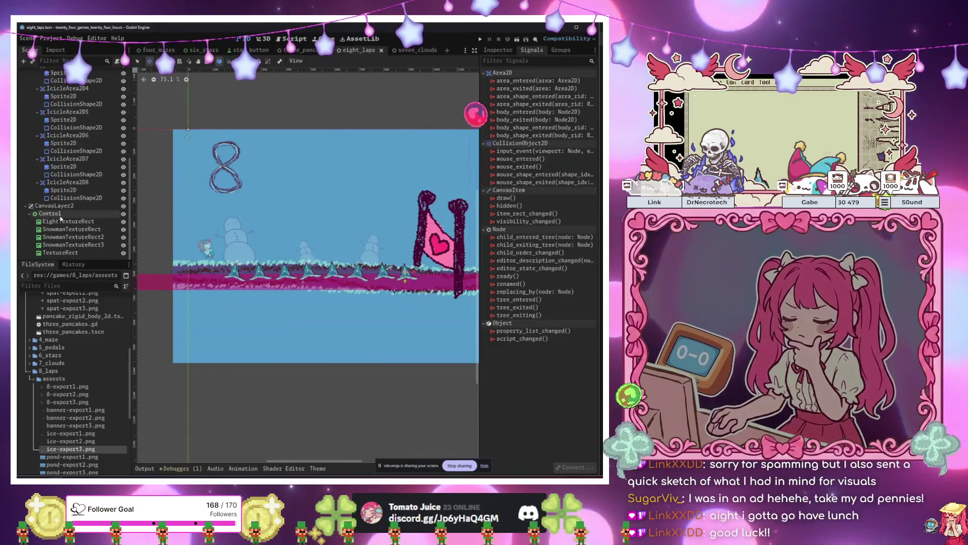
pyautogui.hotkey('ctrl', 'v')
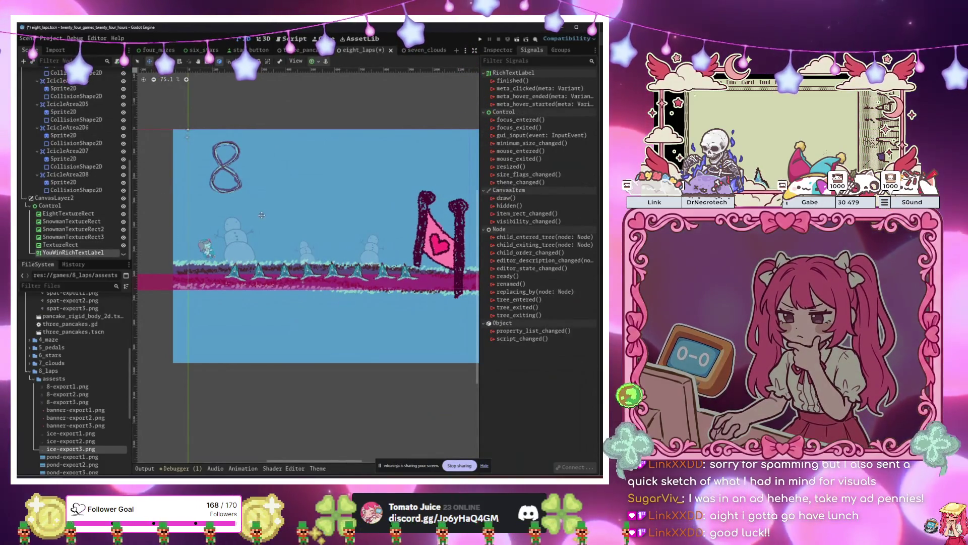
# - Place the pasted YOU WIN label right of the 8, leaving it hidden
pyautogui.click(498, 50)
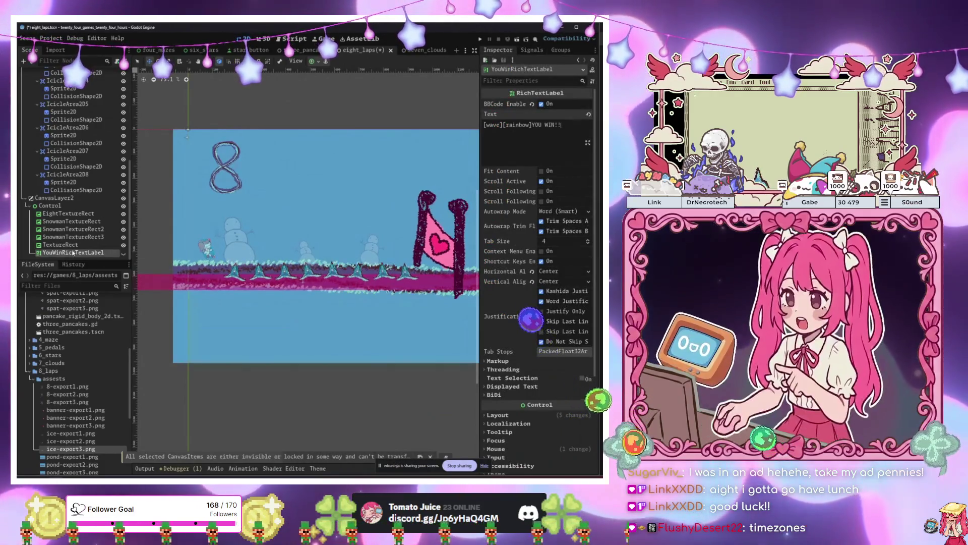
pyautogui.click(75, 245)
pyautogui.click(79, 254)
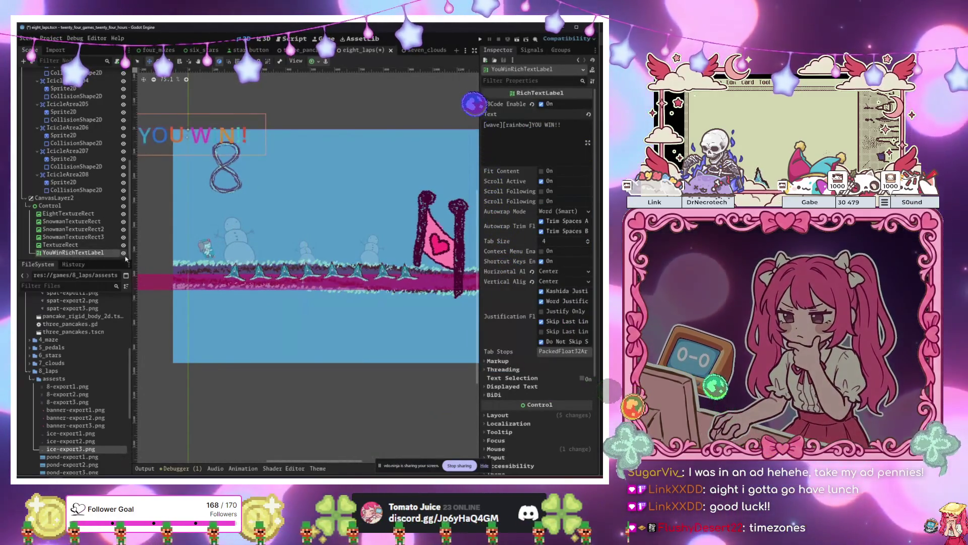
pyautogui.moveTo(202, 134)
pyautogui.mouseDown()
pyautogui.moveTo(410, 167)
pyautogui.moveTo(290, 168)
pyautogui.mouseUp()
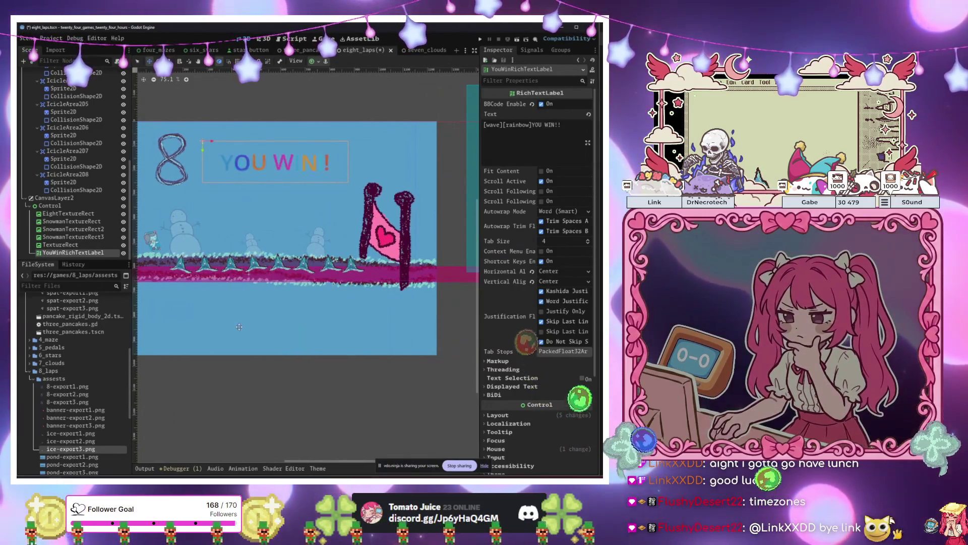
pyautogui.hscroll(-2, 285, 259)
pyautogui.press('Delete')
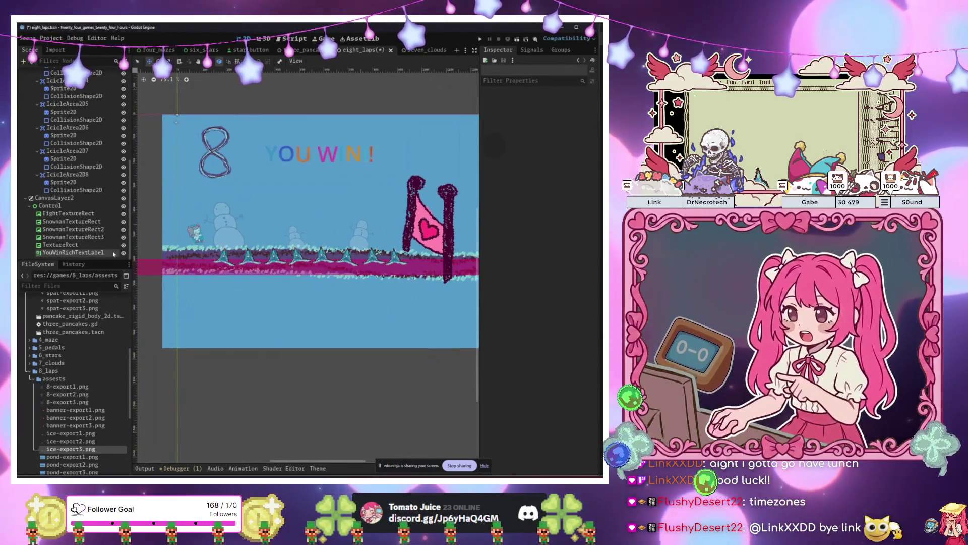
pyautogui.scroll(4, 107, 154)
pyautogui.scroll(3, 107, 154)
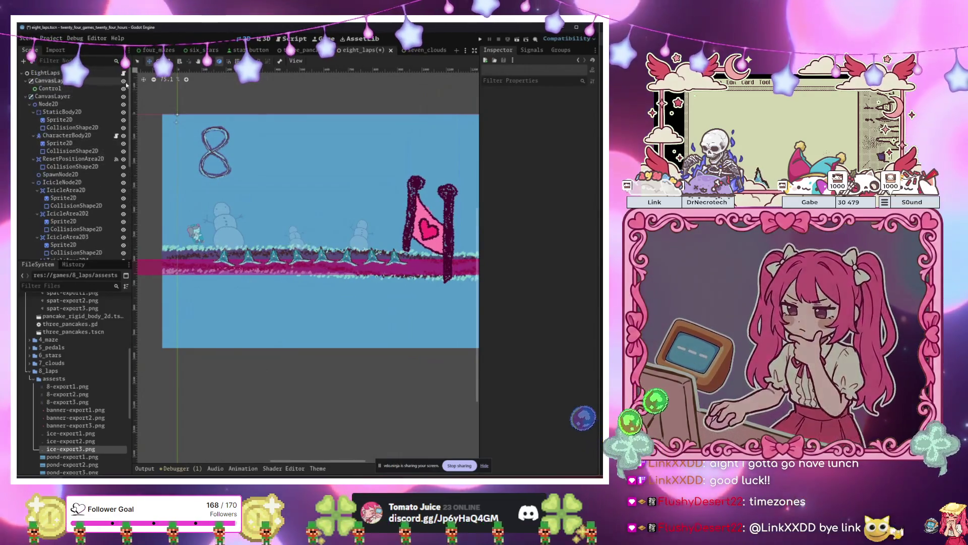
pyautogui.click(124, 73)
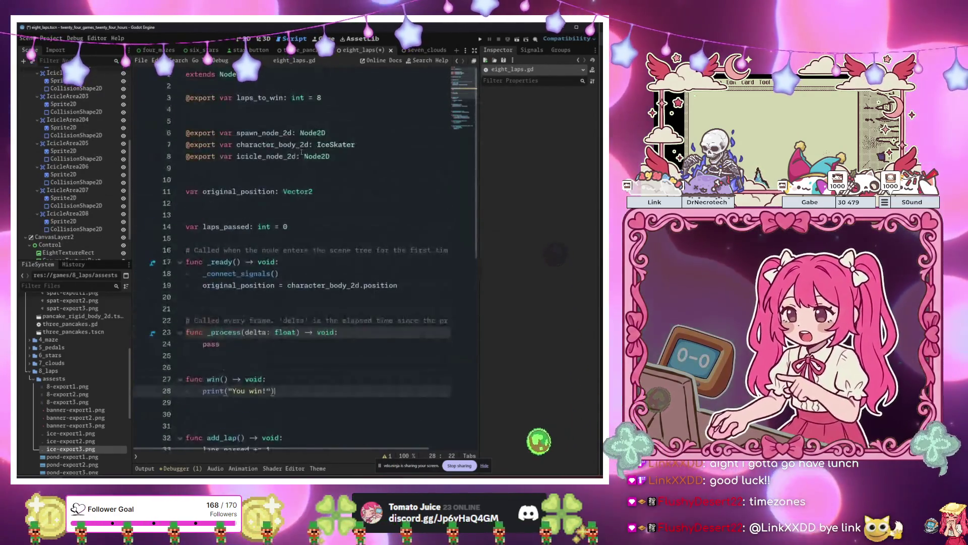
# - Drag YouWinRichTextLabel into eight_laps.gd as an exported you_win_rich_text_label: RichTextLabel variable
pyautogui.scroll(-6, 107, 205)
pyautogui.moveTo(95, 250); pyautogui.dragTo(192, 179)
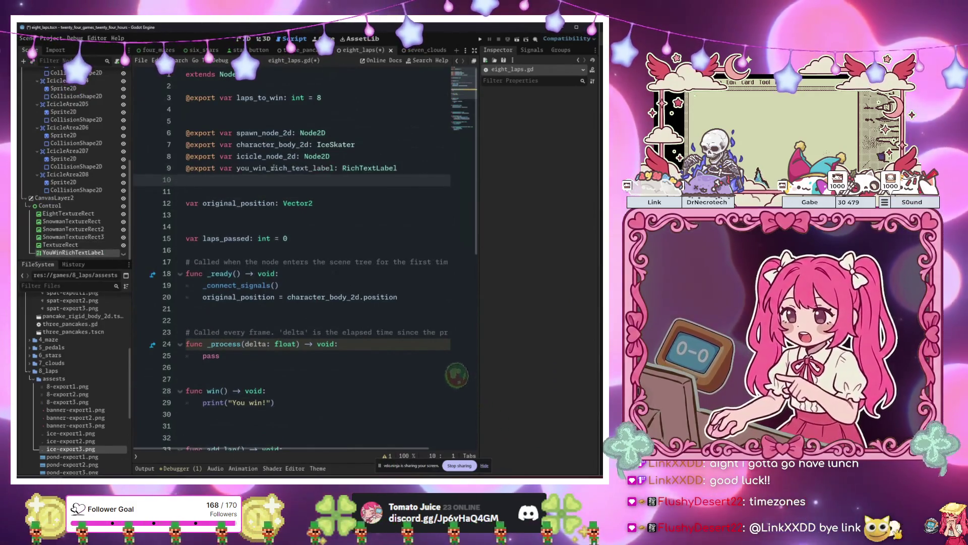
pyautogui.scroll(-5, 283, 219)
pyautogui.scroll(3, 283, 219)
# - Add you_win_rich_text_label.show() as the first line of win(), before the 'You win!' print
pyautogui.click(275, 320)
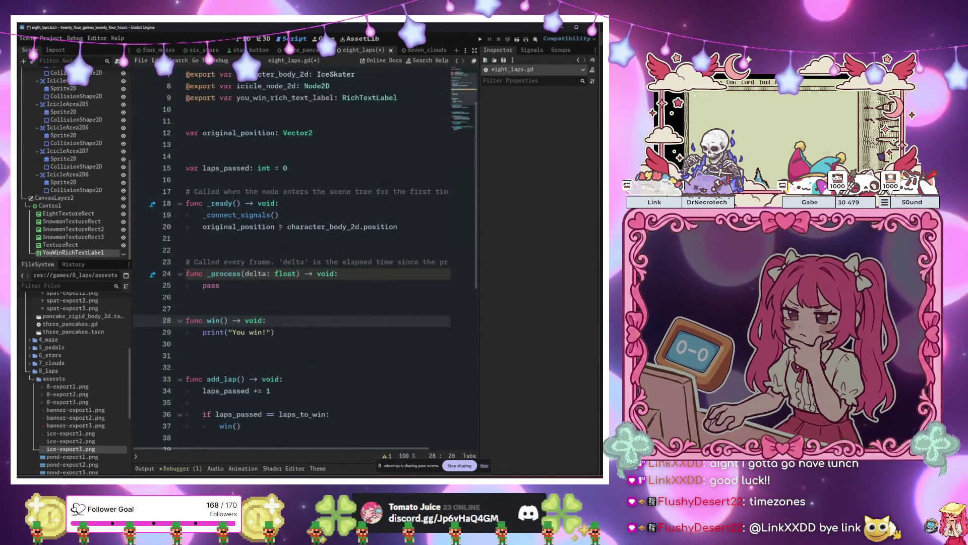
pyautogui.press('Return')
pyautogui.write('y')
pyautogui.press('Return')
pyautogui.write('.sh')
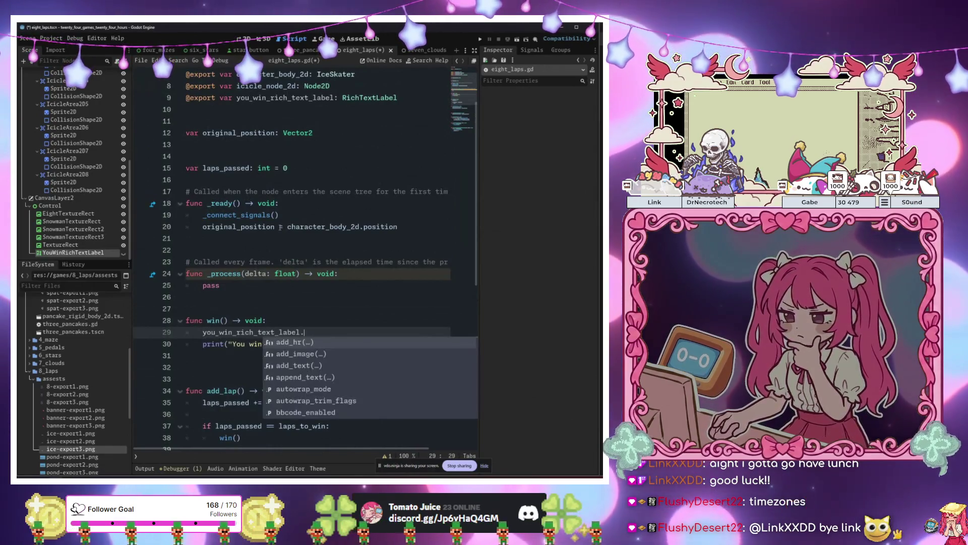
pyautogui.press('Return')
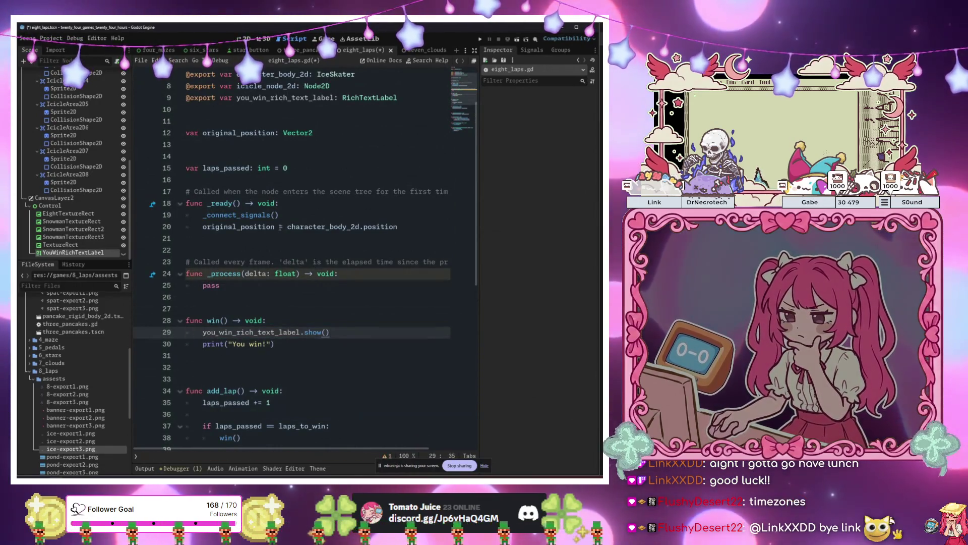
pyautogui.click(289, 193)
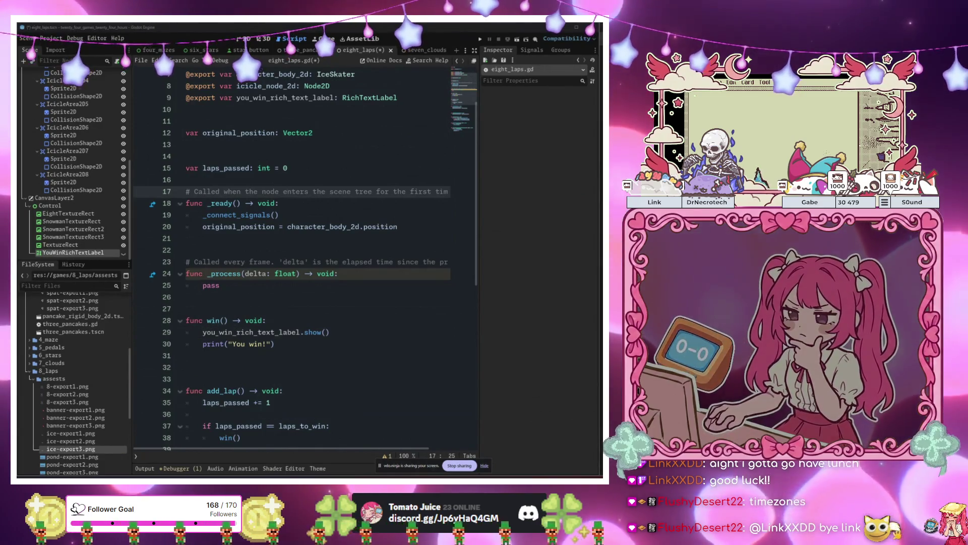
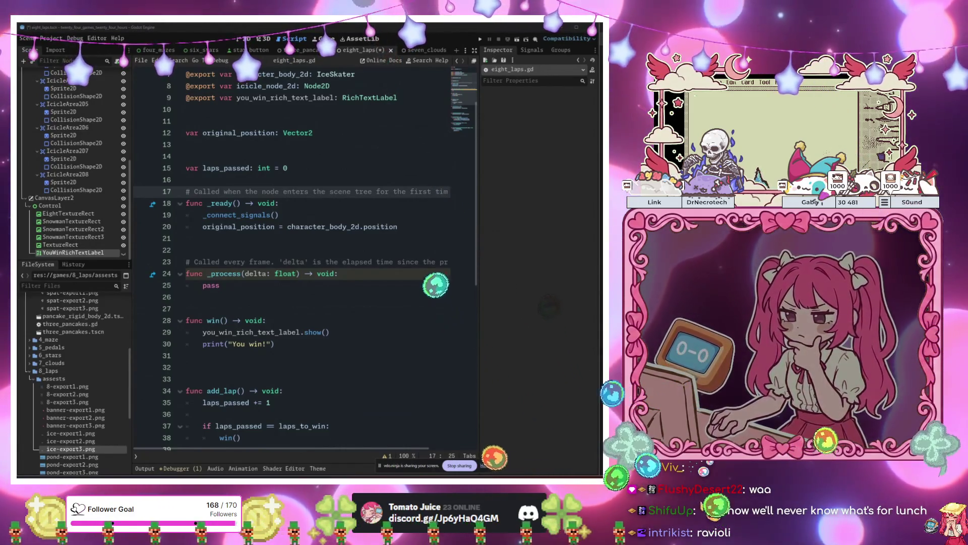
# - Tidy the blank lines below the laps_passed increment in add_lap()
pyautogui.click(334, 273)
pyautogui.scroll(2, 303, 252)
pyautogui.scroll(-3, 302, 252)
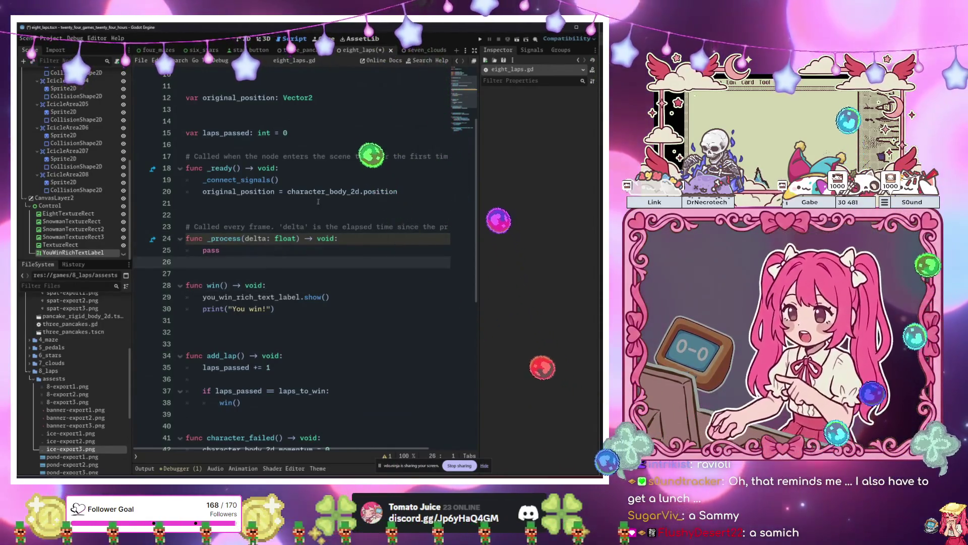
pyautogui.click(349, 181)
pyautogui.scroll(-2, 349, 182)
pyautogui.scroll(1, 313, 202)
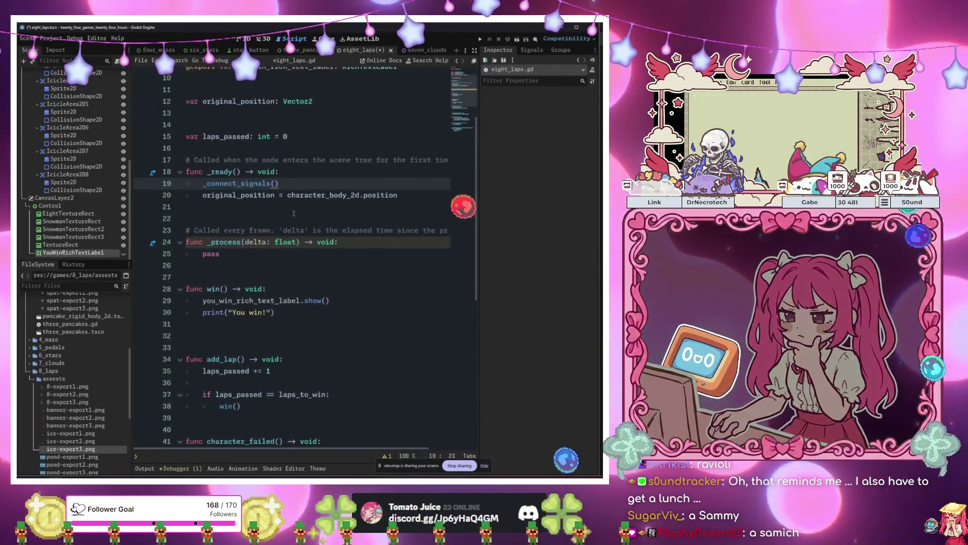
pyautogui.scroll(-2, 293, 213)
pyautogui.scroll(-6, 293, 214)
pyautogui.scroll(4, 294, 213)
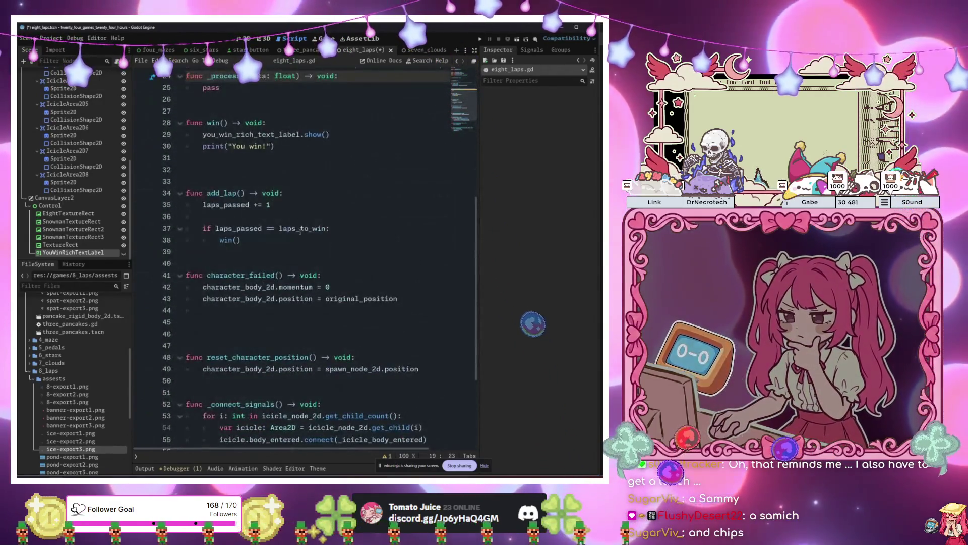
pyautogui.click(301, 228)
pyautogui.click(335, 218)
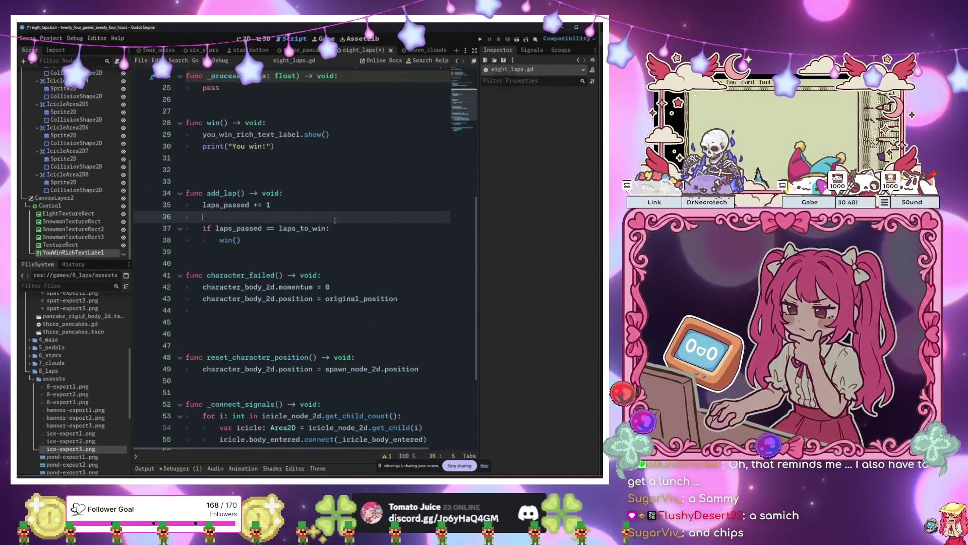
pyautogui.press('Return')
pyautogui.press('Return')
pyautogui.press('Up')
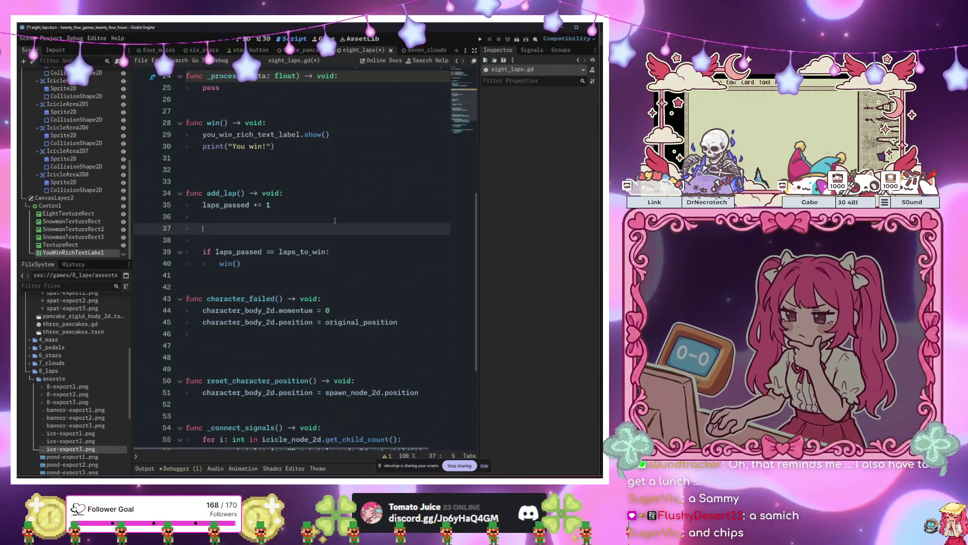
pyautogui.press('Delete')
pyautogui.press('Delete')
pyautogui.press('Delete')
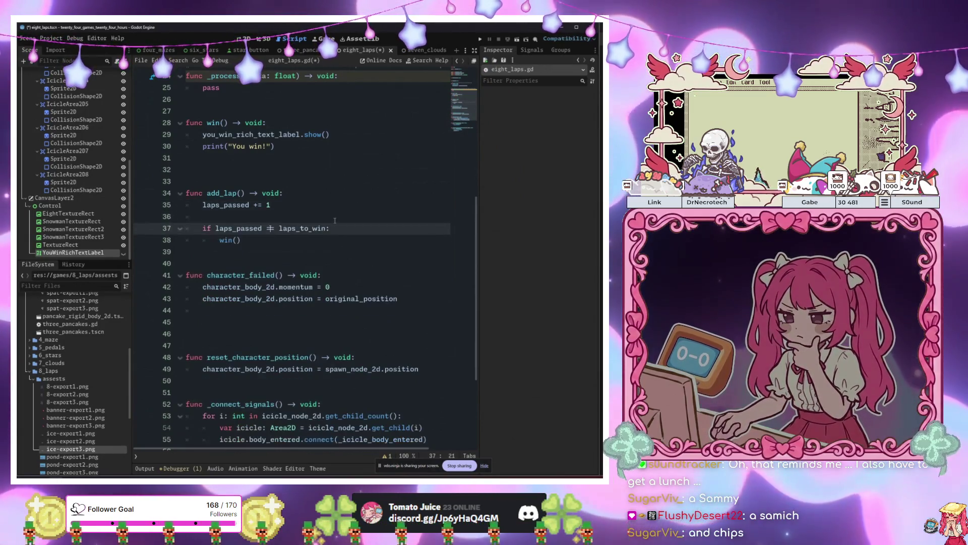
pyautogui.press('Down')
# - Add a return line after win() in add_lap() and save eight_laps.gd
pyautogui.press('End')
pyautogui.press('Return')
pyautogui.write('retu')
pyautogui.press('Return')
pyautogui.press('Return')
pyautogui.press('Return')
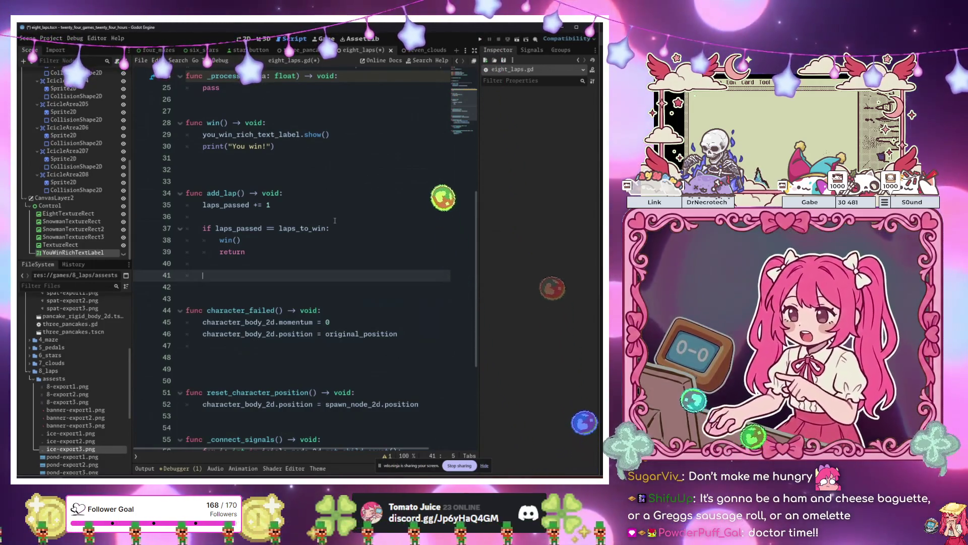
pyautogui.hotkey('ctrl', 's')
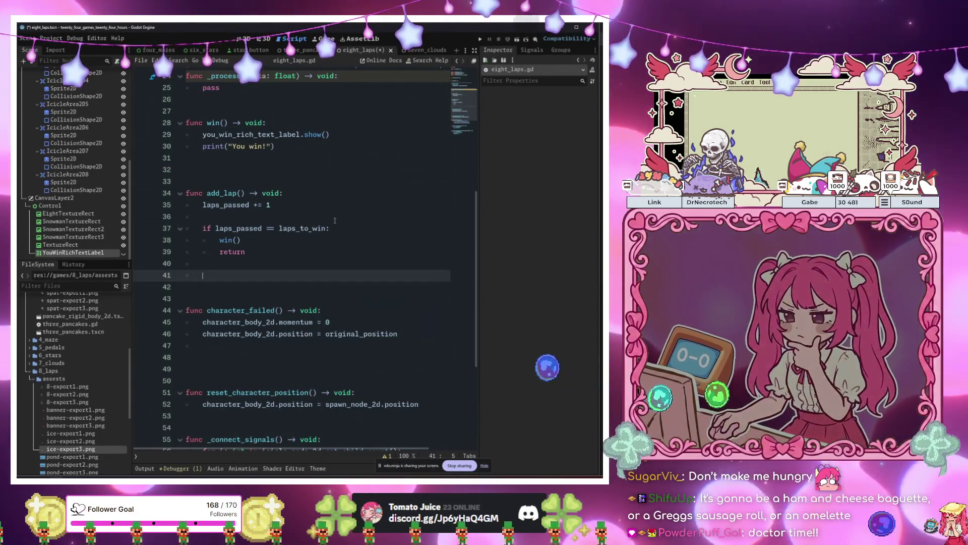
# - Open an indented blank line inside add_lap() after the if-block
pyautogui.press('BackSpace')
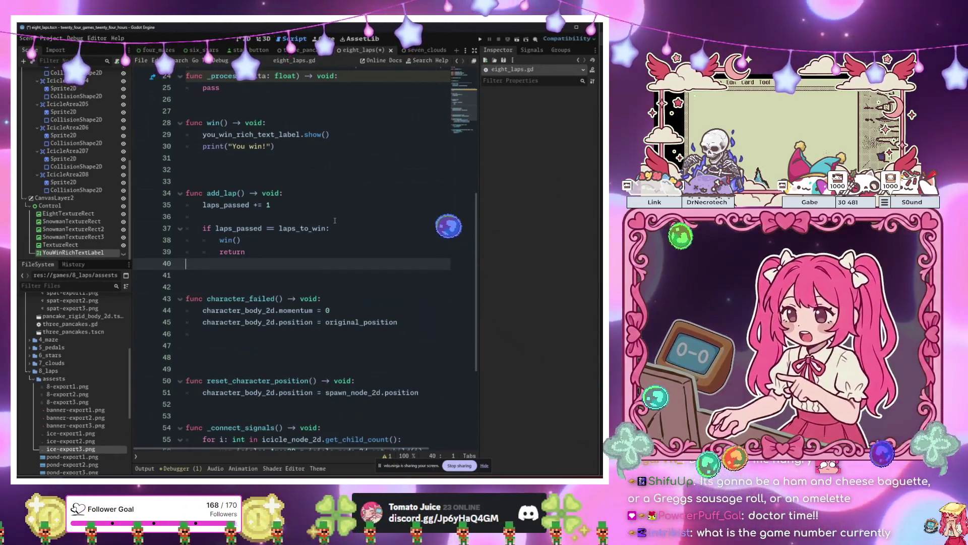
pyautogui.press('Return')
pyautogui.press('Return')
pyautogui.press('Up')
pyautogui.press('Up')
pyautogui.press('Up')
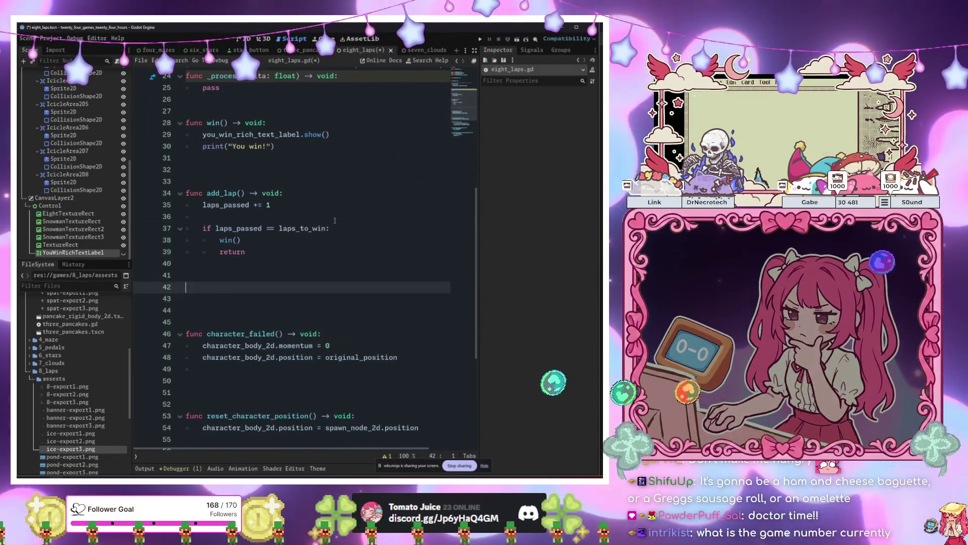
pyautogui.press('Tab')
pyautogui.press('Return')
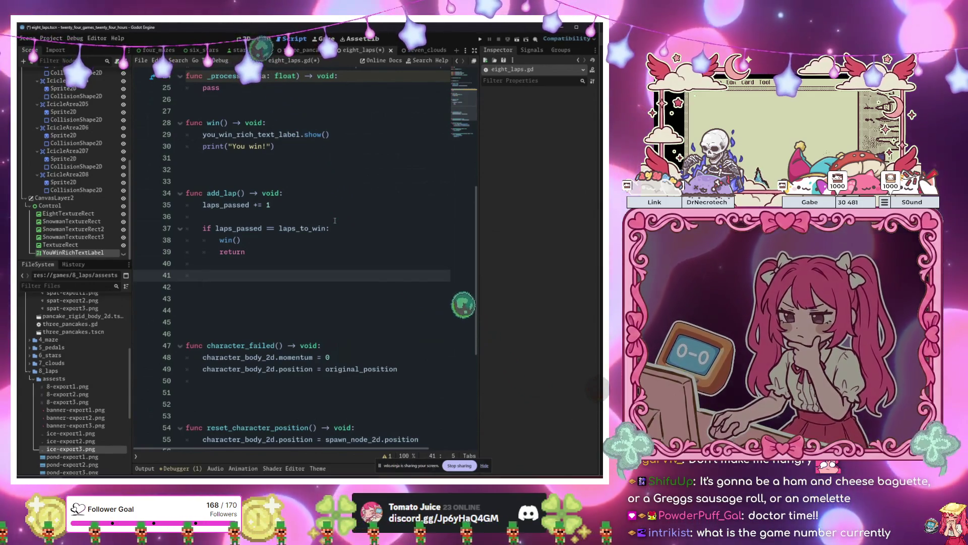
# - Call add_random_icicle() on a new line after the win check in add_lap()
pyautogui.write('add_random')
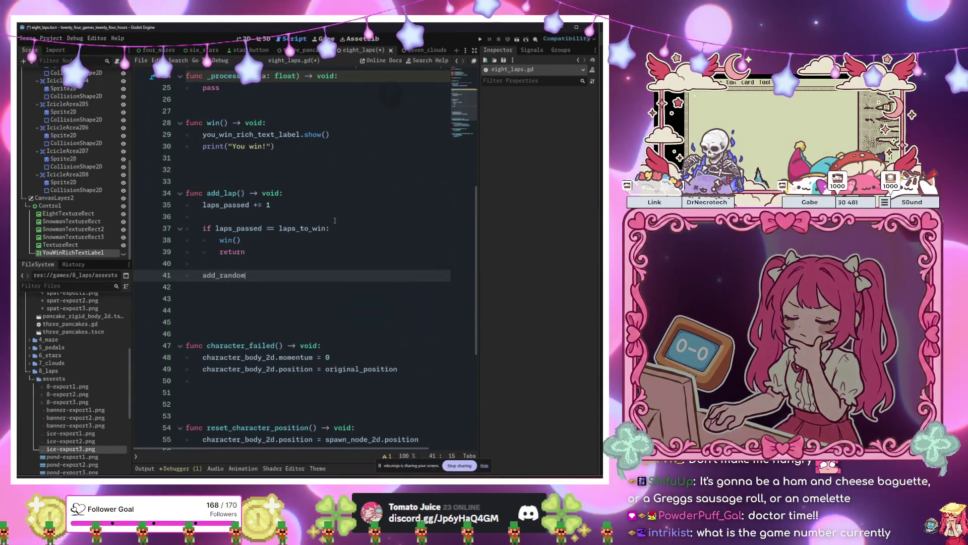
pyautogui.write('_icic')
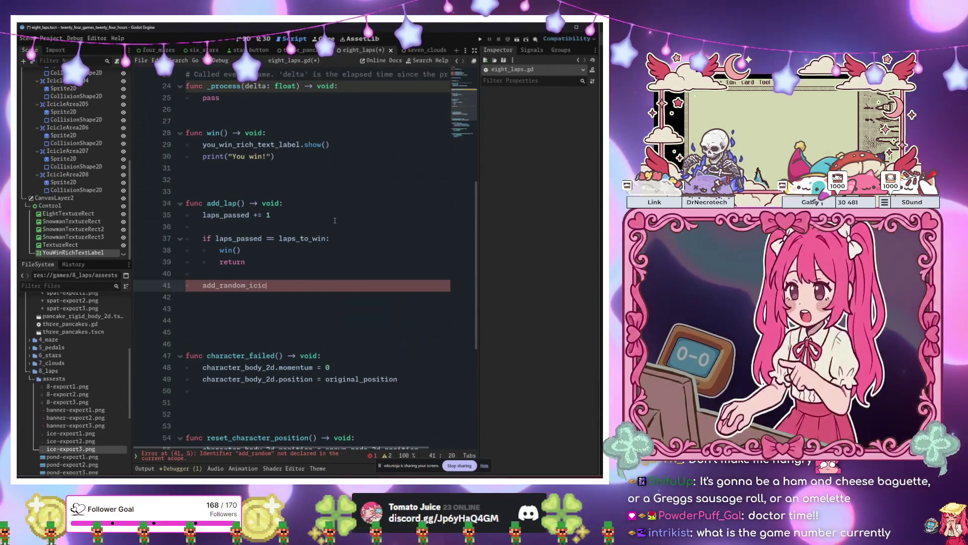
pyautogui.write('le() -')
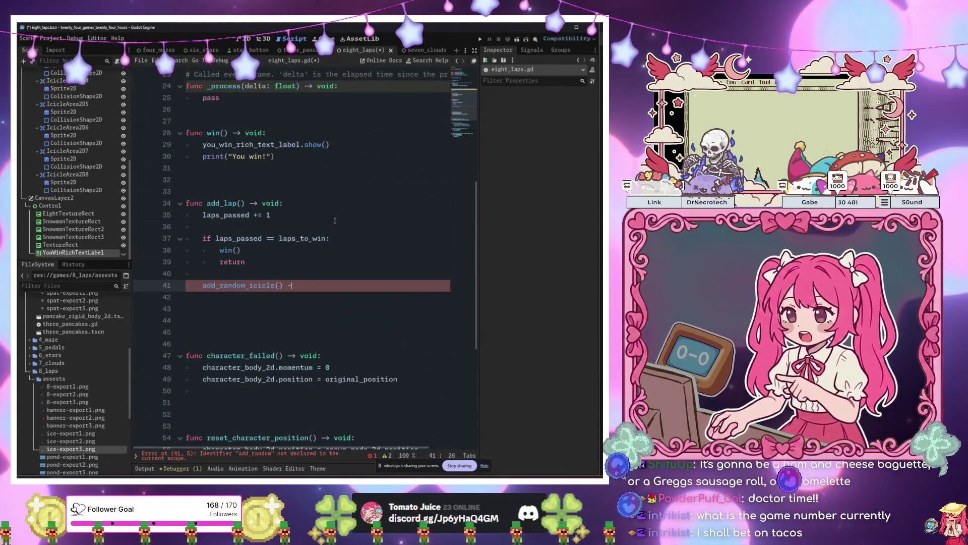
pyautogui.press('BackSpace')
pyautogui.press('BackSpace')
pyautogui.press('Return')
pyautogui.press('Return')
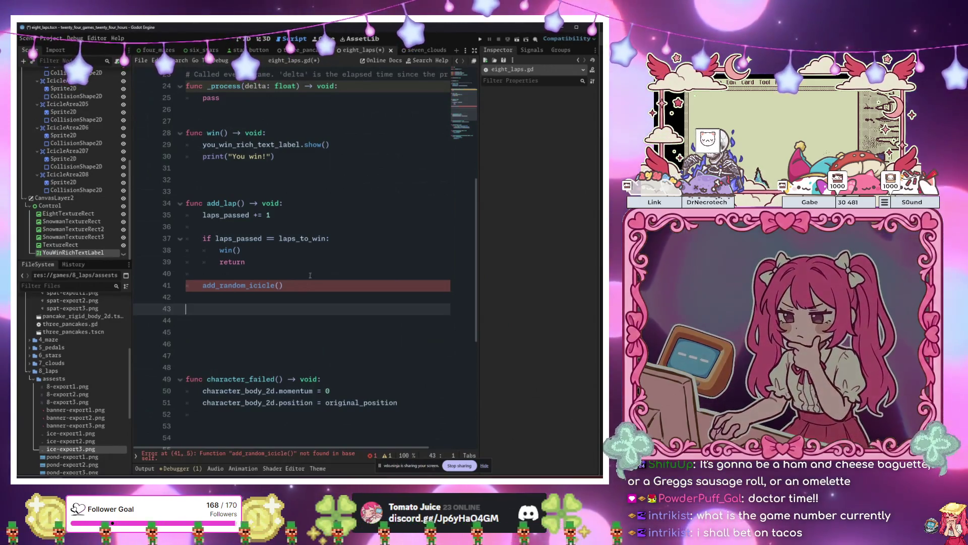
# - Inspect IcicleArea2D2's Sprite2D and CollisionShape2D properties in the Scene tree
pyautogui.scroll(3, 80, 201)
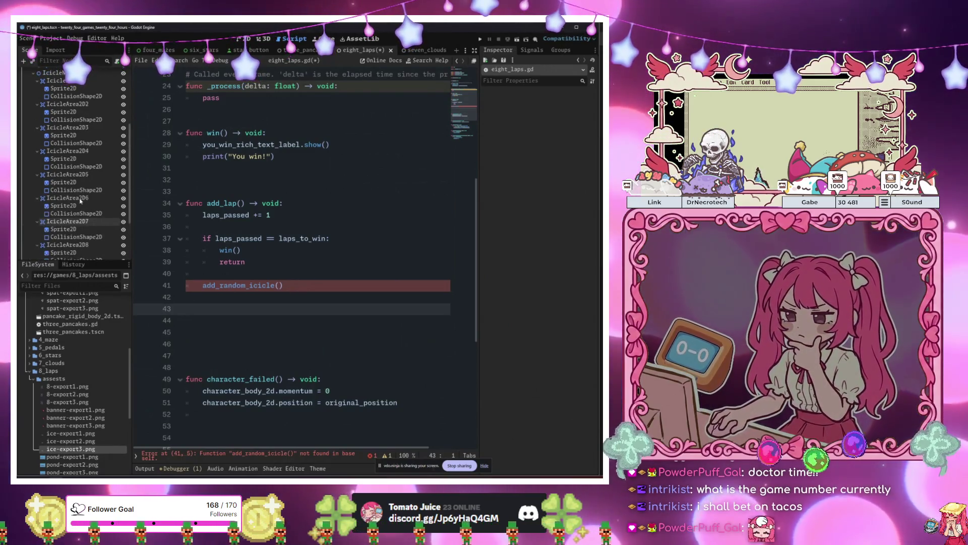
pyautogui.click(73, 88)
pyautogui.click(76, 111)
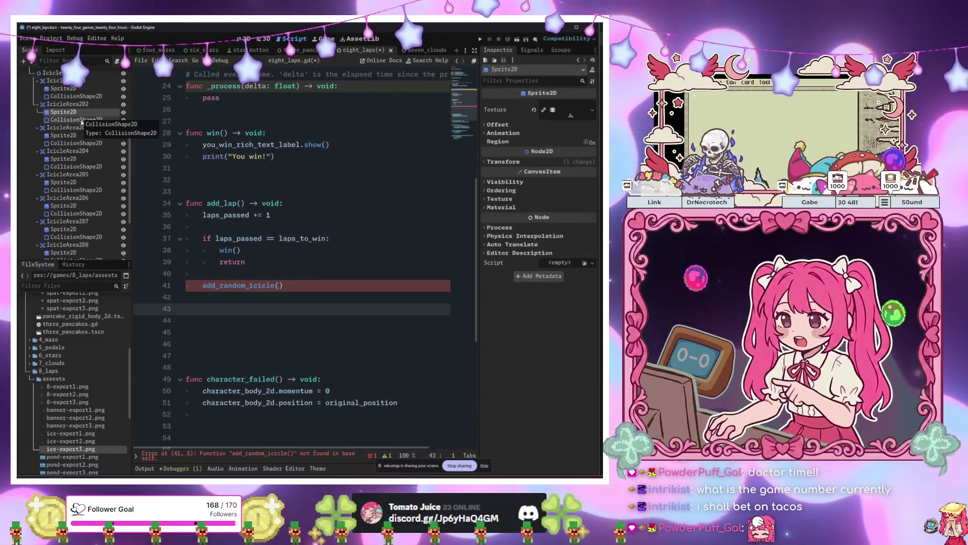
pyautogui.click(82, 120)
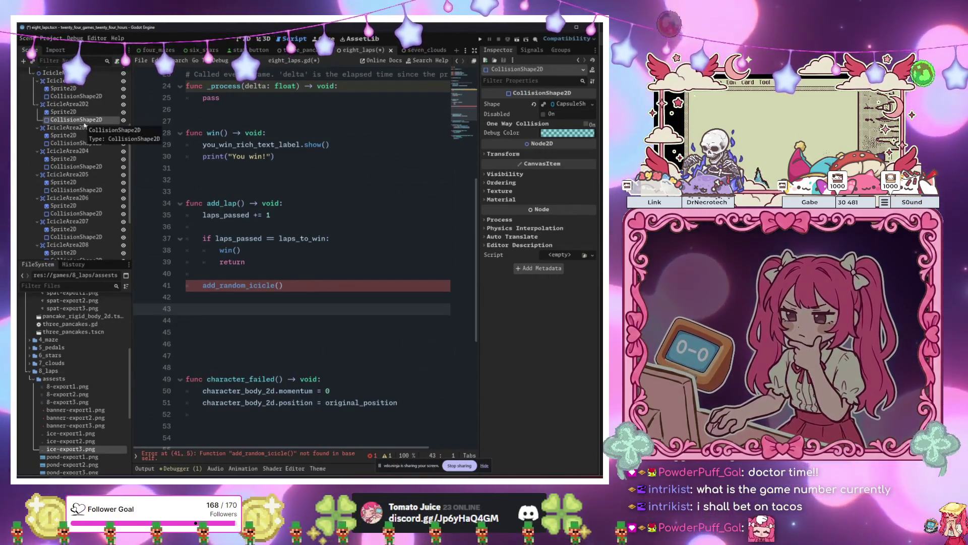
pyautogui.click(259, 292)
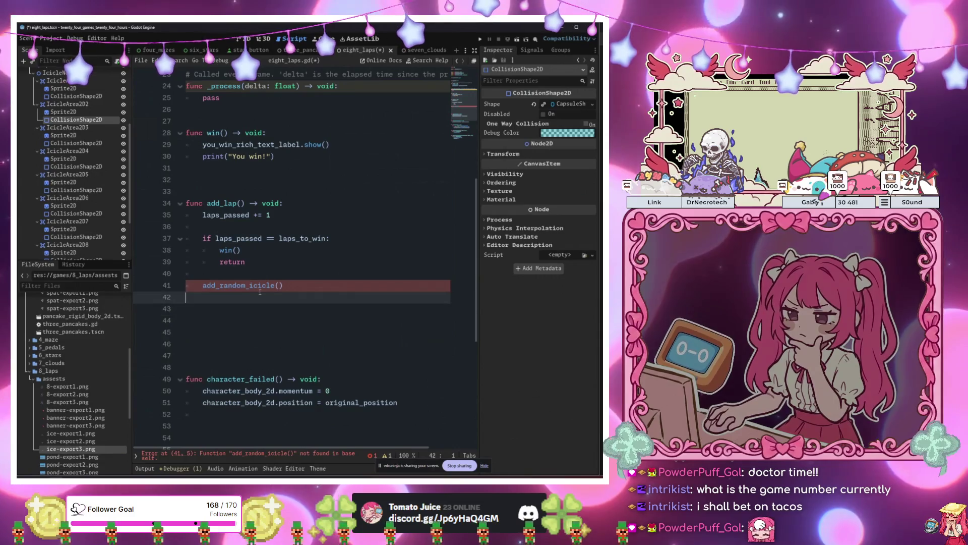
pyautogui.click(259, 304)
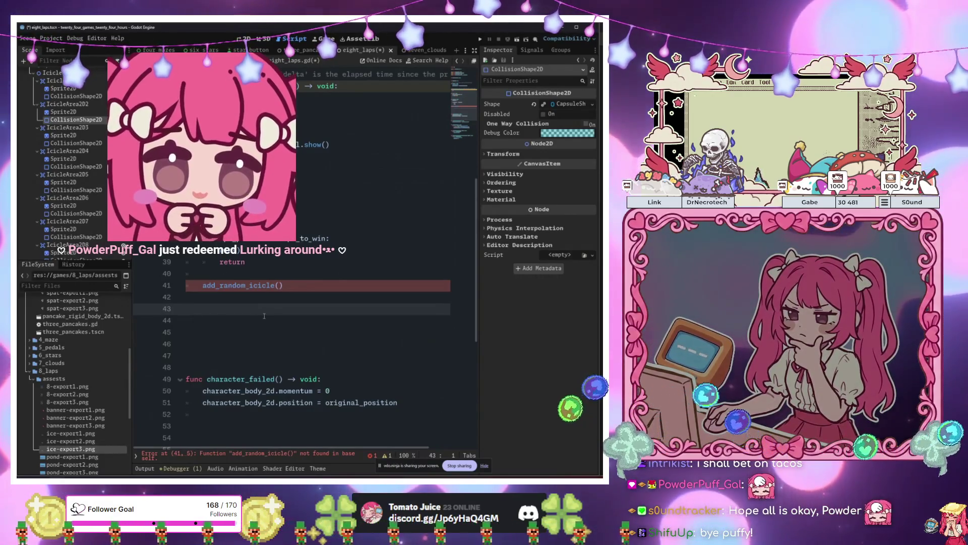
pyautogui.scroll(2, 264, 316)
pyautogui.scroll(6, 265, 315)
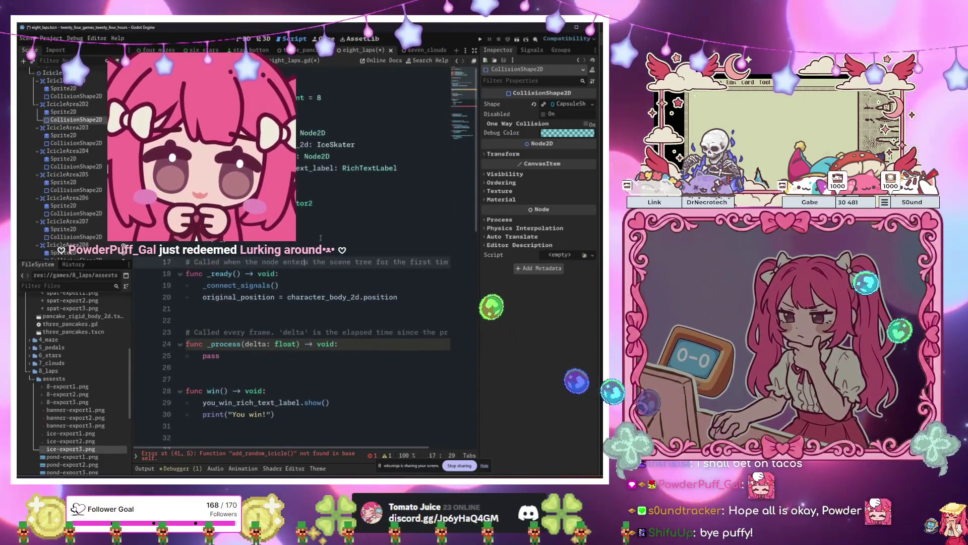
pyautogui.click(331, 232)
pyautogui.press('Delete')
pyautogui.press('Down')
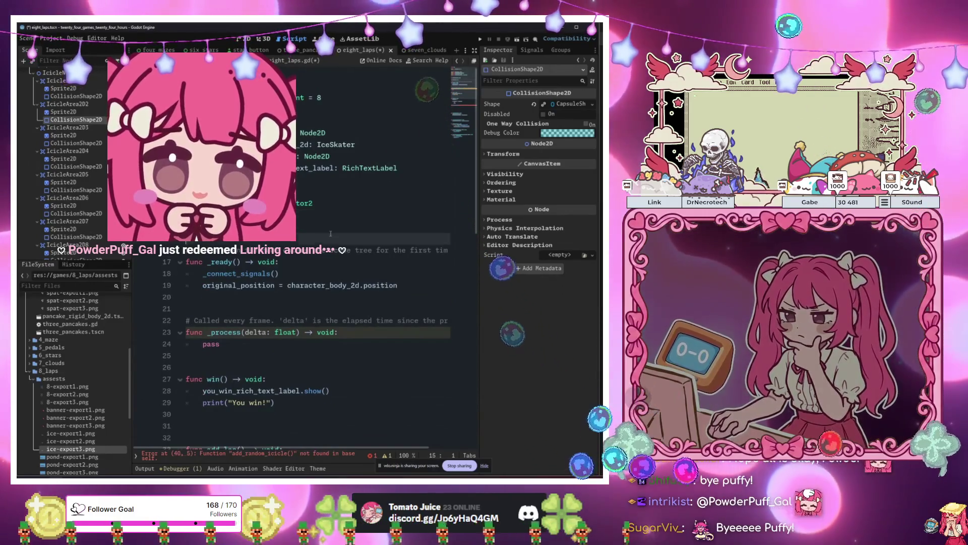
pyautogui.press('Return')
pyautogui.press('Return')
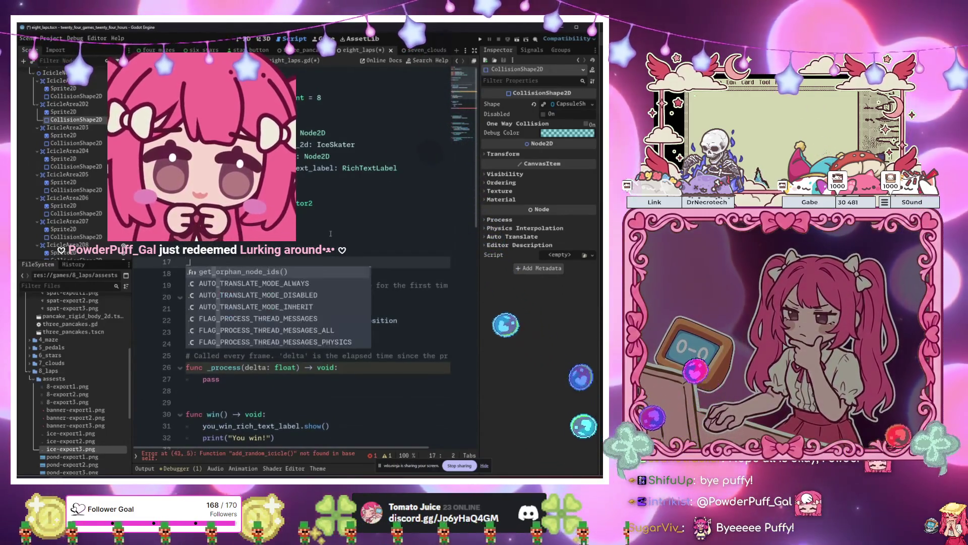
pyautogui.write('@om')
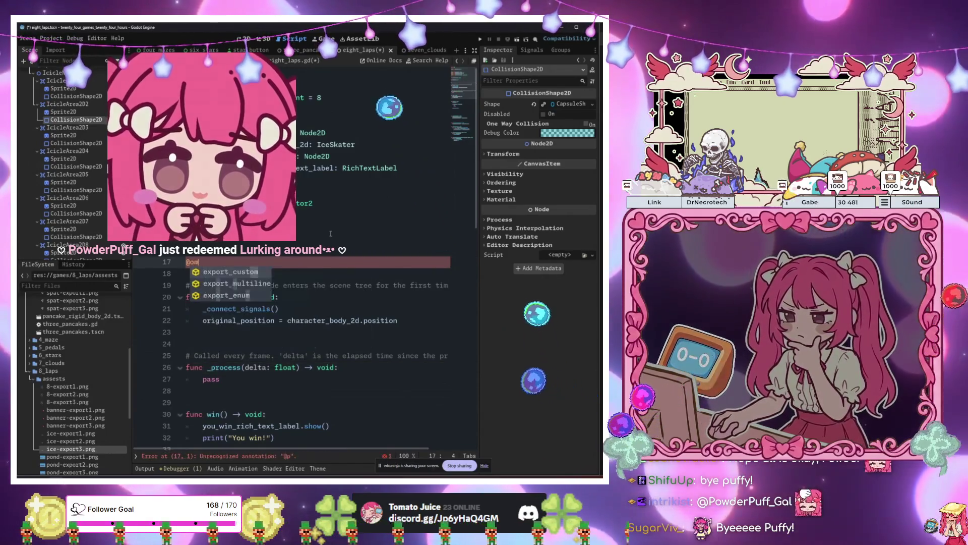
pyautogui.press('BackSpace')
pyautogui.write('nready var icicle_d')
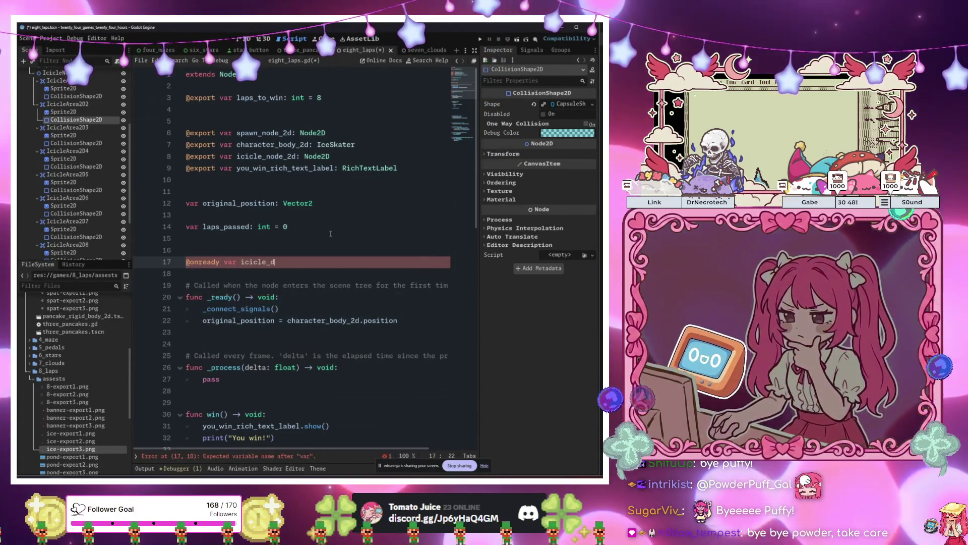
pyautogui.press('BackSpace')
pyautogui.write('indexes: ')
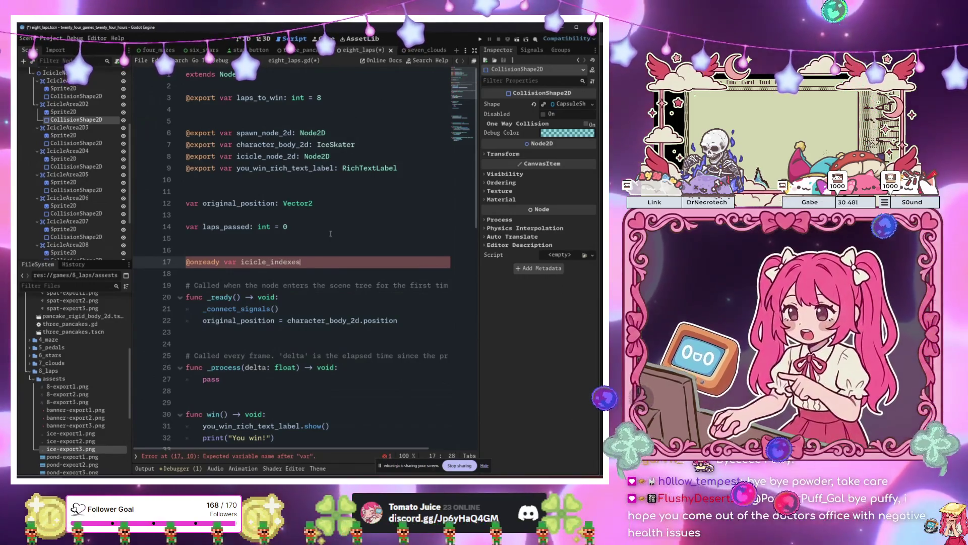
pyautogui.write('Array[I')
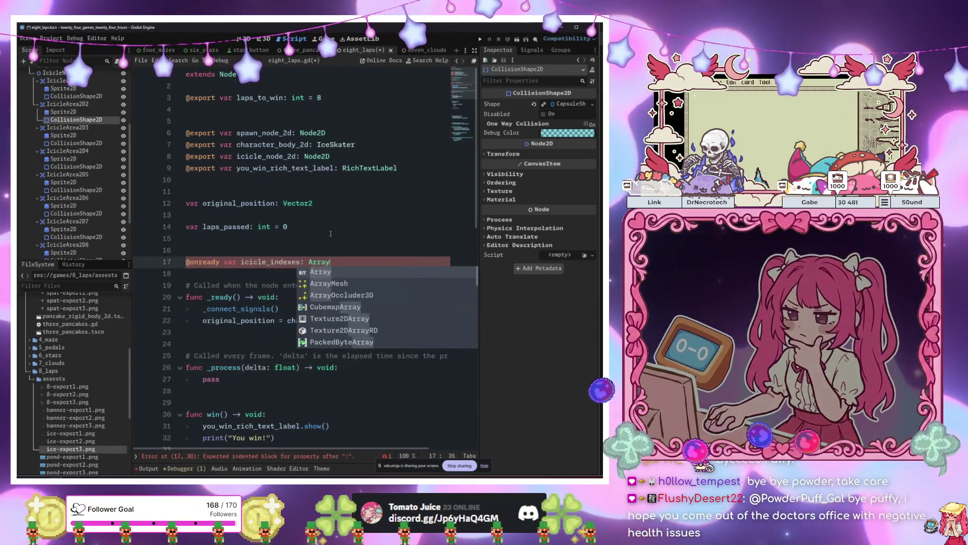
pyautogui.press('BackSpace')
pyautogui.write('int] = ')
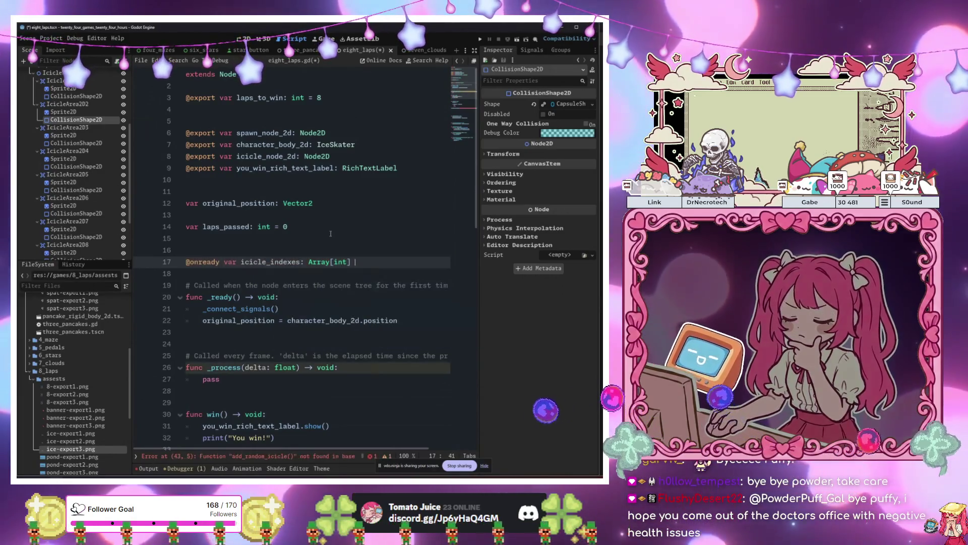
pyautogui.write('[')
# - List indexes 0 through 3 in the icicle_indexes array, one per line
pyautogui.press('Return')
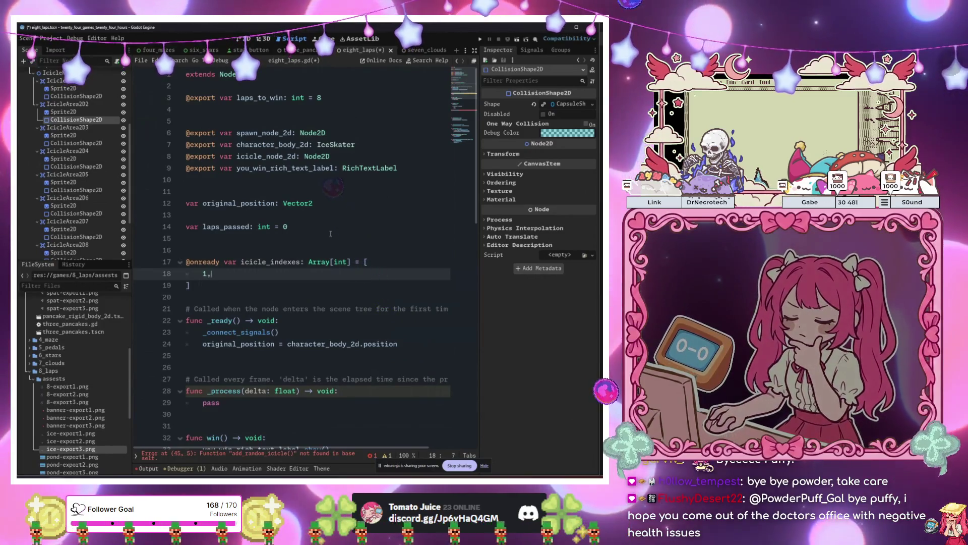
pyautogui.press('Return')
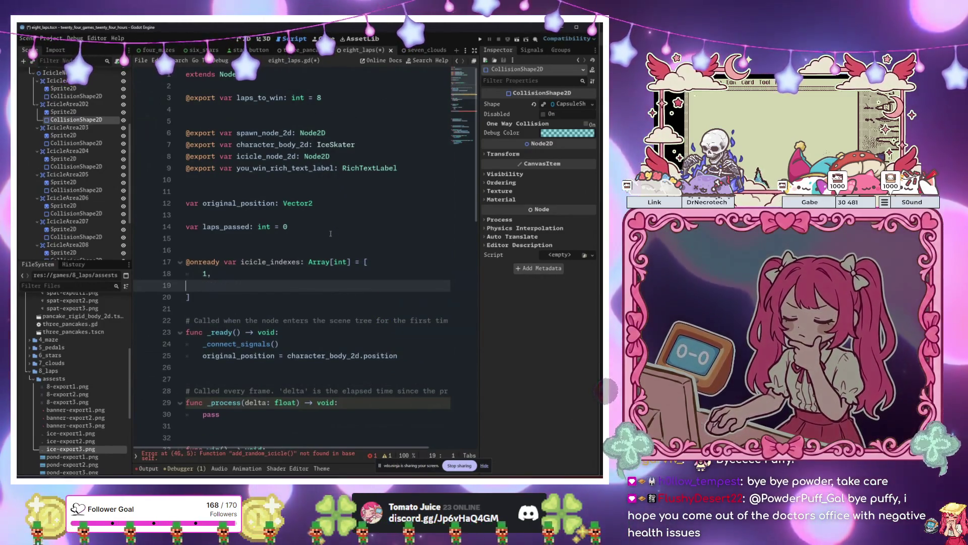
pyautogui.press('BackSpace')
pyautogui.press('BackSpace')
pyautogui.press('BackSpace')
pyautogui.write('0')
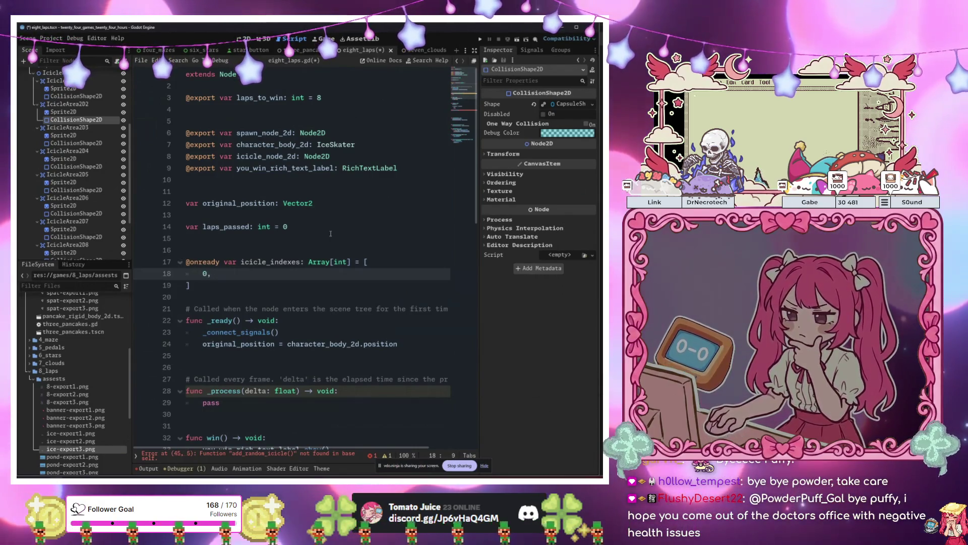
pyautogui.press('Return')
pyautogui.write('1, 2')
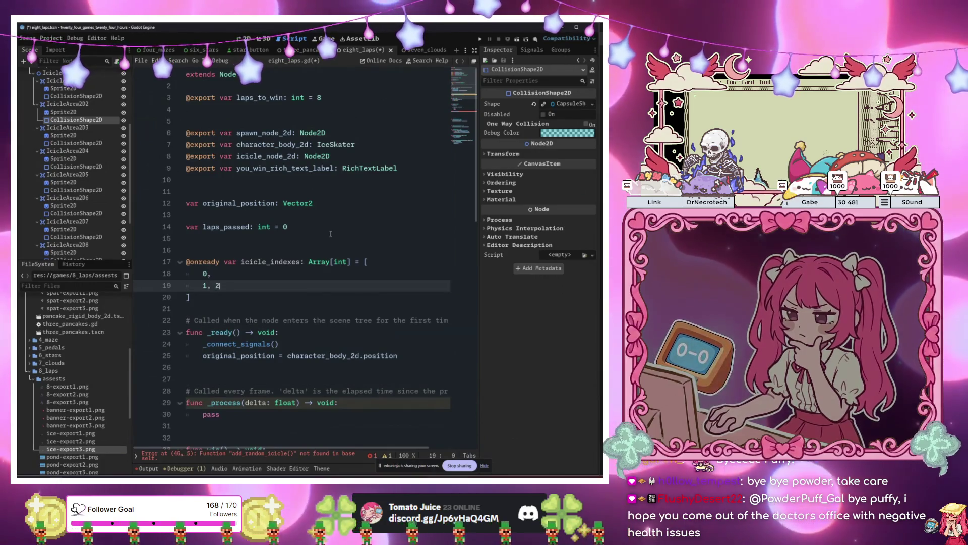
pyautogui.press('BackSpace')
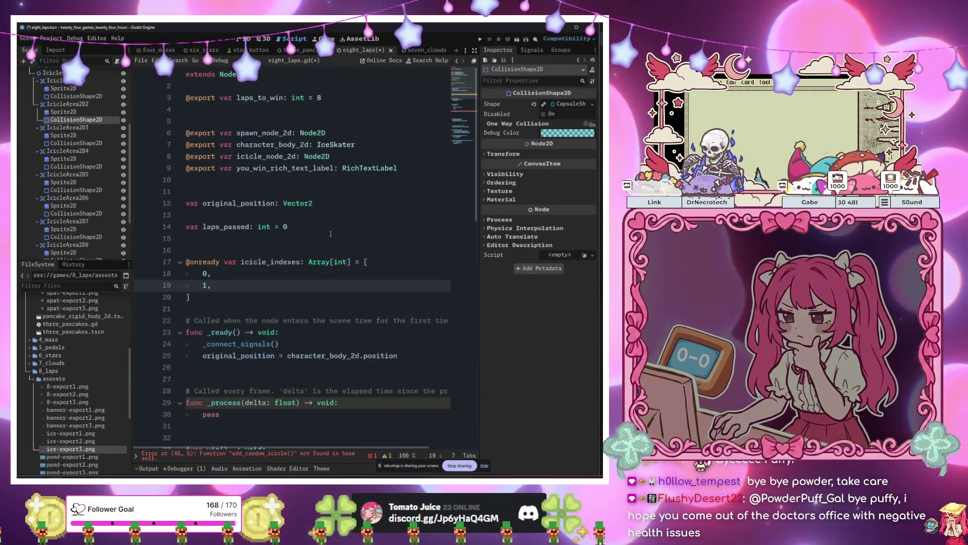
pyautogui.press('Return')
pyautogui.write('2,')
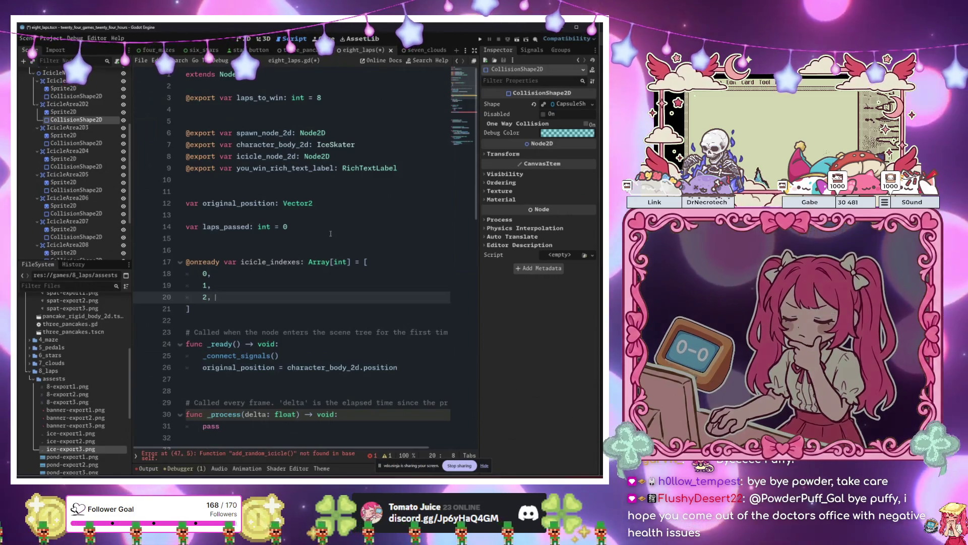
pyautogui.press('Return')
pyautogui.write('3,')
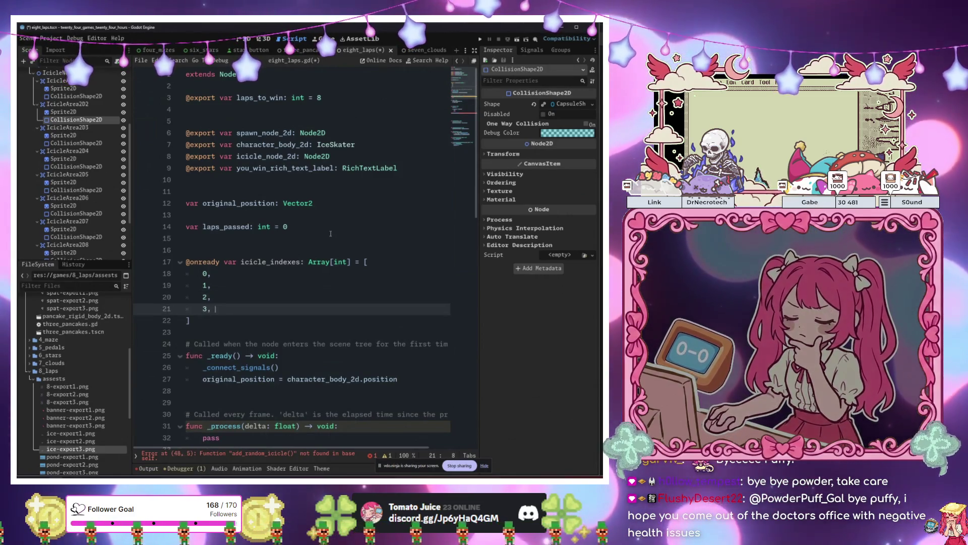
# - Add indexes 4 through 7 to complete the icicle_indexes array
pyautogui.press('Return')
pyautogui.write(',')
pyautogui.press('Return')
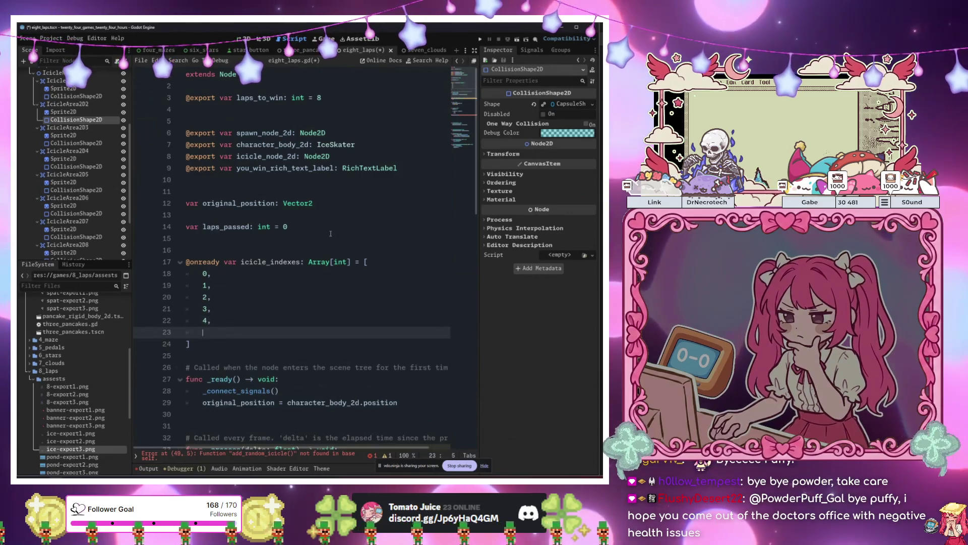
pyautogui.write('5,')
pyautogui.press('Return')
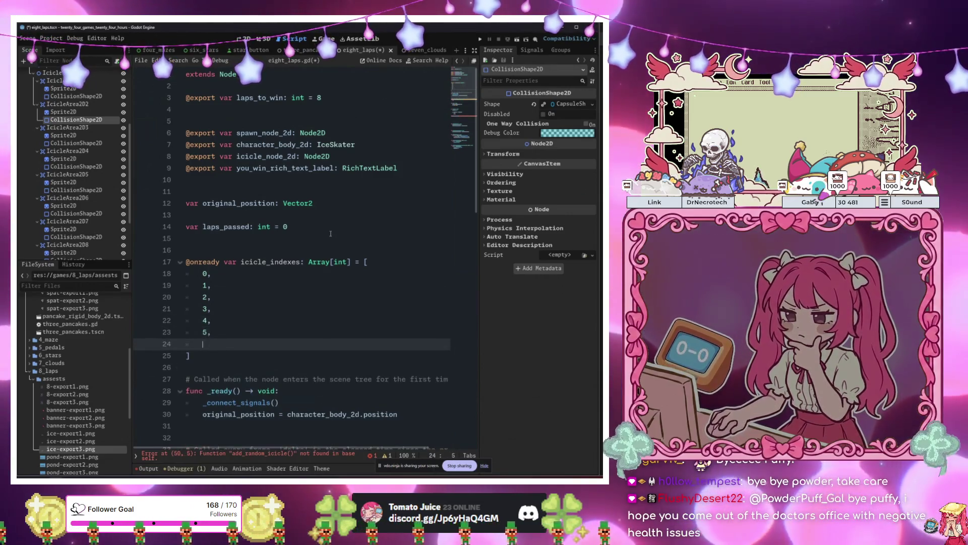
pyautogui.write('6,')
pyautogui.press('Return')
pyautogui.write('7,')
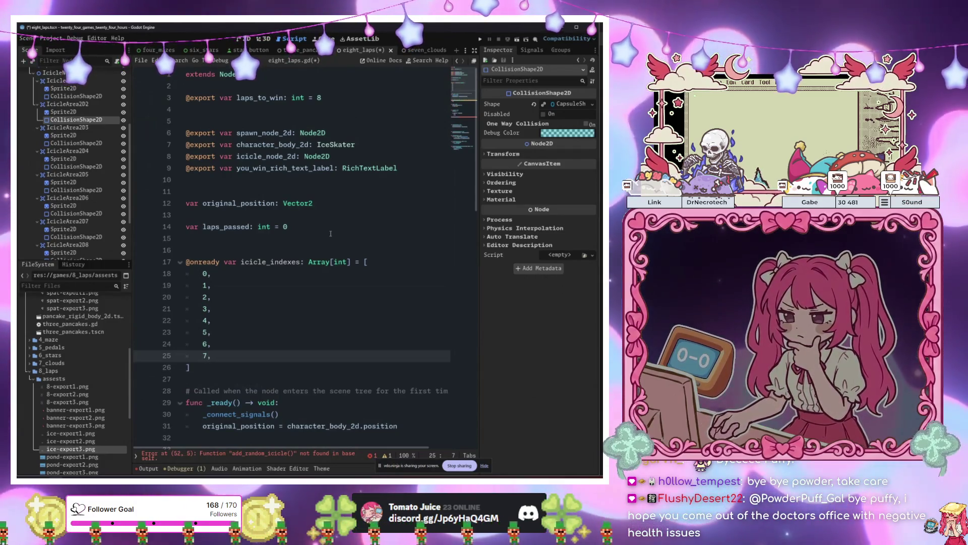
pyautogui.scroll(-13, 330, 234)
pyautogui.click(277, 227)
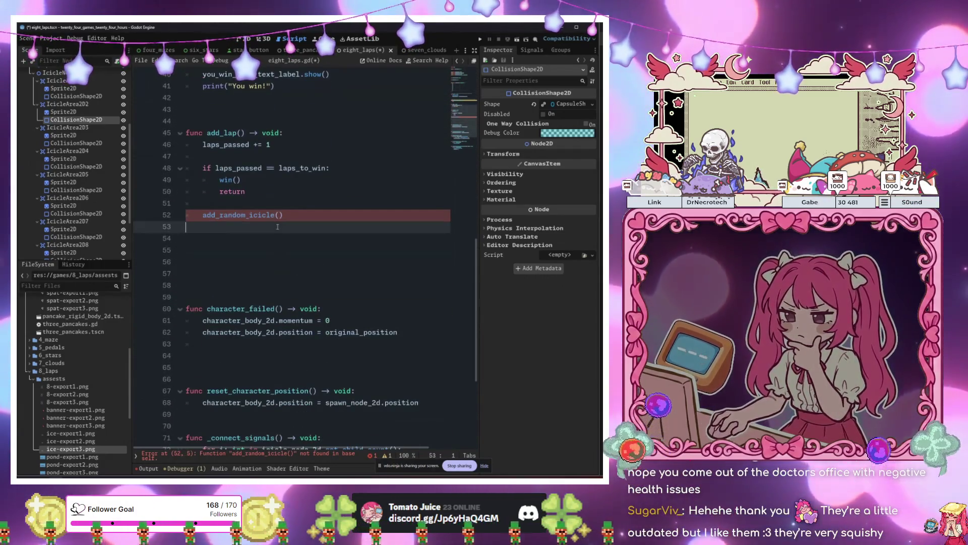
pyautogui.click(266, 242)
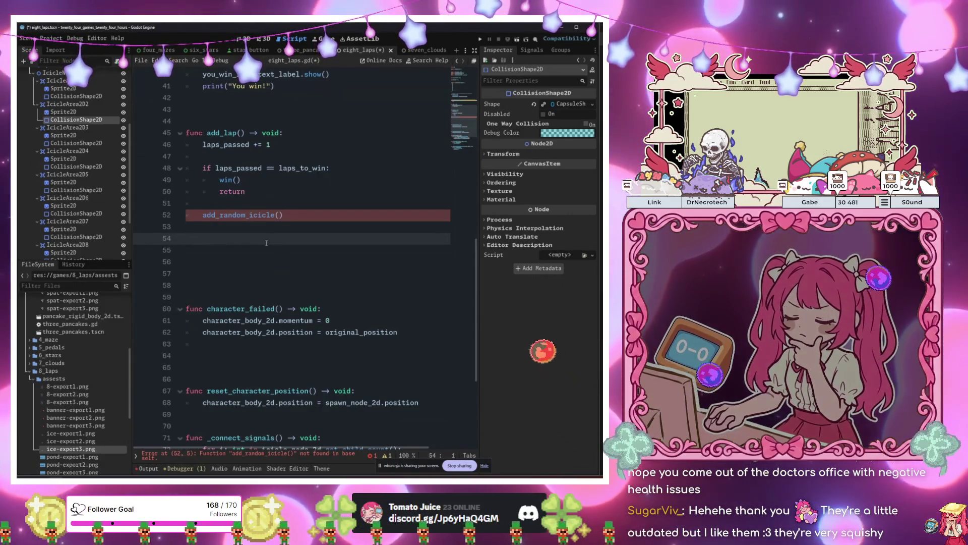
# - Declare func add_random_icicle() -> void: with icicle_indexes starting its body
pyautogui.write('func ')
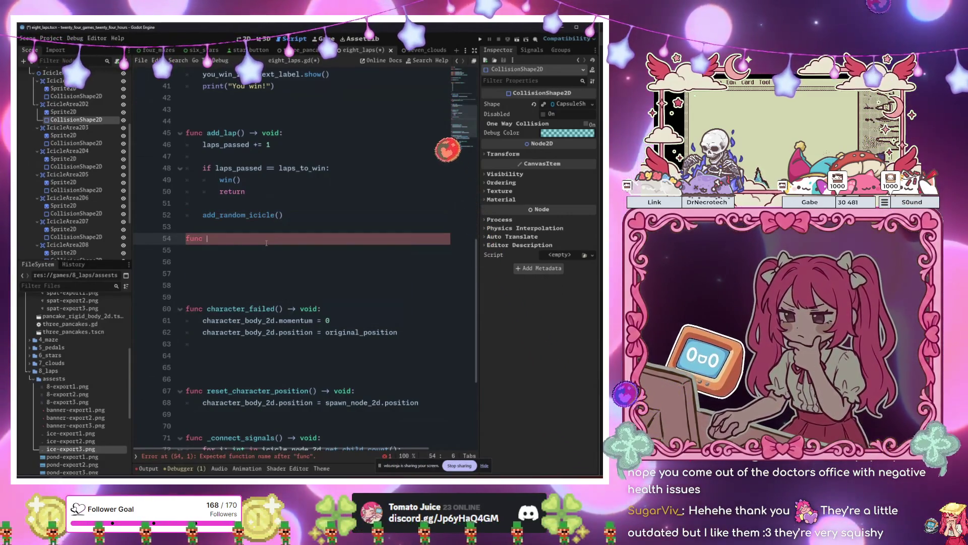
pyautogui.write('add_random')
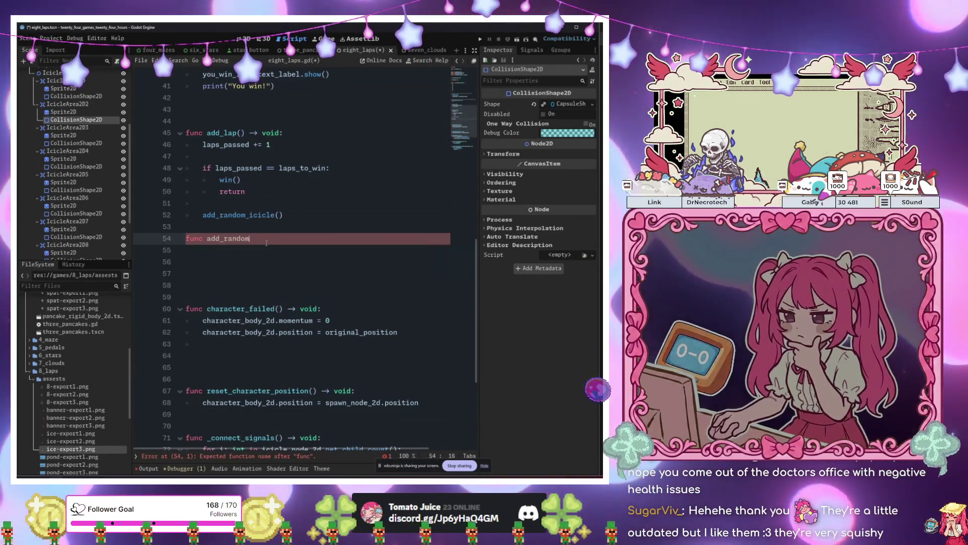
pyautogui.write('_icicle() -> ')
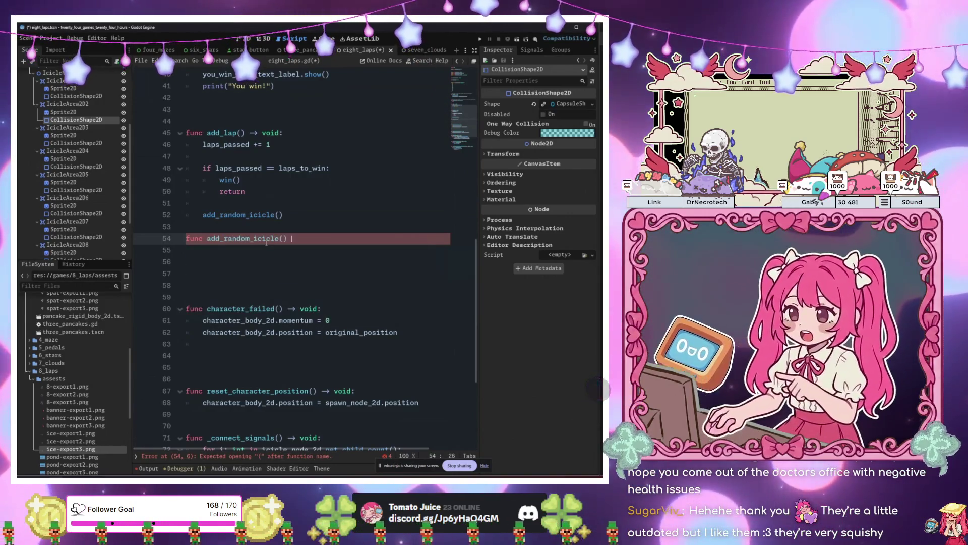
pyautogui.write('void:')
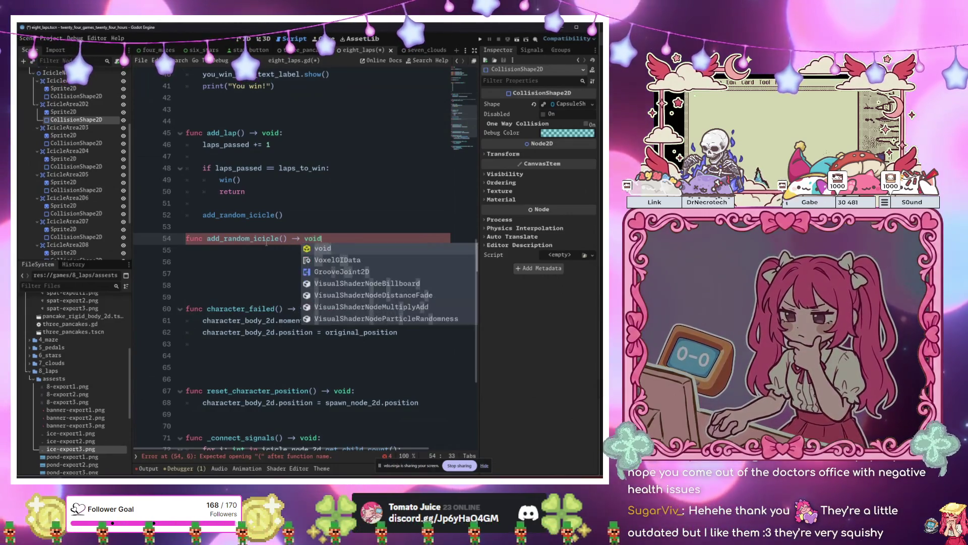
pyautogui.press('Return')
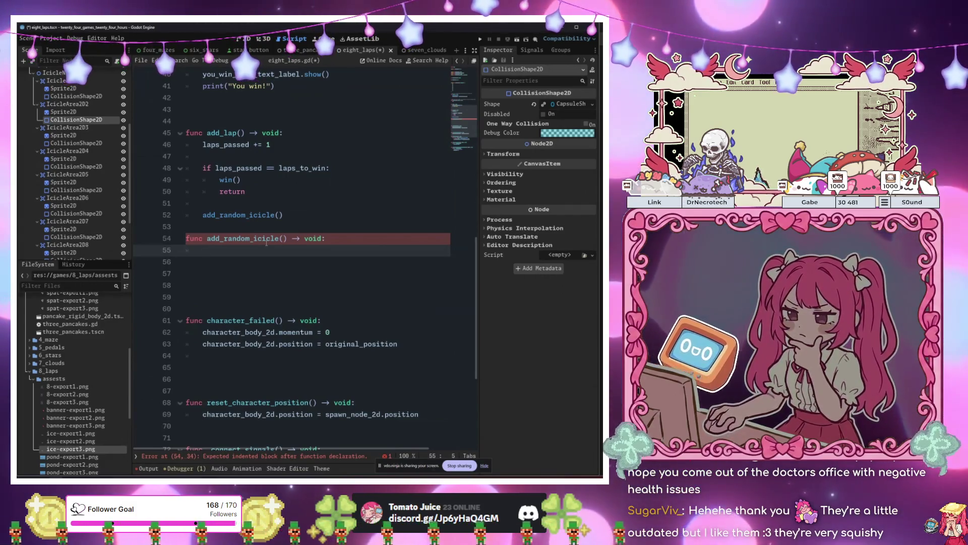
pyautogui.write('pu')
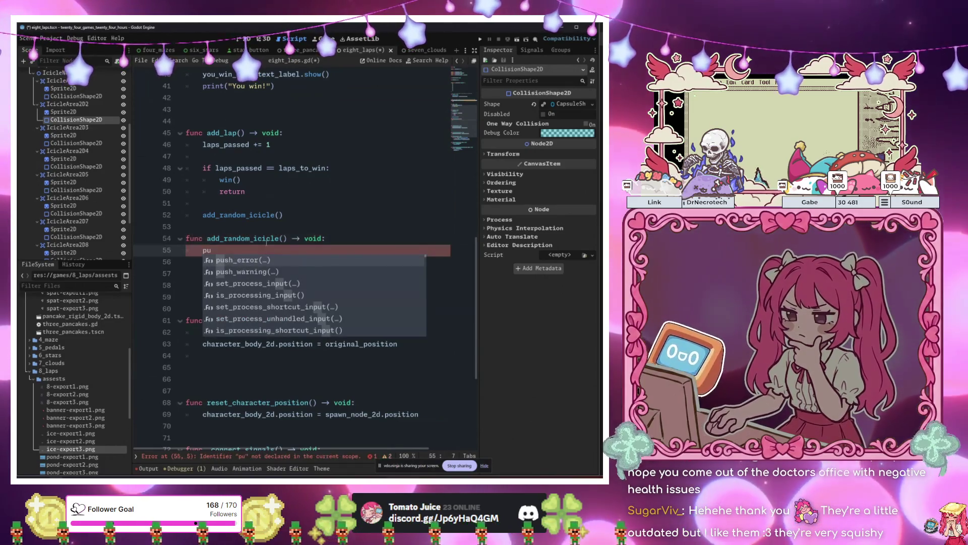
pyautogui.press('BackSpace')
pyautogui.press('BackSpace')
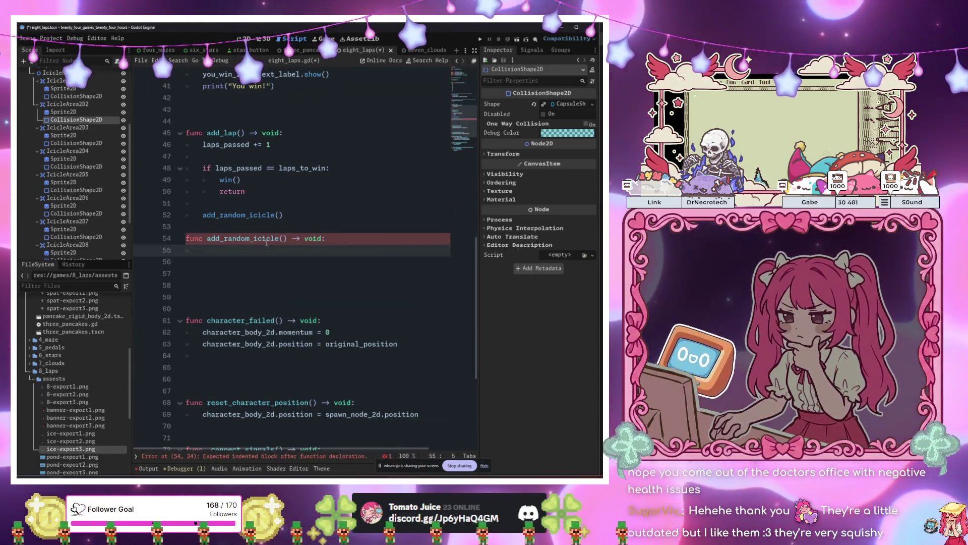
pyautogui.press('Return')
pyautogui.write('var')
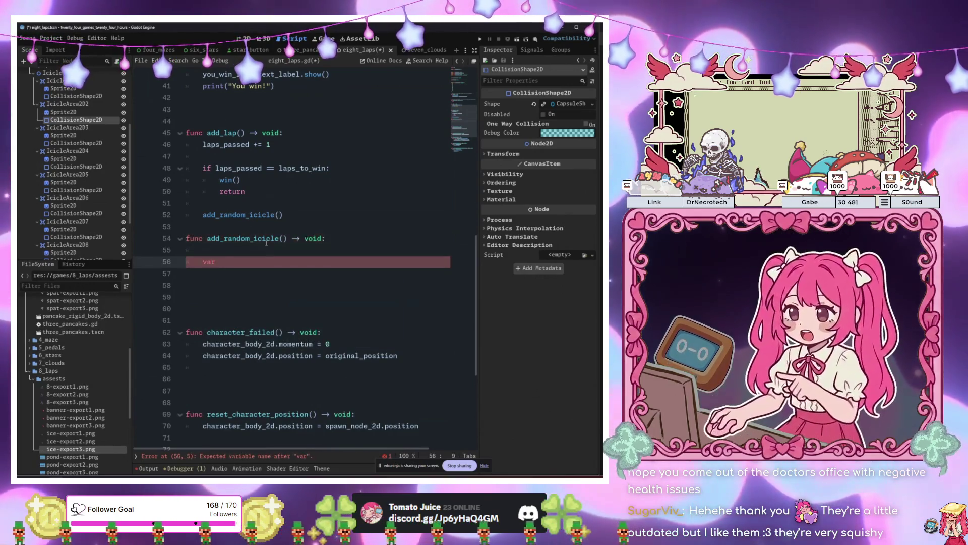
pyautogui.press('BackSpace')
pyautogui.press('BackSpace')
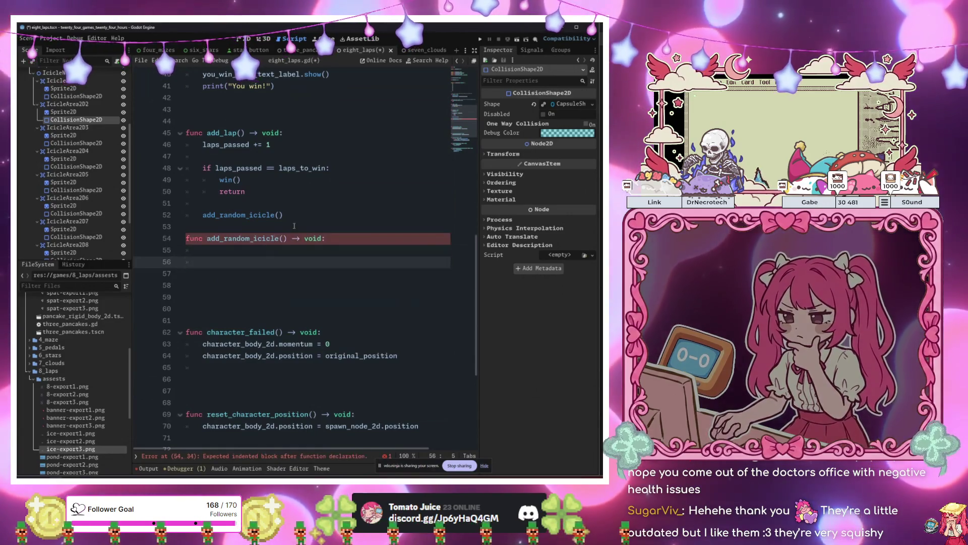
pyautogui.scroll(10, 277, 237)
pyautogui.scroll(-8, 294, 228)
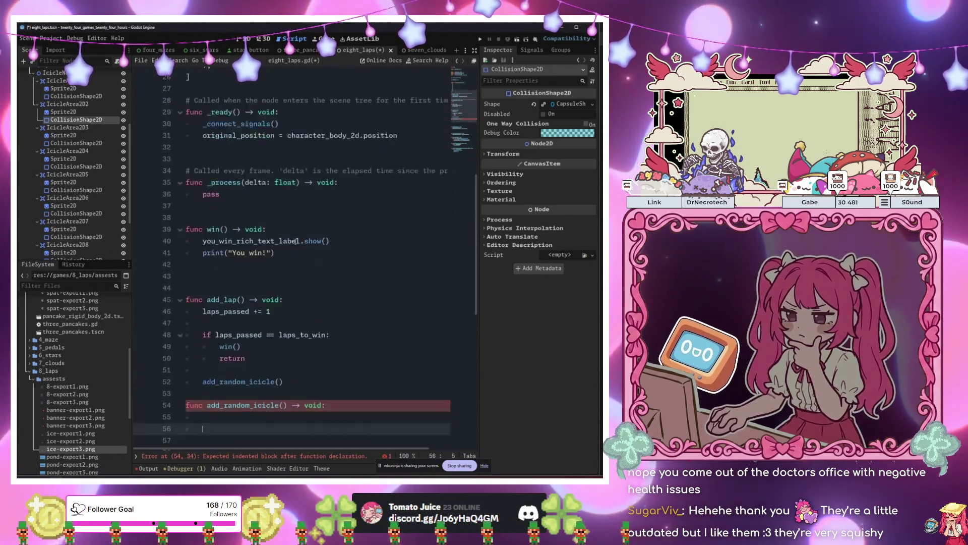
pyautogui.write('ic')
pyautogui.press('Return')
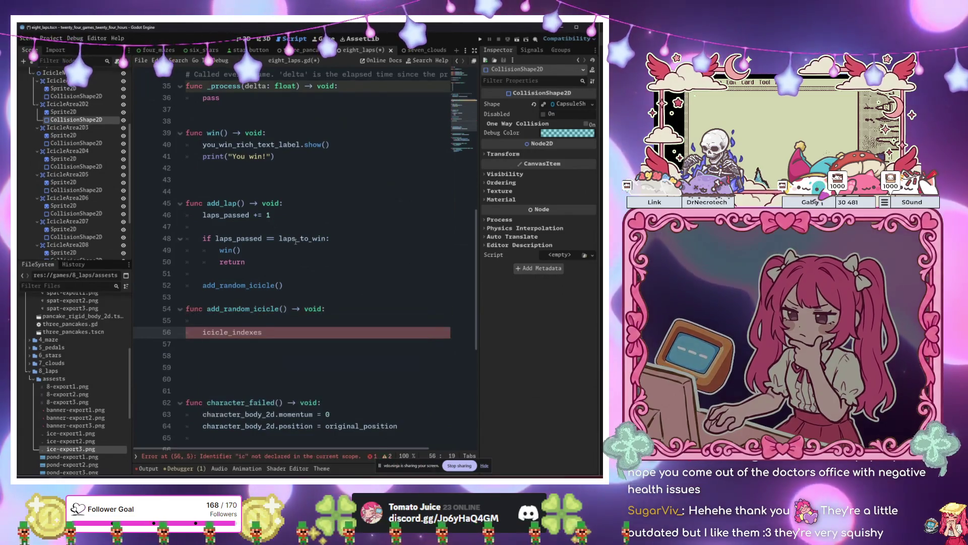
pyautogui.press('BackSpace')
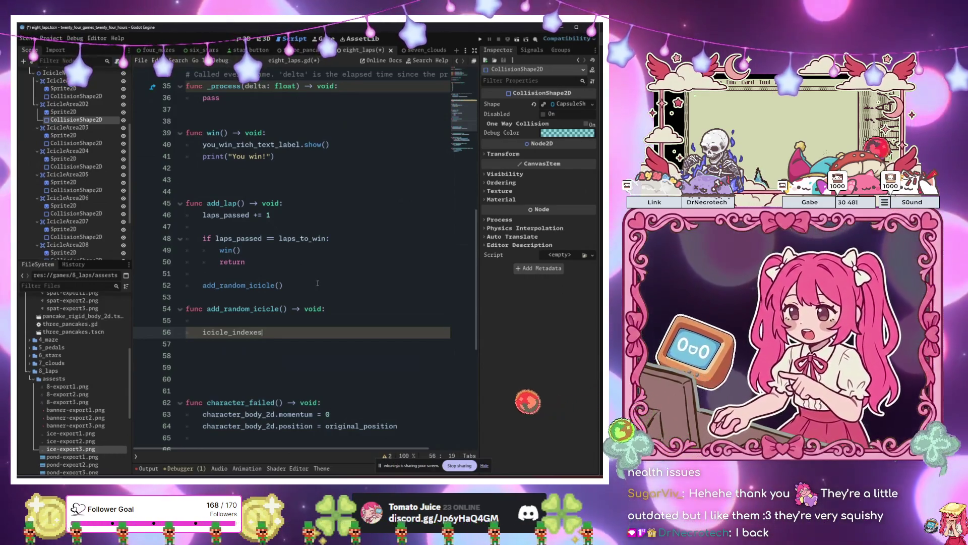
# - Add icicle_indexes.shuffle() as the first line of _ready()
pyautogui.scroll(5, 318, 283)
pyautogui.click(338, 193)
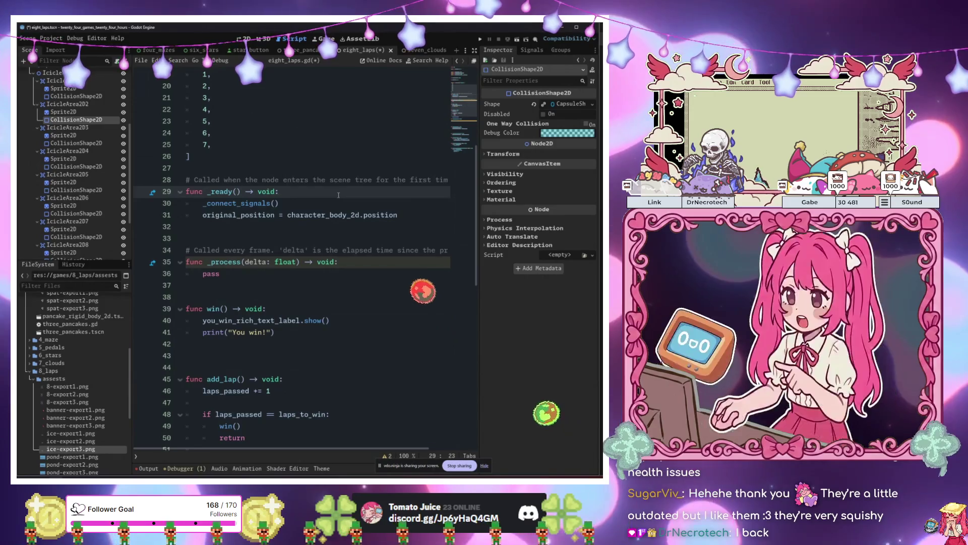
pyautogui.press('Return')
pyautogui.scroll(3, 339, 195)
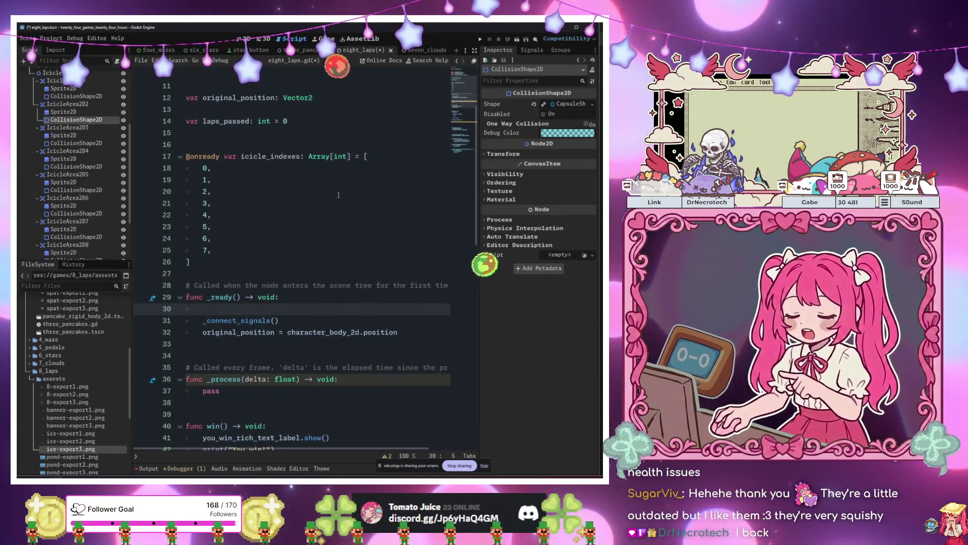
pyautogui.write('icicle_indexes.shuffle()')
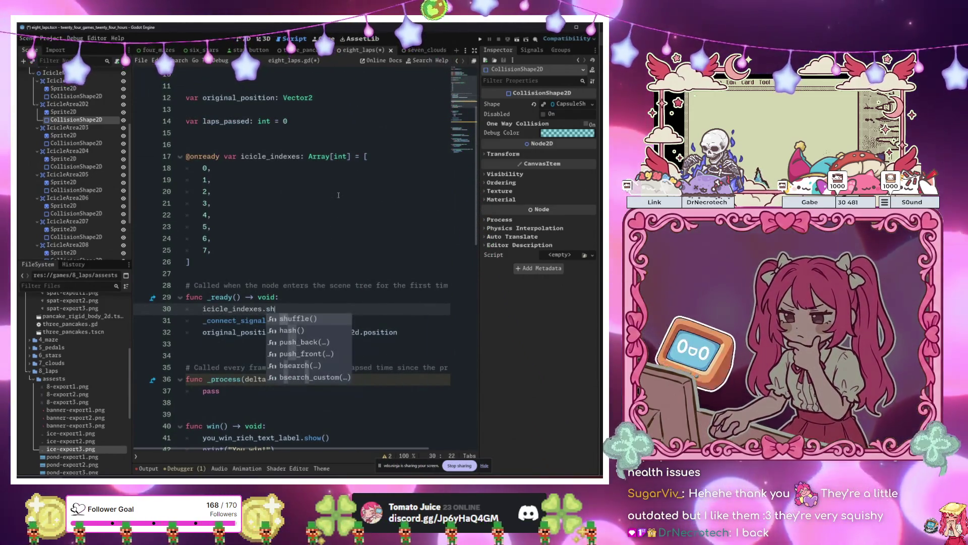
pyautogui.scroll(-12, 338, 195)
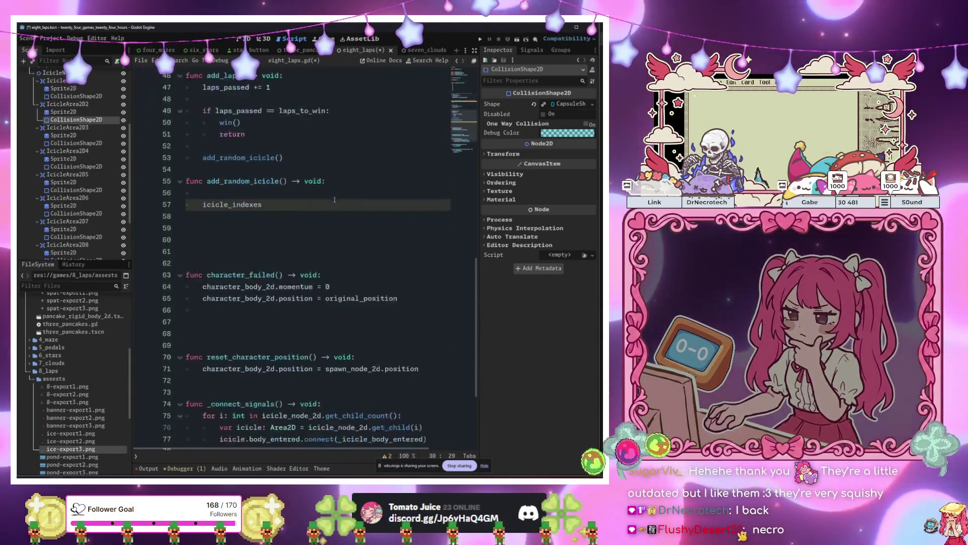
# - Write icicle_node_2d.get_child(icicle_indexes.pop_front()) on line 57 of add_random_icicle()
pyautogui.click(300, 168)
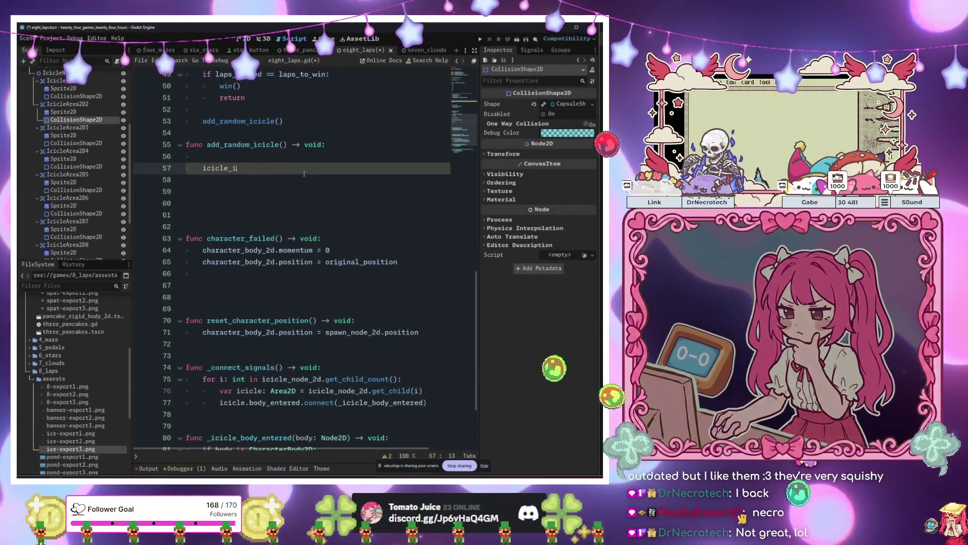
pyautogui.press('BackSpace')
pyautogui.press('BackSpace')
pyautogui.press('BackSpace')
pyautogui.write('if ')
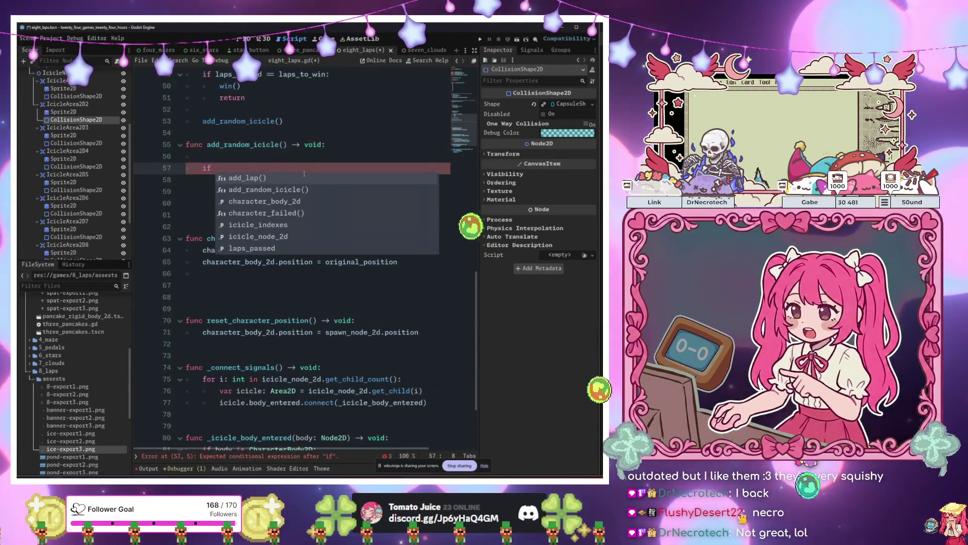
pyautogui.write('ic')
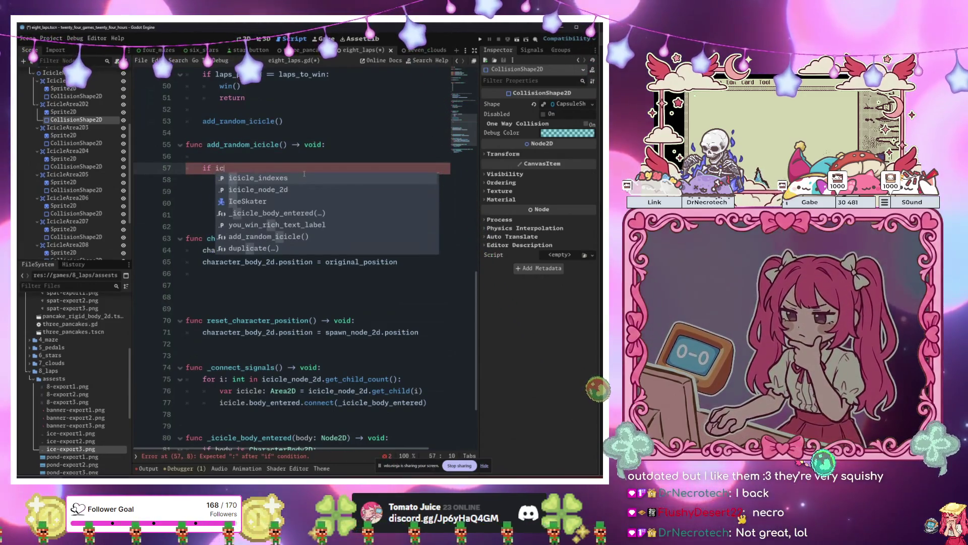
pyautogui.press('BackSpace')
pyautogui.press('BackSpace')
pyautogui.press('BackSpace')
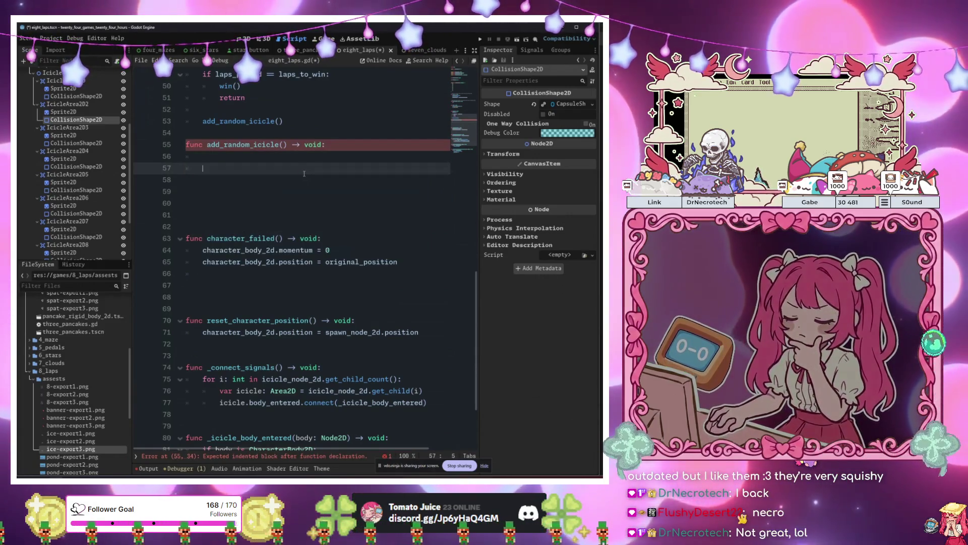
pyautogui.write('ic')
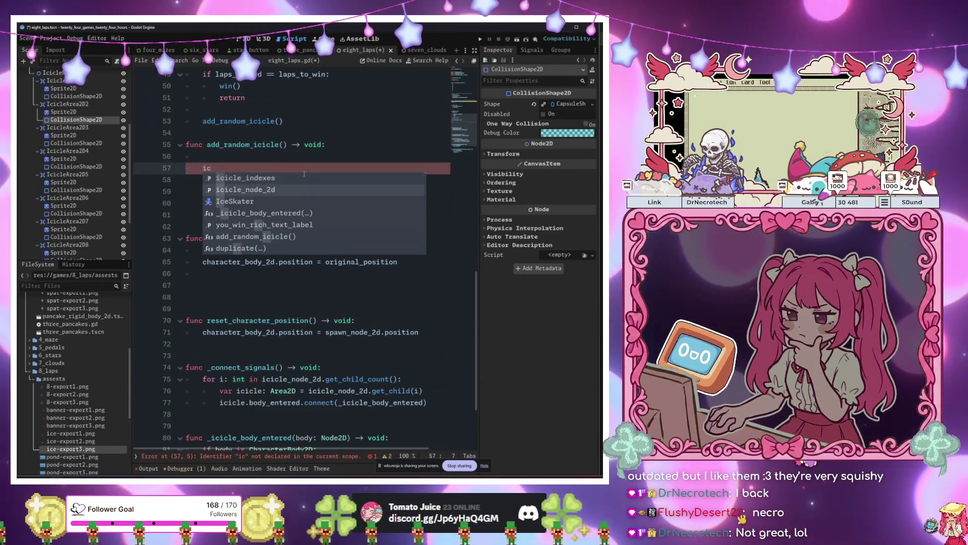
pyautogui.press('Return')
pyautogui.write('.get_chi')
pyautogui.press('Return')
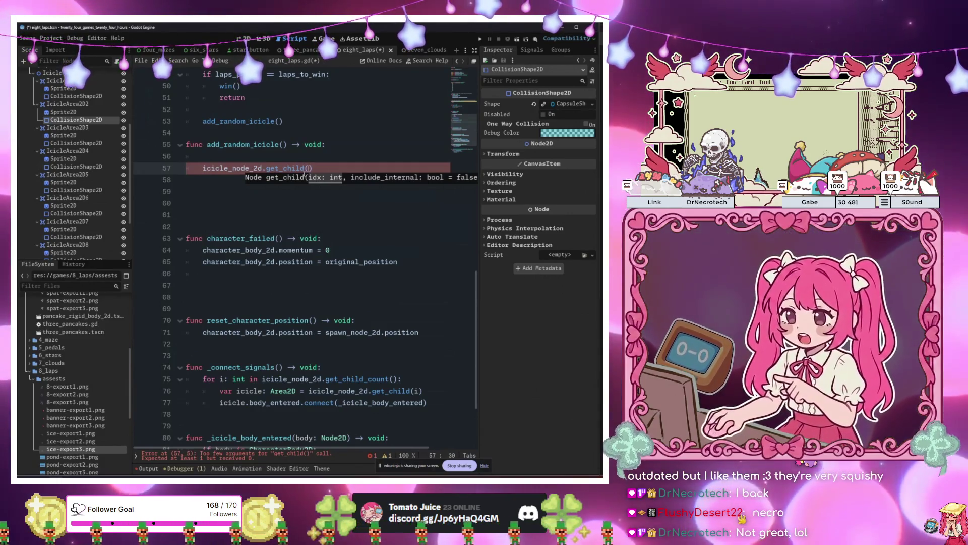
pyautogui.write('ic')
pyautogui.press('Return')
pyautogui.write('.po')
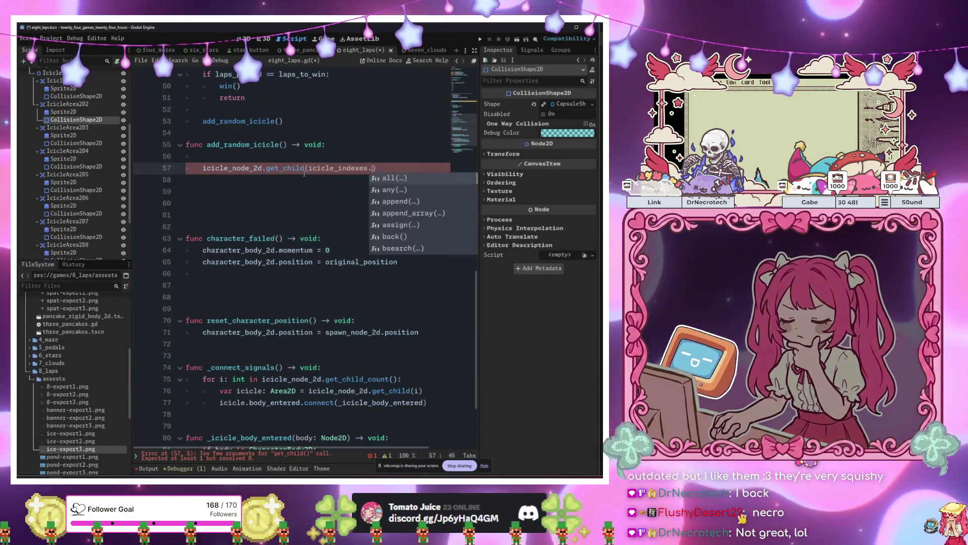
pyautogui.write('p')
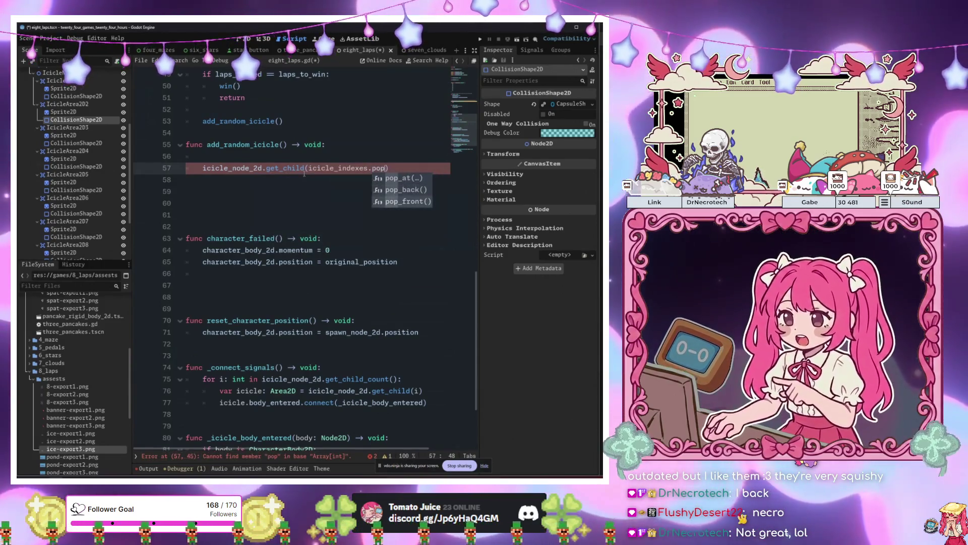
pyautogui.press('Down')
pyautogui.press('Down')
pyautogui.press('Return')
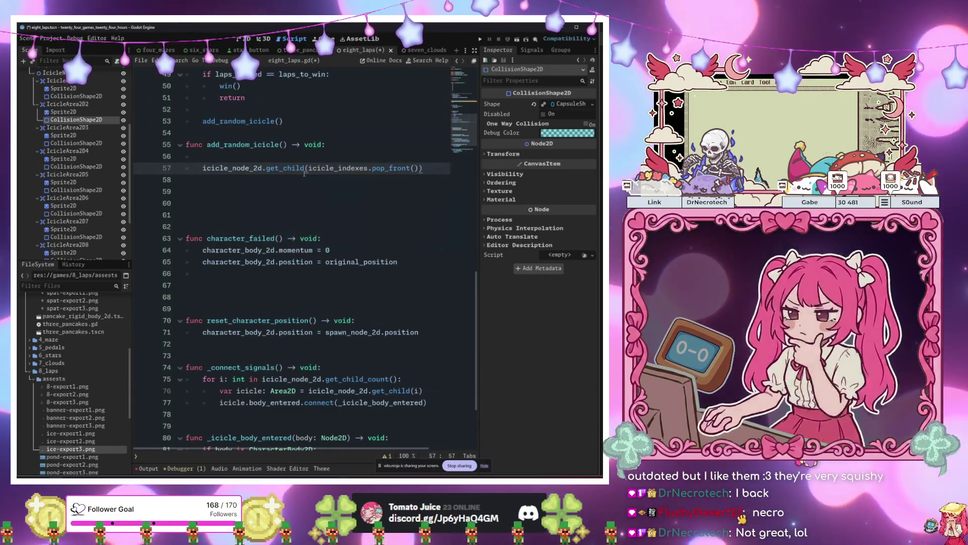
pyautogui.press('End')
pyautogui.press('Return')
pyautogui.press('Return')
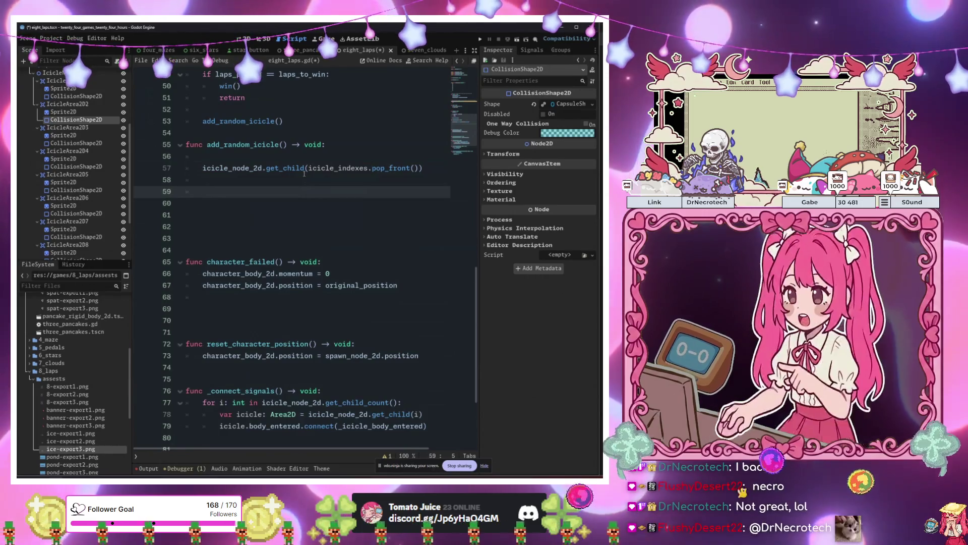
# - Store that picked child in a typed variable, var icicle: Area2D
pyautogui.press('Up')
pyautogui.press('Up')
pyautogui.write('var ici')
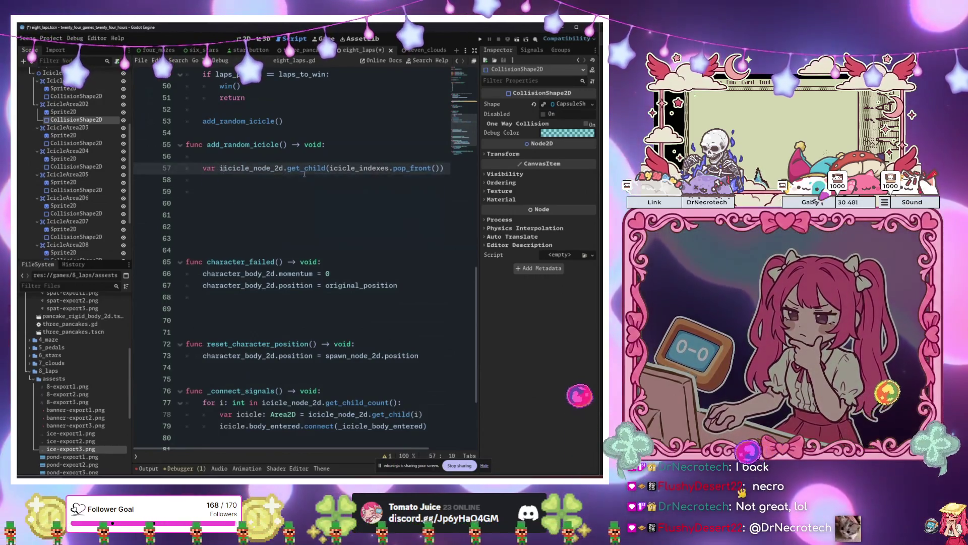
pyautogui.write('cle: ')
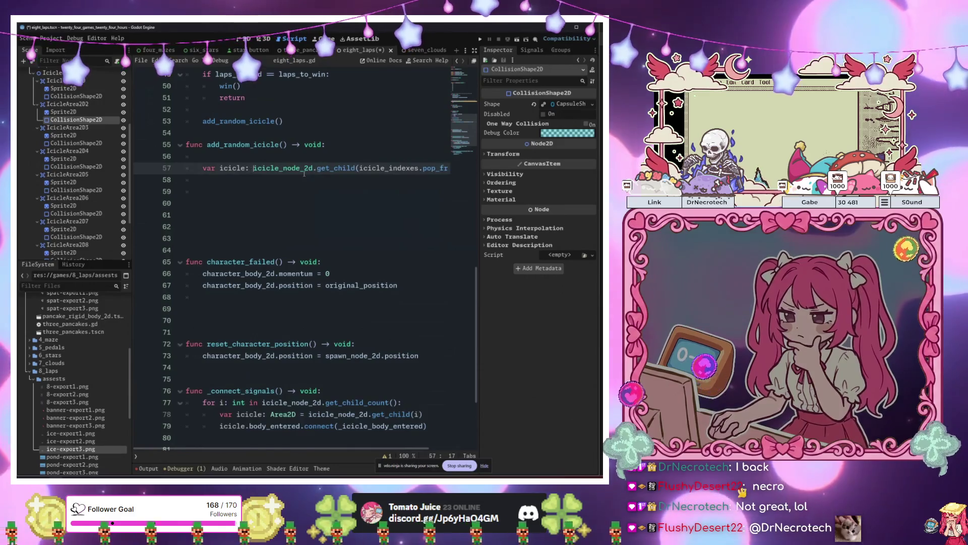
pyautogui.write('Area2D =')
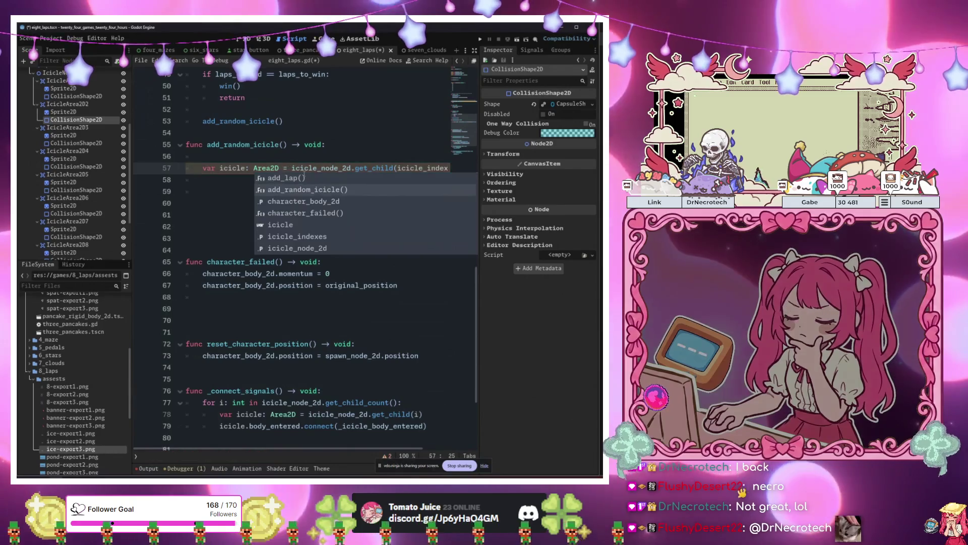
pyautogui.press('Escape')
pyautogui.press('Down')
pyautogui.press('Down')
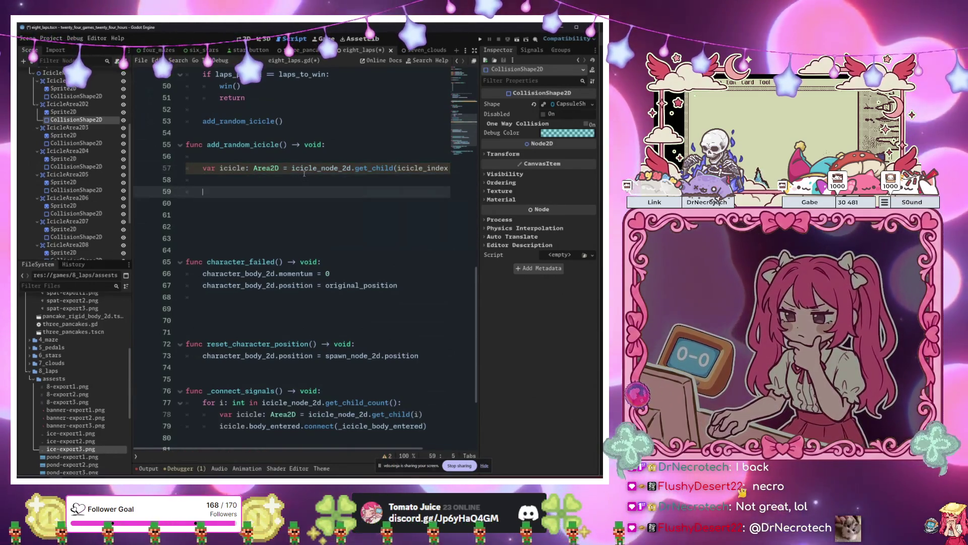
# - Add a line 58 declaring a variable assigned from icicle.get_child(1)
pyautogui.press('Up')
pyautogui.write('icicle.g')
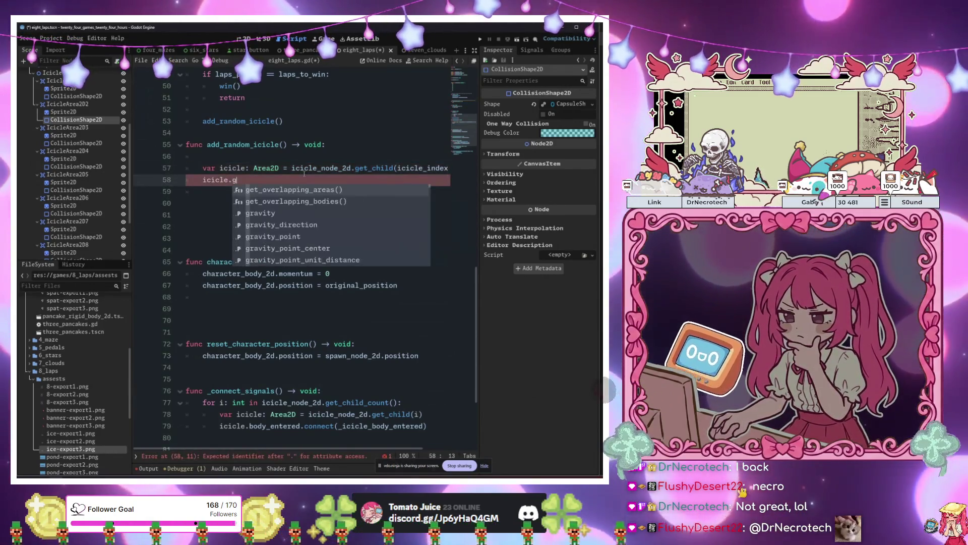
pyautogui.write('et_chi')
pyautogui.press('Return')
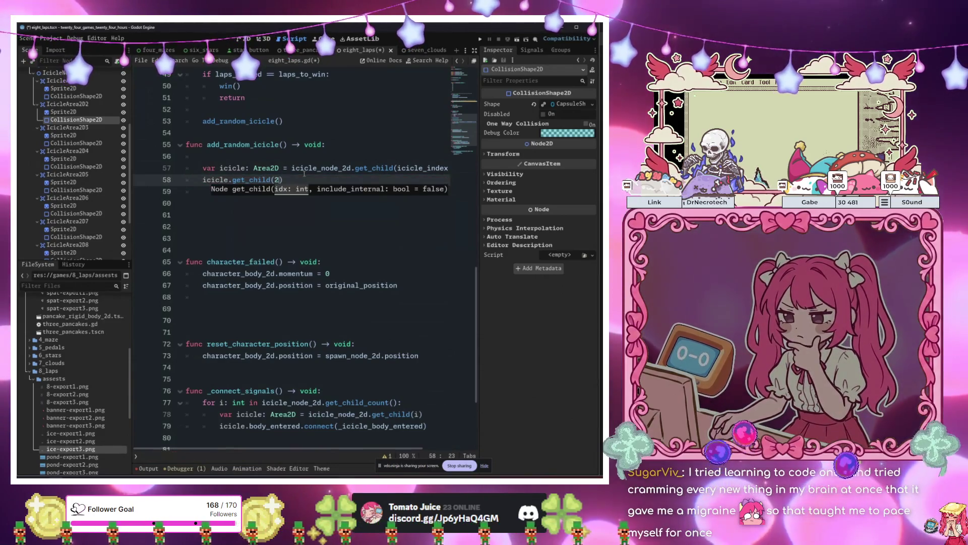
pyautogui.press('BackSpace')
pyautogui.write('1')
pyautogui.press('Right')
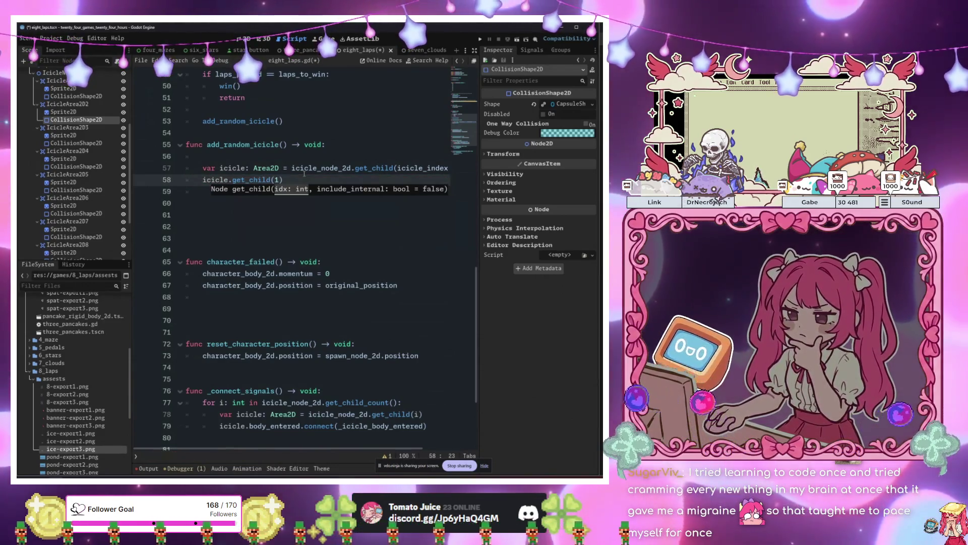
pyautogui.press('Return')
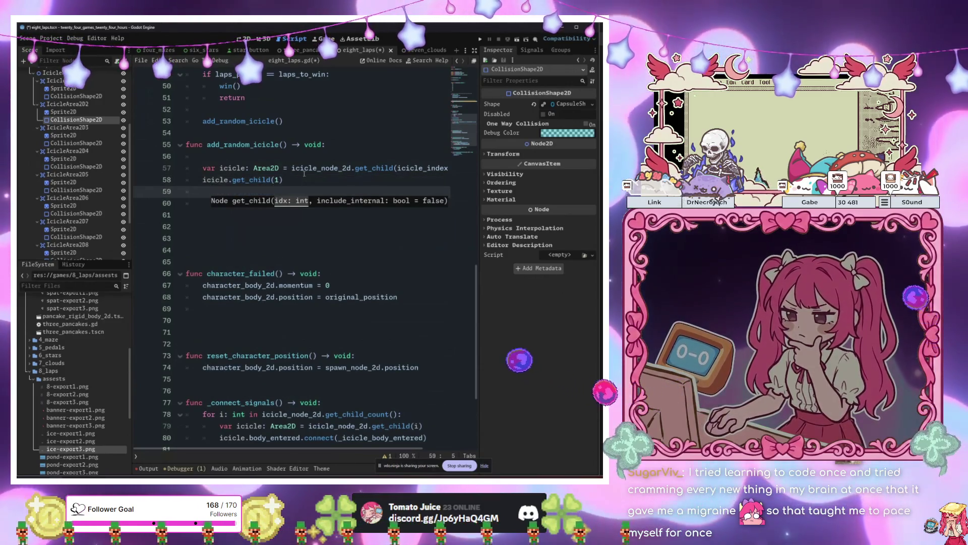
pyautogui.press('Up')
pyautogui.write('var')
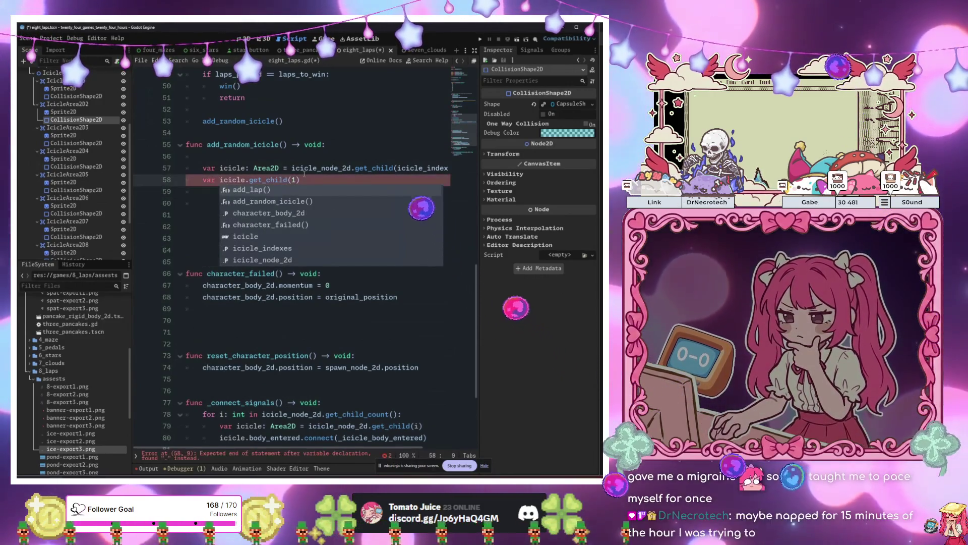
pyautogui.press('BackSpace')
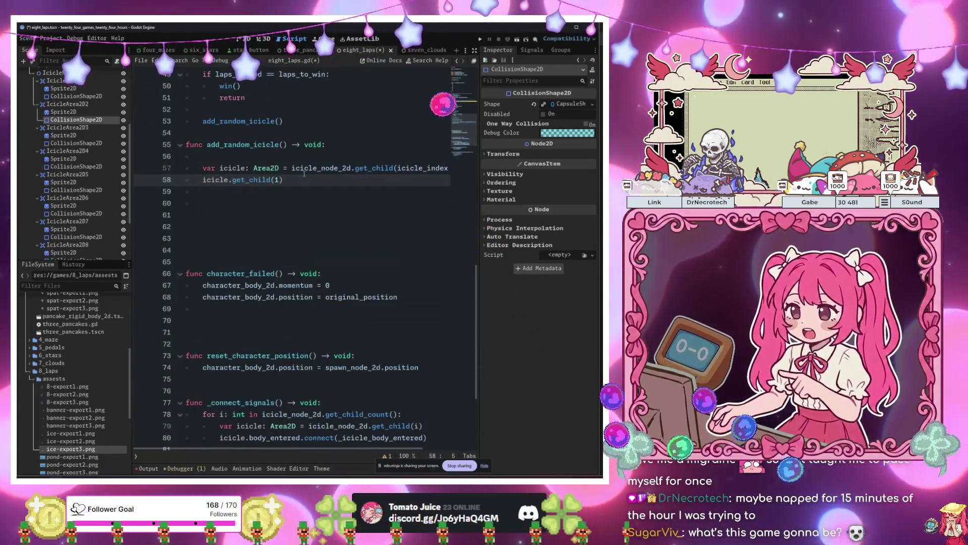
pyautogui.write('var icie')
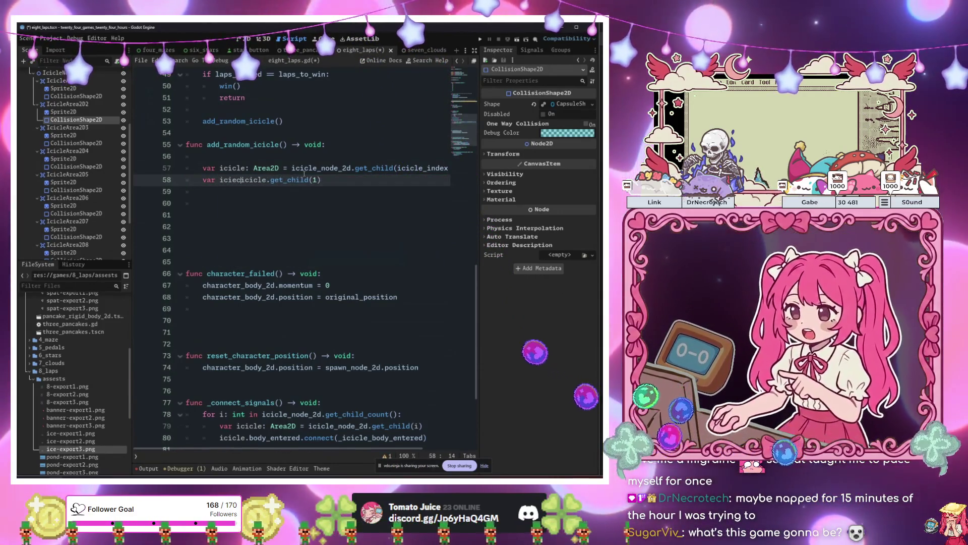
pyautogui.write('cle_area:')
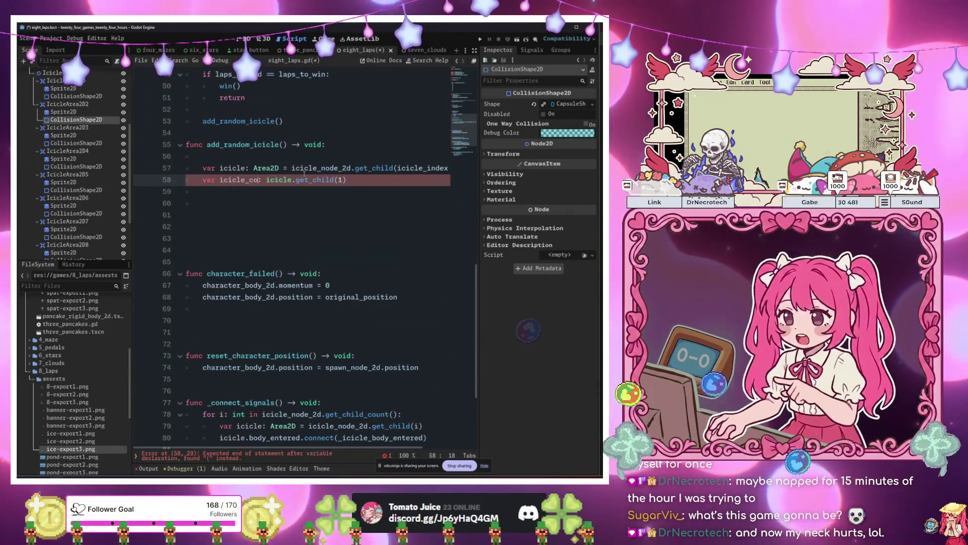
# - Uncheck Monitoring on IcicleArea2D2 and run the scene to test
pyautogui.click(99, 108)
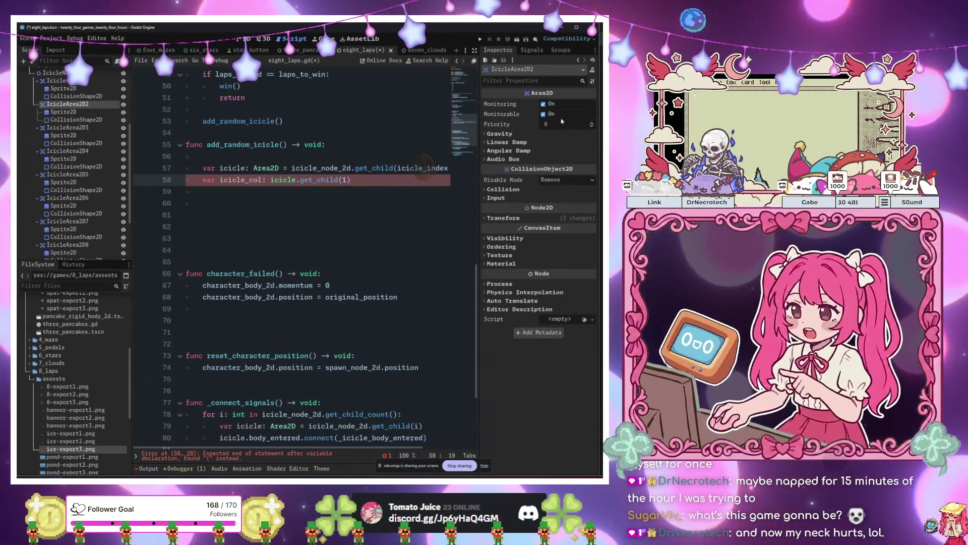
pyautogui.click(544, 105)
pyautogui.click(377, 168)
pyautogui.press('F6')
pyautogui.write('dd')
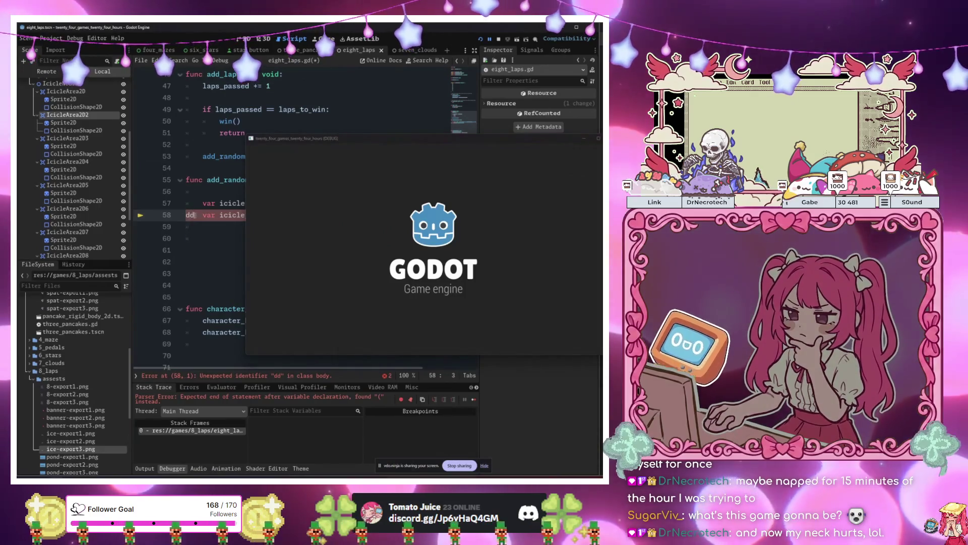
# - Stop the running game and return to the script editor
pyautogui.hotkey('ctrl', 'z')
pyautogui.click(242, 238)
pyautogui.press('F8')
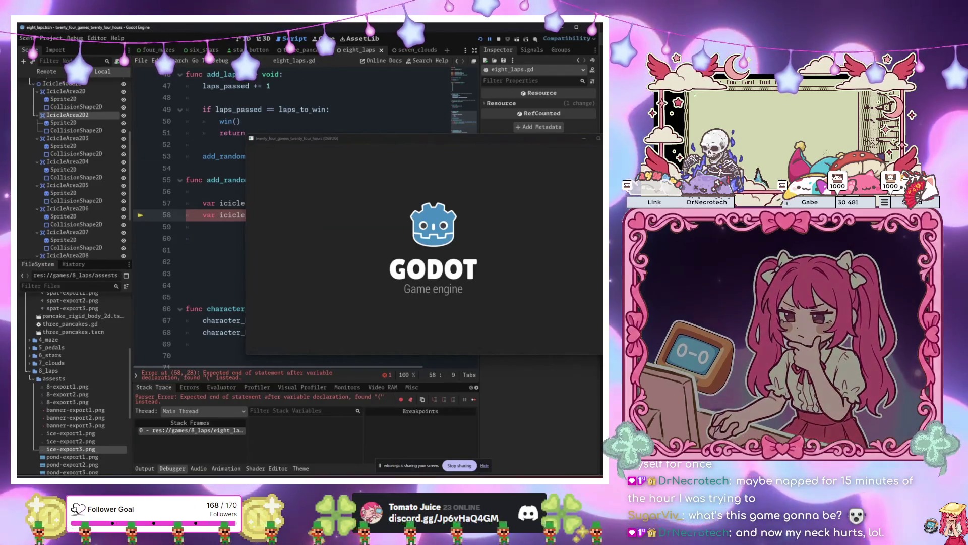
pyautogui.click(373, 192)
# - Type icicle_col as CollisionObject2D = icicle.get_child(1) and run the game
pyautogui.click(266, 215)
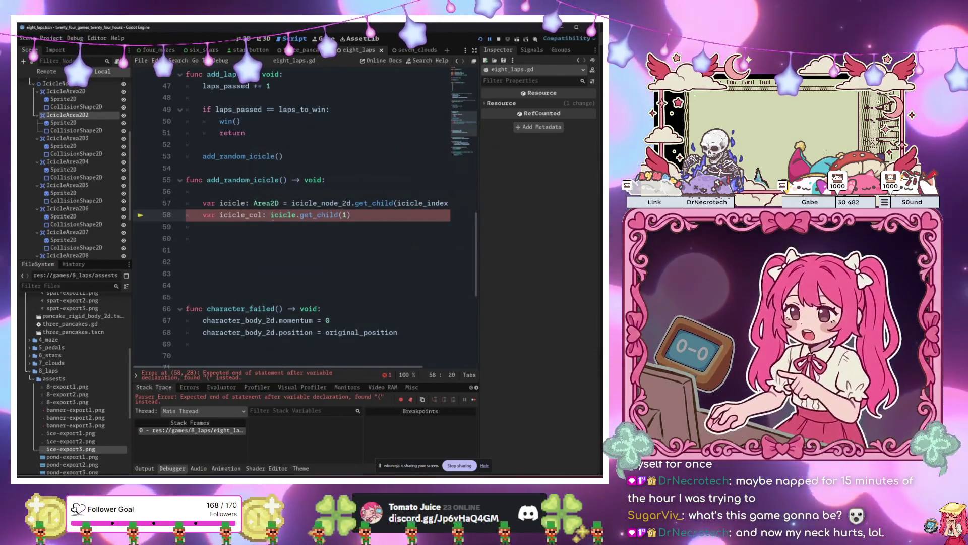
pyautogui.press('Right')
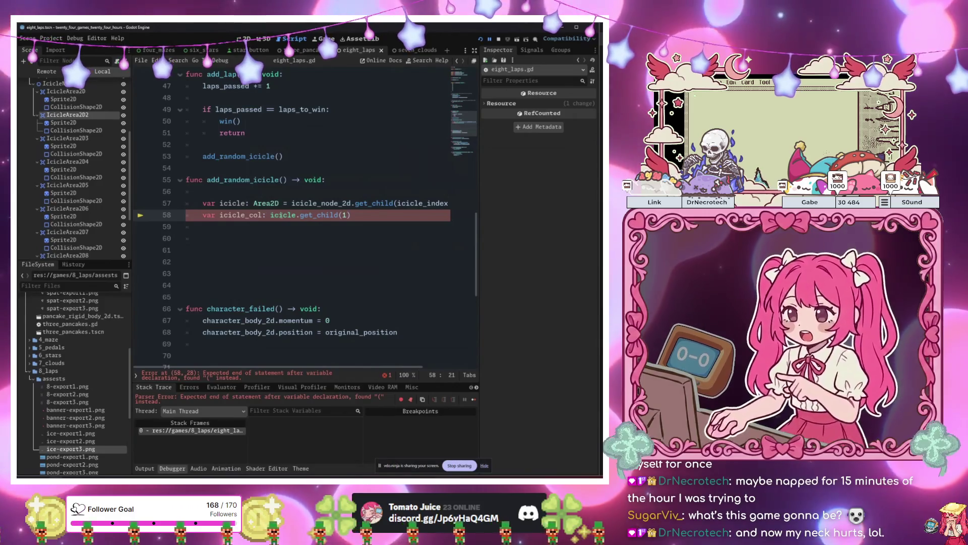
pyautogui.write('Coll')
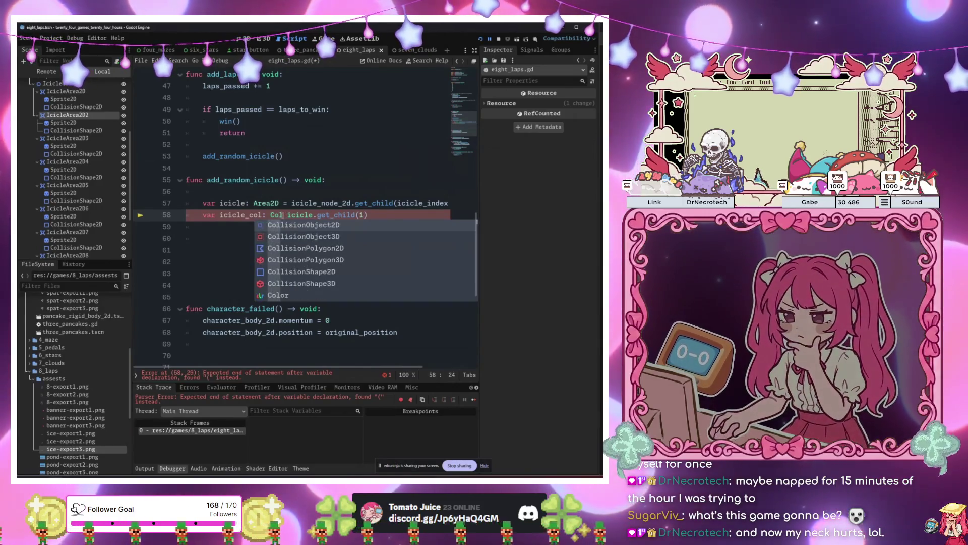
pyautogui.press('Return')
pyautogui.write('=')
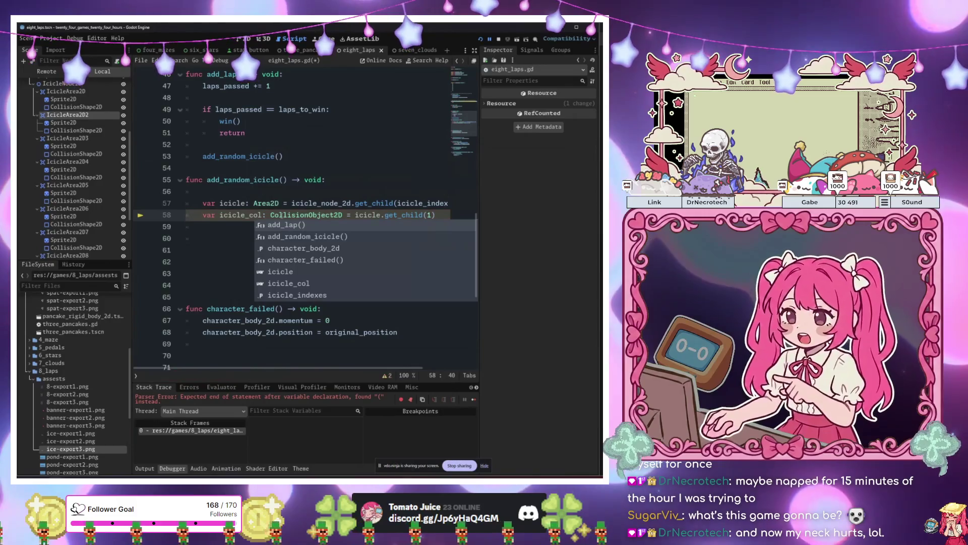
pyautogui.click(302, 182)
pyautogui.press('F6')
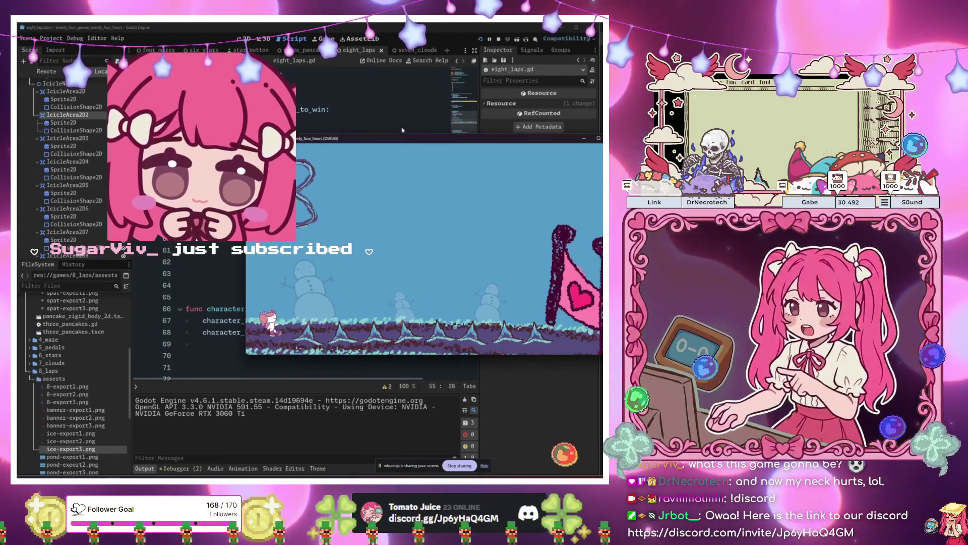
# - Close the test game and replace the icicle_col line with icicle.monitoring = true
pyautogui.press('F8')
pyautogui.click(202, 215)
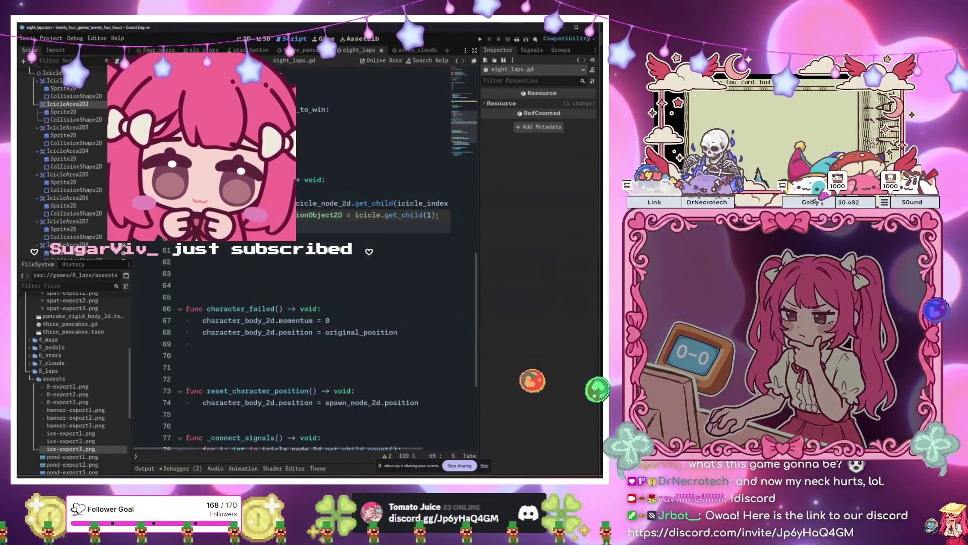
pyautogui.press('Return')
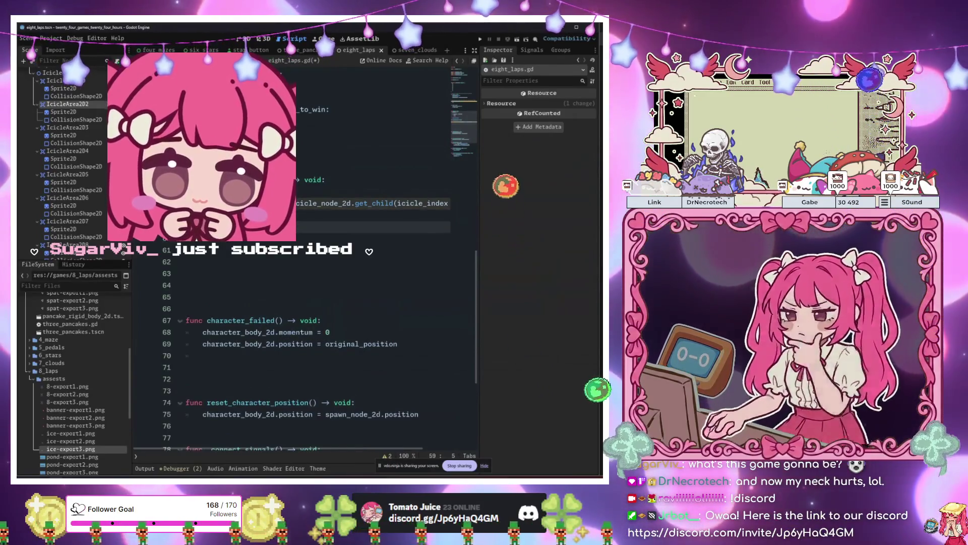
pyautogui.write('icicle.mou')
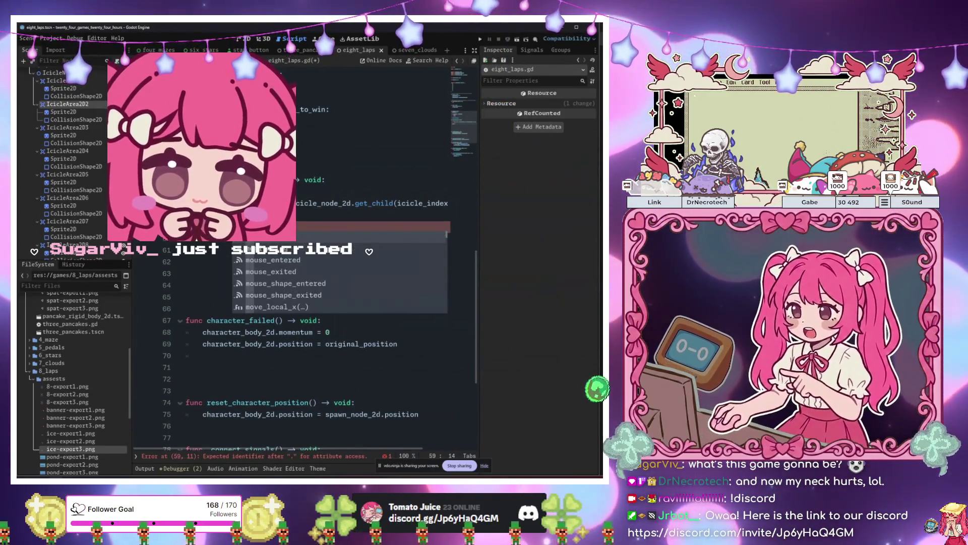
pyautogui.write('itoring')
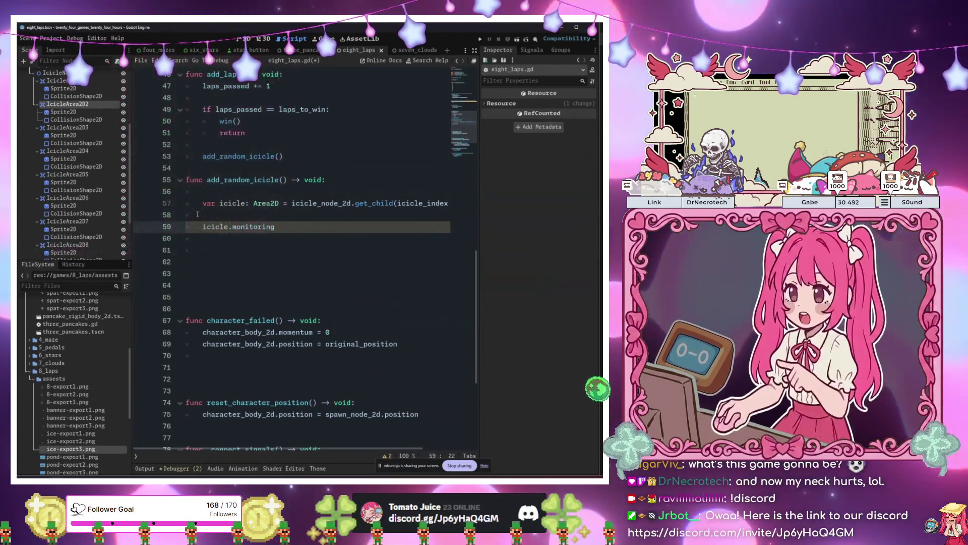
pyautogui.write(' = true')
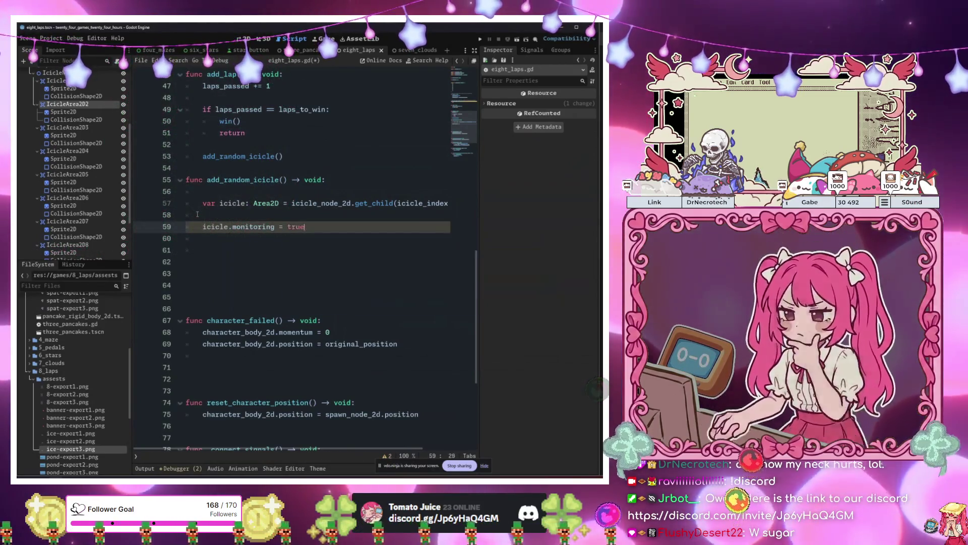
pyautogui.scroll(1, 80, 105)
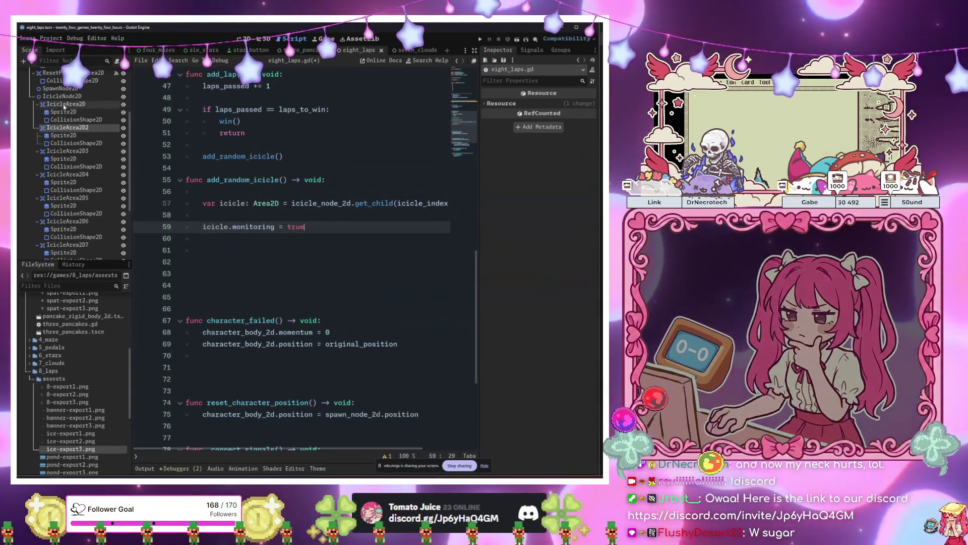
# - Select all eight IcicleArea2D nodes together in the Scene dock
pyautogui.click(79, 104)
pyautogui.keyDown('ctrl'); pyautogui.click(68, 127); pyautogui.keyUp('ctrl')
pyautogui.keyDown('ctrl'); pyautogui.click(68, 174); pyautogui.keyUp('ctrl')
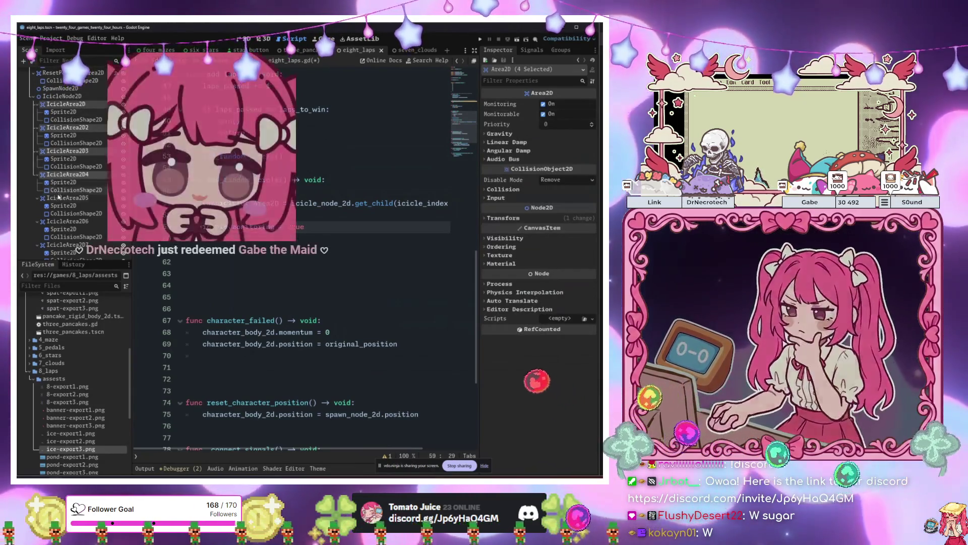
pyautogui.keyDown('ctrl'); pyautogui.click(67, 198); pyautogui.keyUp('ctrl')
pyautogui.keyDown('ctrl'); pyautogui.click(67, 221); pyautogui.keyUp('ctrl')
pyautogui.keyDown('ctrl'); pyautogui.click(67, 244); pyautogui.keyUp('ctrl')
pyautogui.scroll(-1, 79, 238)
pyautogui.keyDown('ctrl'); pyautogui.click(67, 244); pyautogui.keyUp('ctrl')
# - Save the eight_laps scene and launch the game with F5
pyautogui.scroll(-1, 80, 240)
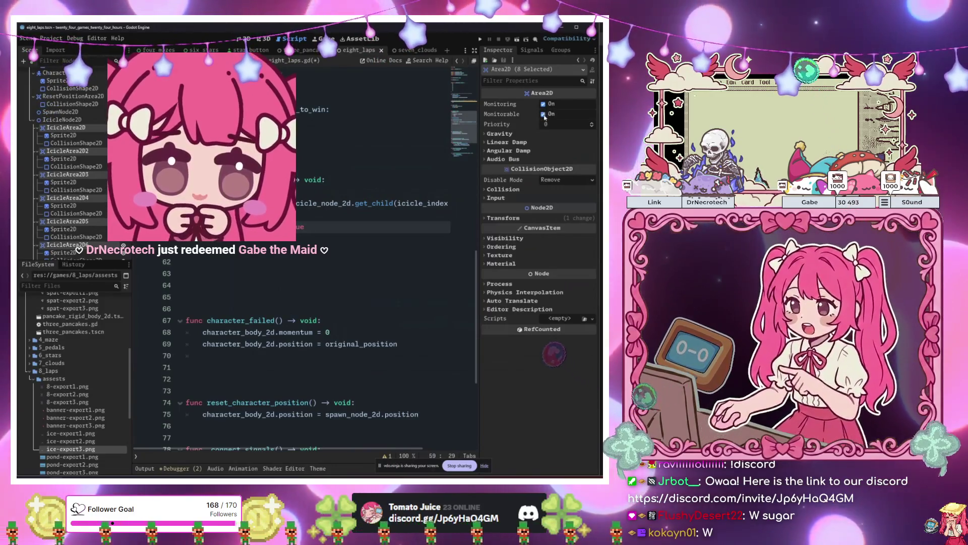
pyautogui.click(357, 216)
pyautogui.press('F5')
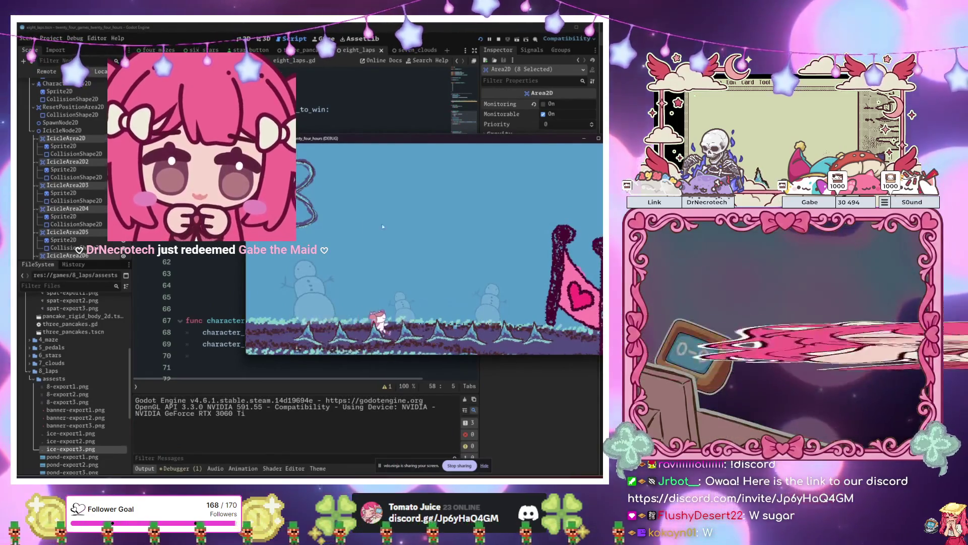
# - Stop the game, add icicle.show() below icicle.monitoring = true, and rerun with F6
pyautogui.press('F8')
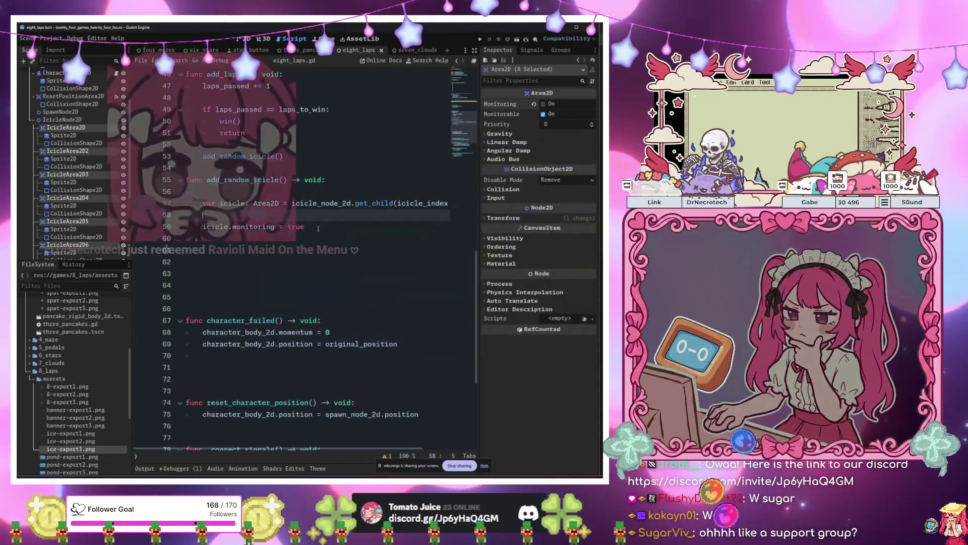
pyautogui.click(332, 230)
pyautogui.press('Return')
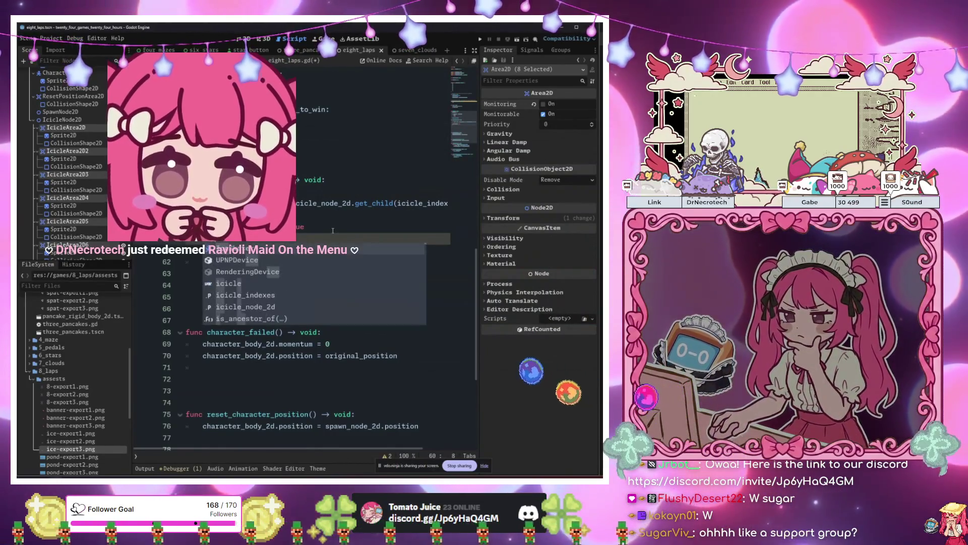
pyautogui.write('IceSkate.')
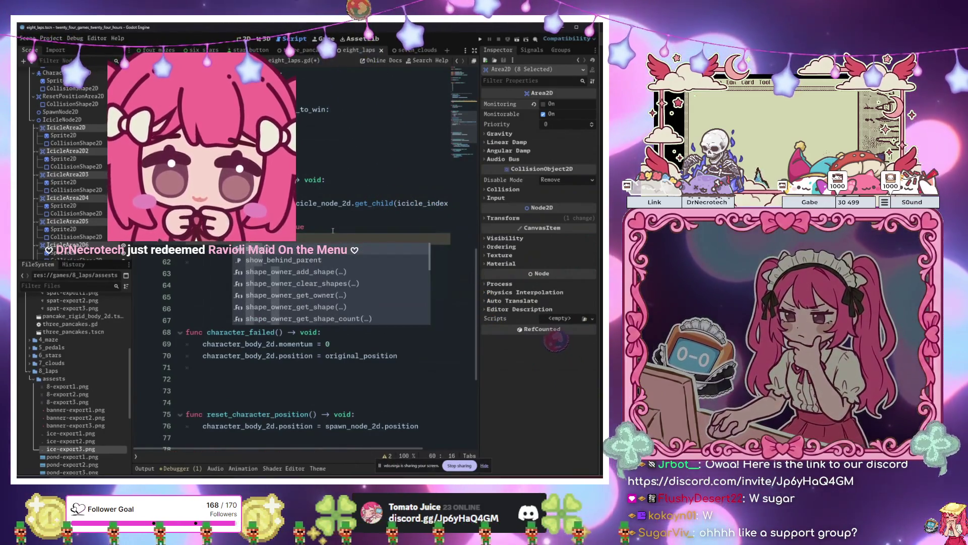
pyautogui.write('new')
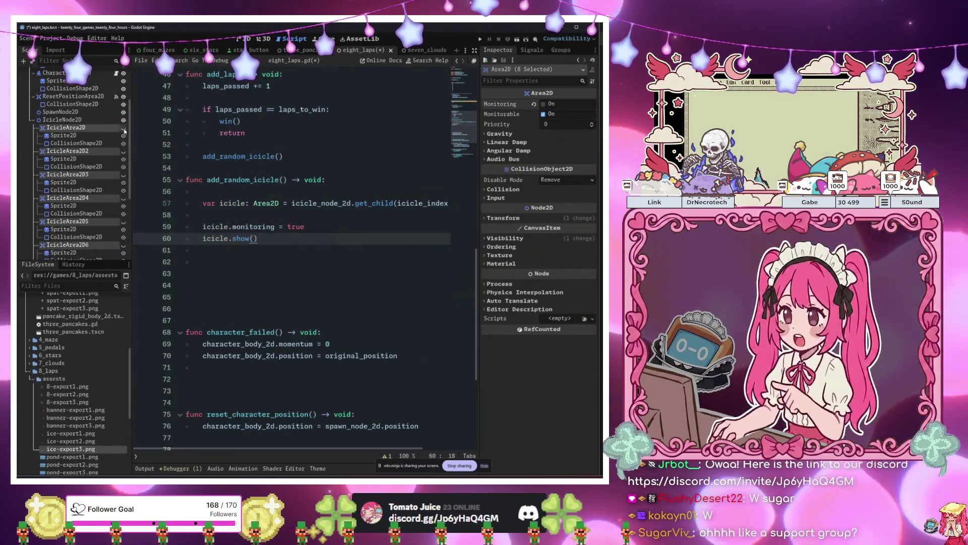
pyautogui.click(304, 226)
pyautogui.press('F6')
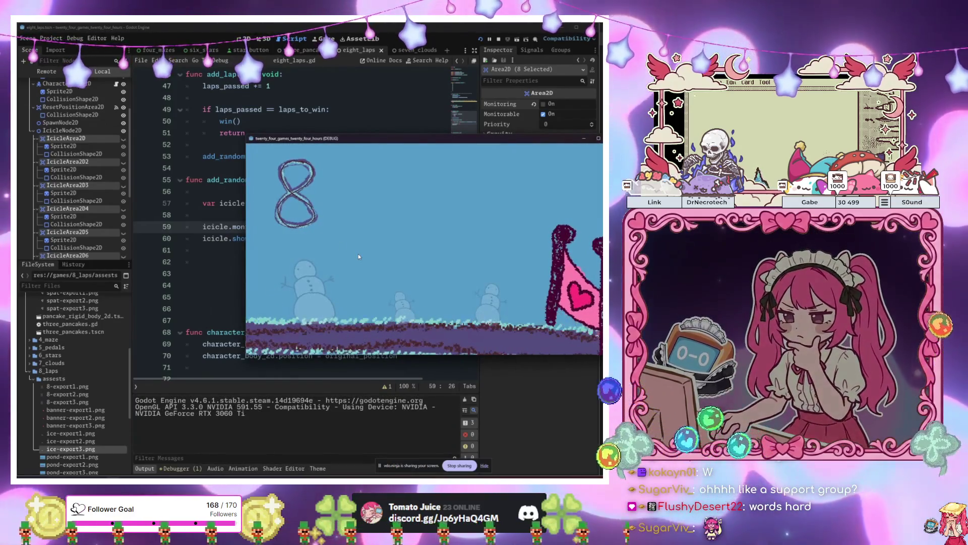
# - Call add_random_icicle() after laps_passed += 1 on line 93 and run again
pyautogui.write('aaarue')
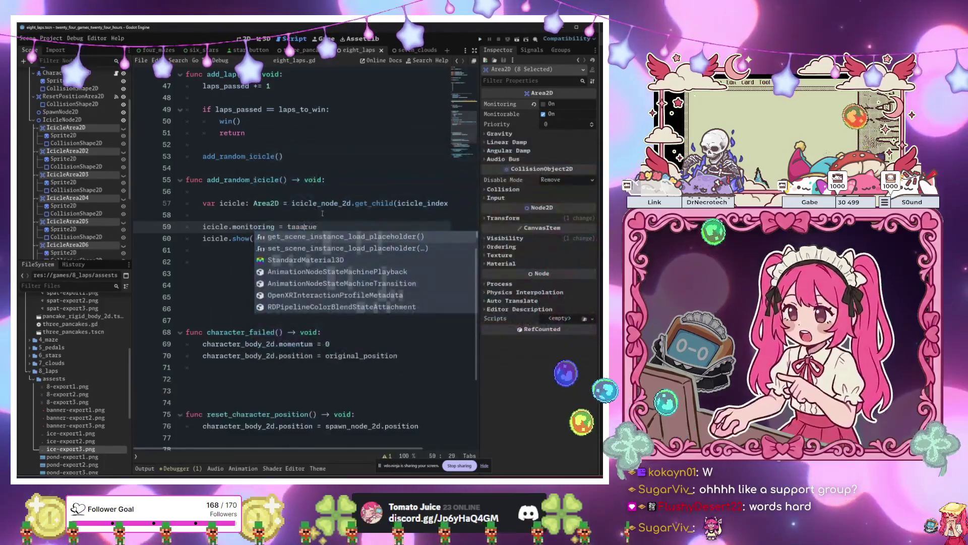
pyautogui.scroll(-6, 326, 214)
pyautogui.click(325, 427)
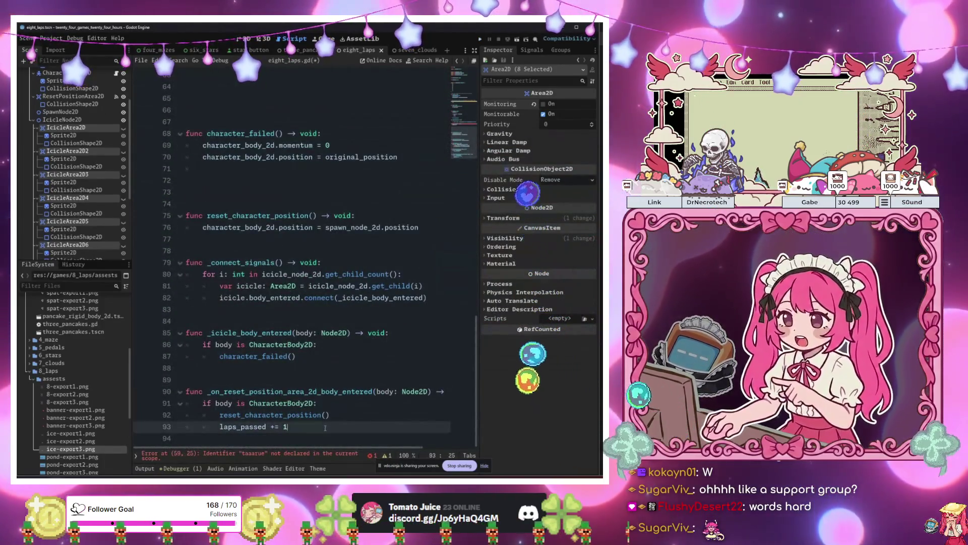
pyautogui.press('Return')
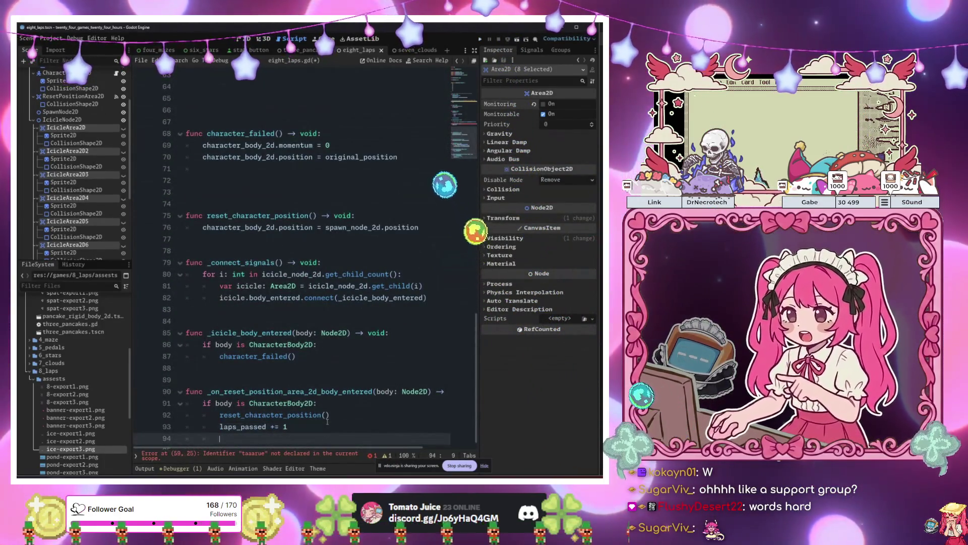
pyautogui.write('add')
pyautogui.press('Down')
pyautogui.press('Return')
pyautogui.click(327, 422)
pyautogui.press('F5')
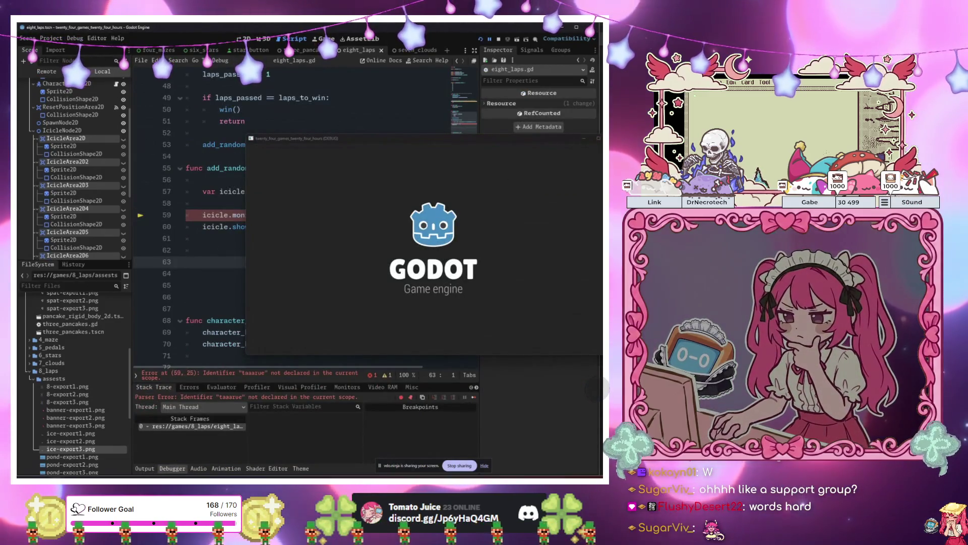
# - Correct the 'taaarue' parser error on line 60 back to true and relaunch the game
pyautogui.click(329, 217)
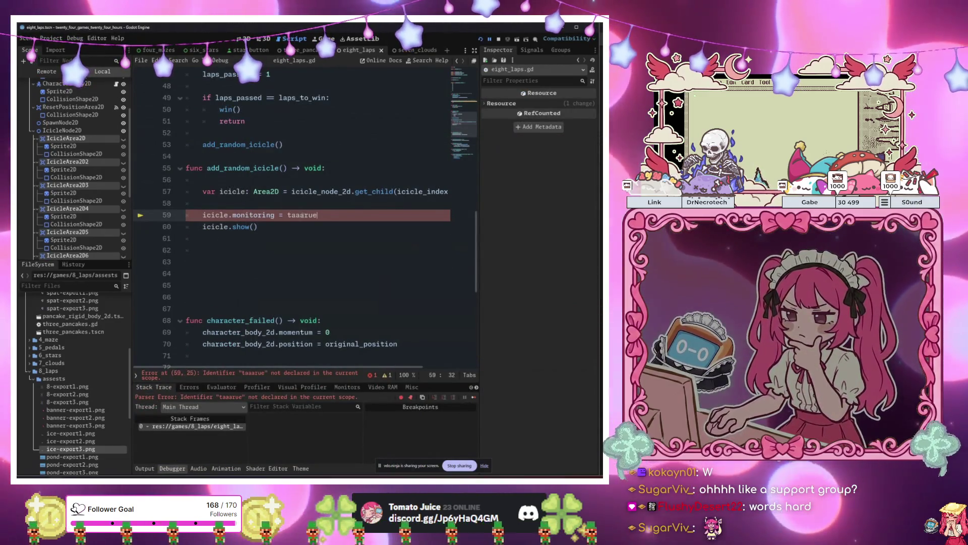
pyautogui.click(312, 225)
pyautogui.press('F5')
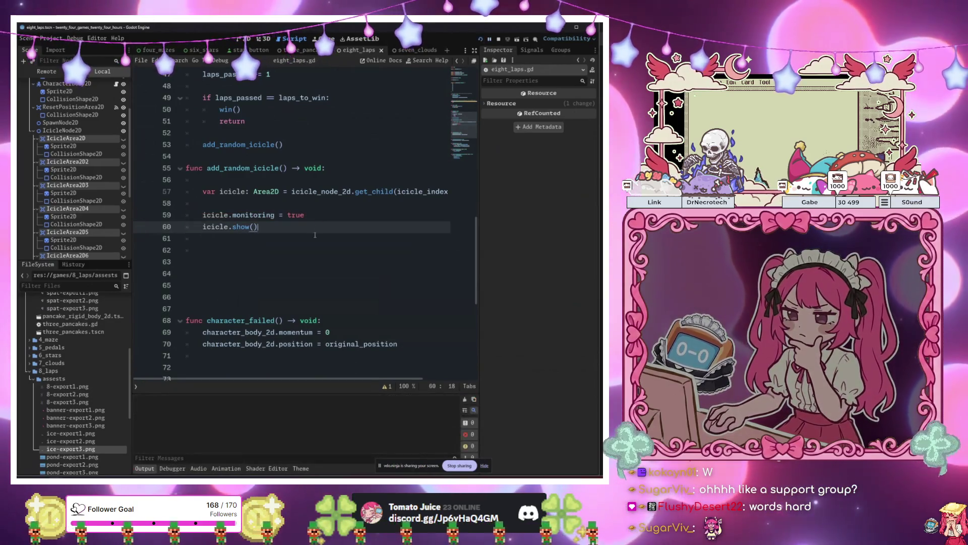
pyautogui.press('Right')
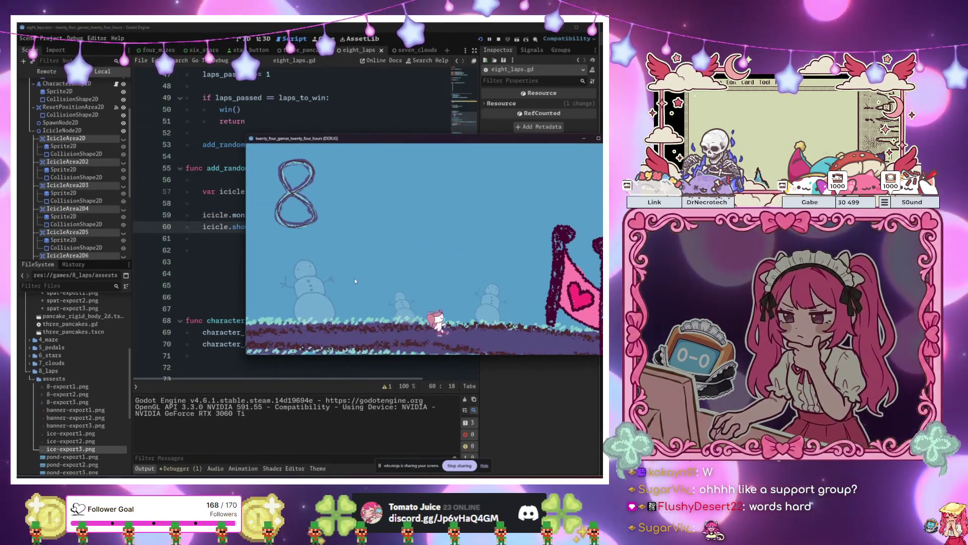
# - Skate several laps around the ice track so icicles start spawning
pyautogui.press('Right')
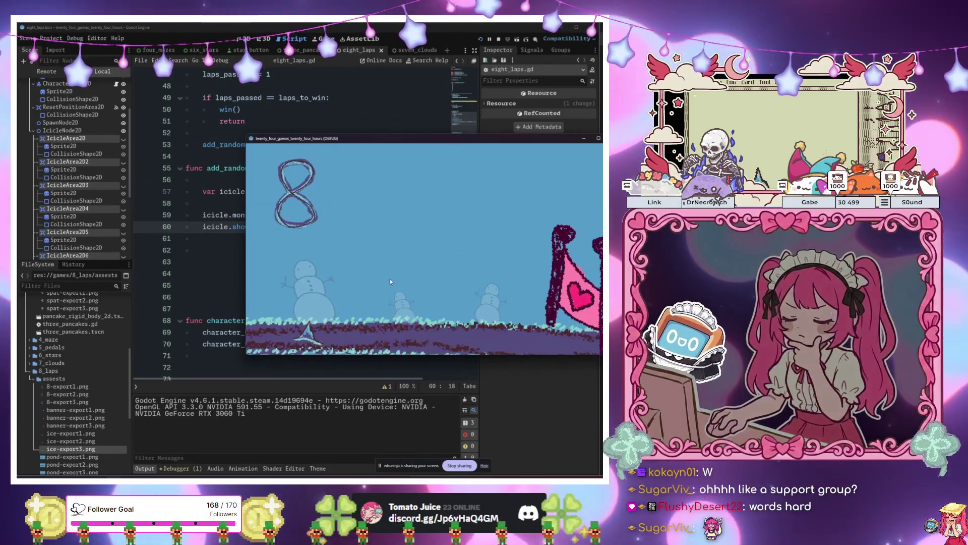
pyautogui.press('Right')
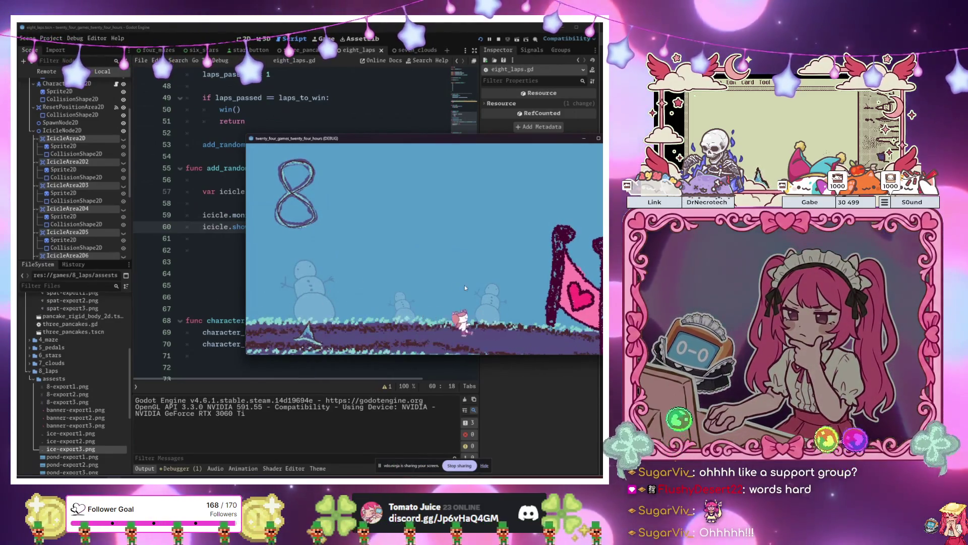
pyautogui.press('Right')
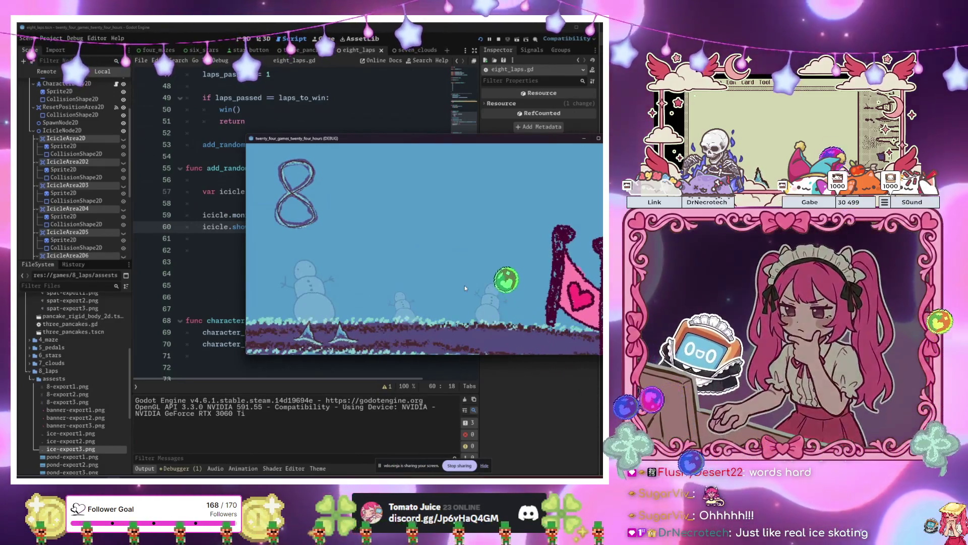
pyautogui.press('Right')
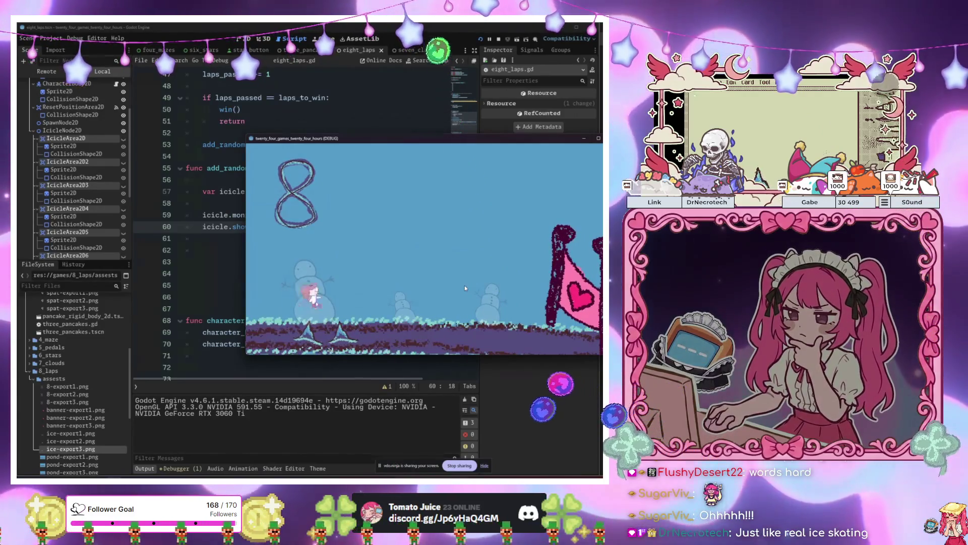
pyautogui.press('Right')
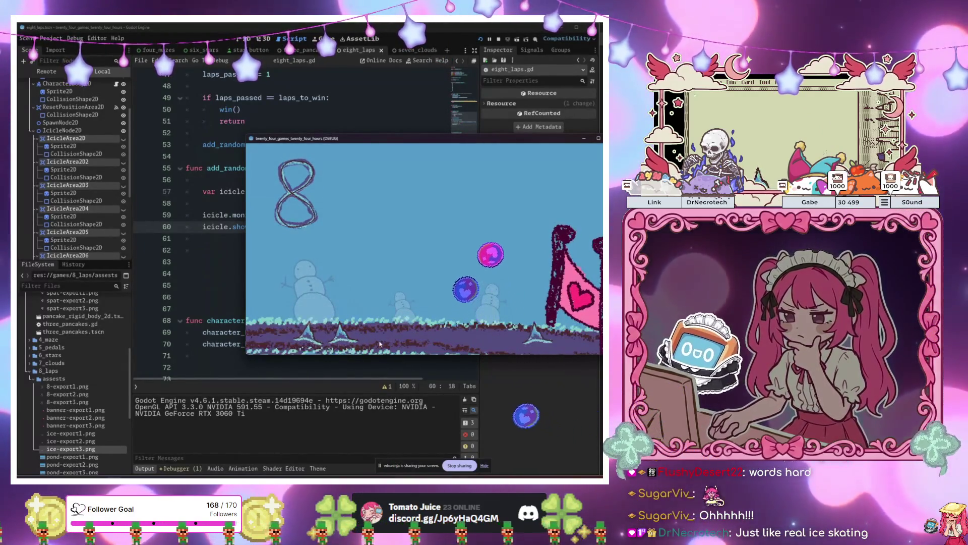
pyautogui.press('Right')
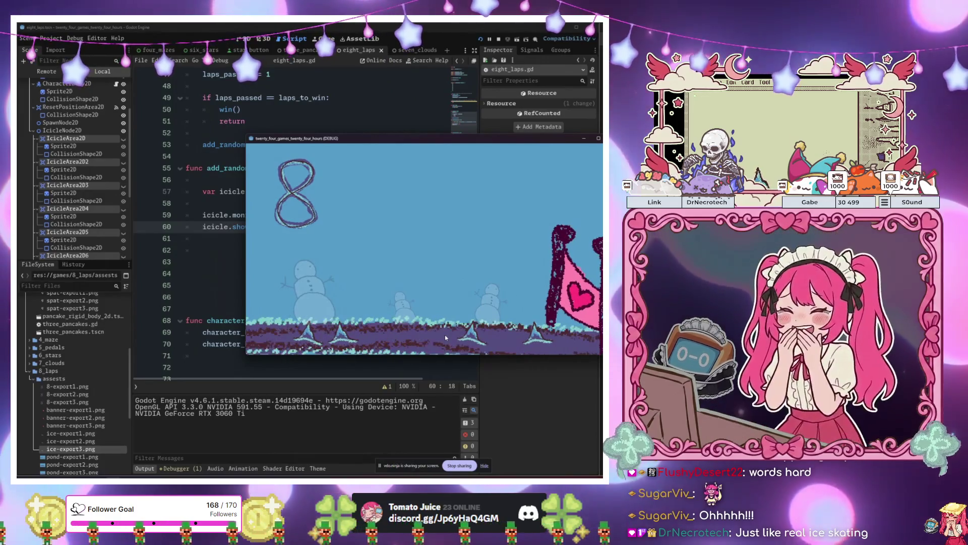
pyautogui.press('Left')
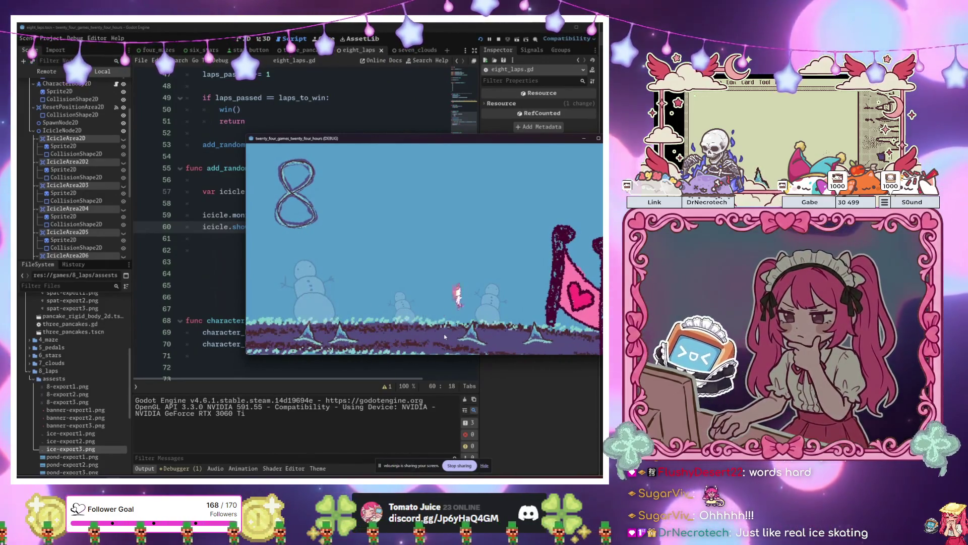
pyautogui.press('Right')
# - Keep skating right and jumping over the spawned icicles after each respawn
pyautogui.press('Right')
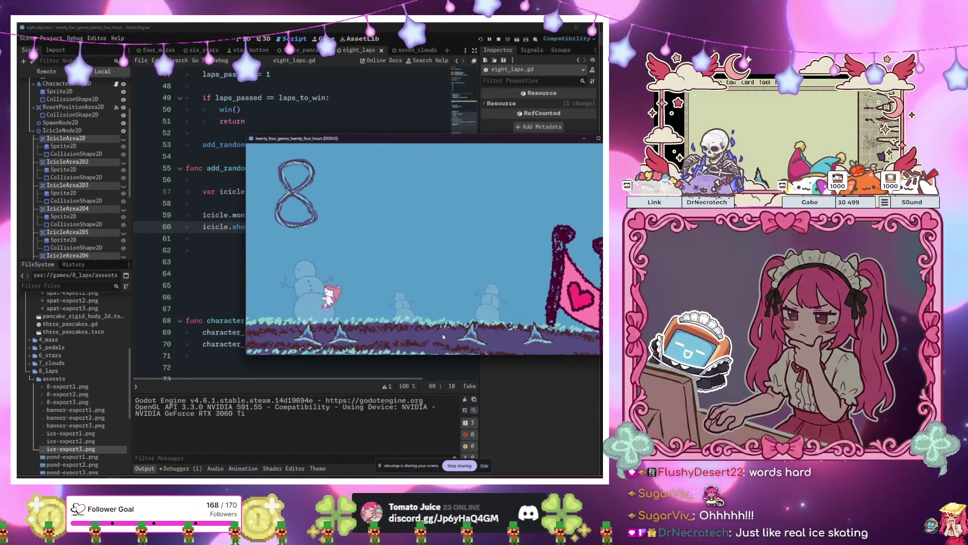
pyautogui.press('space')
pyautogui.press('Right')
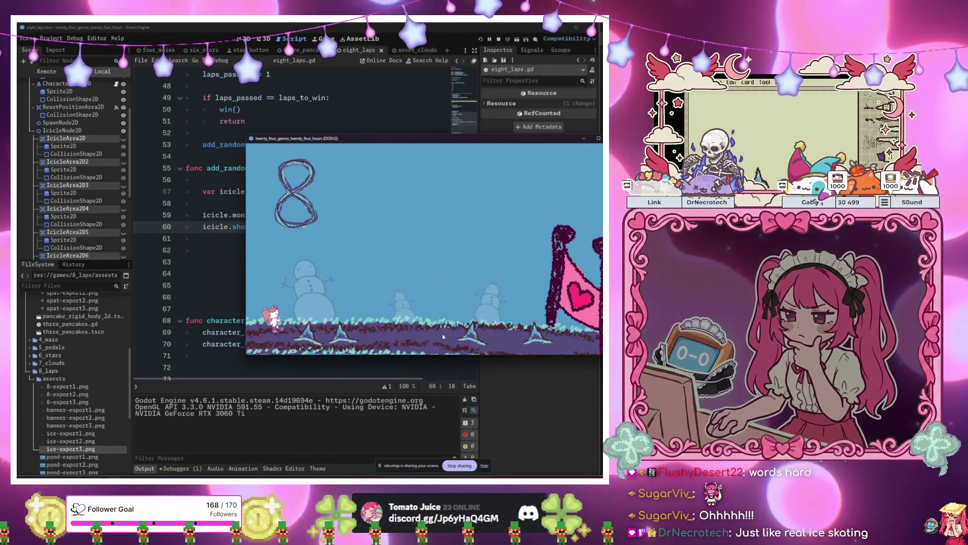
pyautogui.press('space')
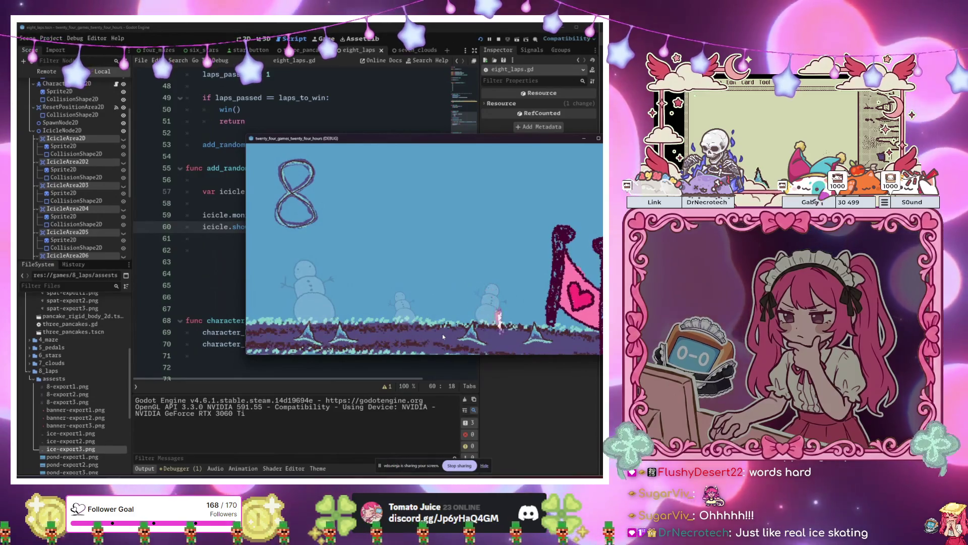
pyautogui.press('Right')
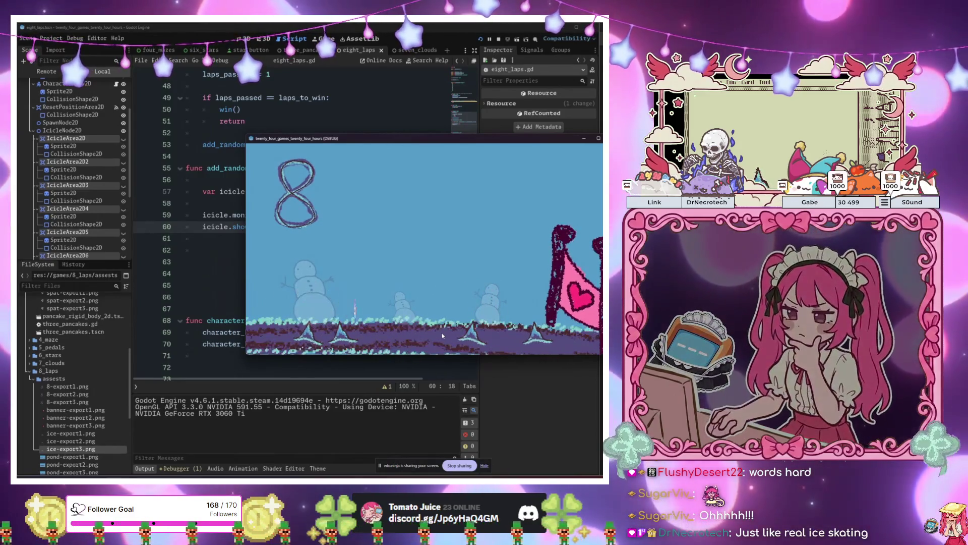
pyautogui.press('space')
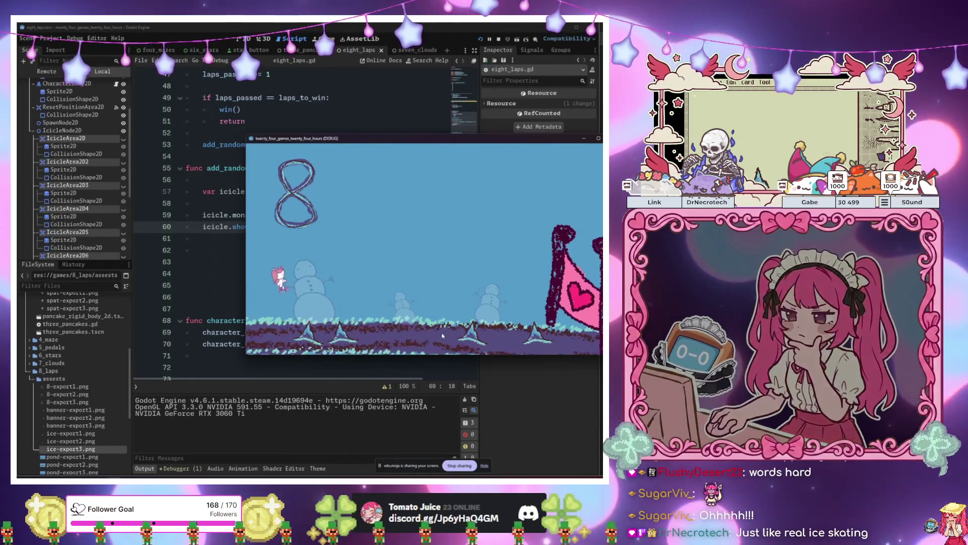
pyautogui.press('Right')
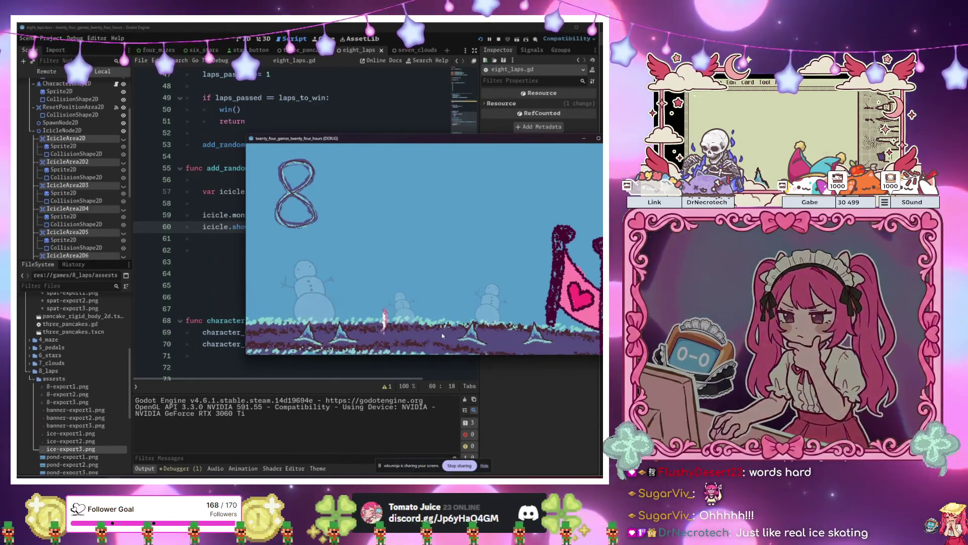
pyautogui.press('space')
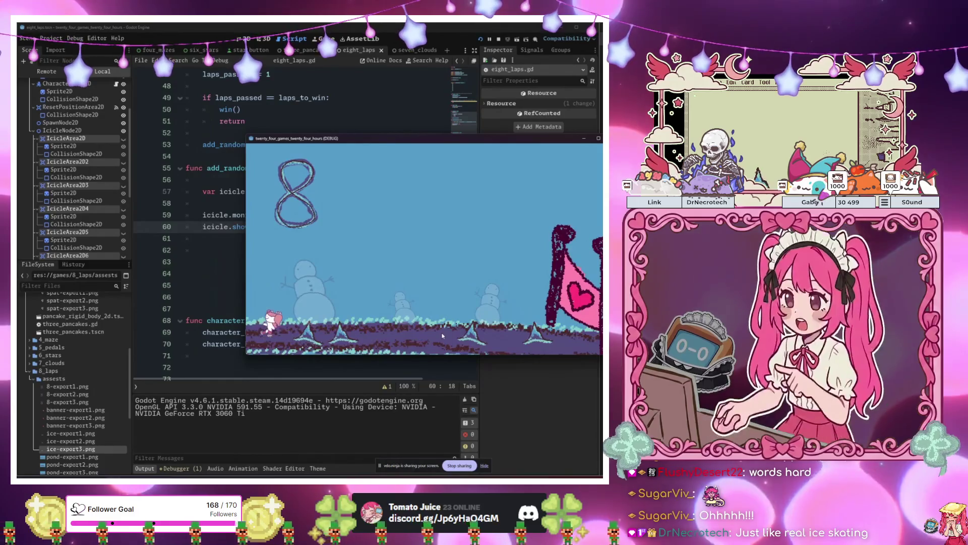
pyautogui.press('Right')
pyautogui.press('space')
pyautogui.press('Right')
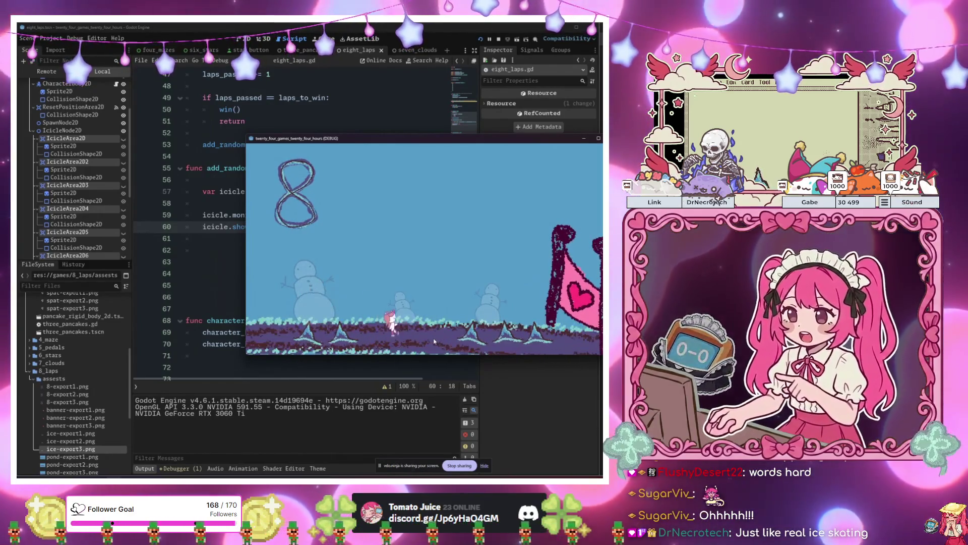
pyautogui.press('Right')
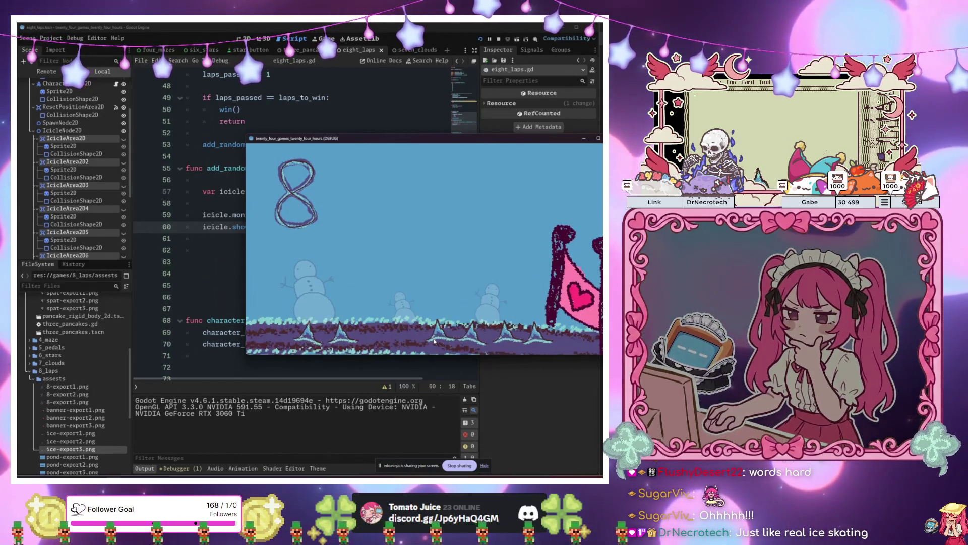
pyautogui.press('Right')
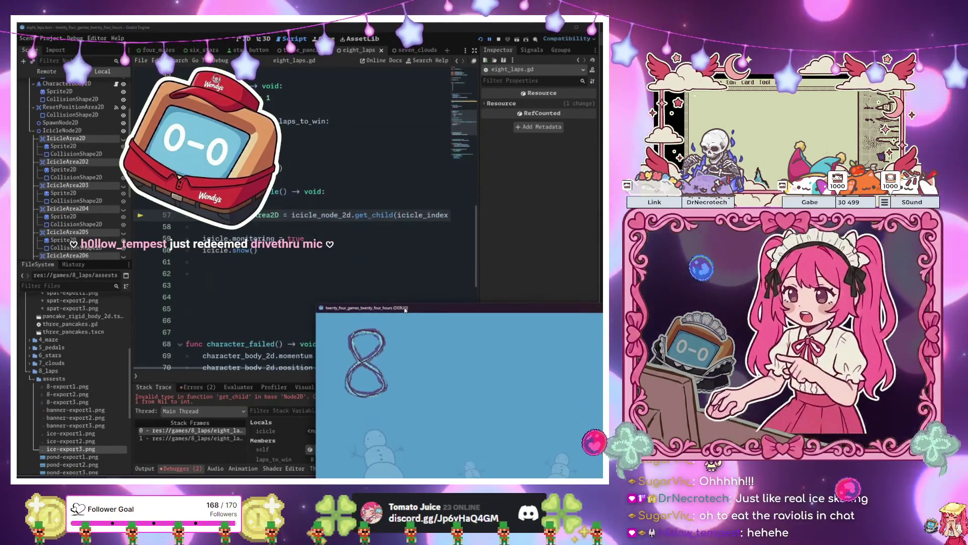
# - Scroll through eight_laps.gd and drag the game window to the screen centre to show the whole level
pyautogui.scroll(-7, 280, 215)
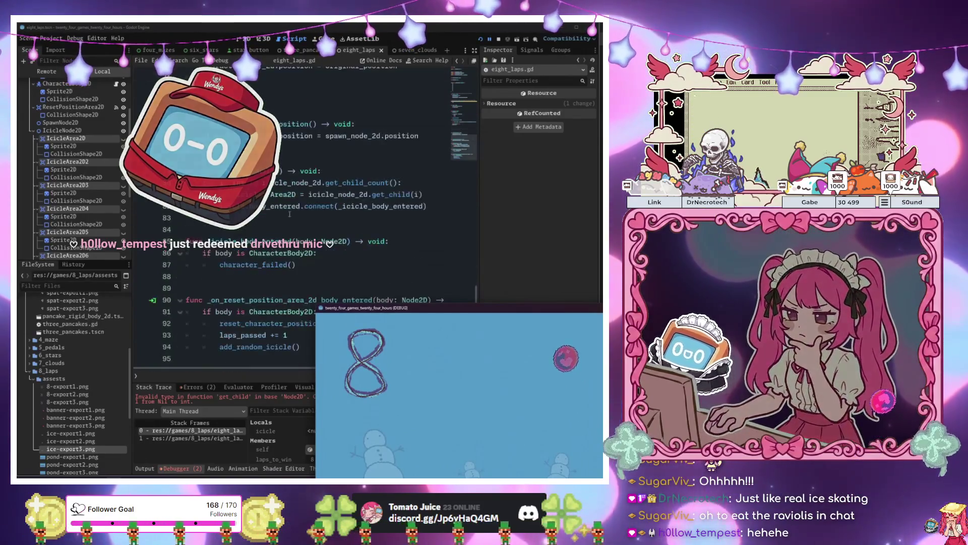
pyautogui.moveTo(329, 309); pyautogui.dragTo(333, 376)
pyautogui.click(274, 346)
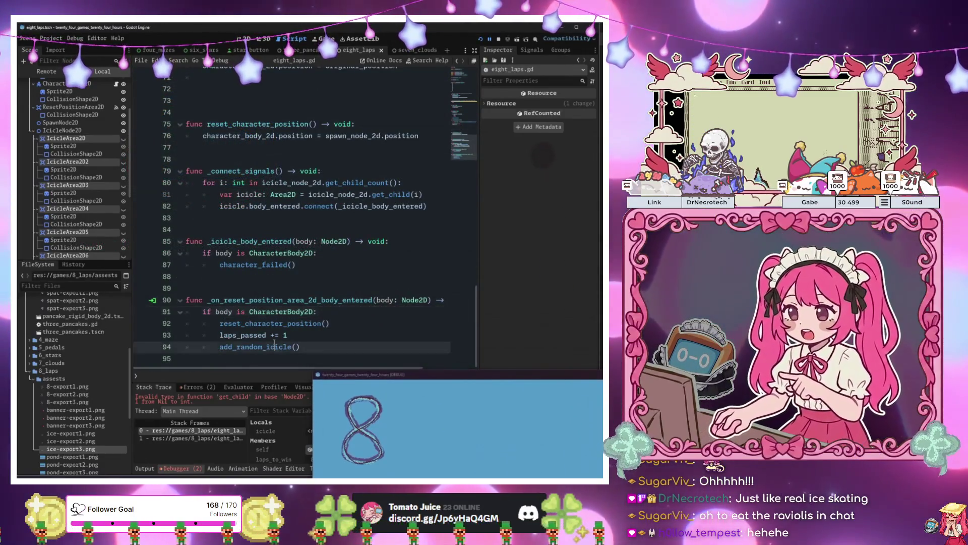
pyautogui.scroll(4, 298, 337)
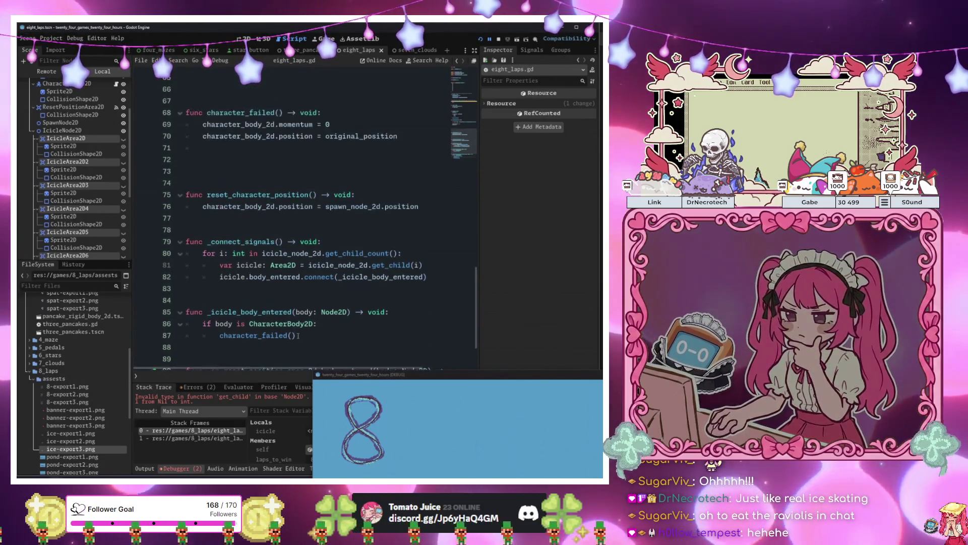
pyautogui.scroll(5, 289, 324)
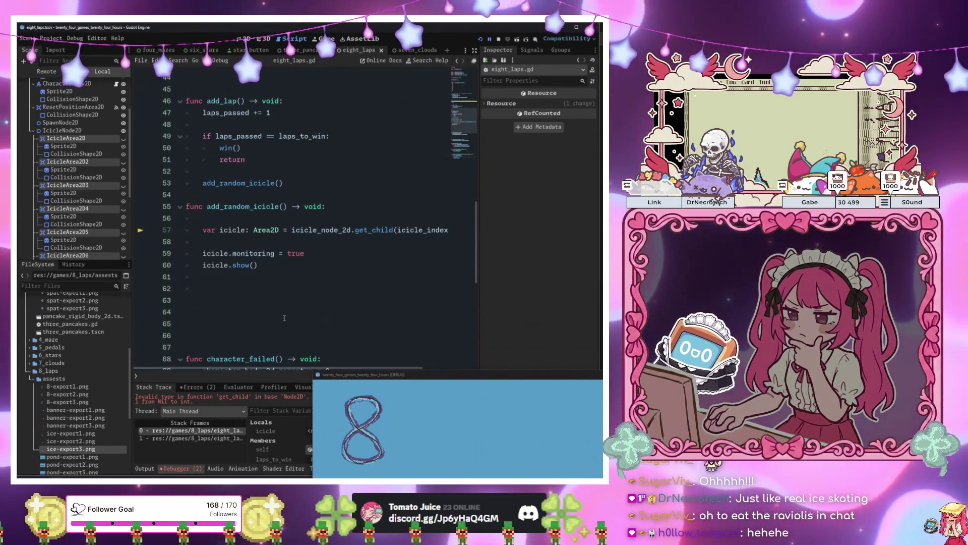
pyautogui.scroll(4, 283, 316)
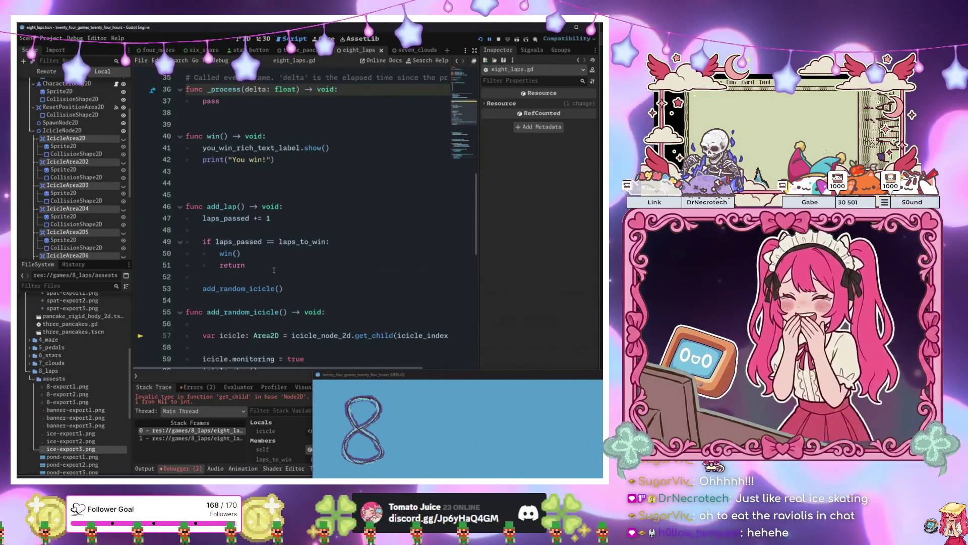
pyautogui.scroll(3, 275, 264)
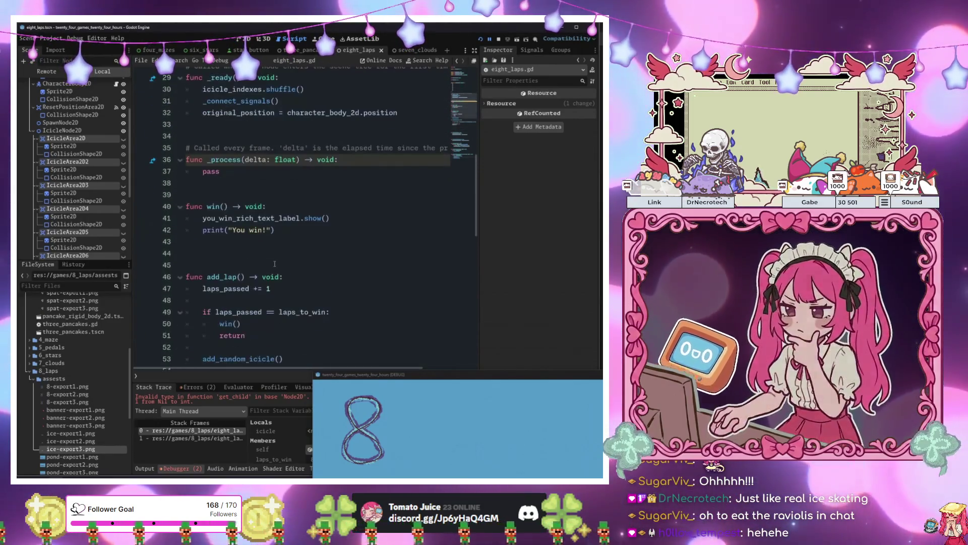
pyautogui.scroll(-7, 275, 264)
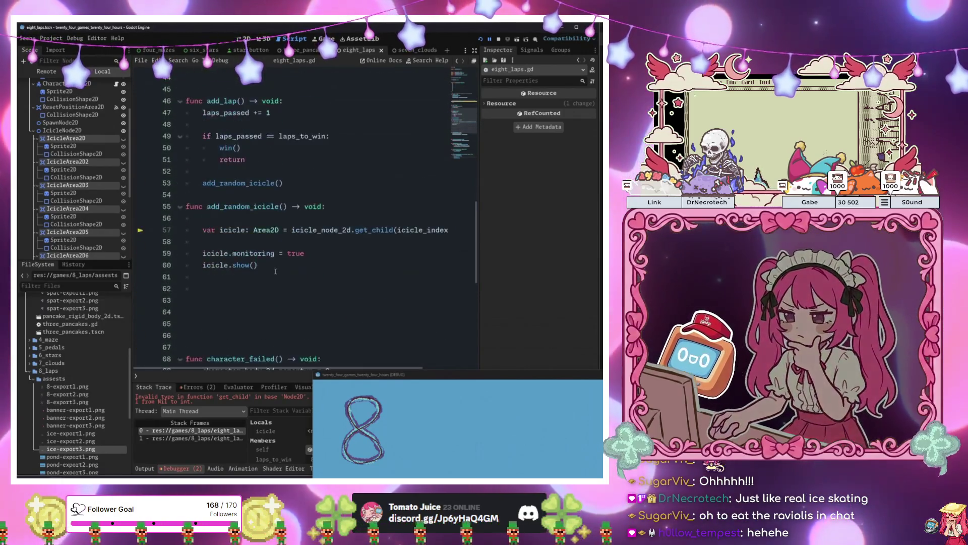
pyautogui.scroll(-2, 275, 270)
pyautogui.scroll(4, 275, 272)
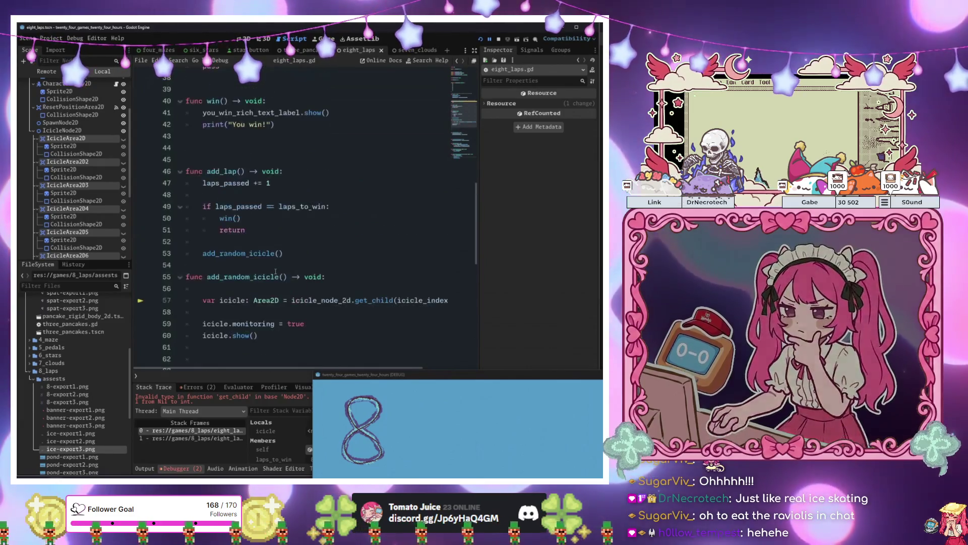
pyautogui.scroll(-2, 292, 272)
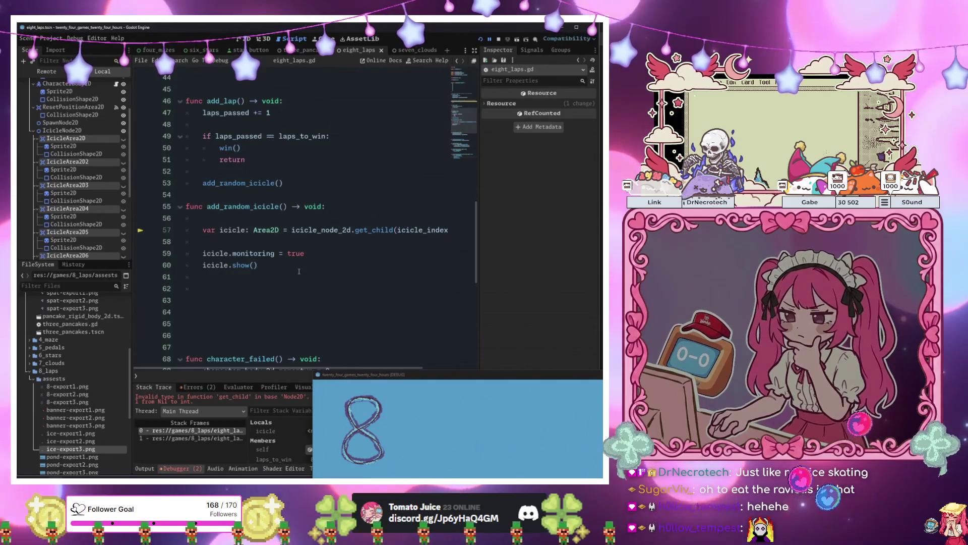
pyautogui.moveTo(428, 387)
pyautogui.mouseDown()
pyautogui.moveTo(419, 335)
pyautogui.moveTo(298, 202)
pyautogui.mouseUp()
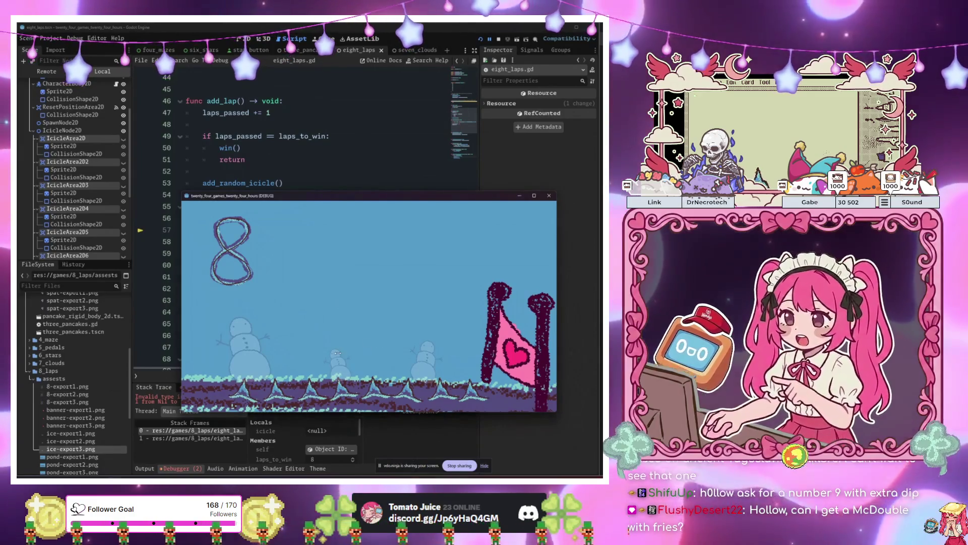
# - Minimize the running game window and locate laps_passed += 1 in the reset-position handler
pyautogui.click(356, 157)
pyautogui.click(355, 153)
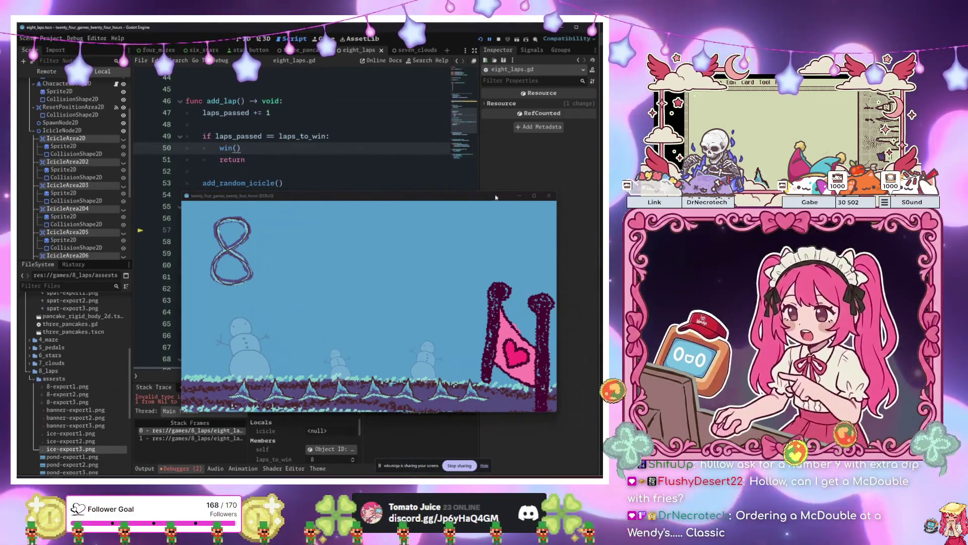
pyautogui.click(521, 197)
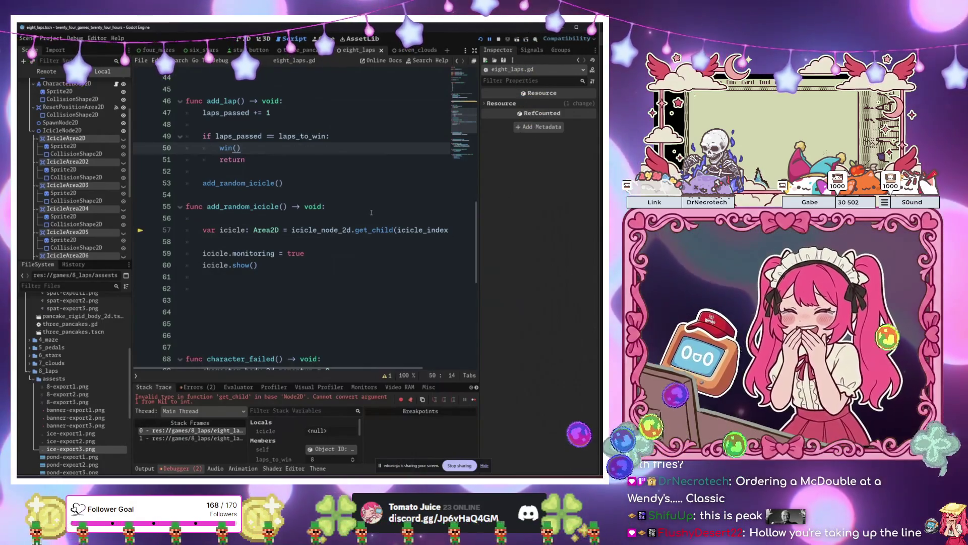
pyautogui.scroll(-9, 322, 237)
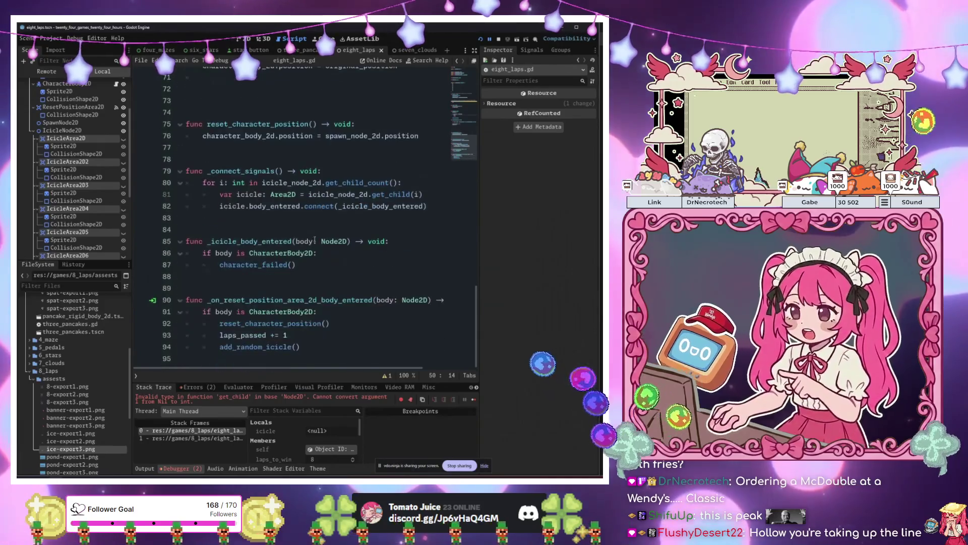
pyautogui.click(307, 335)
pyautogui.scroll(1, 306, 335)
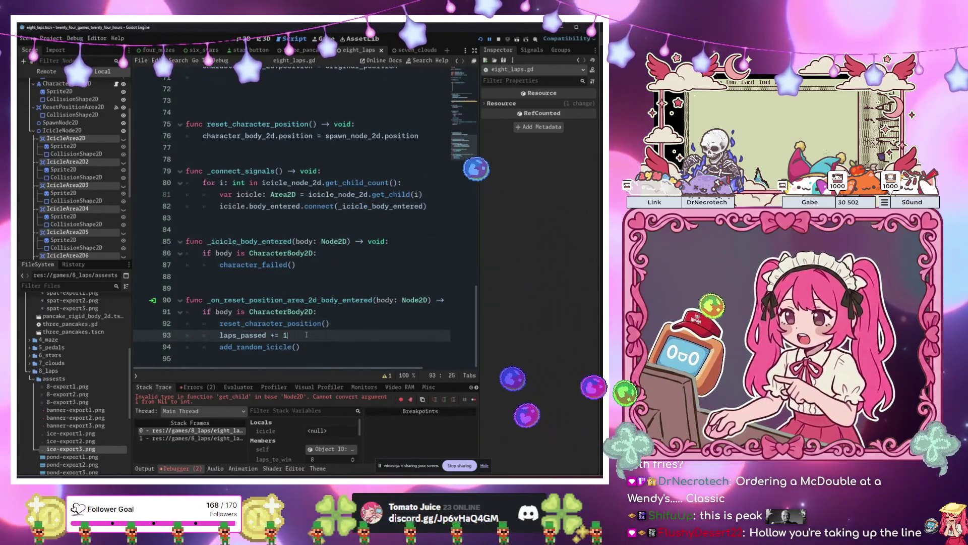
pyautogui.scroll(9, 306, 335)
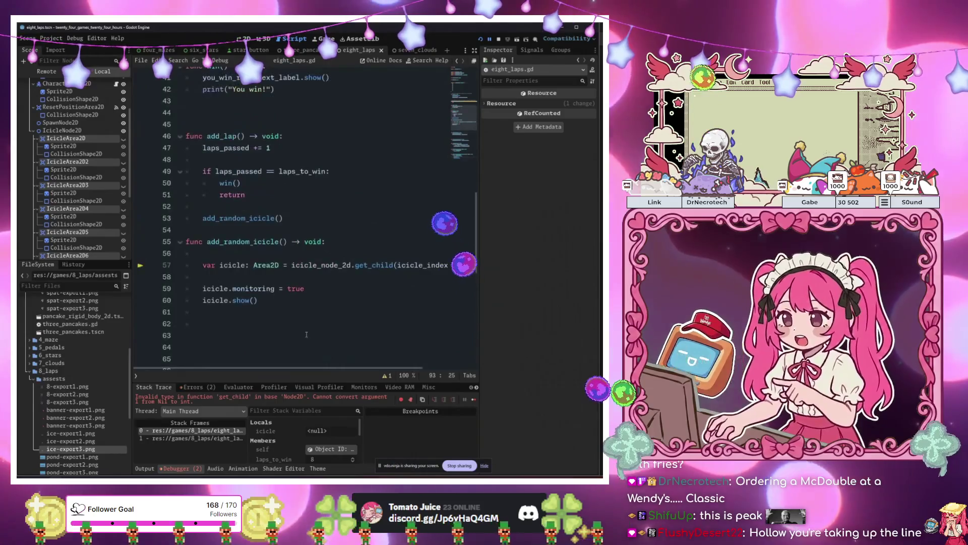
pyautogui.scroll(1, 307, 334)
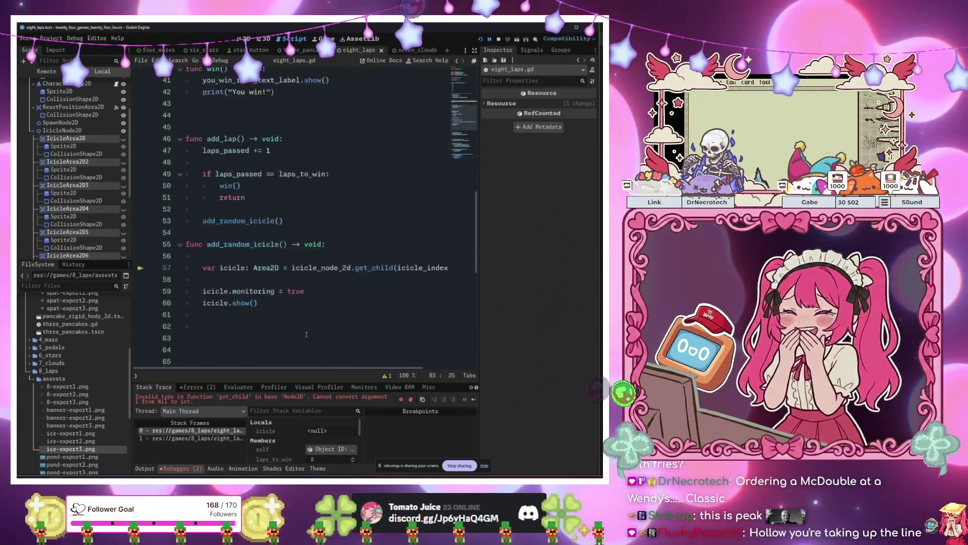
pyautogui.scroll(-7, 308, 330)
pyautogui.scroll(-4, 308, 328)
# - Replace laps_passed += 1 with add_lap() using autocomplete
pyautogui.moveTo(288, 335); pyautogui.dragTo(213, 336)
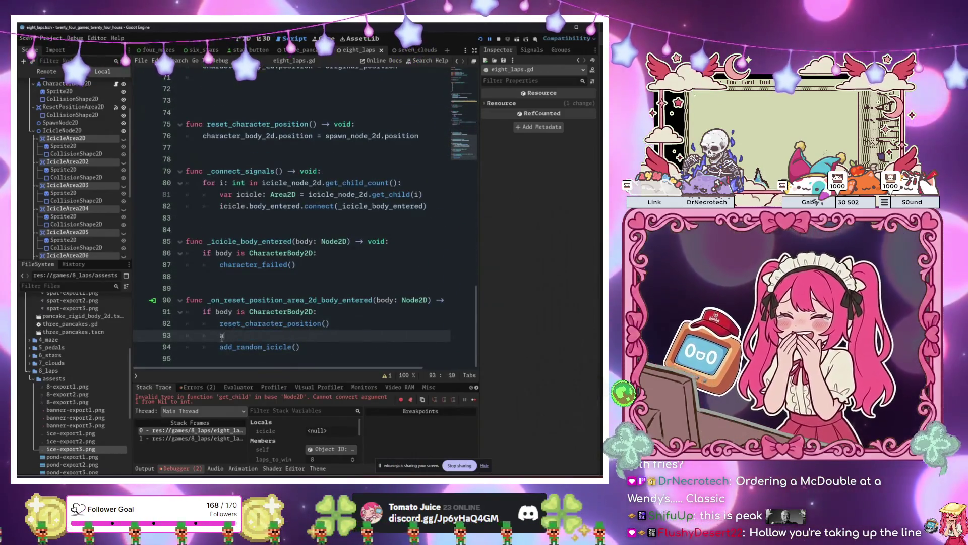
pyautogui.write('dd')
pyautogui.press('Return')
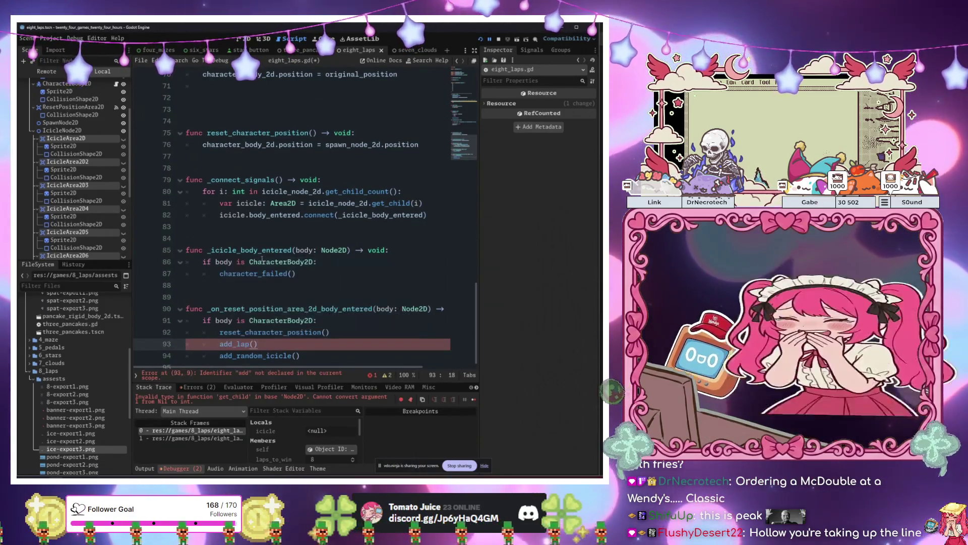
pyautogui.click(323, 262)
# - Delete the add_random_icicle() call on line 94
pyautogui.scroll(10, 309, 317)
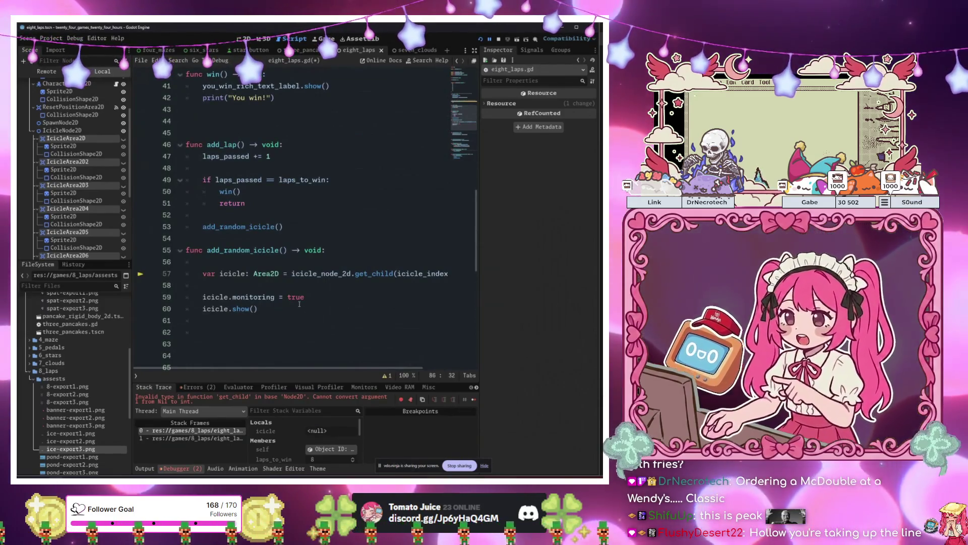
pyautogui.scroll(-10, 299, 304)
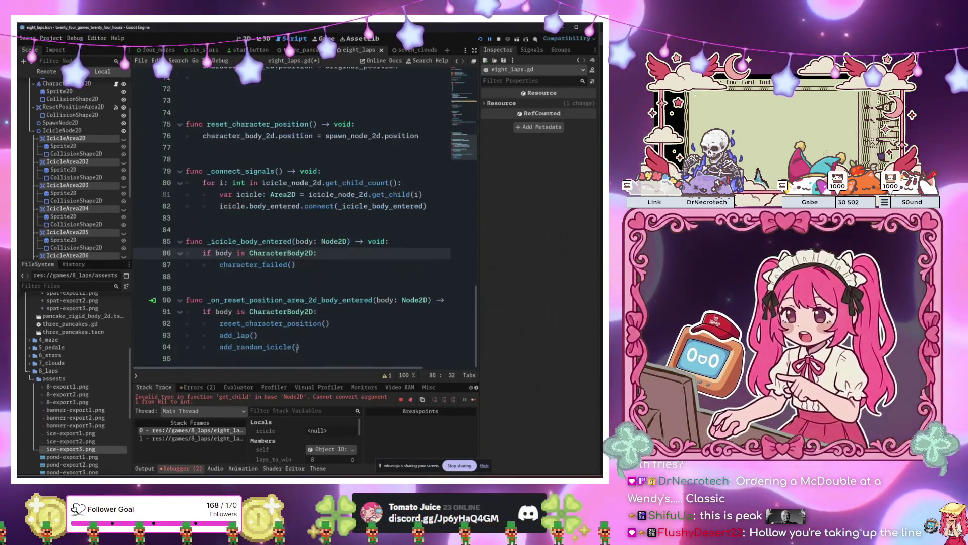
pyautogui.moveTo(300, 347); pyautogui.dragTo(225, 348)
pyautogui.press('BackSpace')
pyautogui.press('BackSpace')
pyautogui.press('BackSpace')
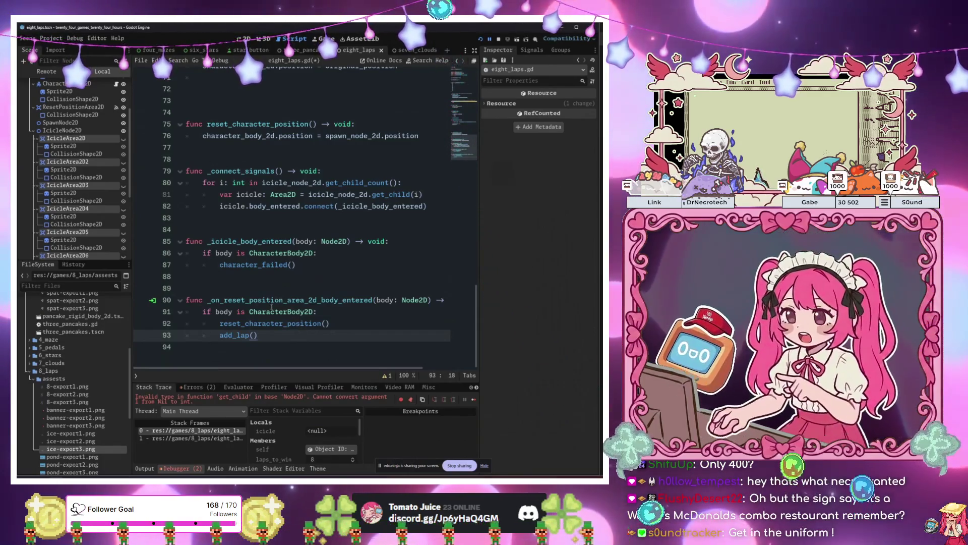
pyautogui.moveTo(271, 306)
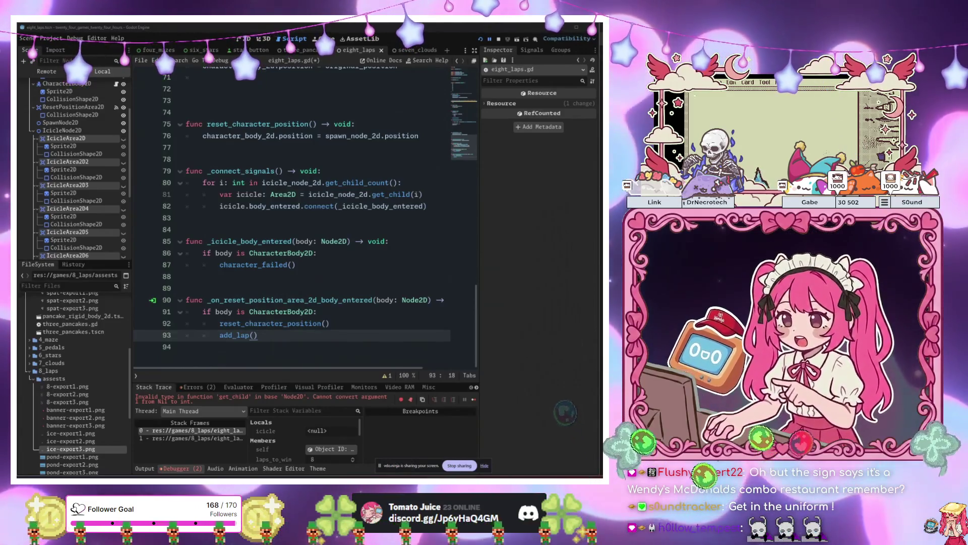
pyautogui.hotkey('ctrl', 's')
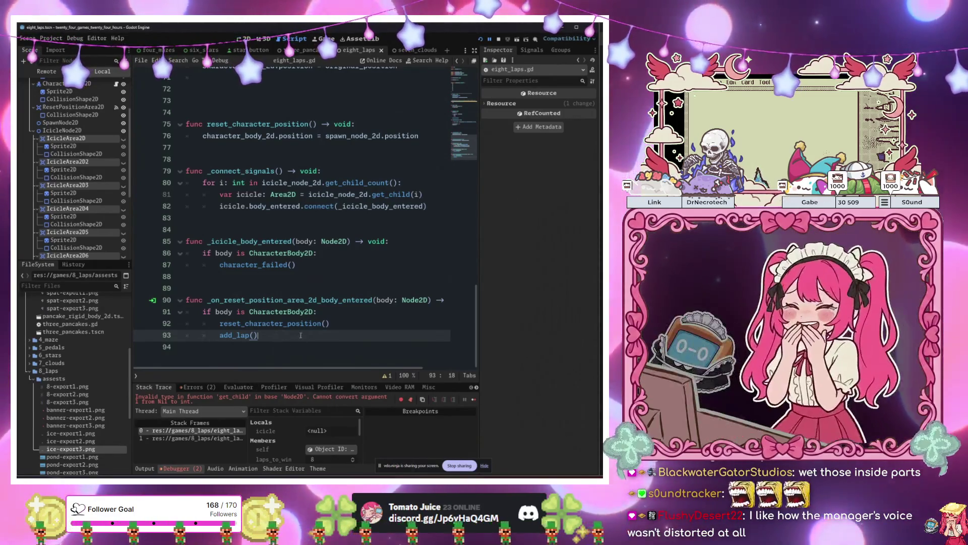
# - Run the eight_laps scene with F6 to playtest the laps
pyautogui.press('F6')
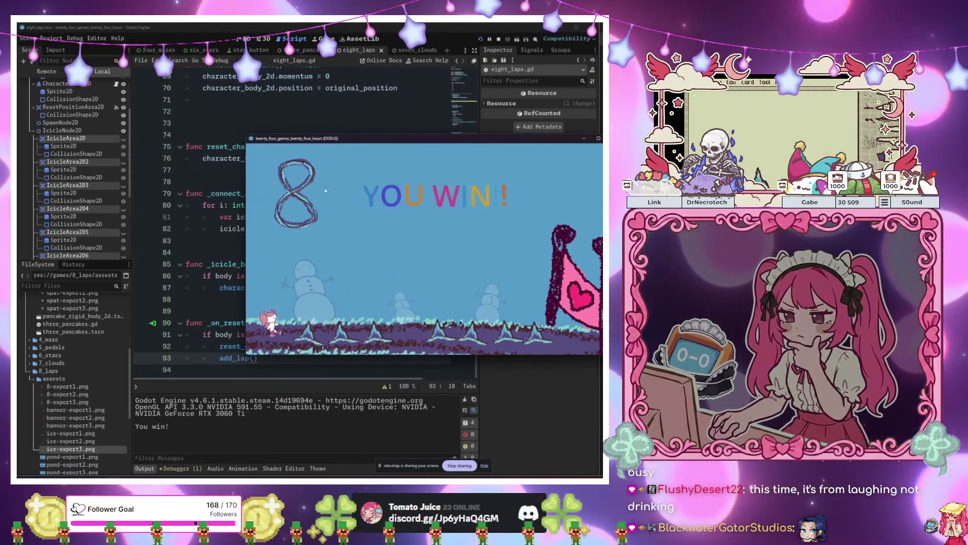
pyautogui.moveTo(397, 139); pyautogui.dragTo(573, 263)
pyautogui.scroll(20, 318, 218)
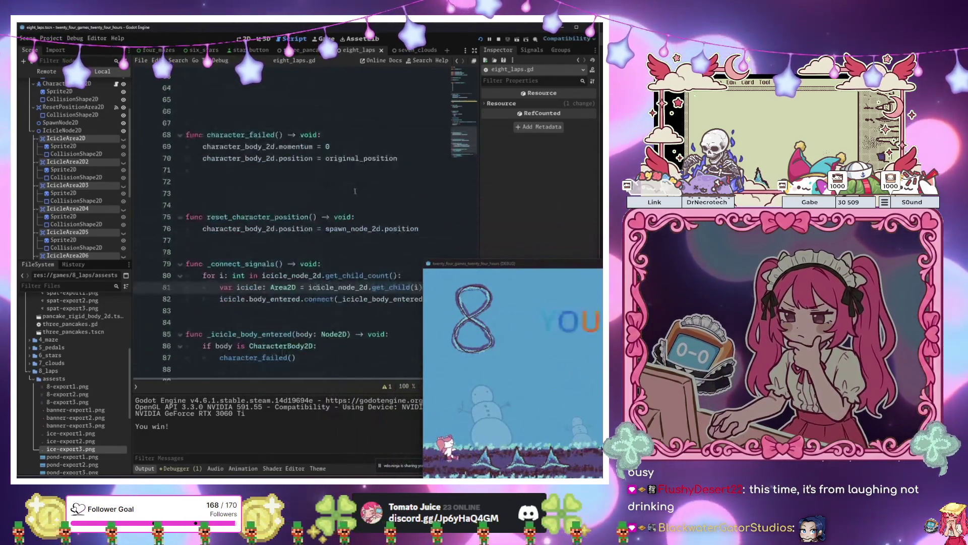
pyautogui.moveTo(464, 74)
pyautogui.mouseDown()
pyautogui.moveTo(463, 140)
pyautogui.moveTo(463, 76)
pyautogui.mouseUp()
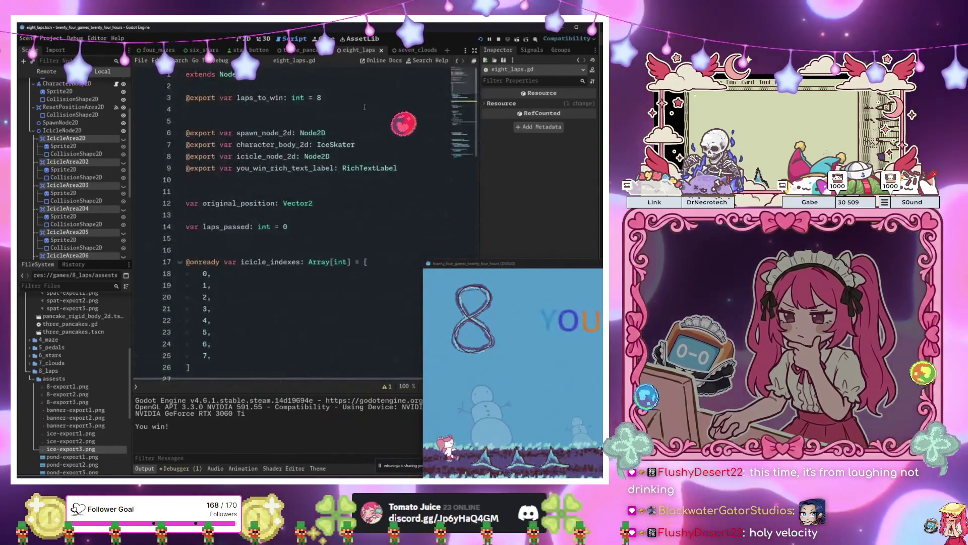
pyautogui.click(362, 98)
pyautogui.write('9')
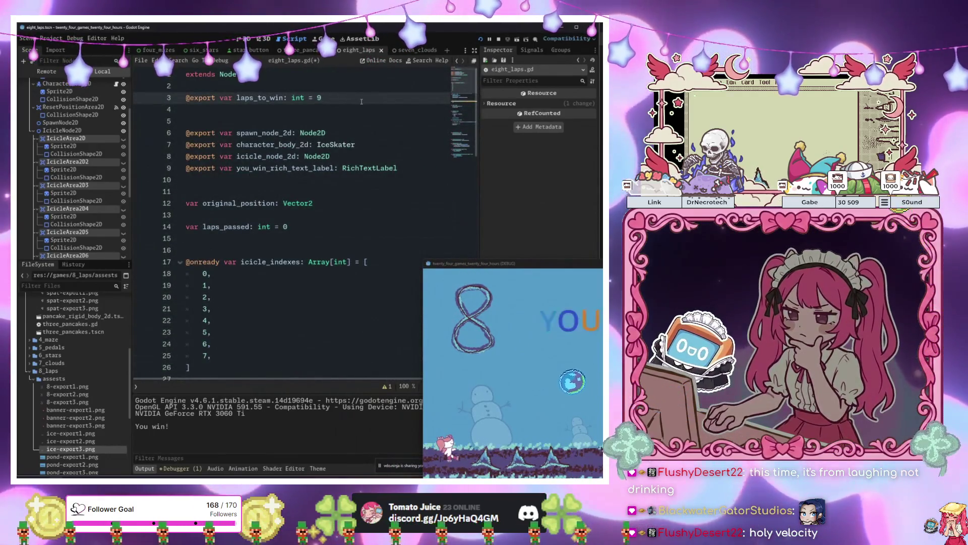
pyautogui.press('F6')
pyautogui.press('Right')
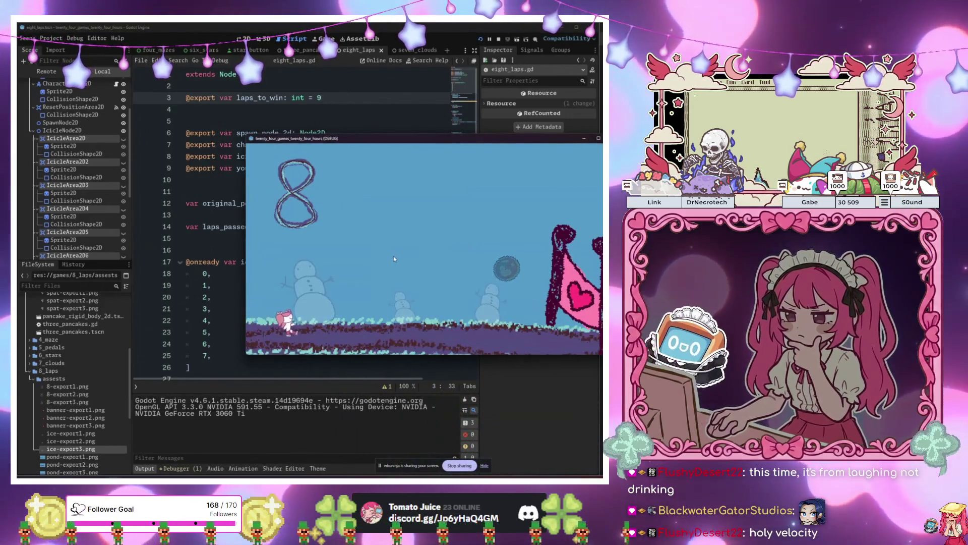
pyautogui.press('Right')
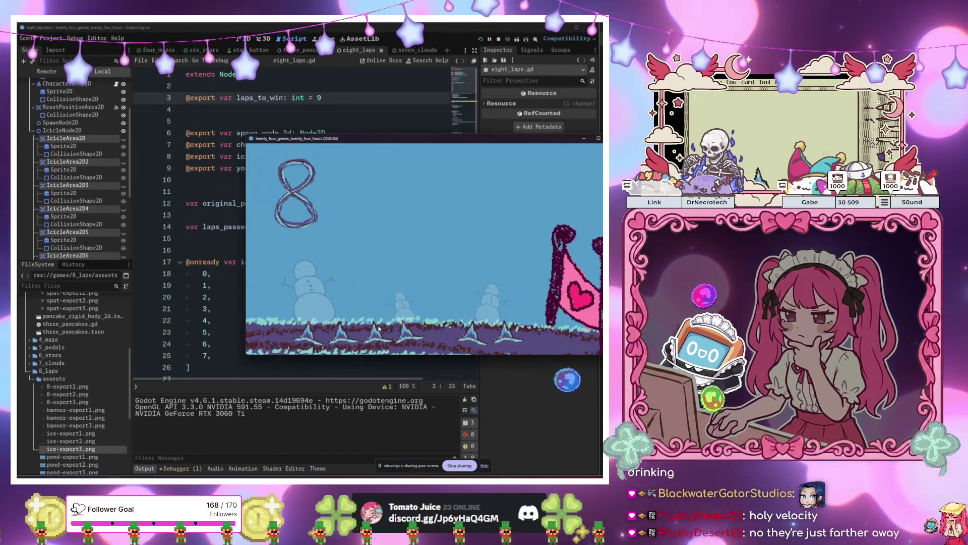
pyautogui.press('Right')
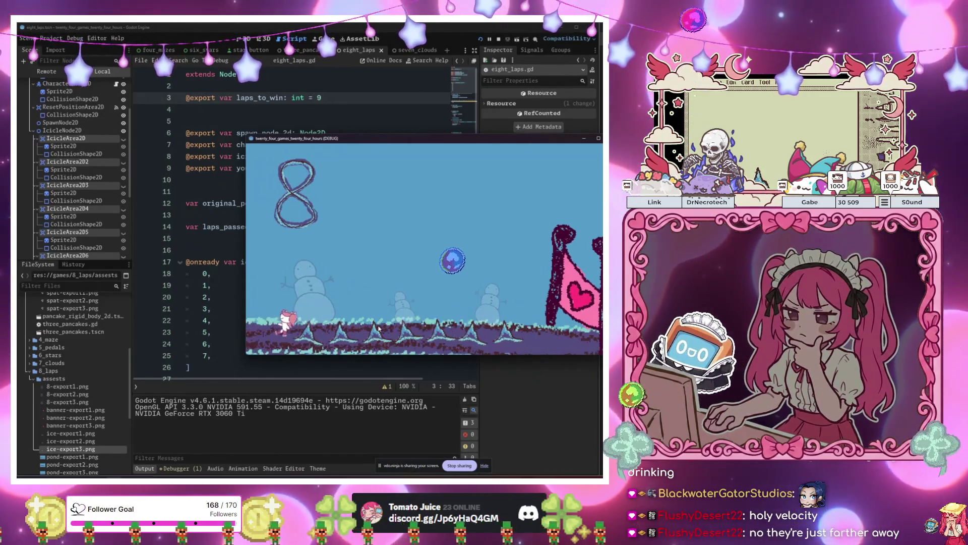
pyautogui.press('space')
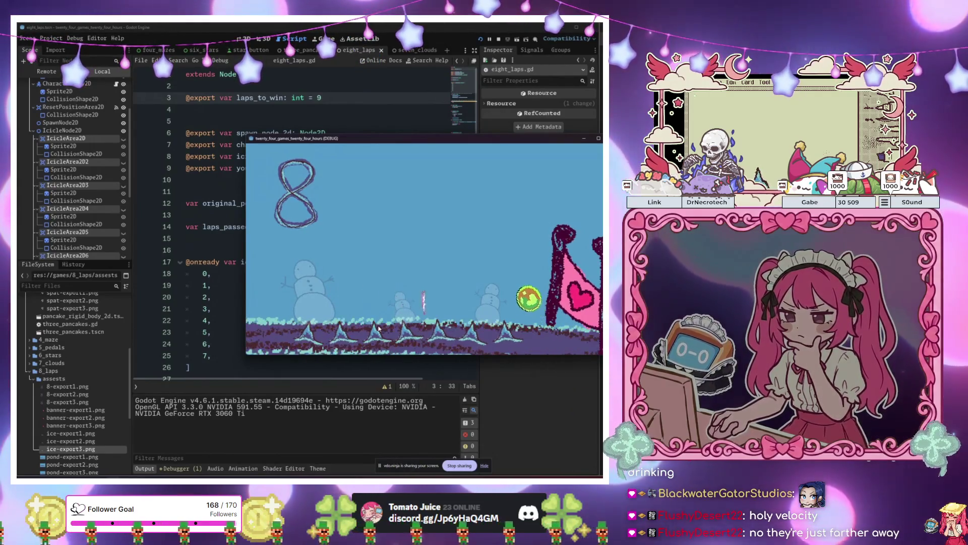
pyautogui.press('Right')
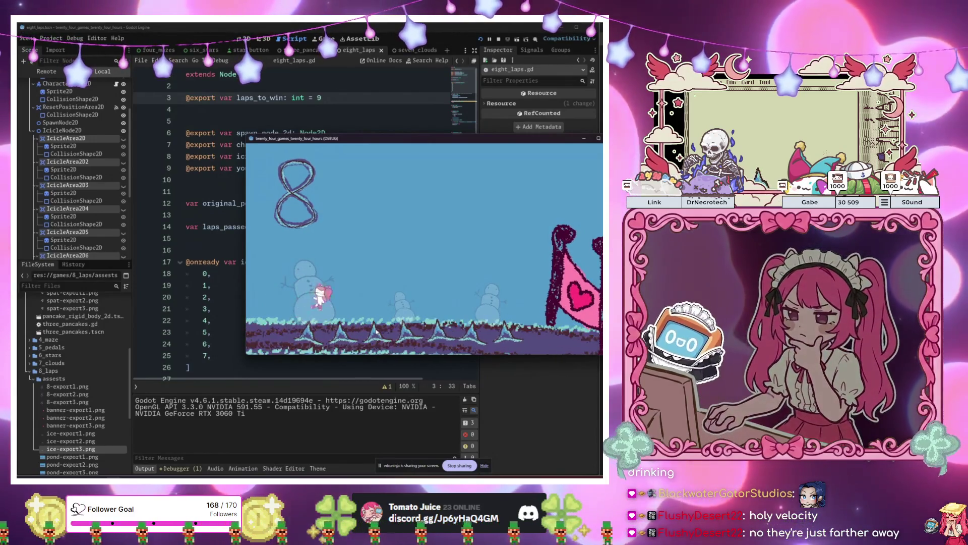
pyautogui.press('Right')
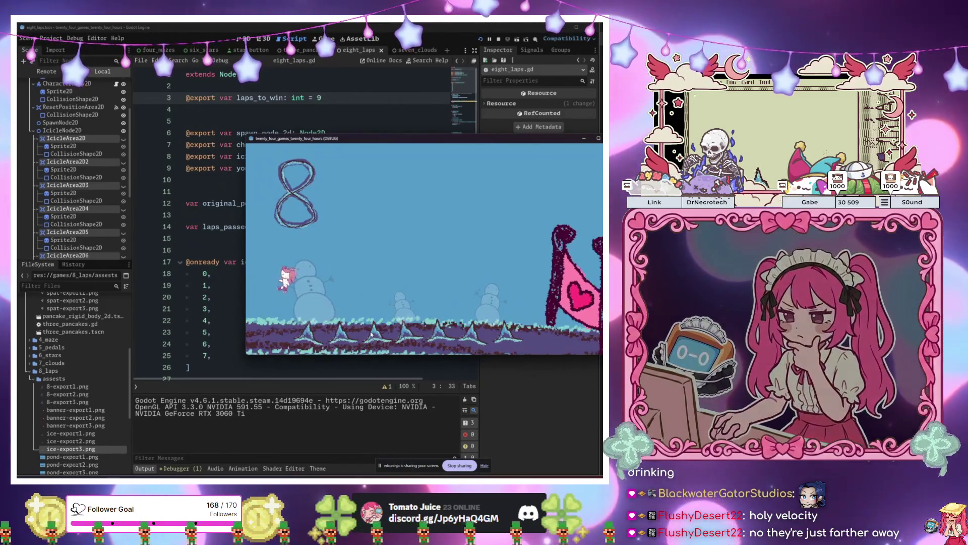
pyautogui.press('Left')
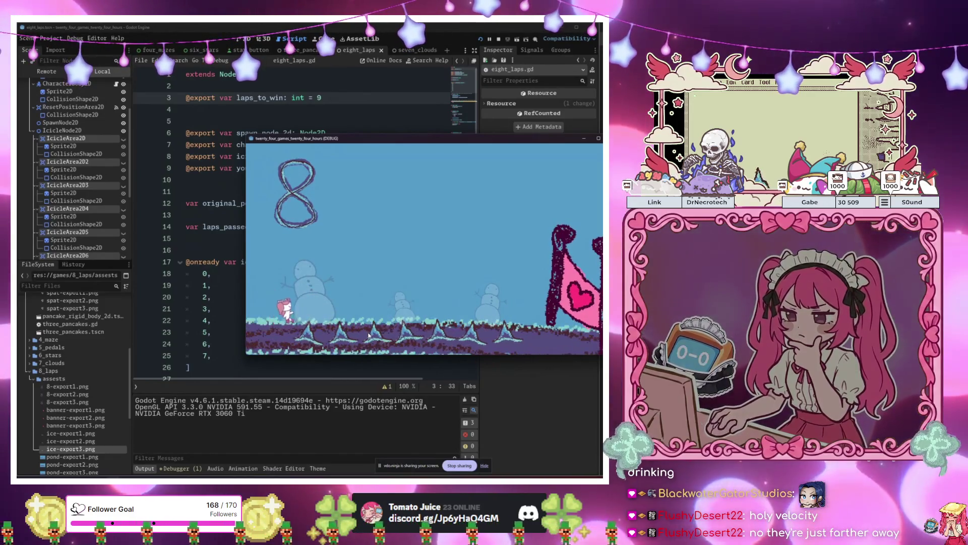
pyautogui.press('Left')
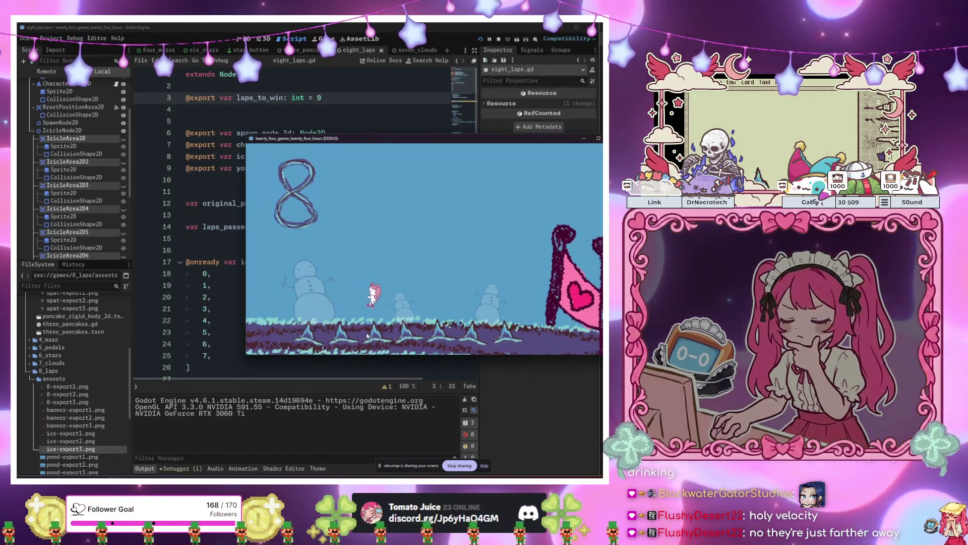
pyautogui.press('Left')
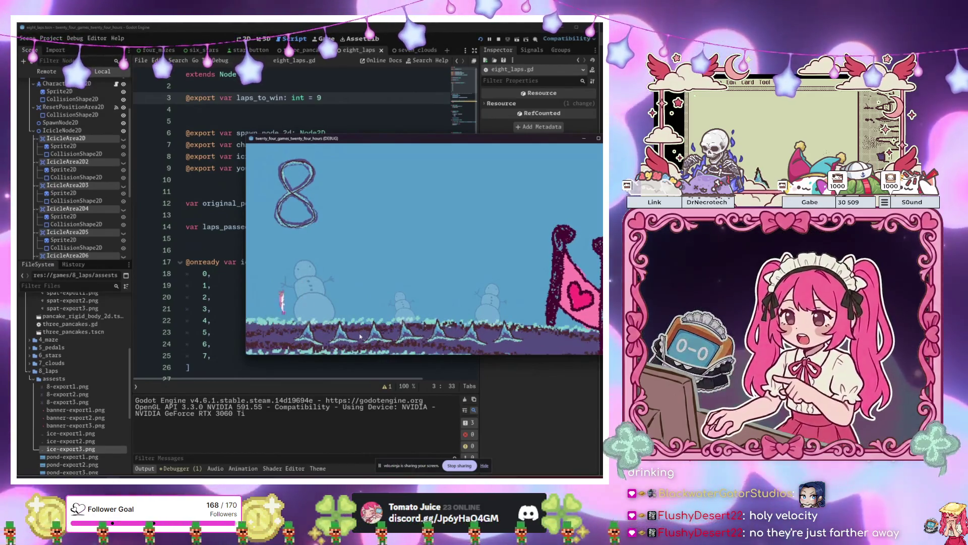
pyautogui.press('Left')
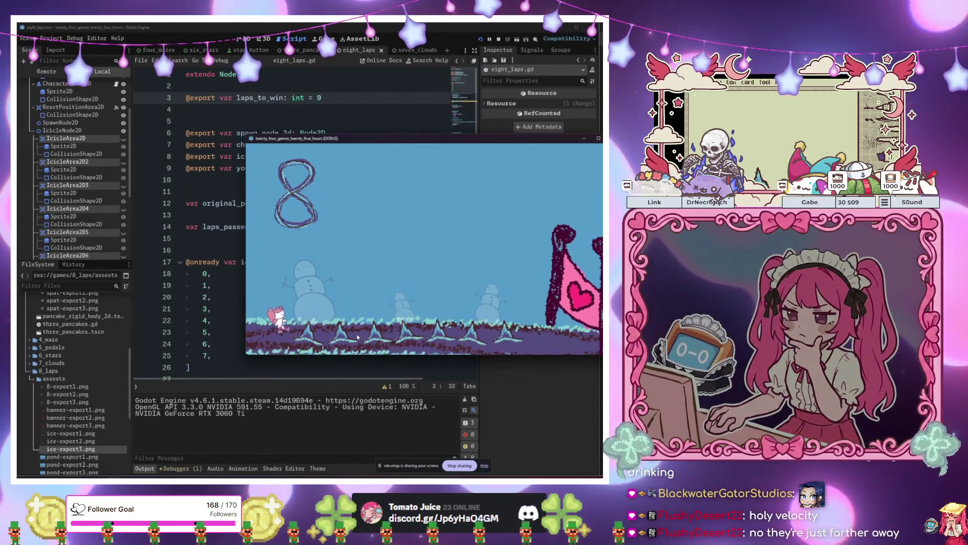
pyautogui.press('Right')
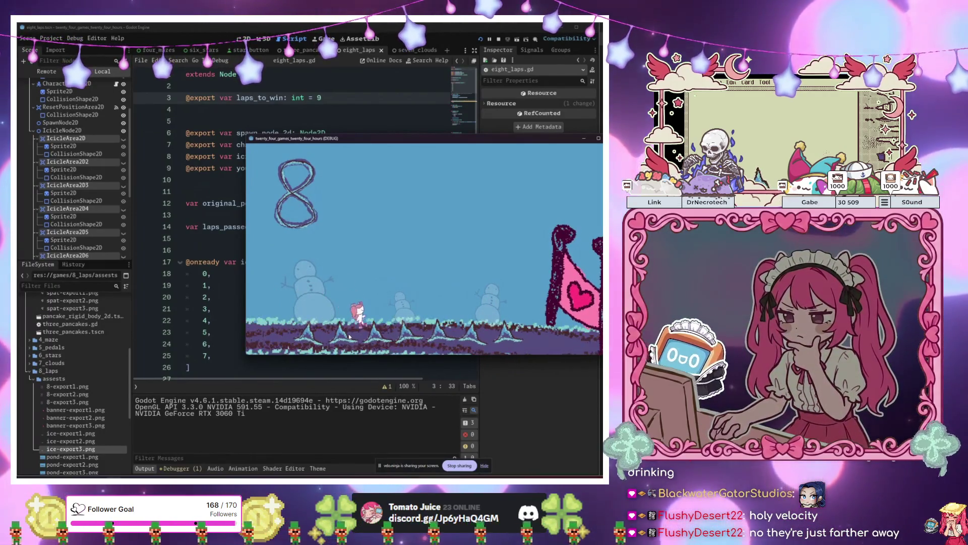
pyautogui.press('Up')
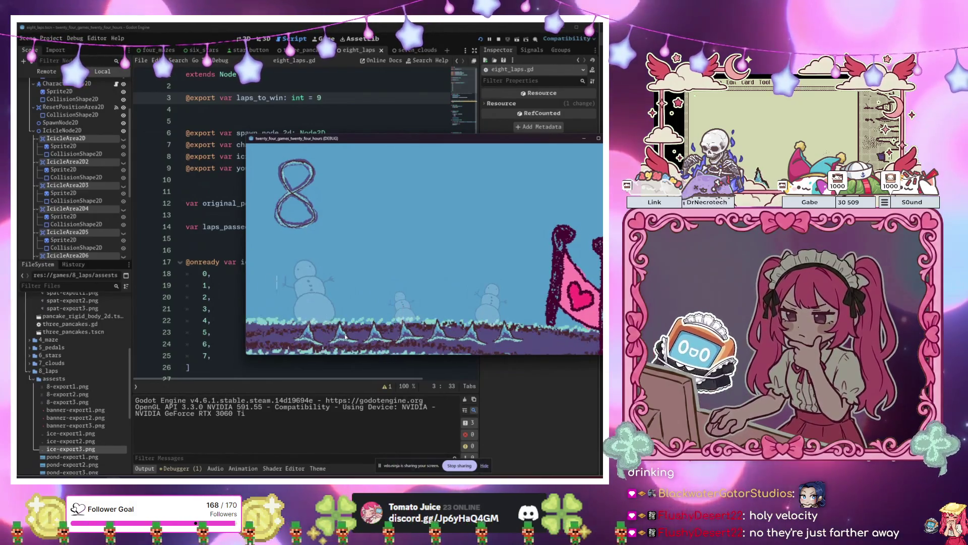
pyautogui.press('Right')
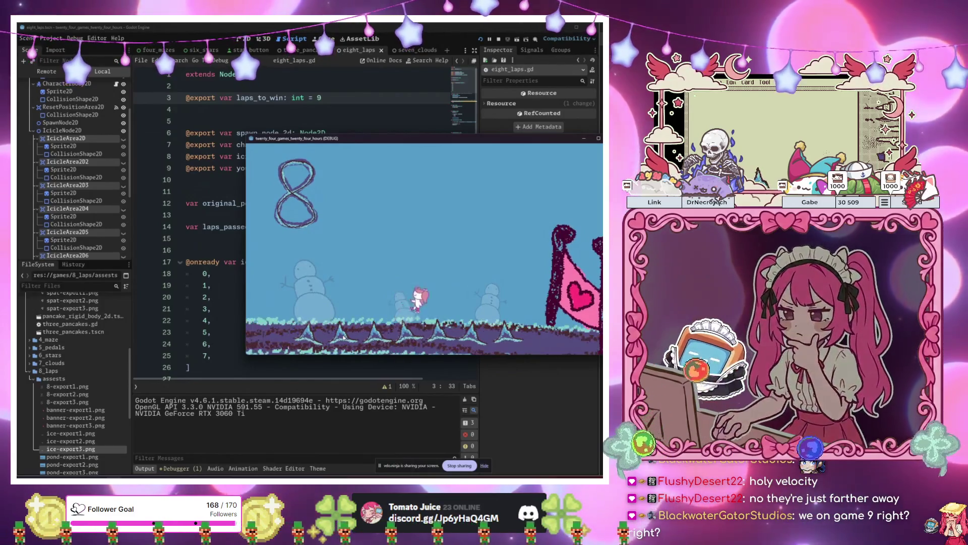
pyautogui.press('Right')
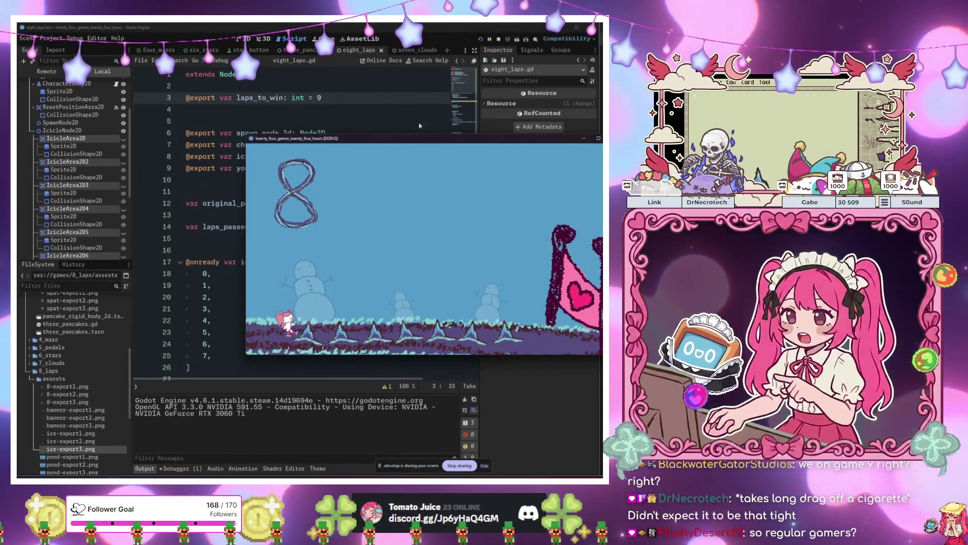
pyautogui.moveTo(404, 141); pyautogui.dragTo(333, 149)
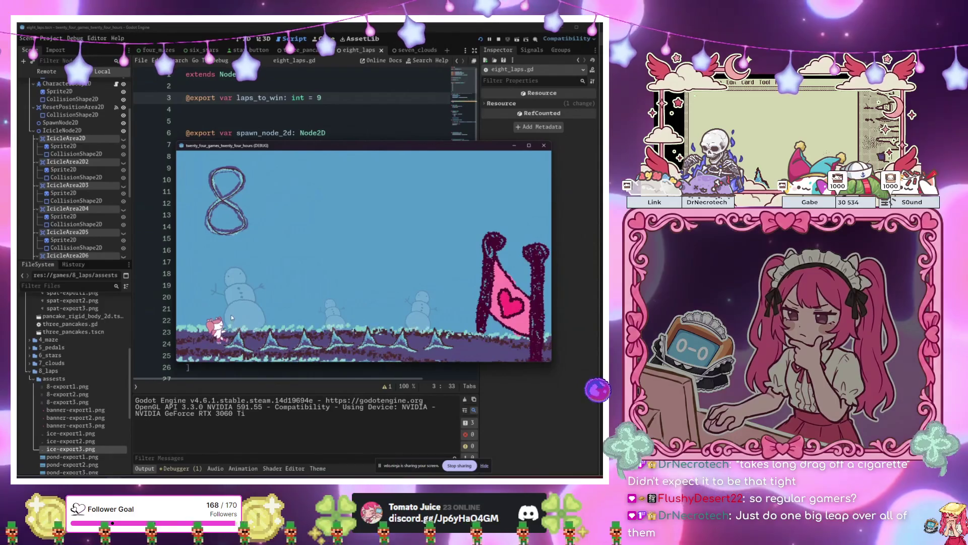
# - Repeatedly try jumping right from the start area over the first spikes
pyautogui.press('Left')
pyautogui.press('Right')
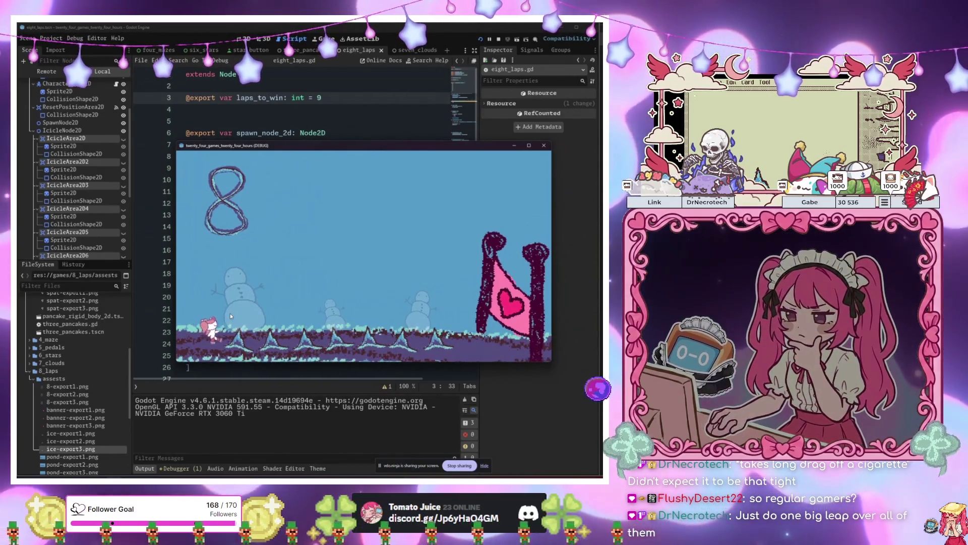
pyautogui.press('space')
pyautogui.press('Right')
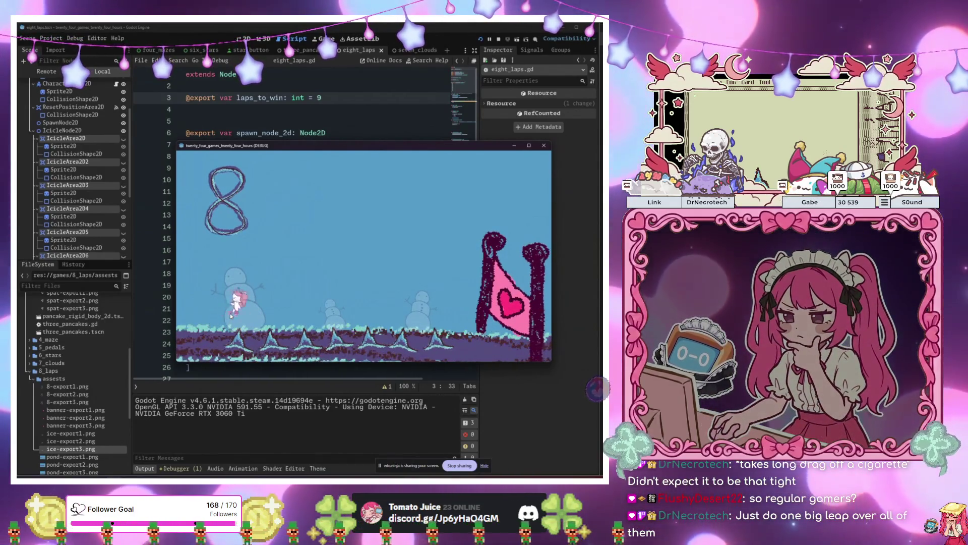
pyautogui.press('Left')
pyautogui.press('space')
pyautogui.press('Right')
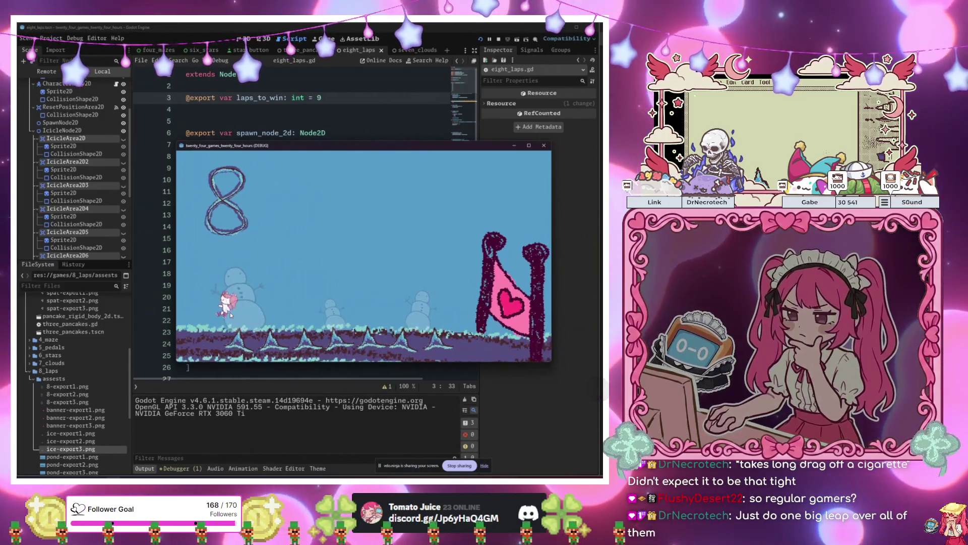
pyautogui.press('space')
pyautogui.press('Right')
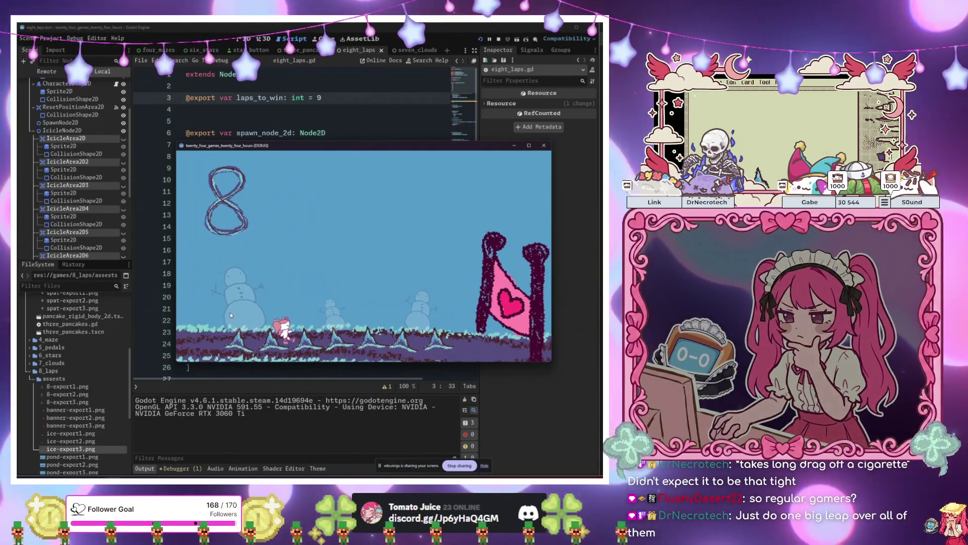
pyautogui.press('space')
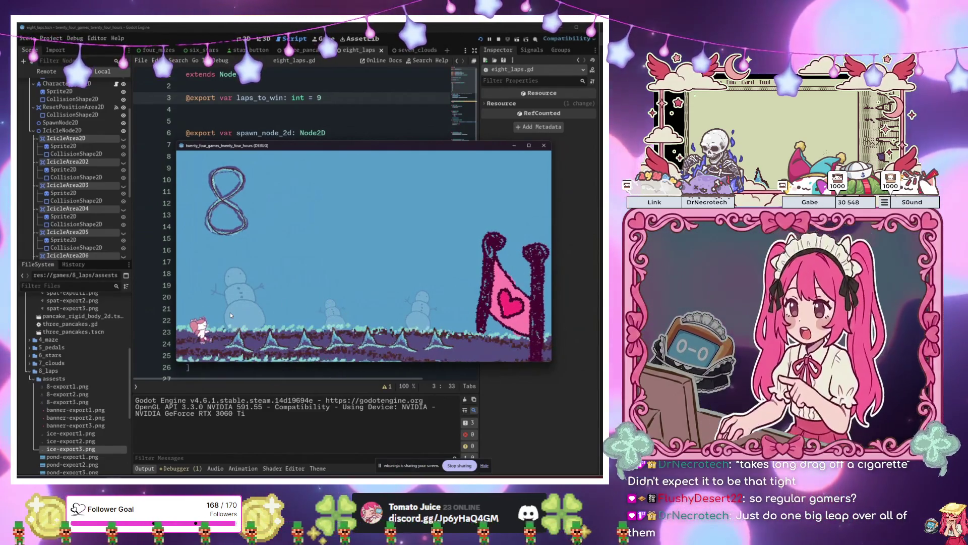
pyautogui.press('space')
pyautogui.press('Right')
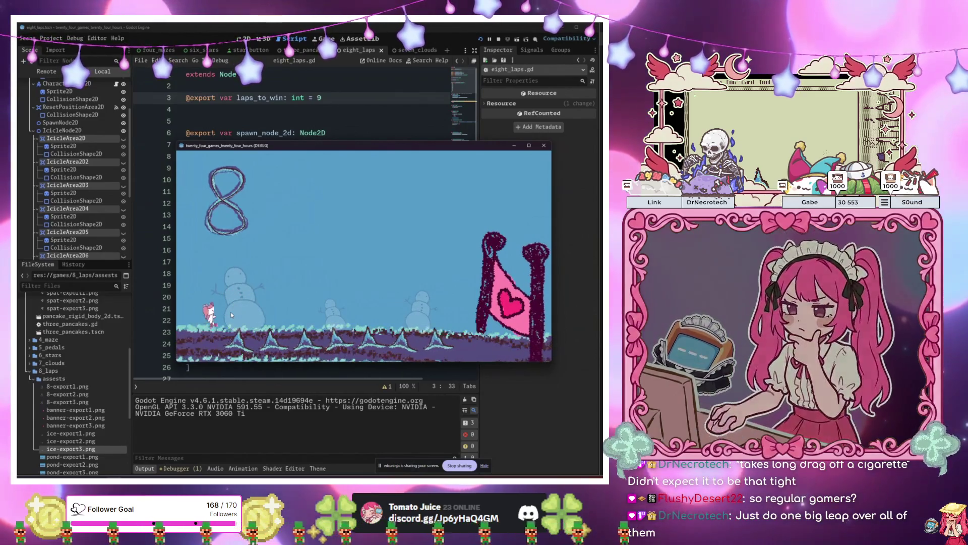
pyautogui.press('space')
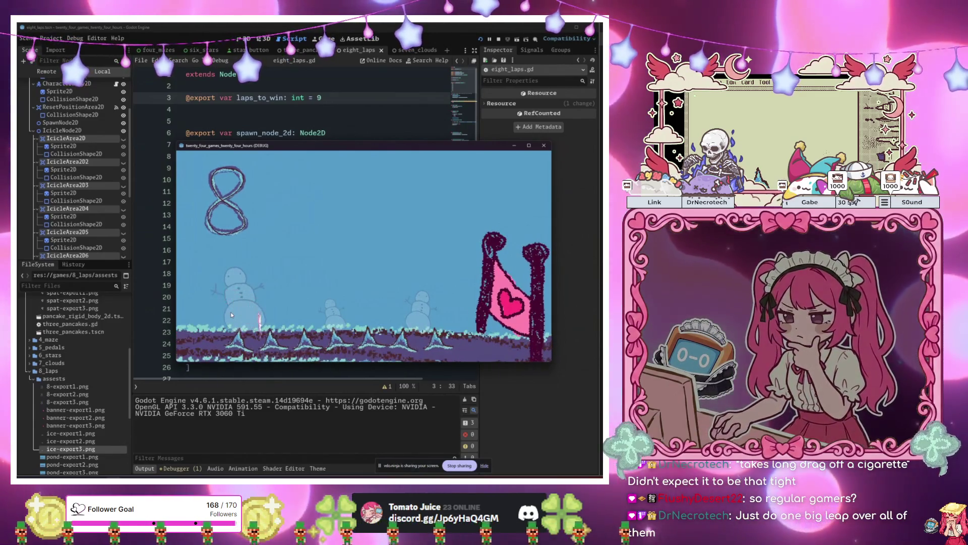
pyautogui.press('Right')
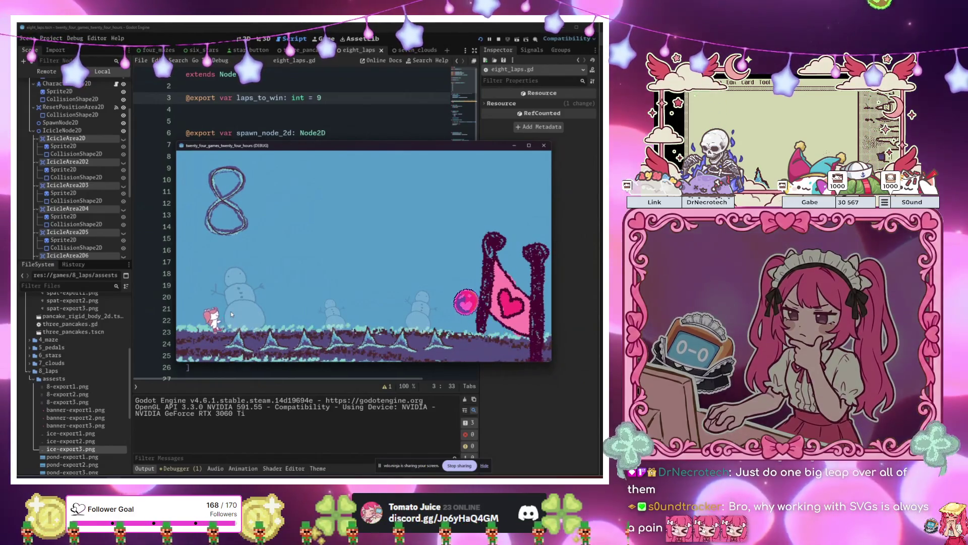
# - Retry running and jumping near the first snowman toward the spike row
pyautogui.press('space')
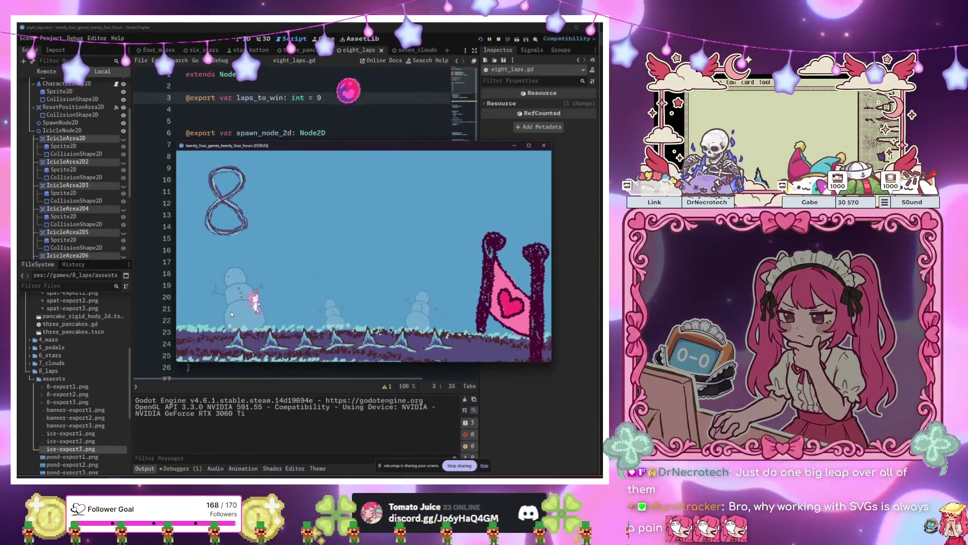
pyautogui.press('Right')
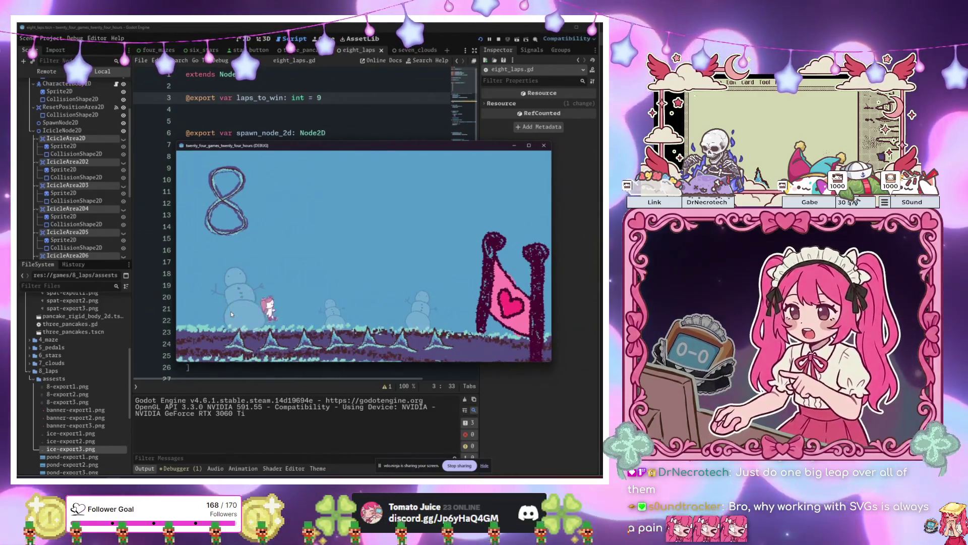
pyautogui.press('space')
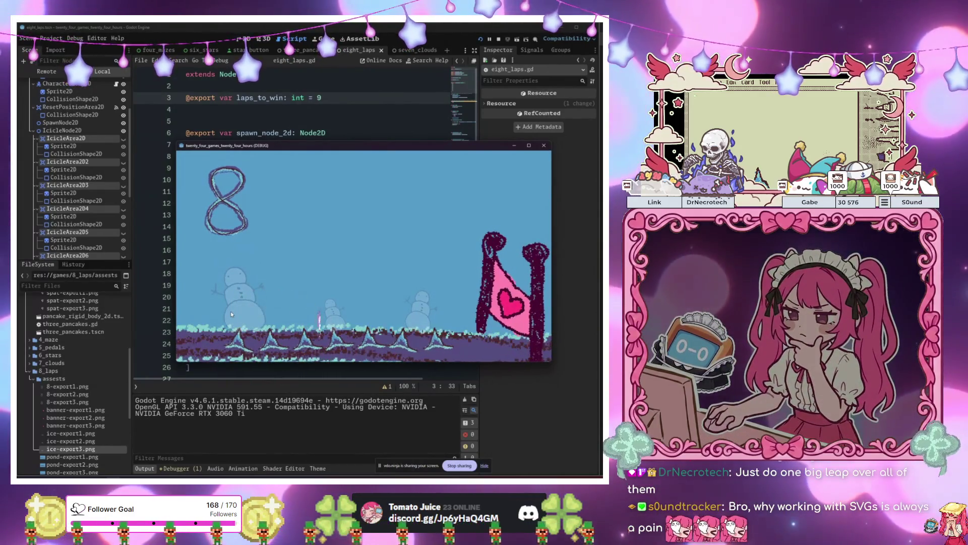
pyautogui.press('Right')
pyautogui.press('space')
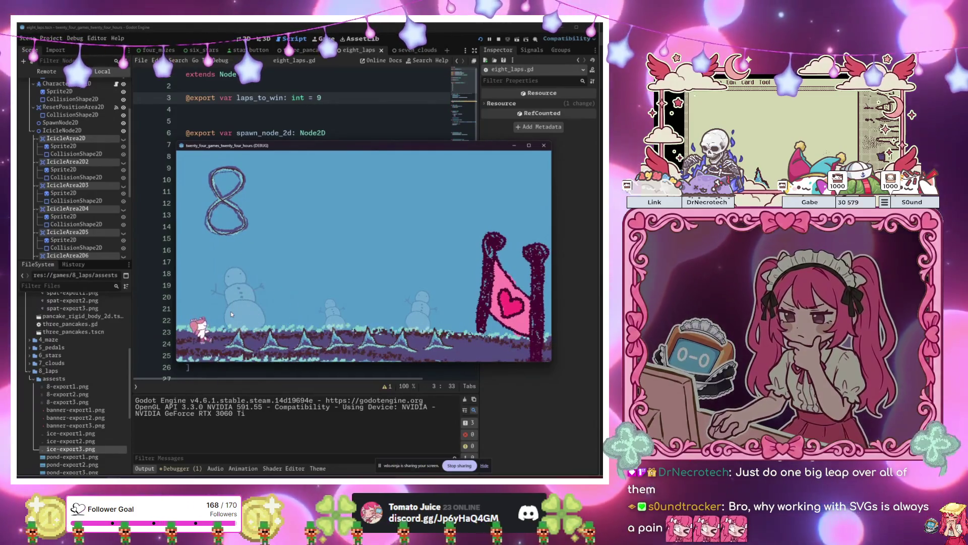
pyautogui.press('Right')
pyautogui.press('space')
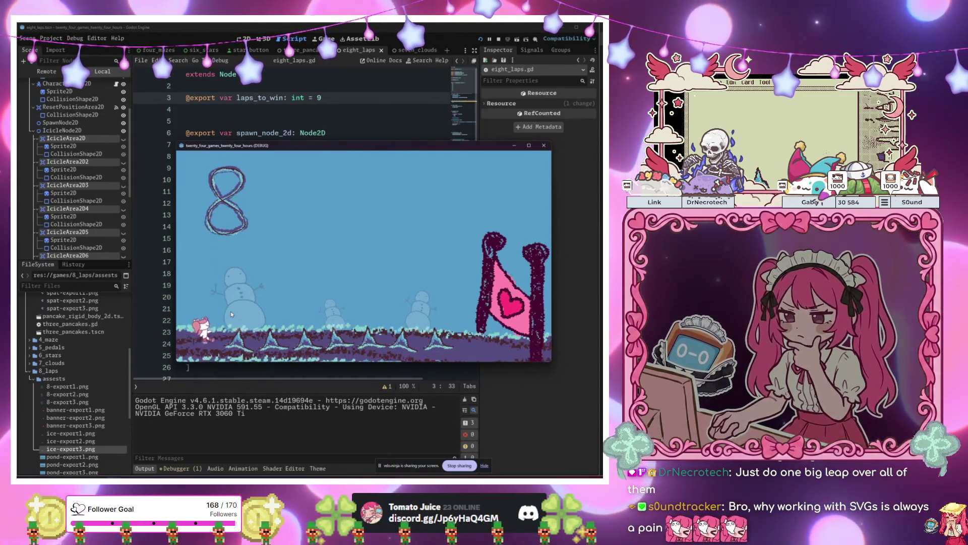
# - Run and jump the character right into the icicle spikes repeatedly, respawning at the start each time
pyautogui.press('Right')
pyautogui.press('space')
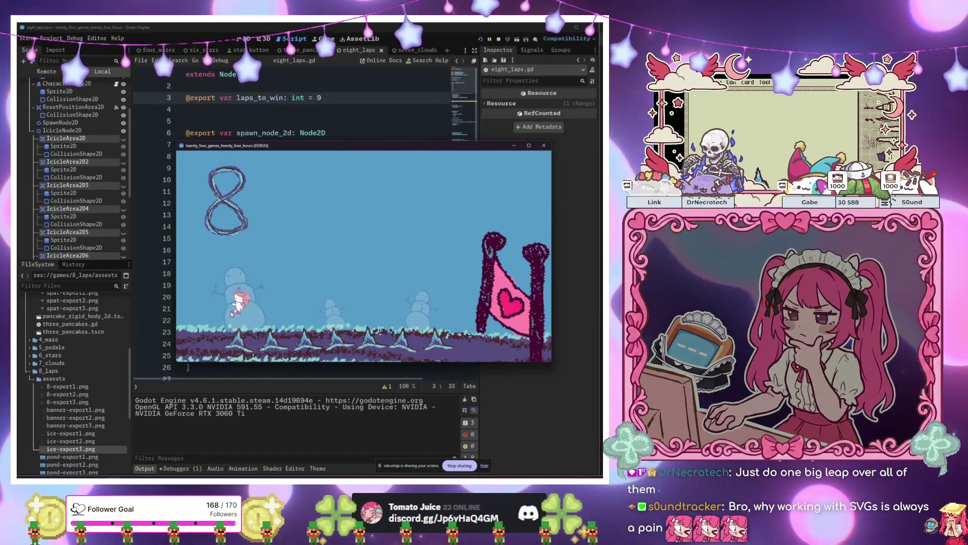
pyautogui.press('Right')
pyautogui.press('space')
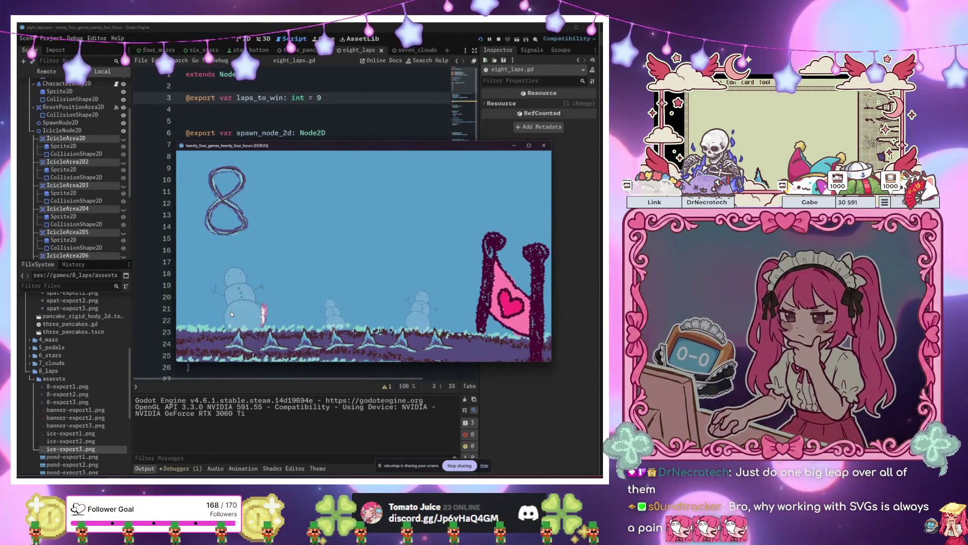
pyautogui.press('Right')
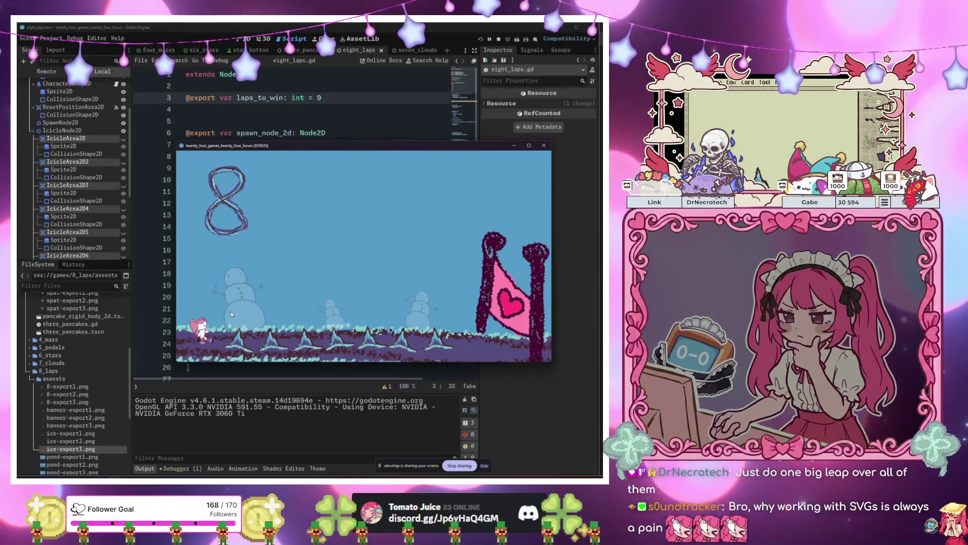
pyautogui.press('Right')
pyautogui.press('space')
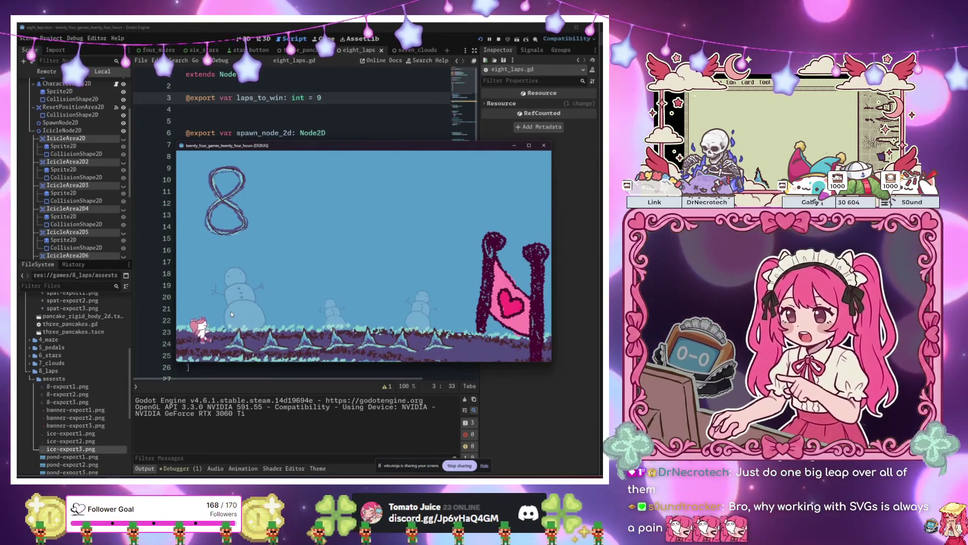
pyautogui.press('Right')
pyautogui.press('space')
pyautogui.press('space')
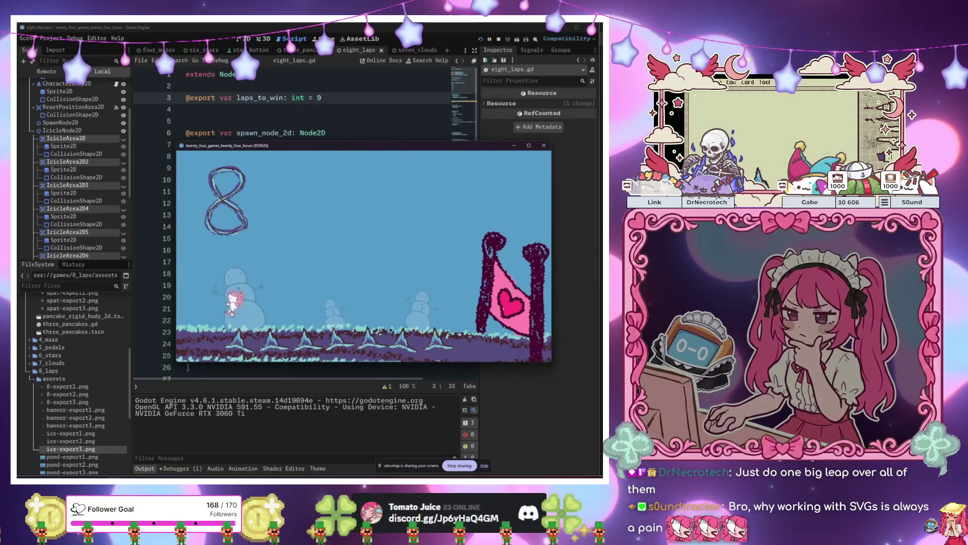
pyautogui.press('space')
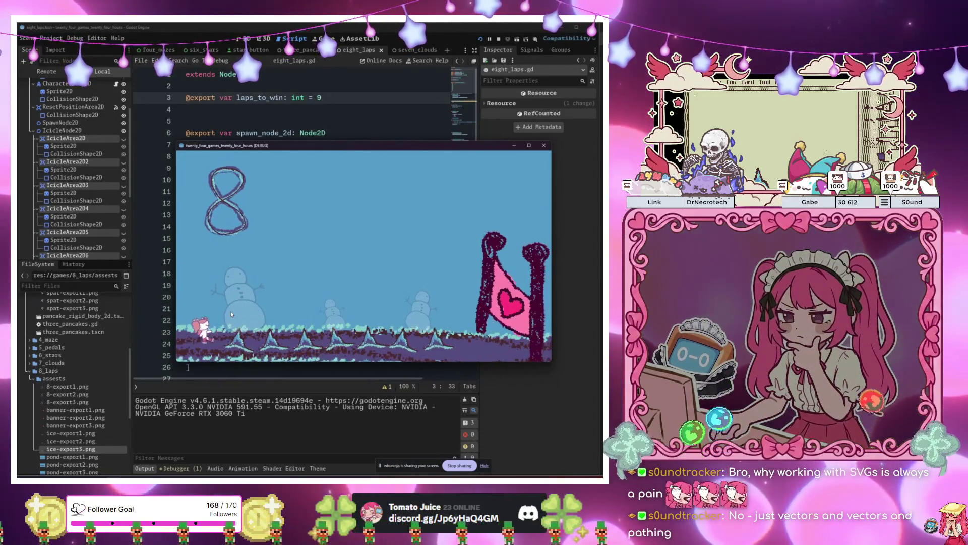
pyautogui.press('space')
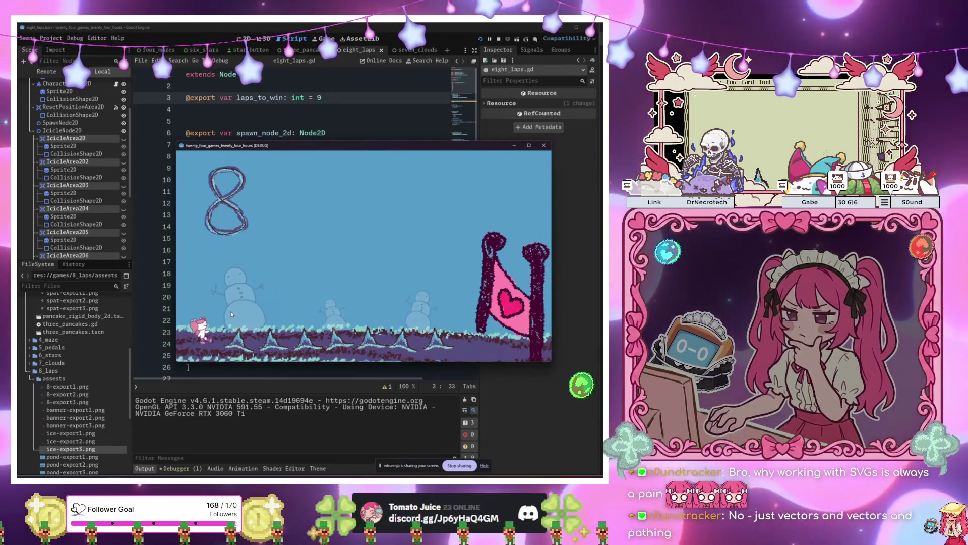
pyautogui.press('space')
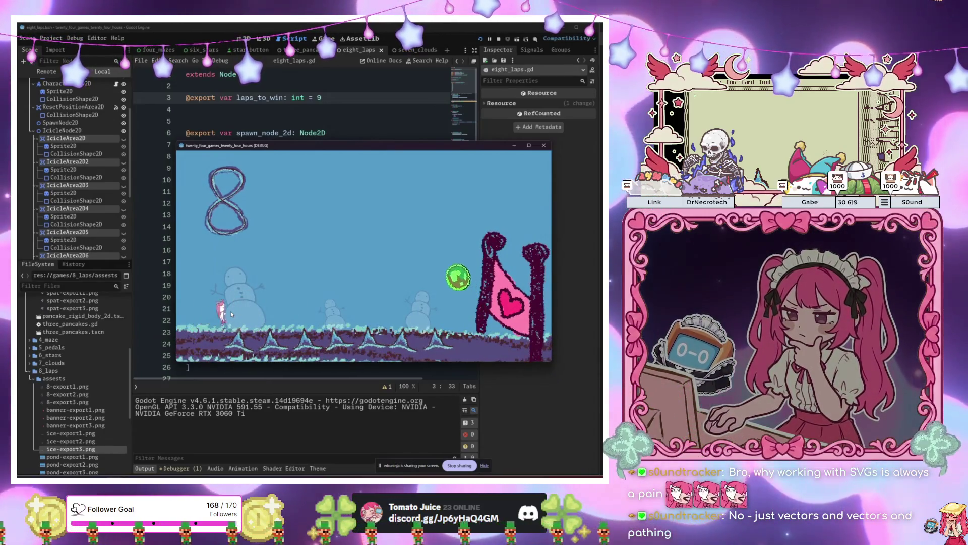
pyautogui.press('space')
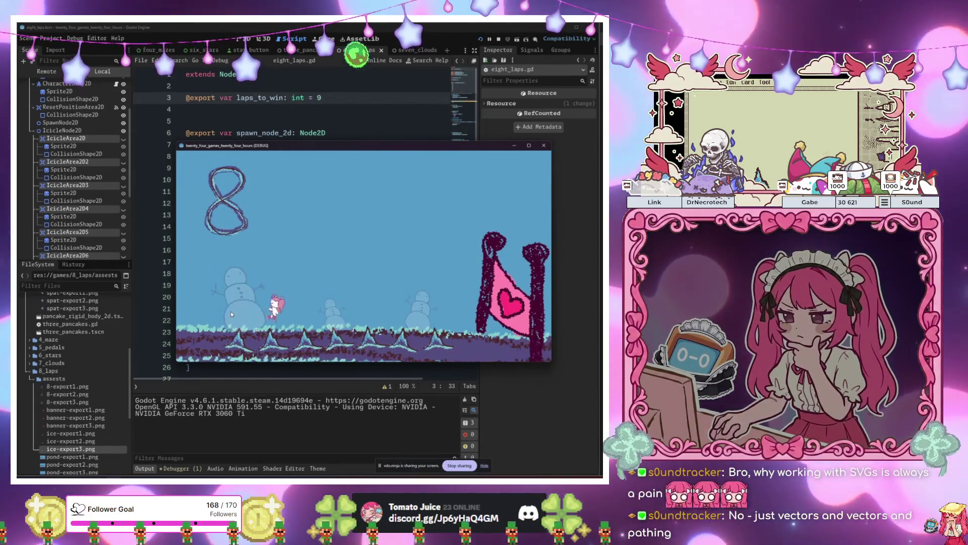
pyautogui.press('space')
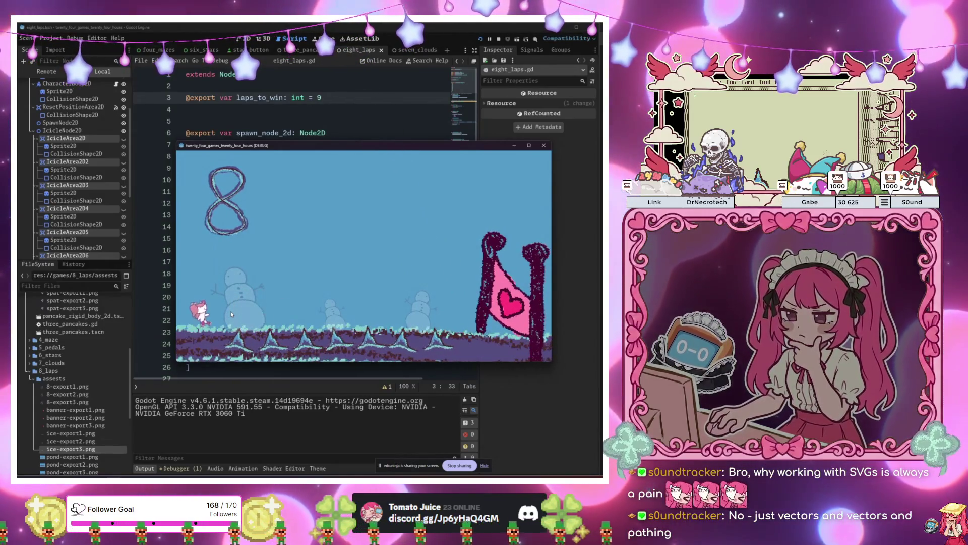
pyautogui.press('space')
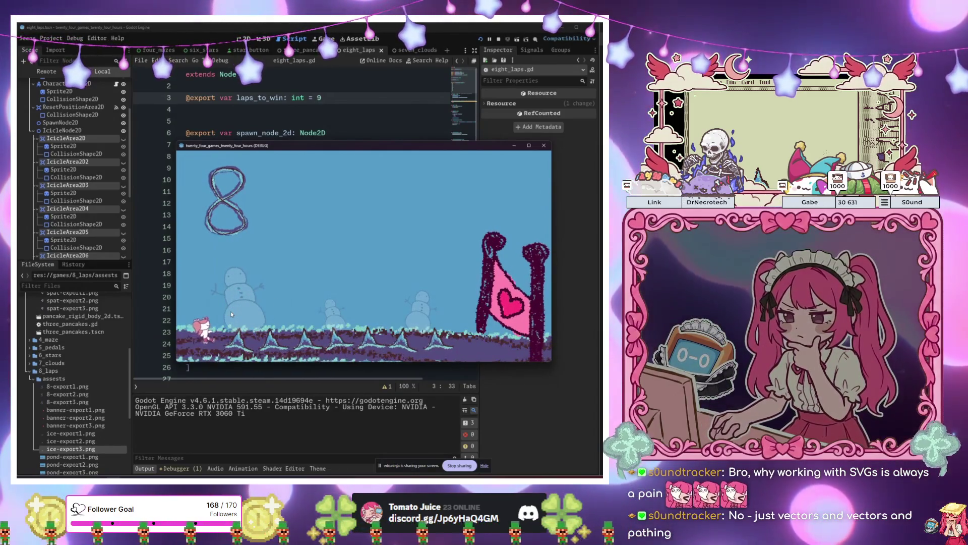
pyautogui.press('space')
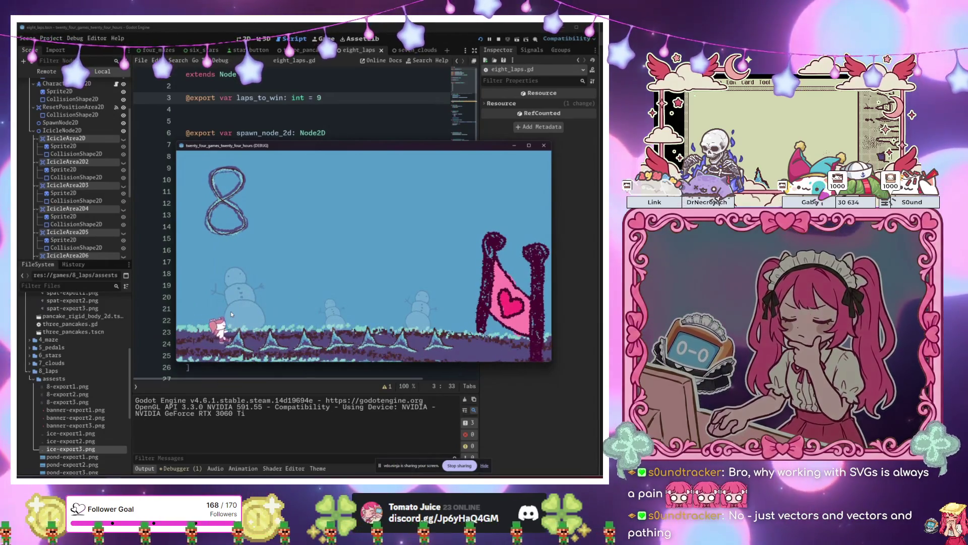
pyautogui.press('space')
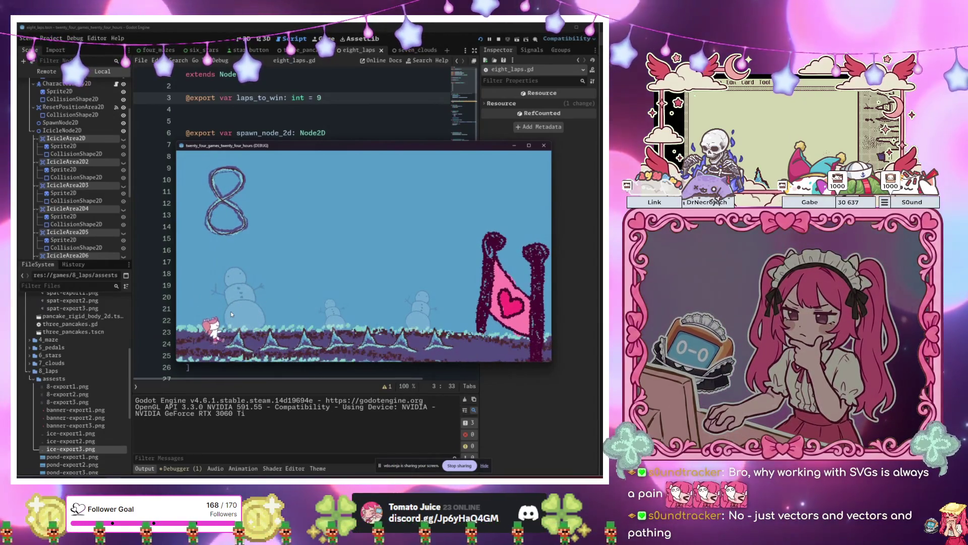
# - Walk and jump the character back and forth around the start area
pyautogui.press('Left')
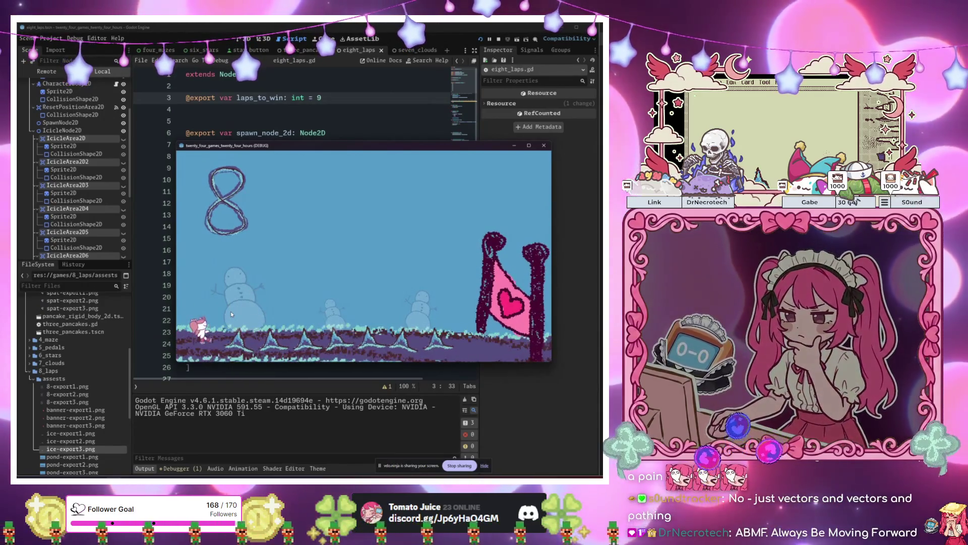
pyautogui.press('space')
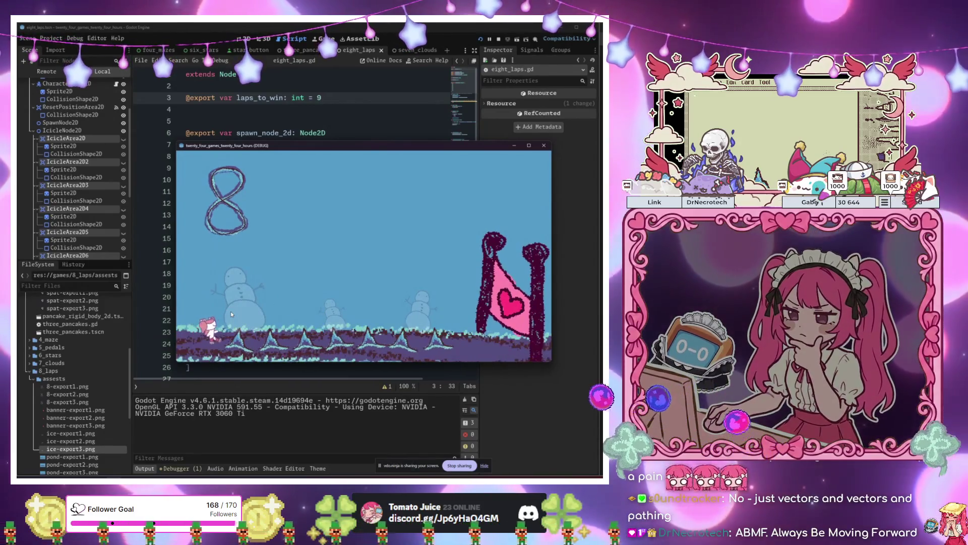
pyautogui.press('Right')
pyautogui.press('space')
pyautogui.press('Left')
pyautogui.press('space')
pyautogui.press('Right')
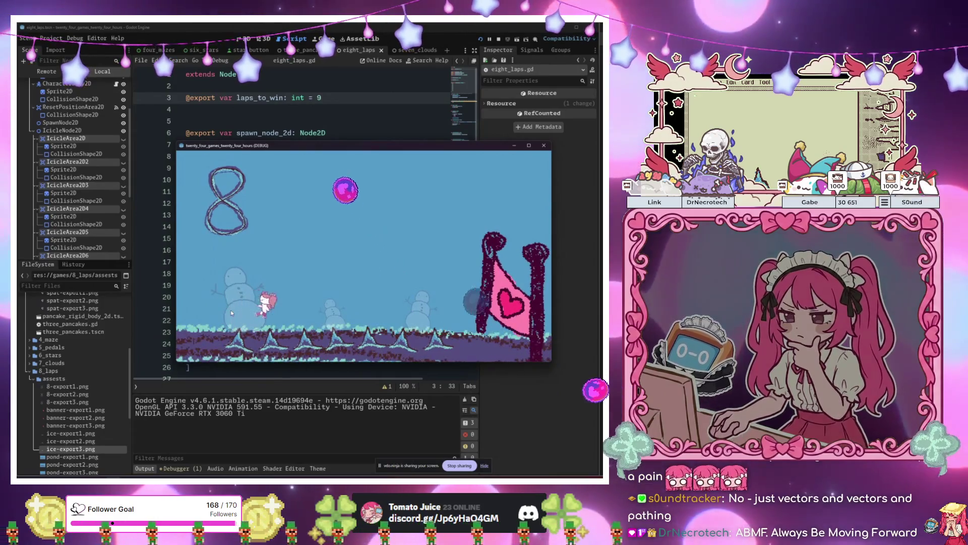
pyautogui.press('Left')
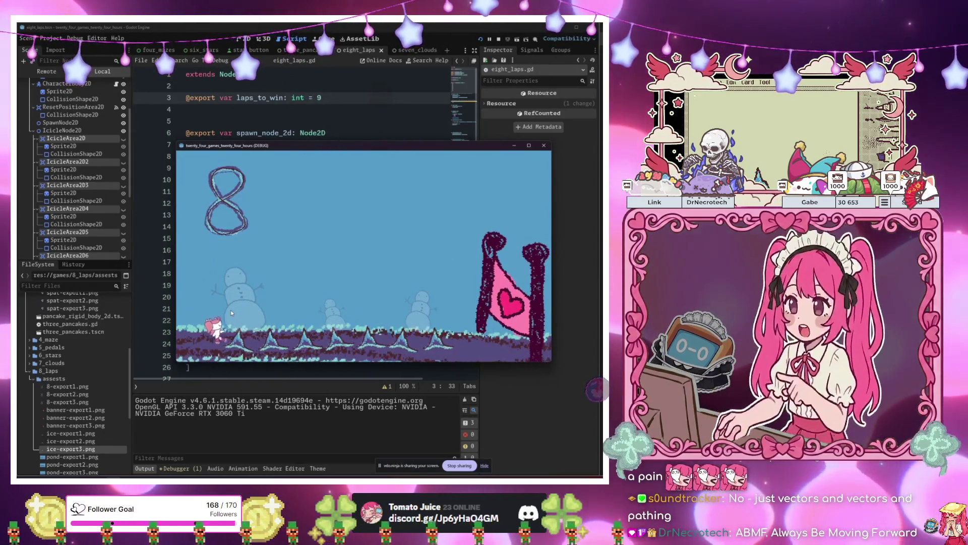
pyautogui.press('Left')
pyautogui.press('Right')
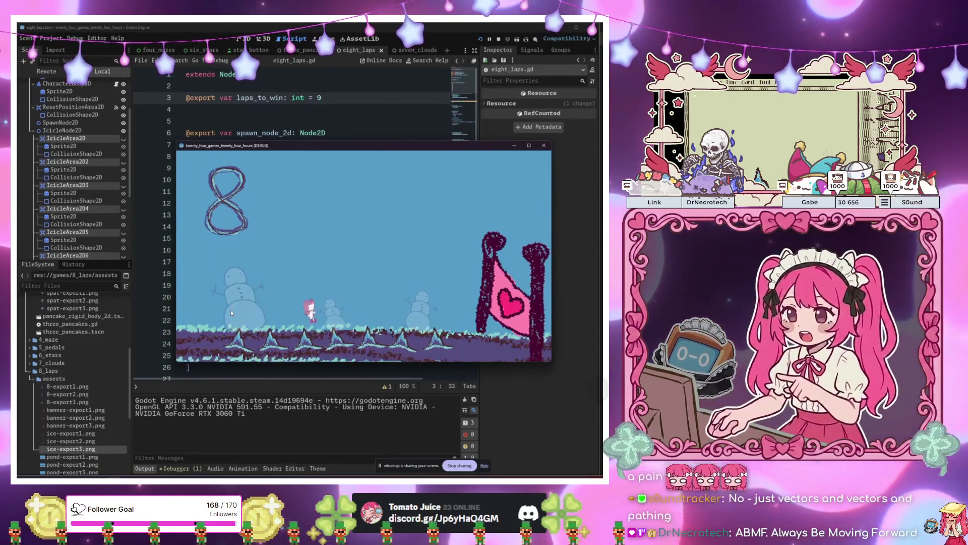
pyautogui.press('Left')
pyautogui.press('Right')
pyautogui.press('Left')
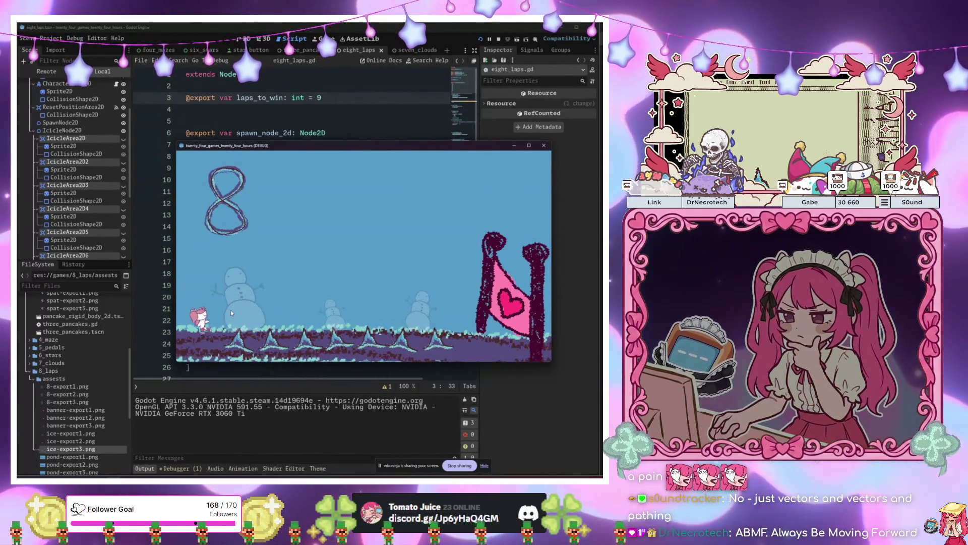
pyautogui.press('Right')
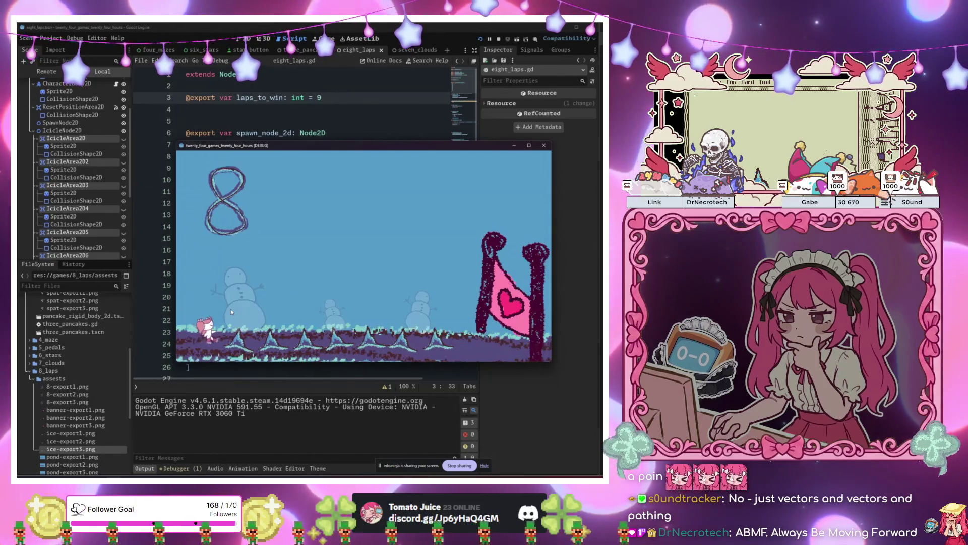
# - Jump right from spawn toward the snowmen again and again after each respawn
pyautogui.press('Right')
pyautogui.press('space')
pyautogui.press('Right')
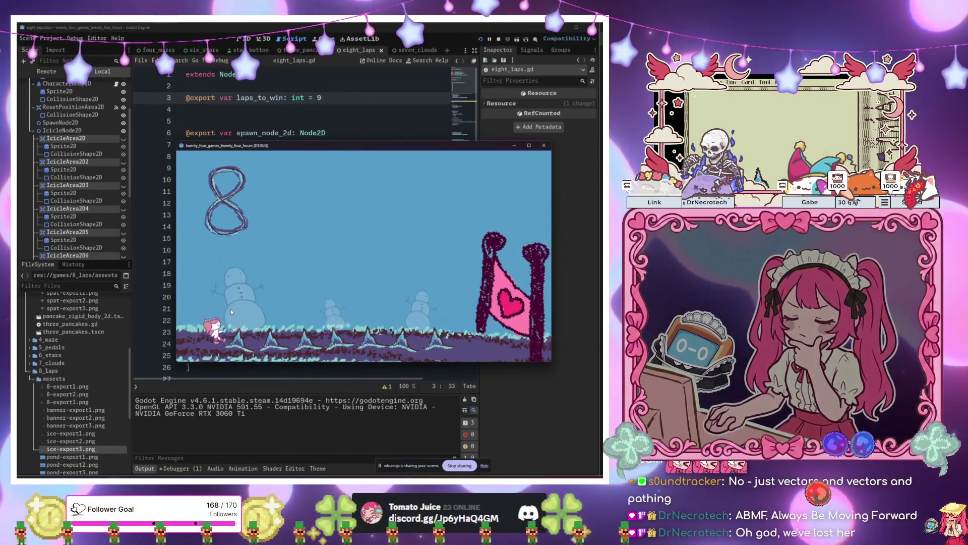
pyautogui.press('Right')
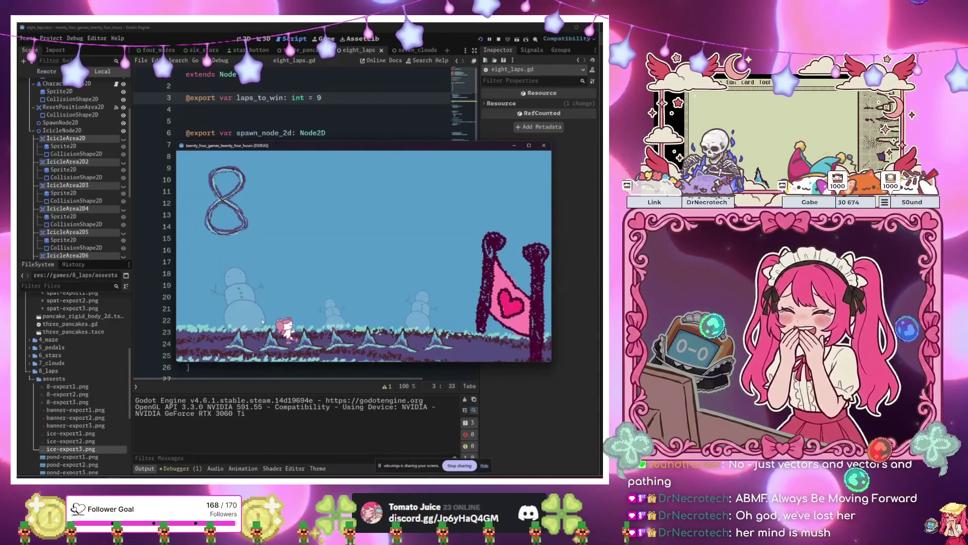
pyautogui.press('space')
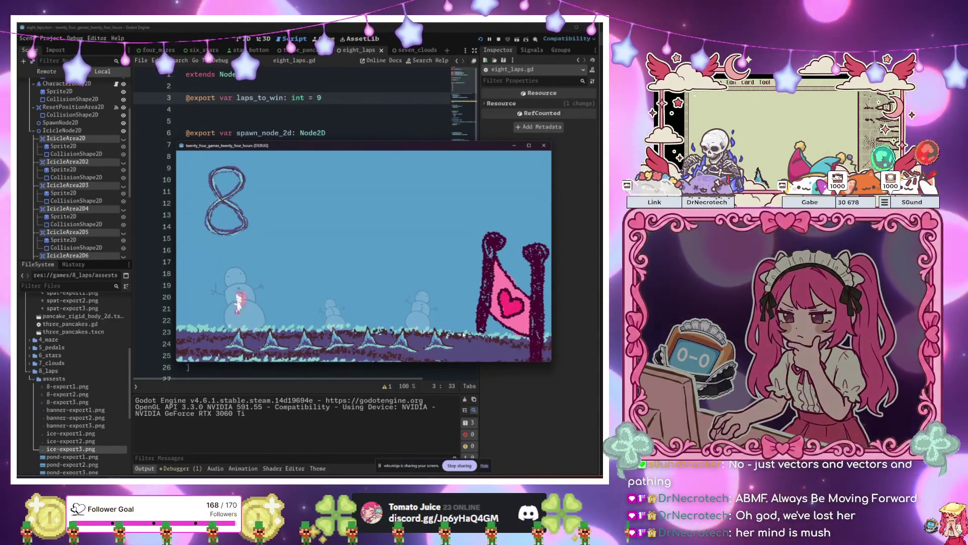
pyautogui.press('space')
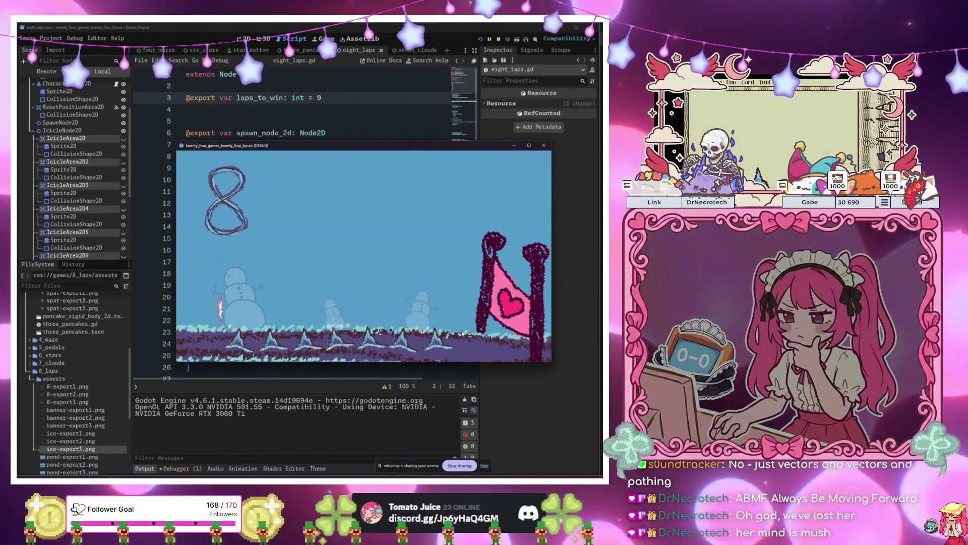
pyautogui.press('space')
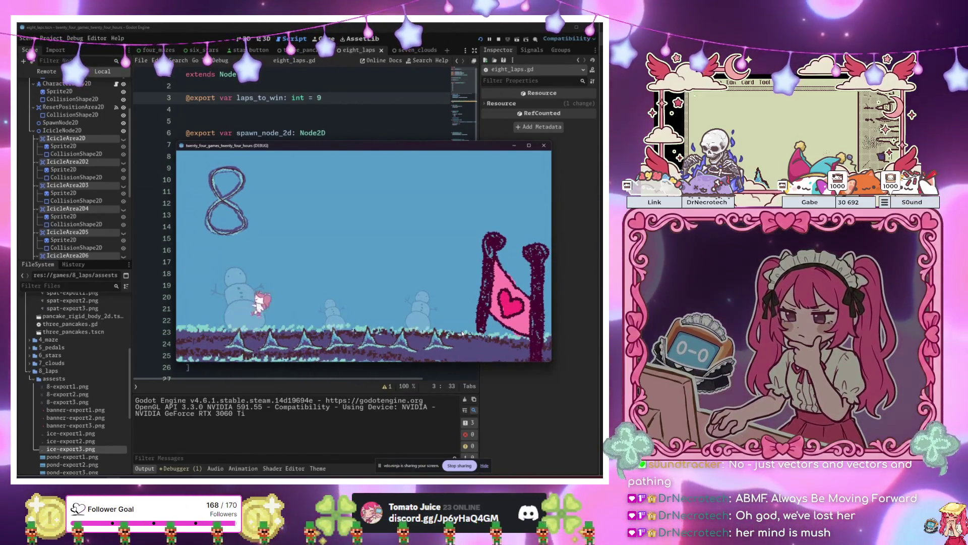
pyautogui.press('space')
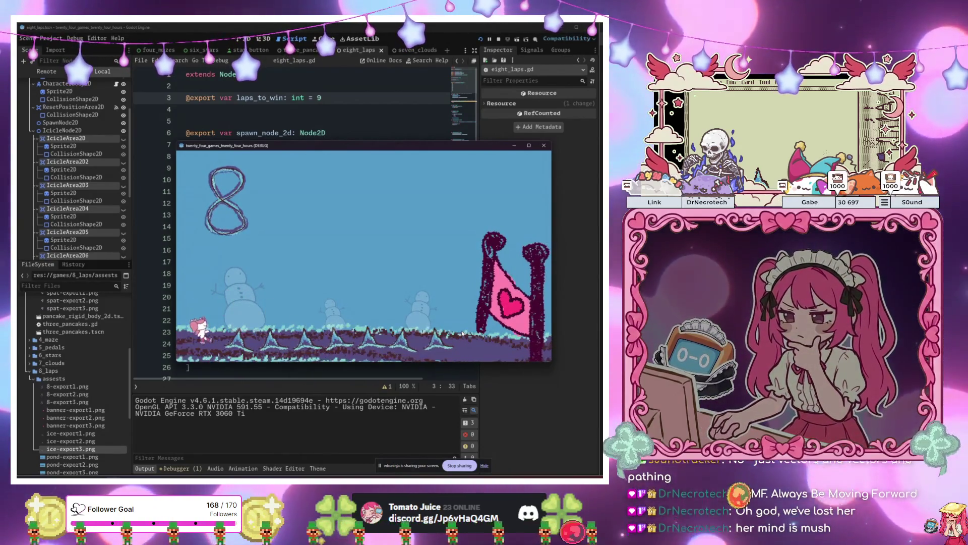
pyautogui.press('space')
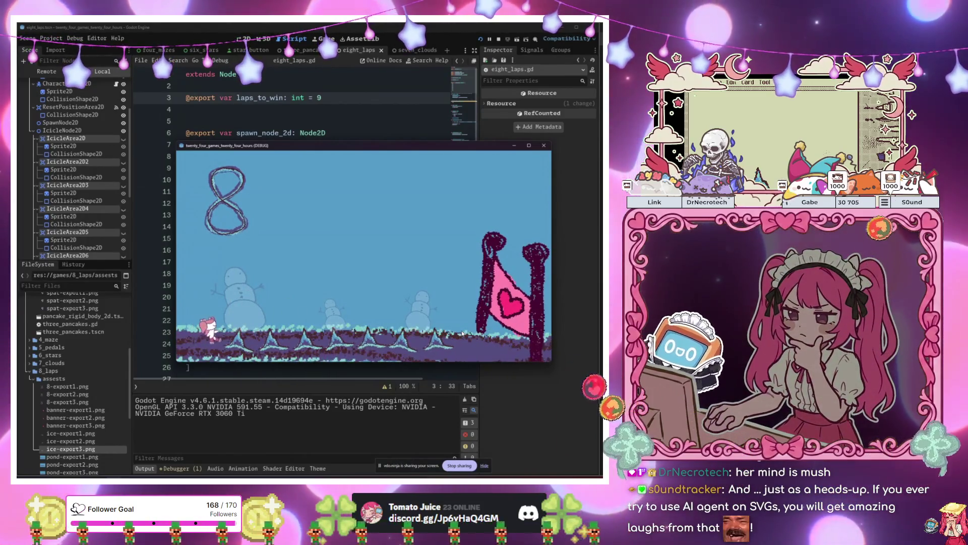
pyautogui.press('space')
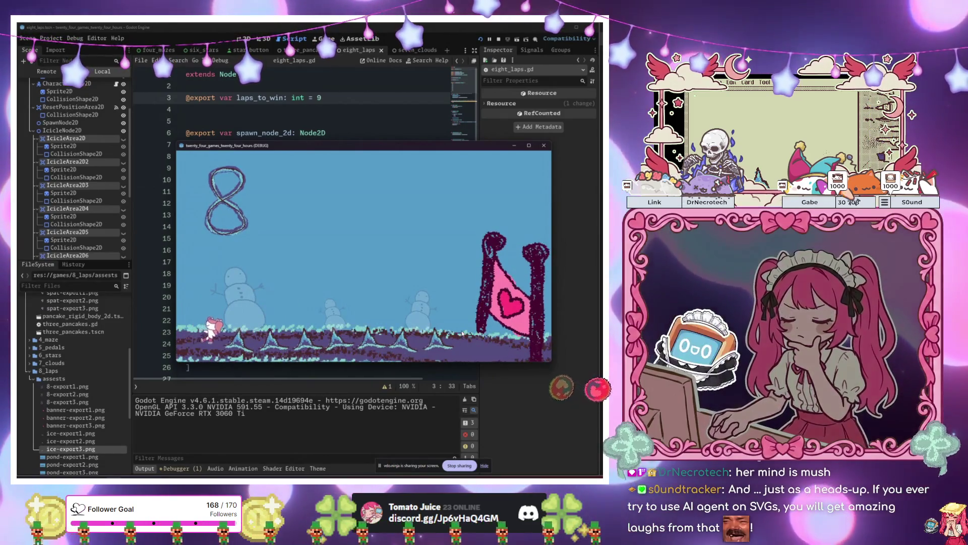
pyautogui.press('space')
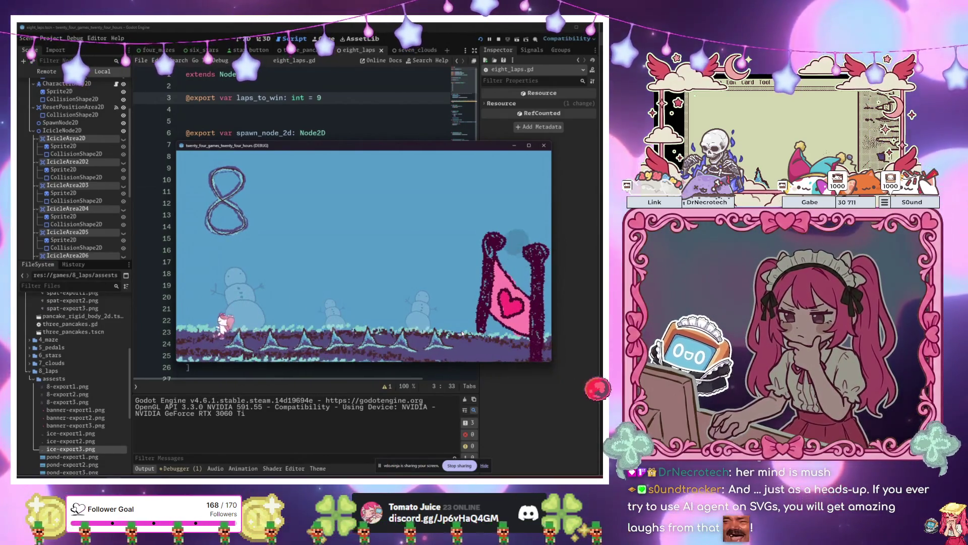
pyautogui.press('space')
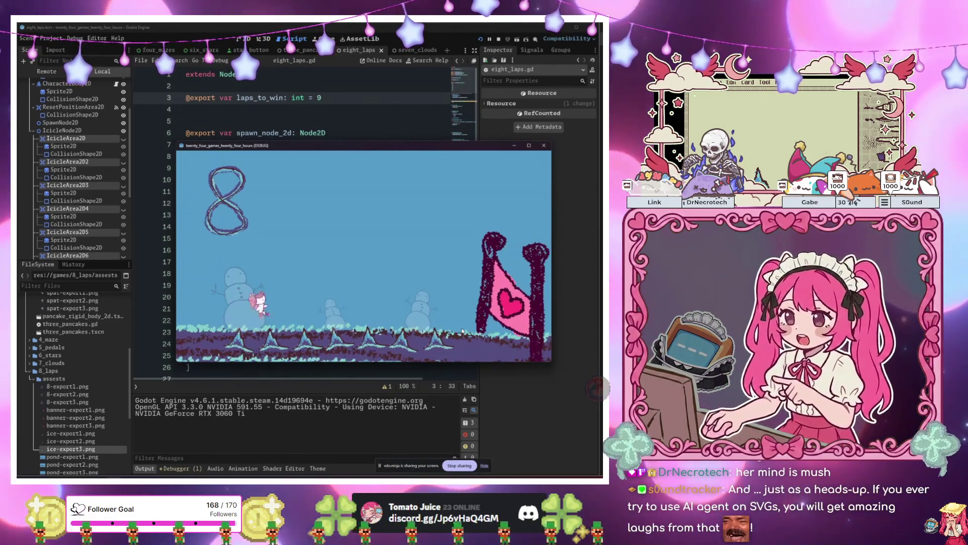
pyautogui.press('space')
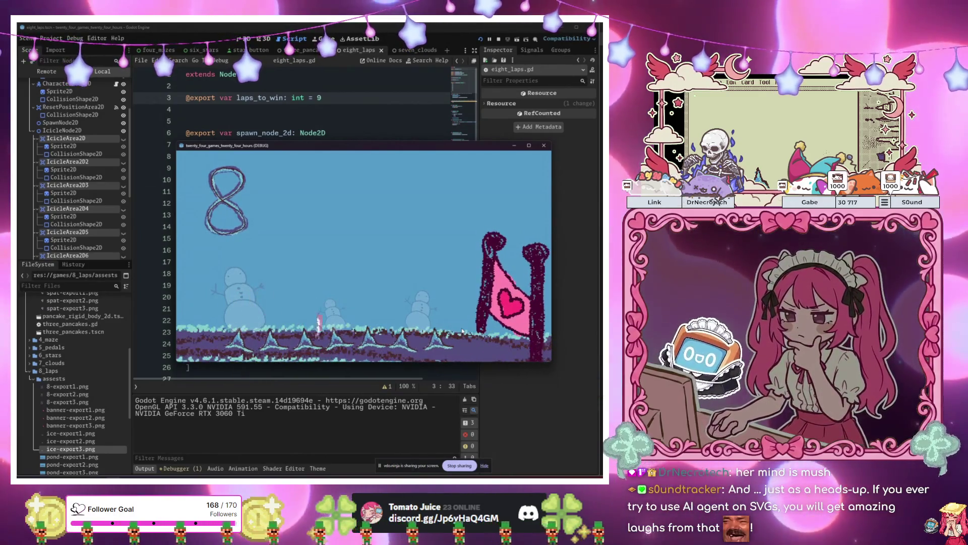
pyautogui.press('space')
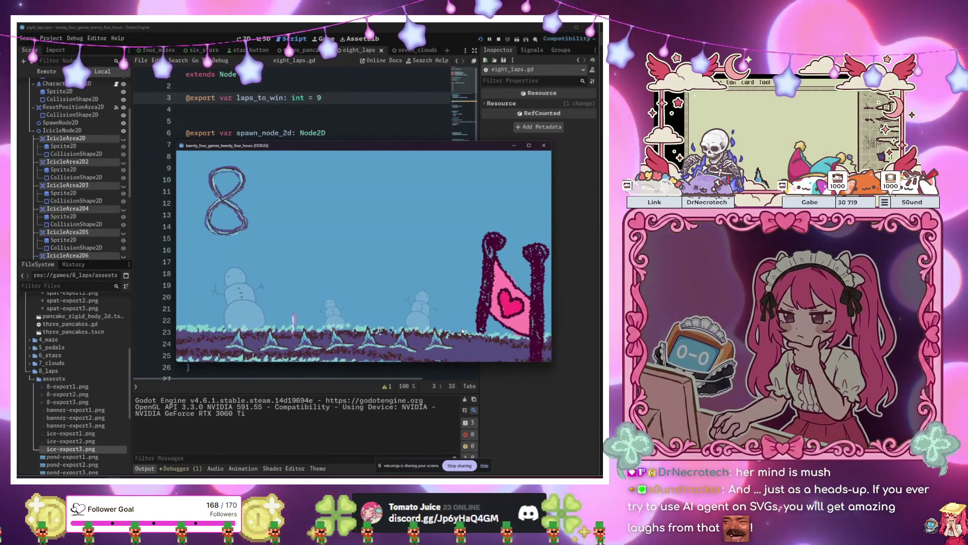
pyautogui.press('space')
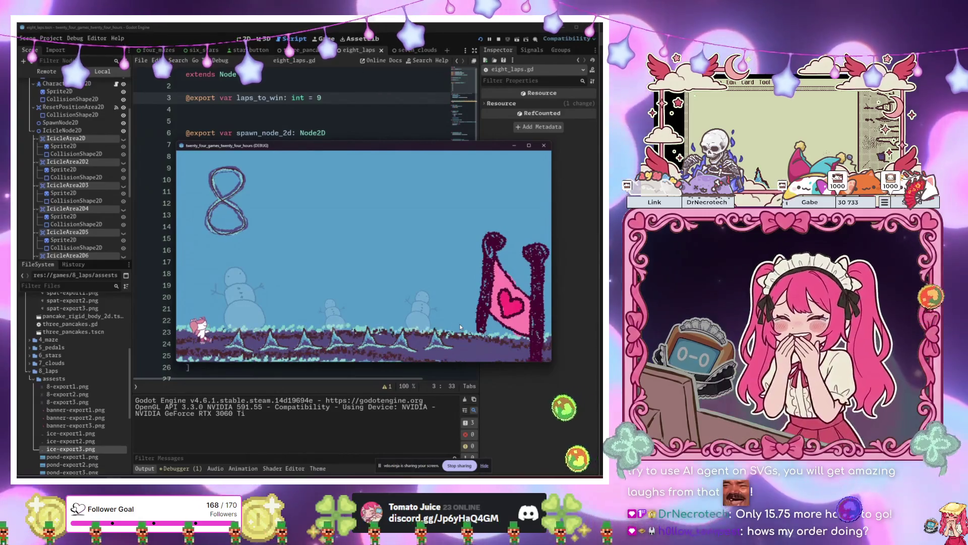
# - Run the character right along the ice track into the spikes
pyautogui.press('Right')
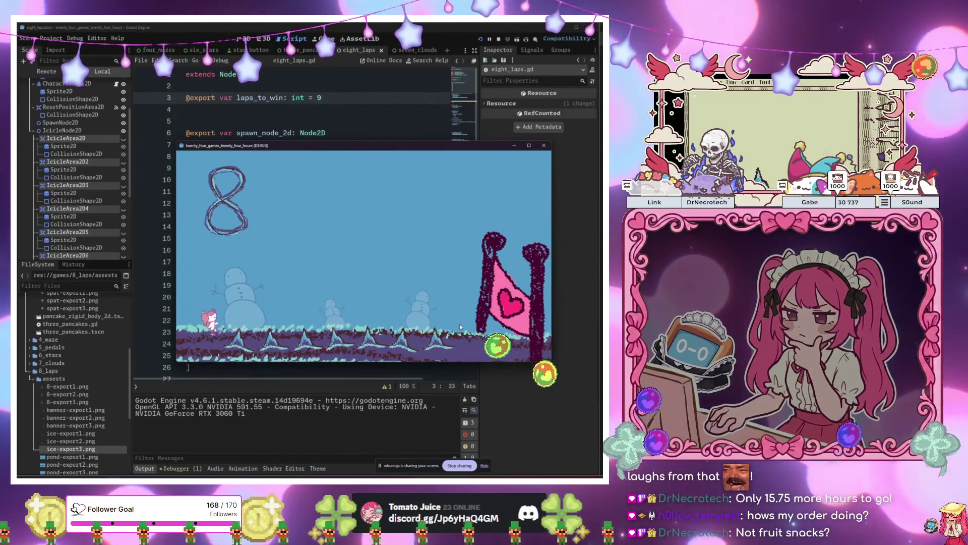
pyautogui.press('Up')
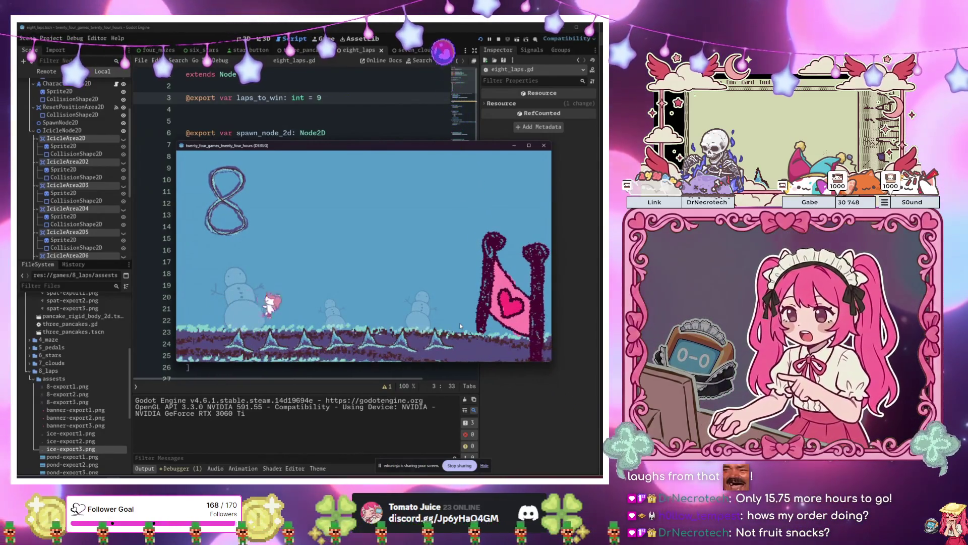
pyautogui.press('space')
pyautogui.press('Right')
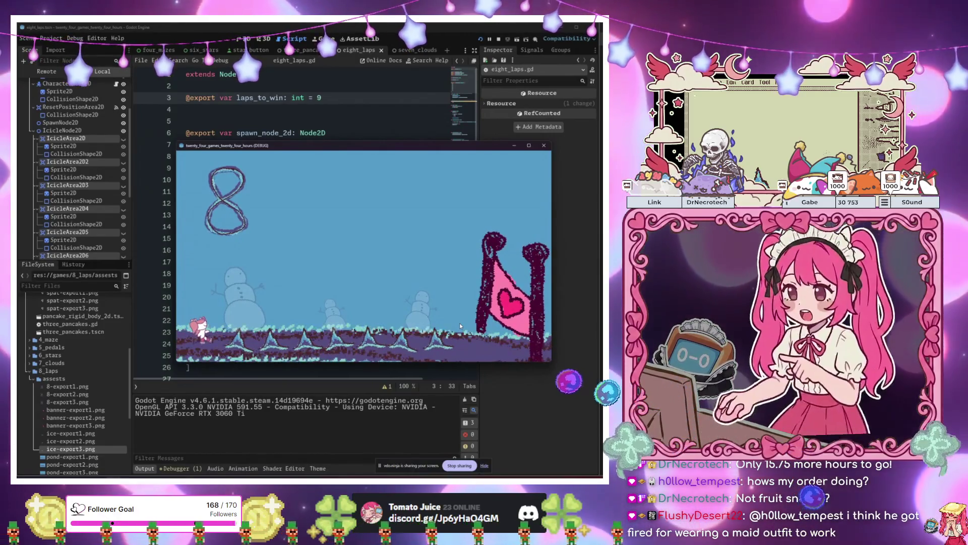
pyautogui.press('Right')
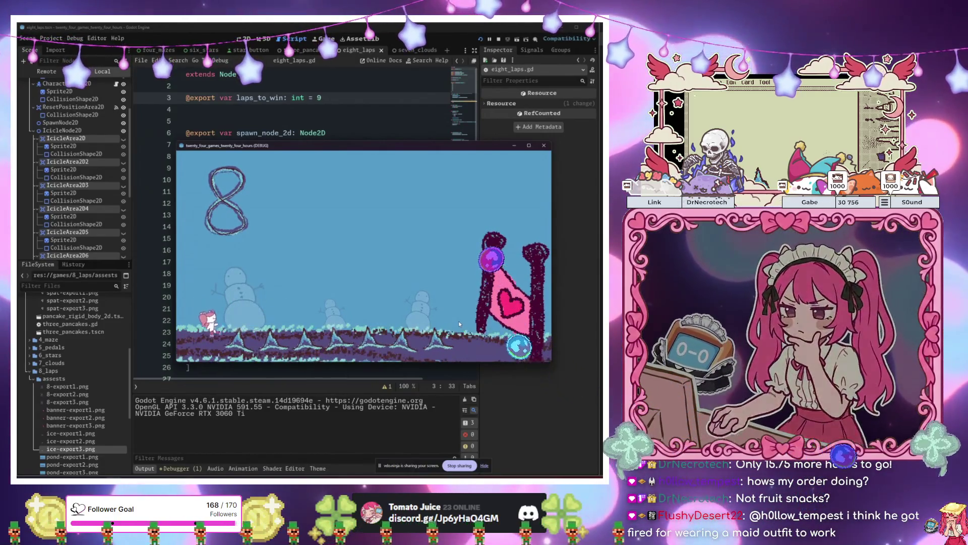
pyautogui.press('Right')
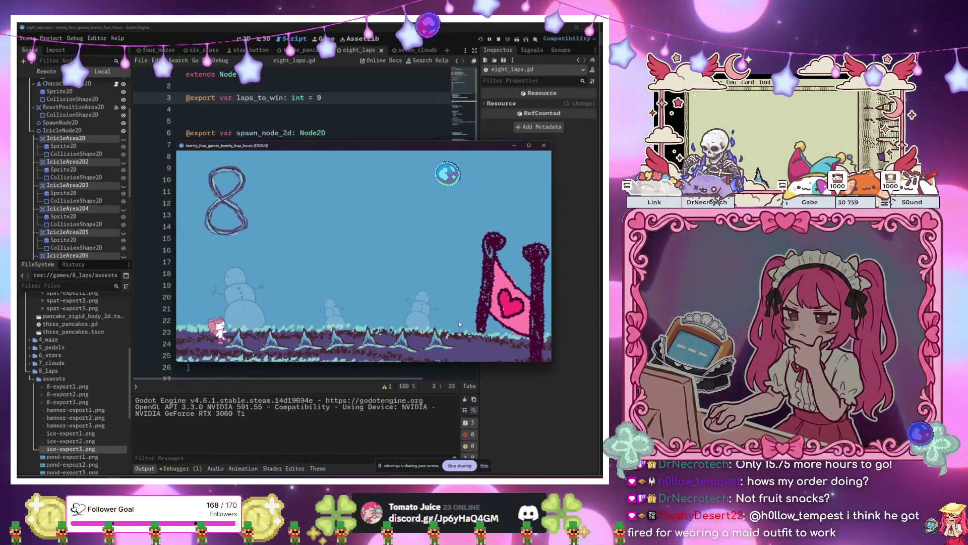
pyautogui.press('Right')
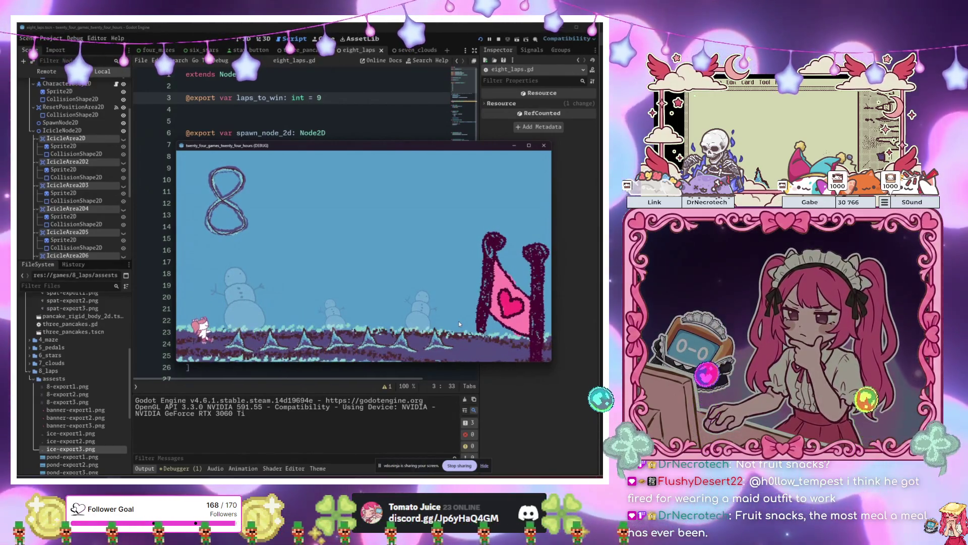
pyautogui.press('Right')
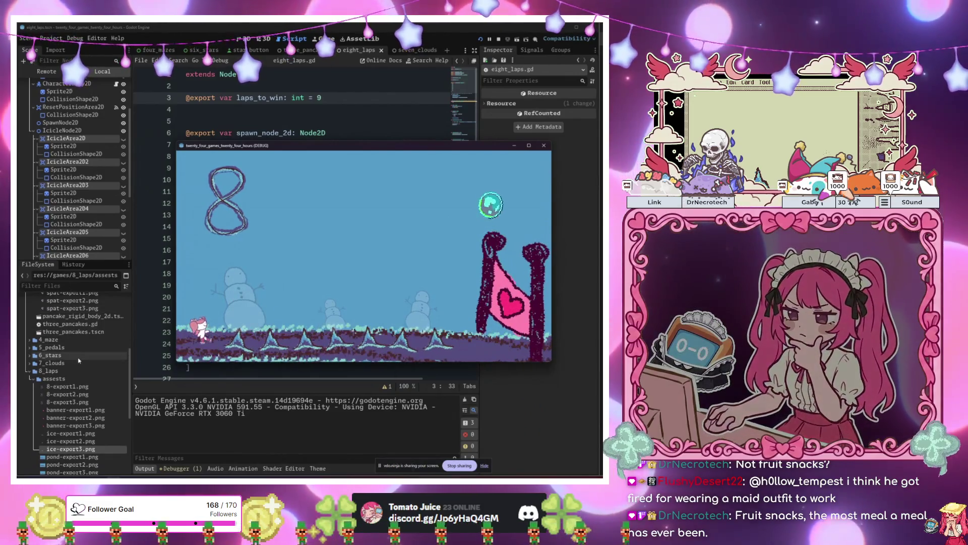
# - Search the FileSystem for 'toast' and open toast.tscn
pyautogui.click(66, 287)
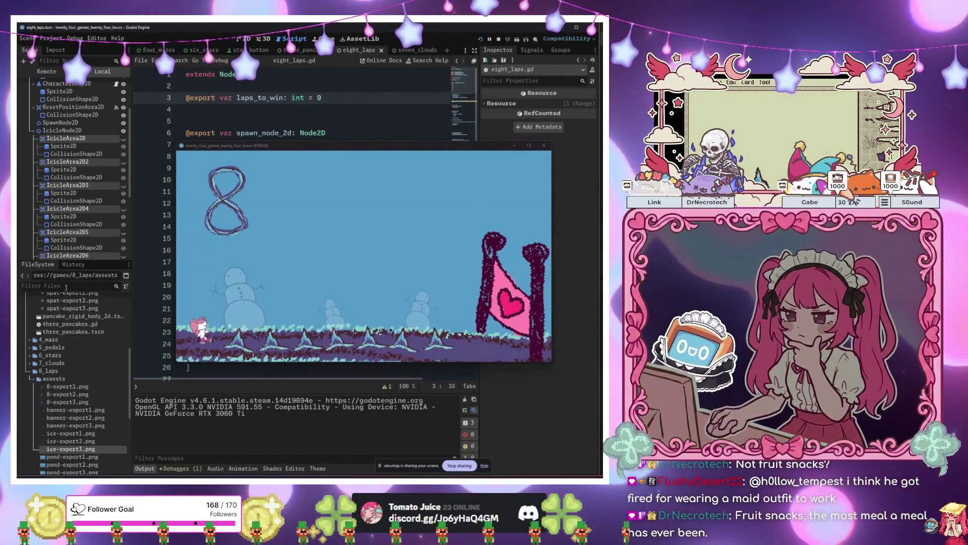
pyautogui.write('d toast')
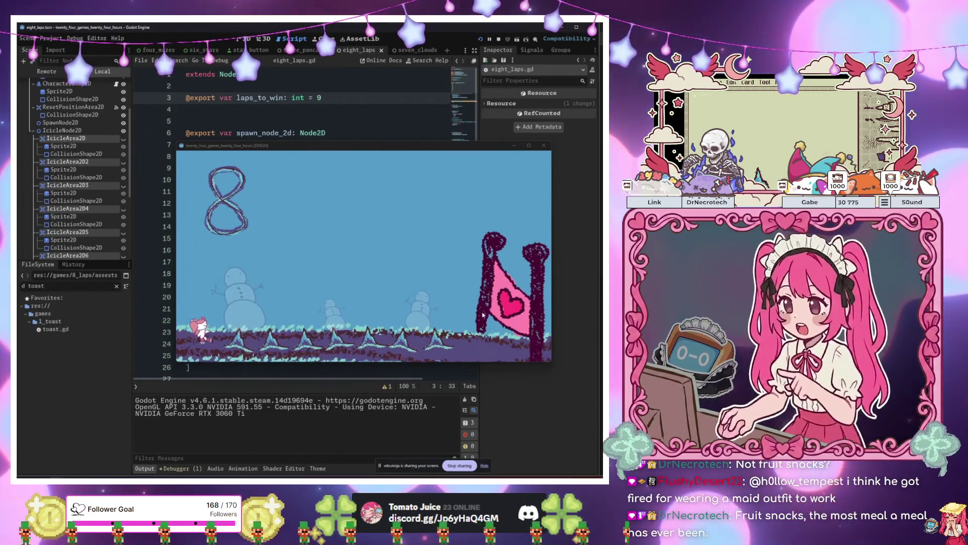
pyautogui.click(53, 322)
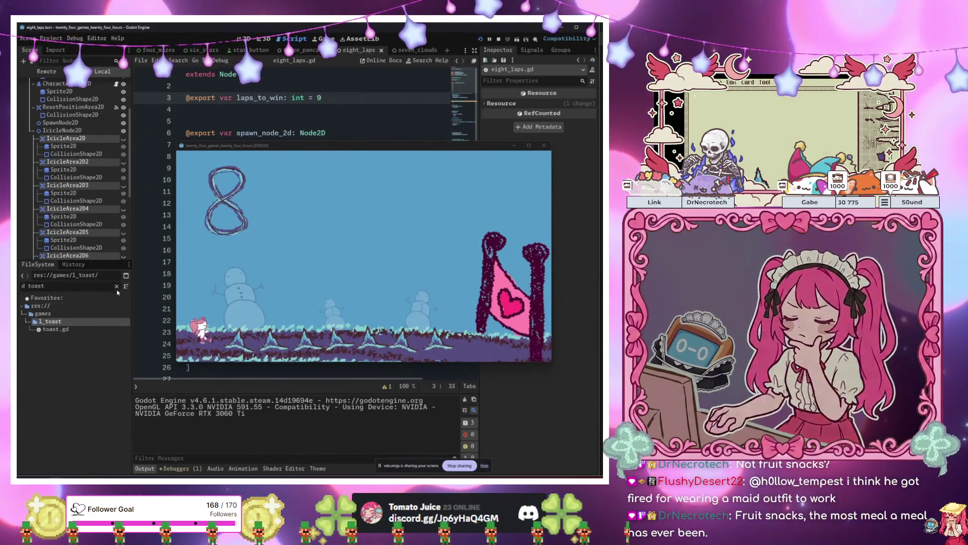
pyautogui.click(117, 286)
pyautogui.doubleClick(60, 360)
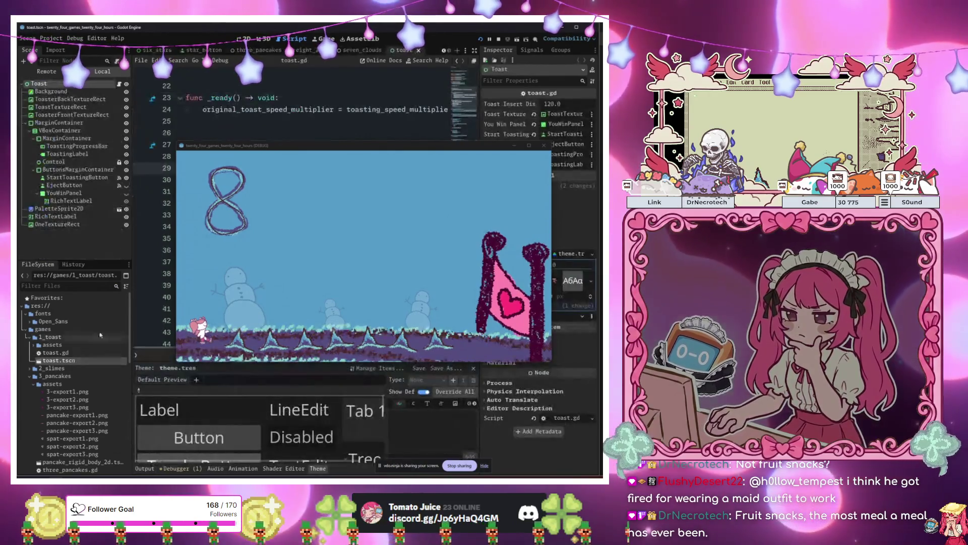
# - Set toast.tscn as the Main Scene and run the project with F5
pyautogui.click(335, 109)
pyautogui.press('F6')
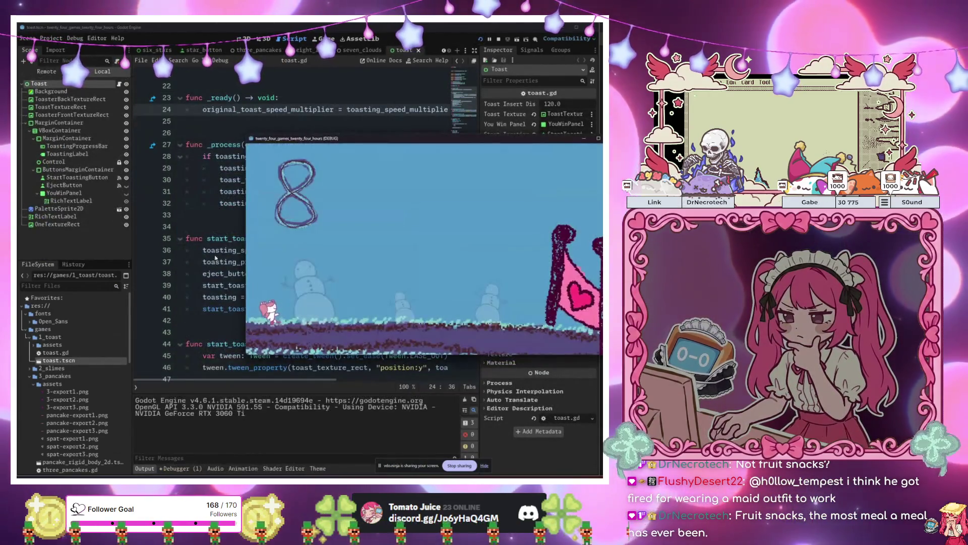
pyautogui.rightClick(65, 360)
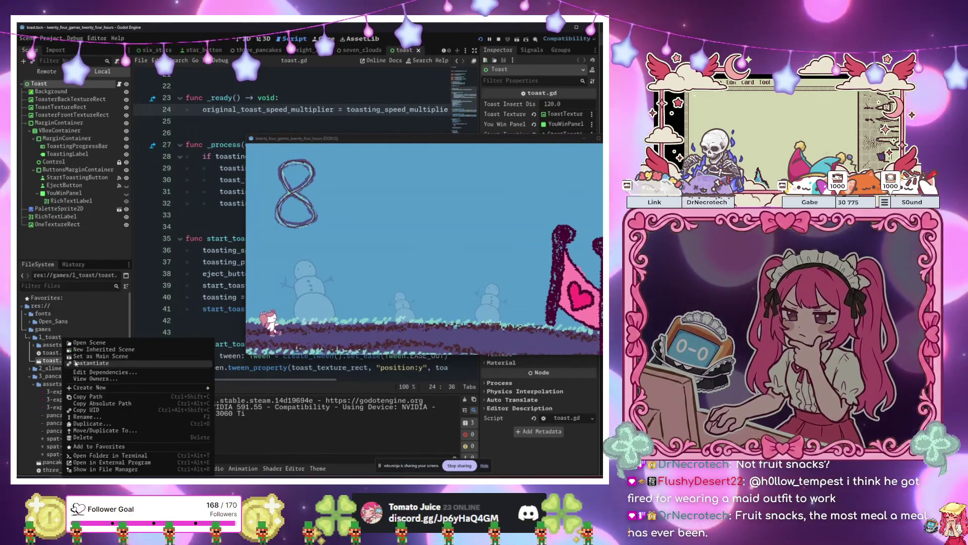
pyautogui.click(88, 356)
pyautogui.click(210, 287)
pyautogui.press('F5')
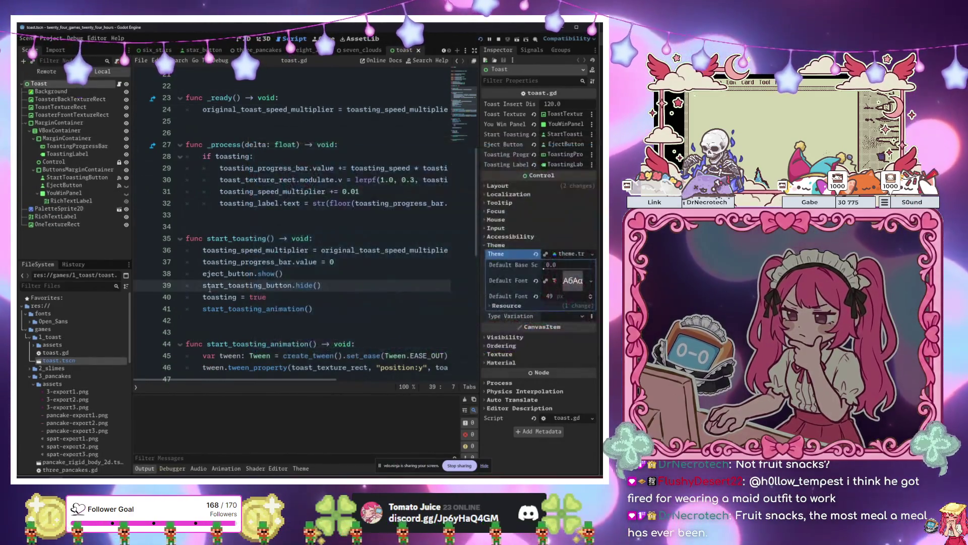
# - Toast repeatedly, ejecting at 59% and 64%, then at 69% to win
pyautogui.moveTo(393, 139); pyautogui.dragTo(288, 120)
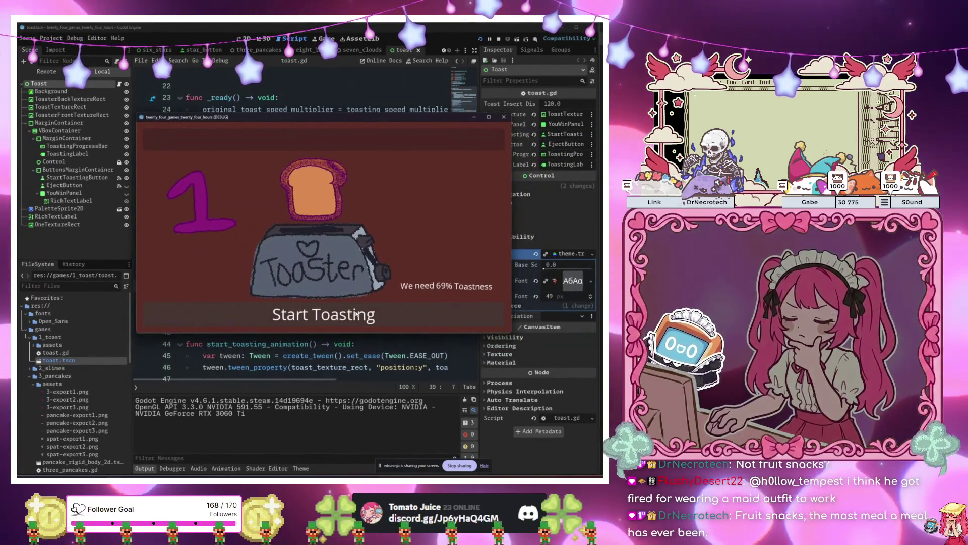
pyautogui.click(335, 316)
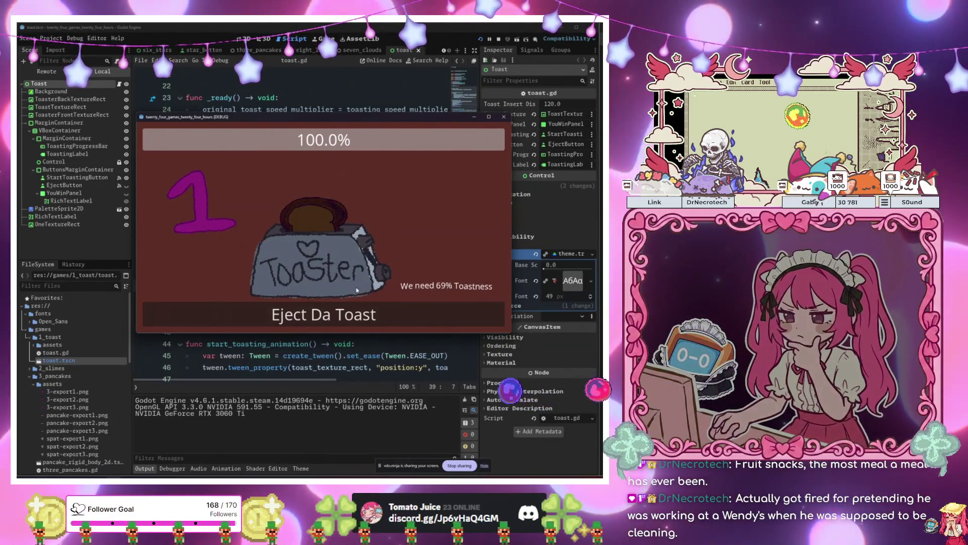
pyautogui.click(359, 321)
pyautogui.click(359, 321)
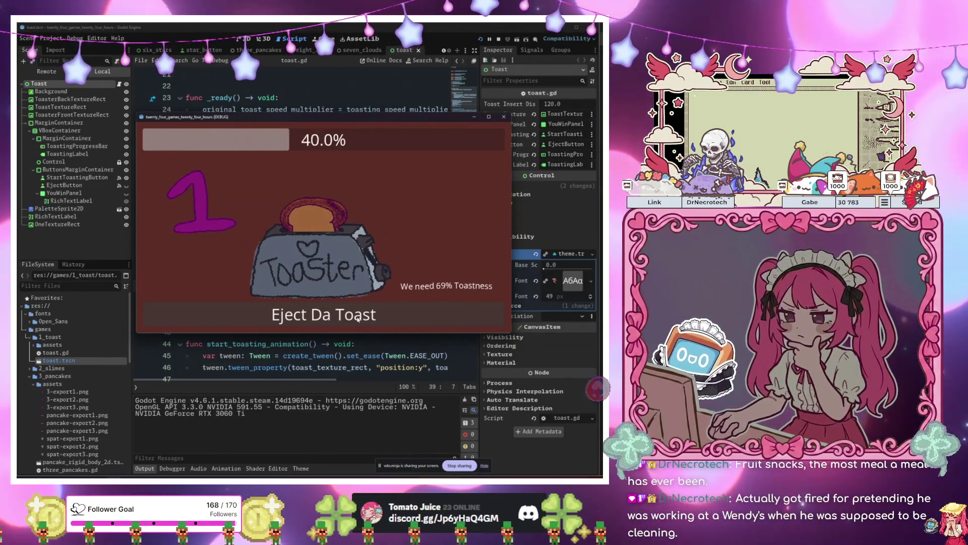
pyautogui.click(357, 319)
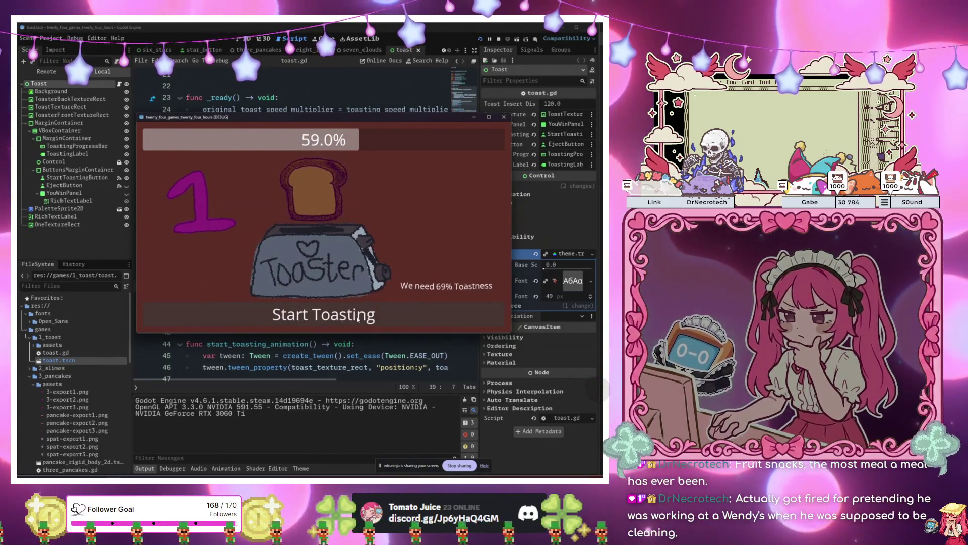
pyautogui.click(357, 319)
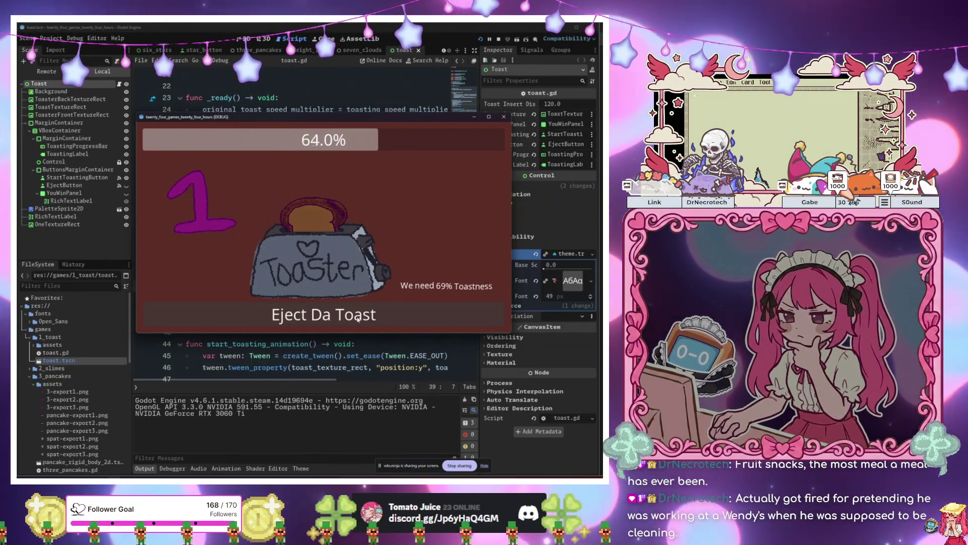
pyautogui.click(358, 319)
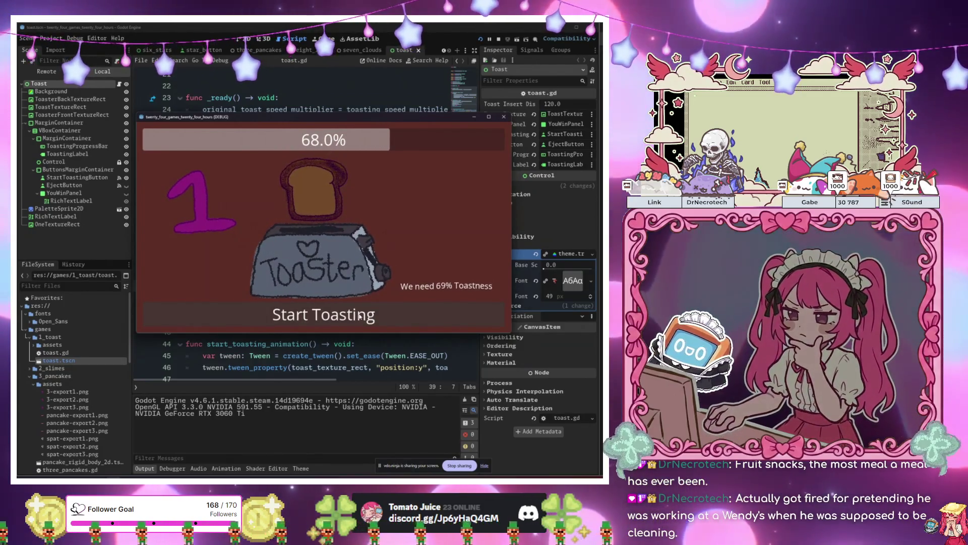
pyautogui.click(360, 316)
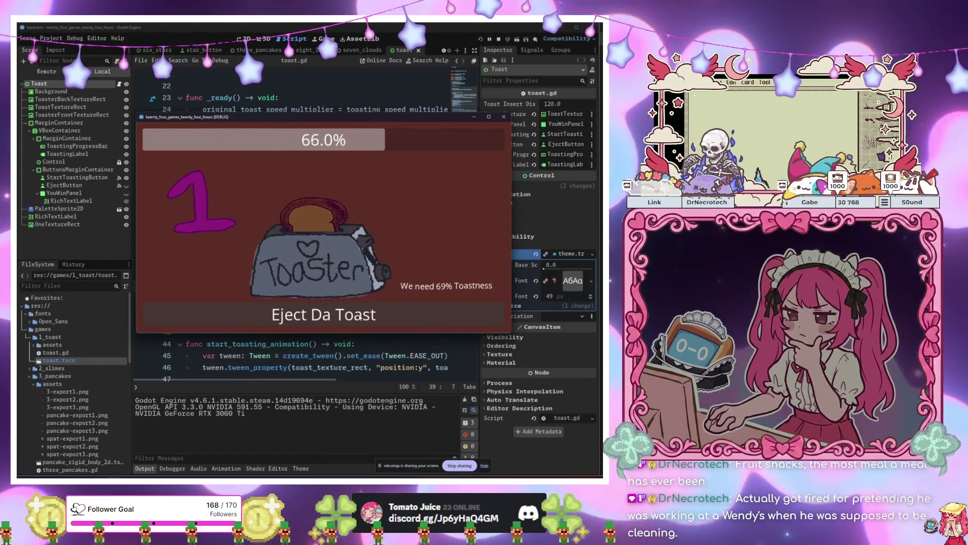
pyautogui.click(360, 317)
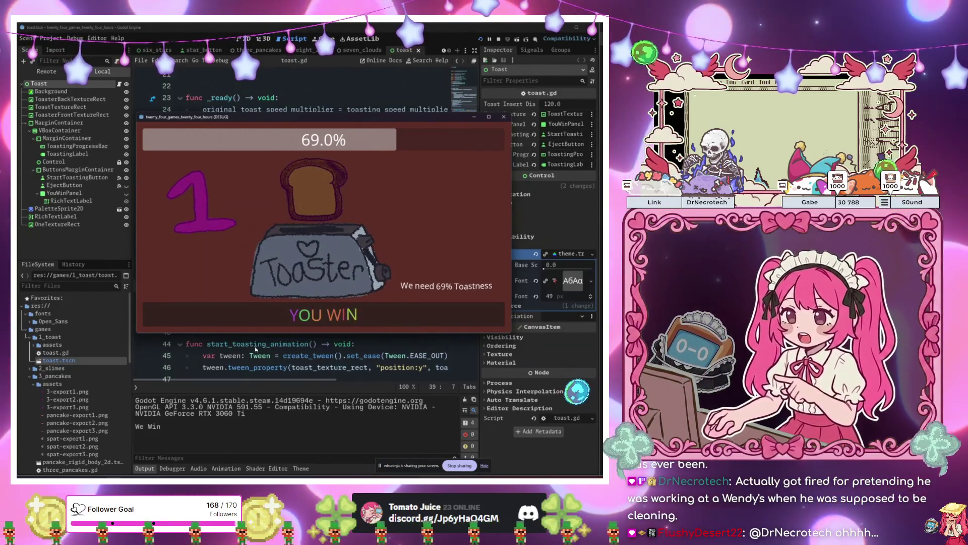
pyautogui.click(31, 368)
pyautogui.scroll(-5, 71, 384)
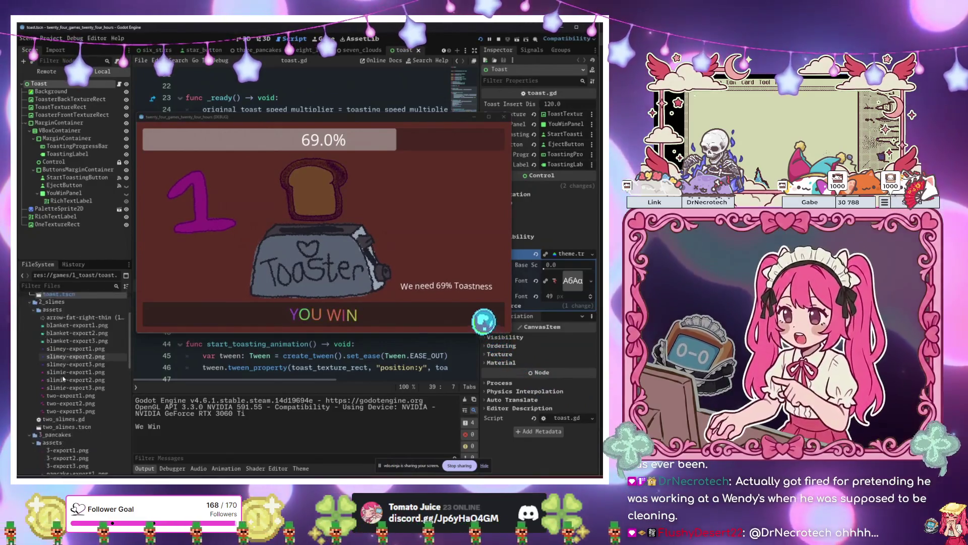
# - Run the two_slimes.tscn scene, start a round, and move the slimes toward each other
pyautogui.click(57, 405)
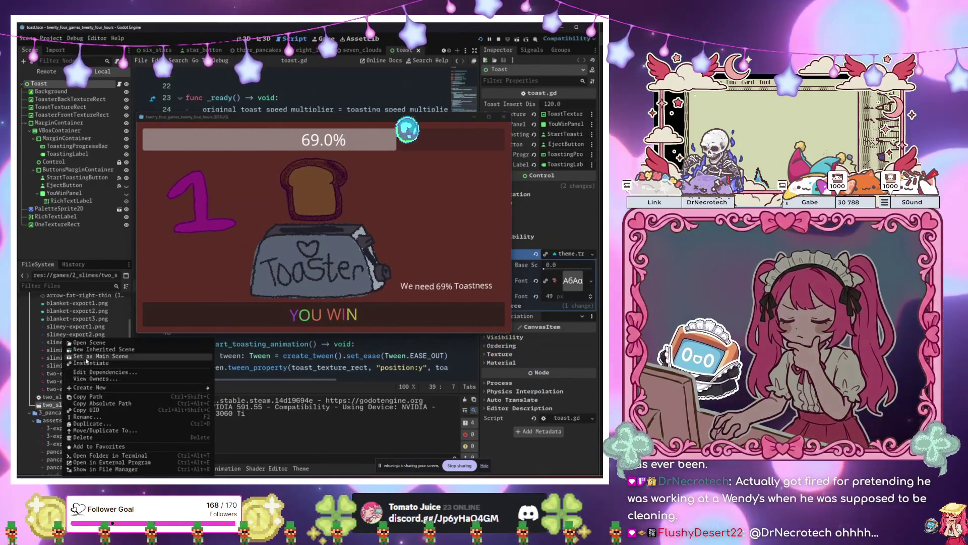
pyautogui.press('F5')
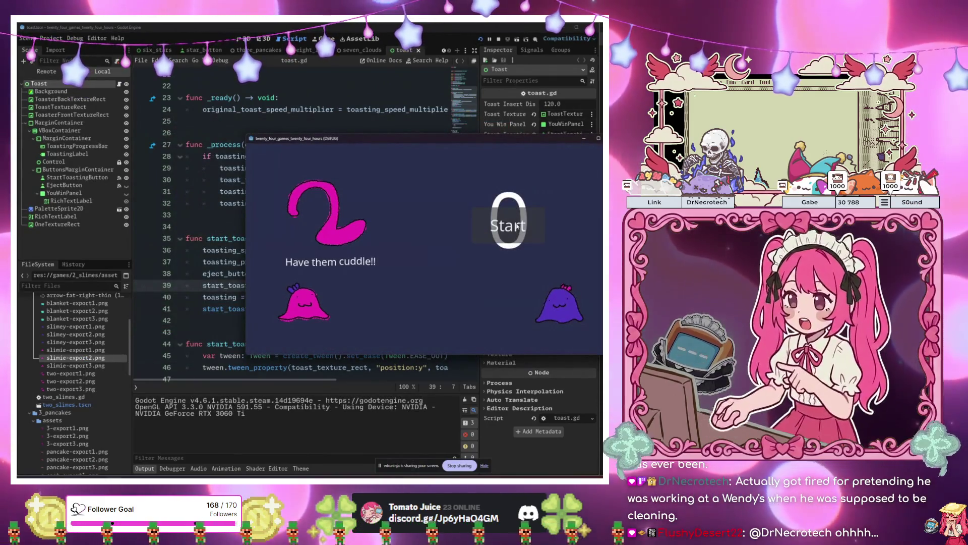
pyautogui.click(494, 239)
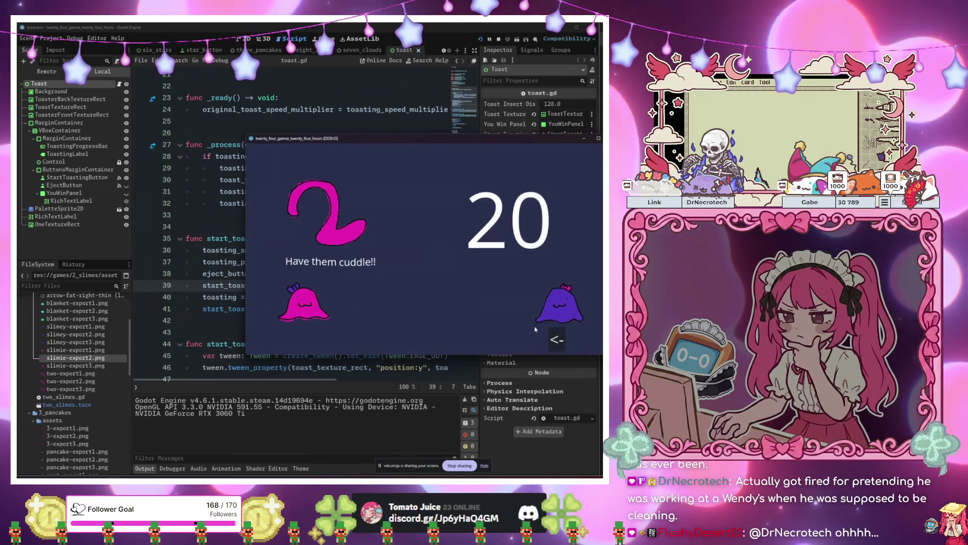
pyautogui.press('Right')
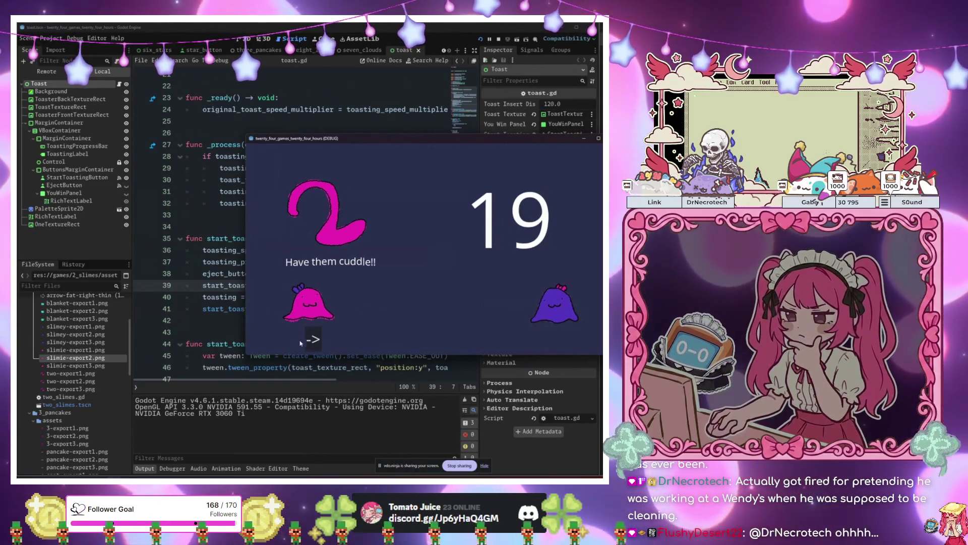
pyautogui.click(314, 342)
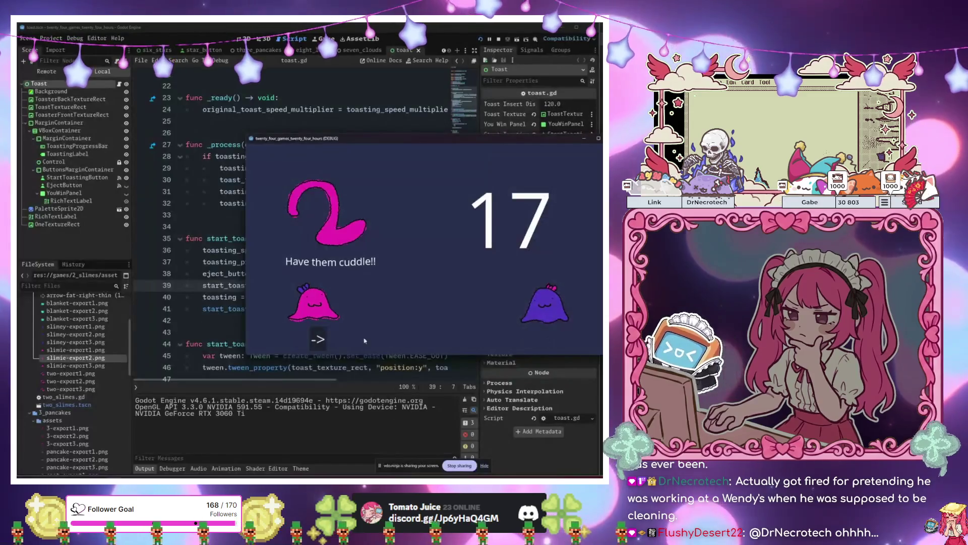
pyautogui.click(323, 341)
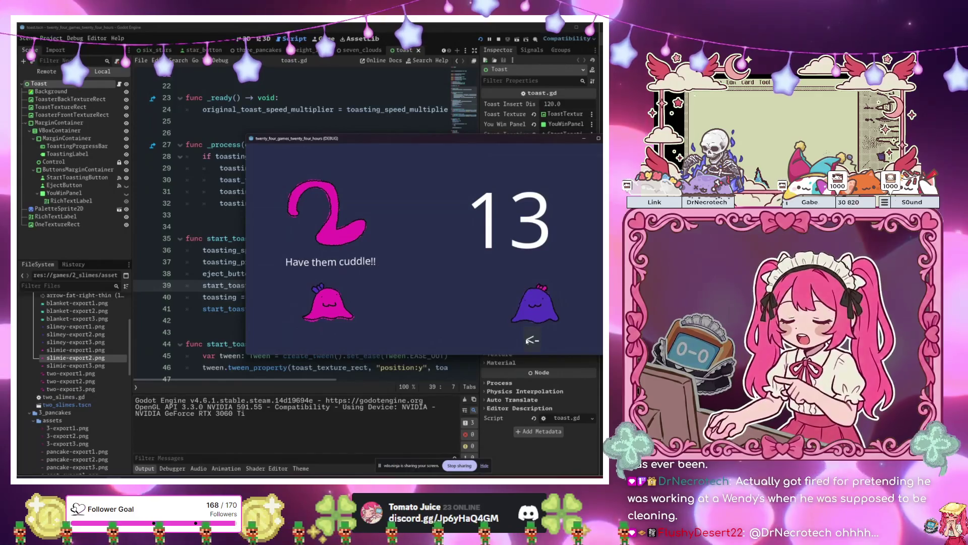
pyautogui.click(333, 339)
pyautogui.click(522, 353)
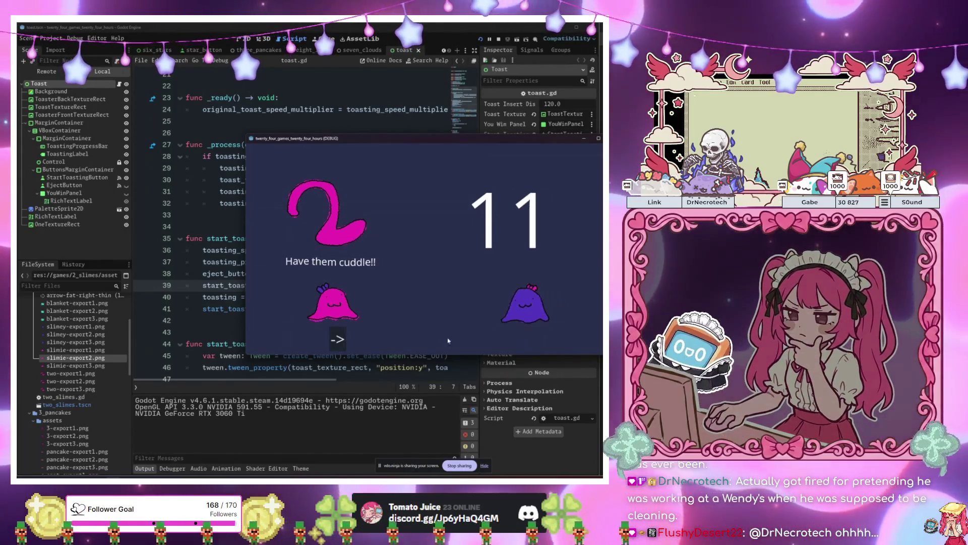
pyautogui.click(338, 339)
pyautogui.click(496, 335)
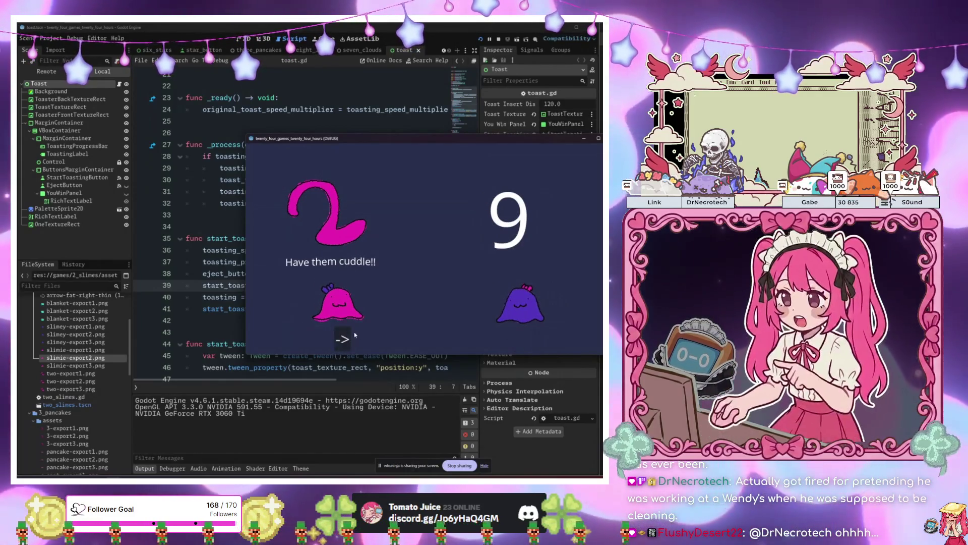
# - Keep pushing the pink and purple slimes together before the timer runs out
pyautogui.click(348, 336)
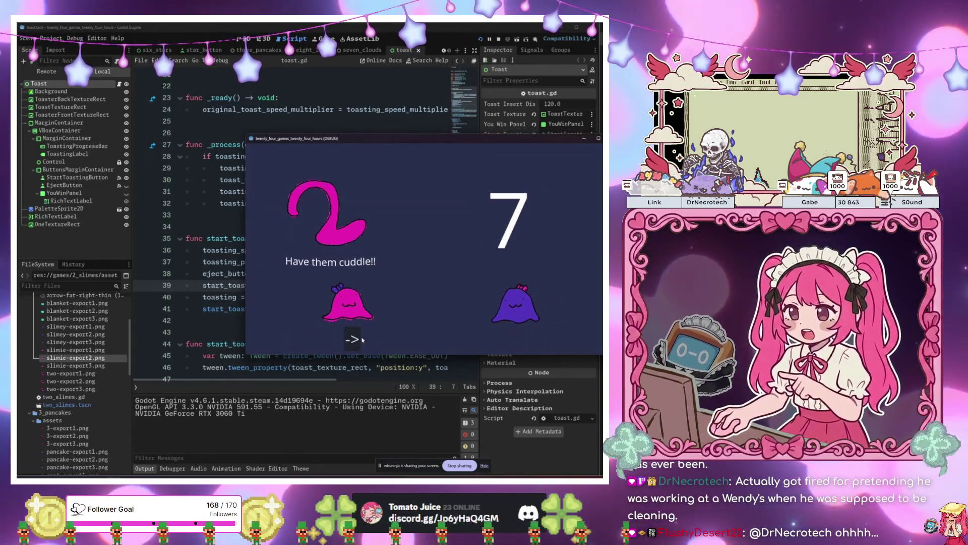
pyautogui.click(352, 339)
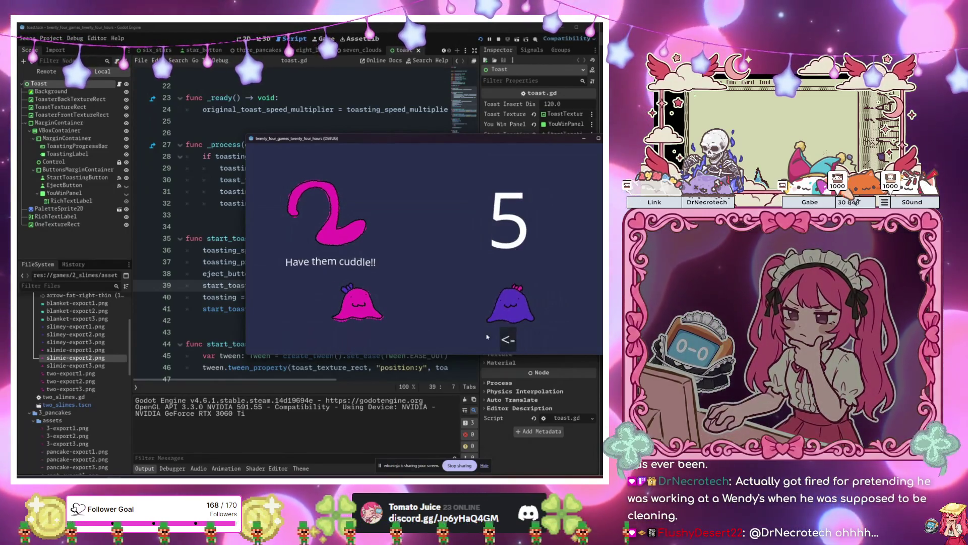
pyautogui.click(503, 339)
pyautogui.click(362, 339)
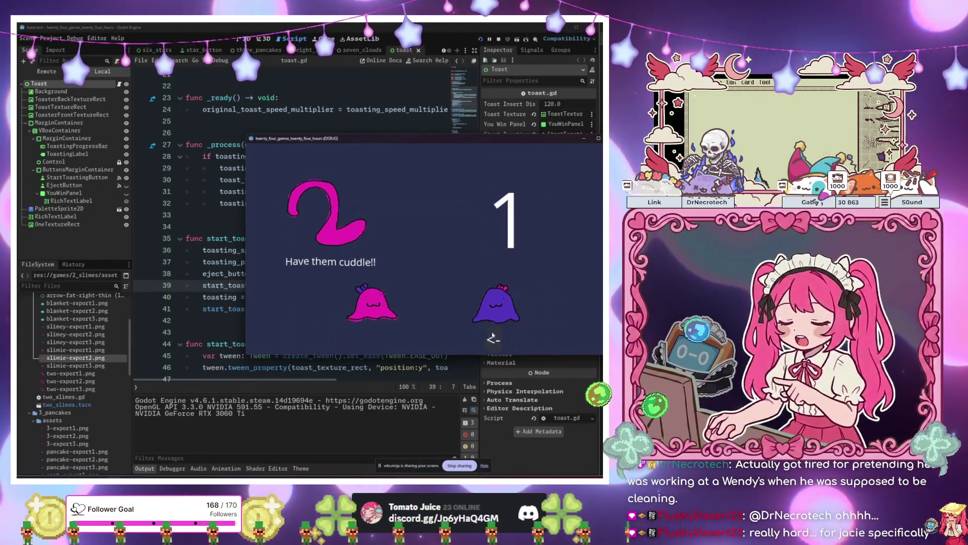
pyautogui.click(494, 339)
pyautogui.click(379, 340)
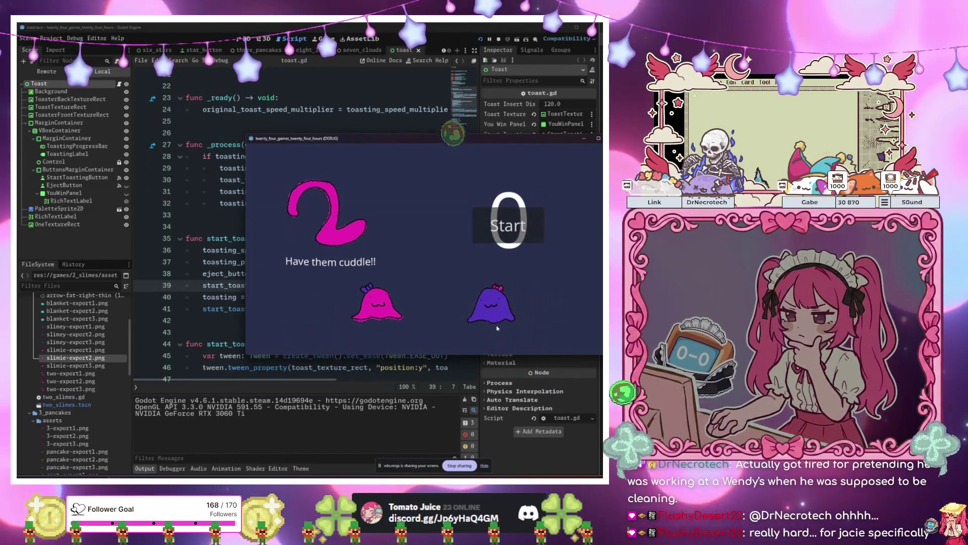
# - Start a new round, bring the slimes together to cuddle for YOU WIN, then close the game
pyautogui.click(509, 225)
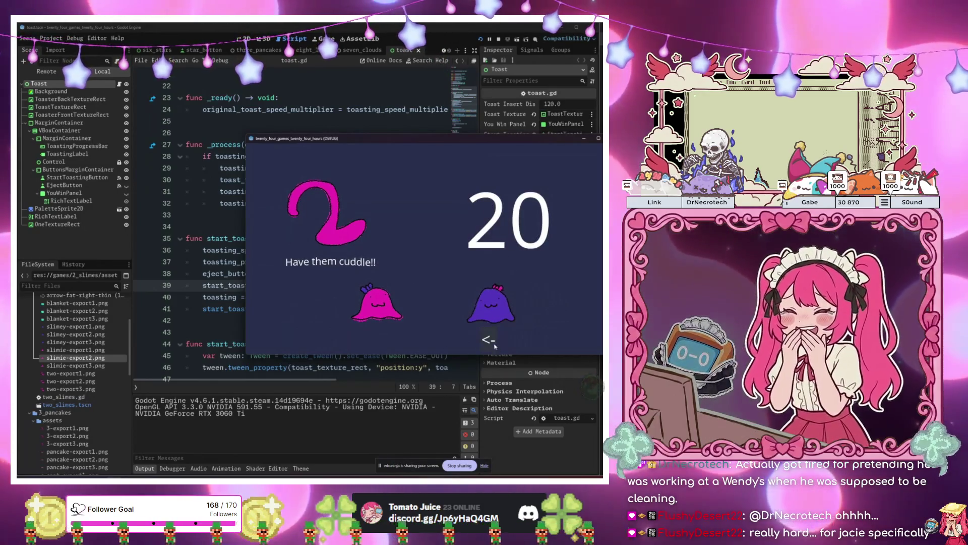
pyautogui.click(494, 344)
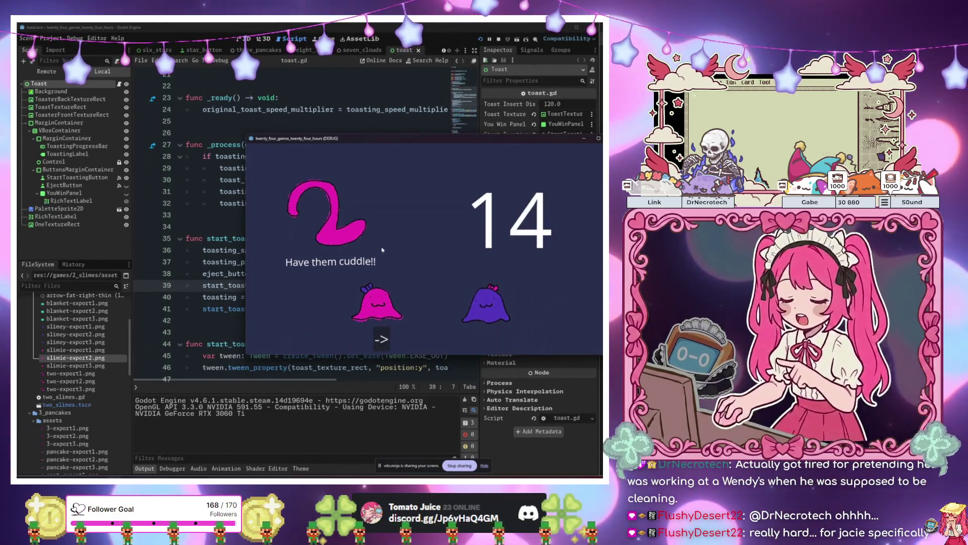
pyautogui.click(383, 339)
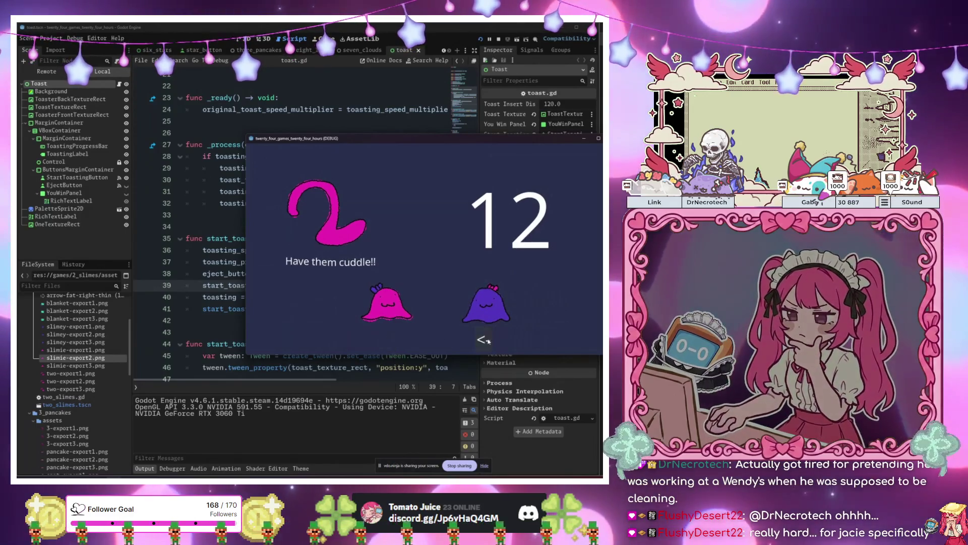
pyautogui.click(391, 338)
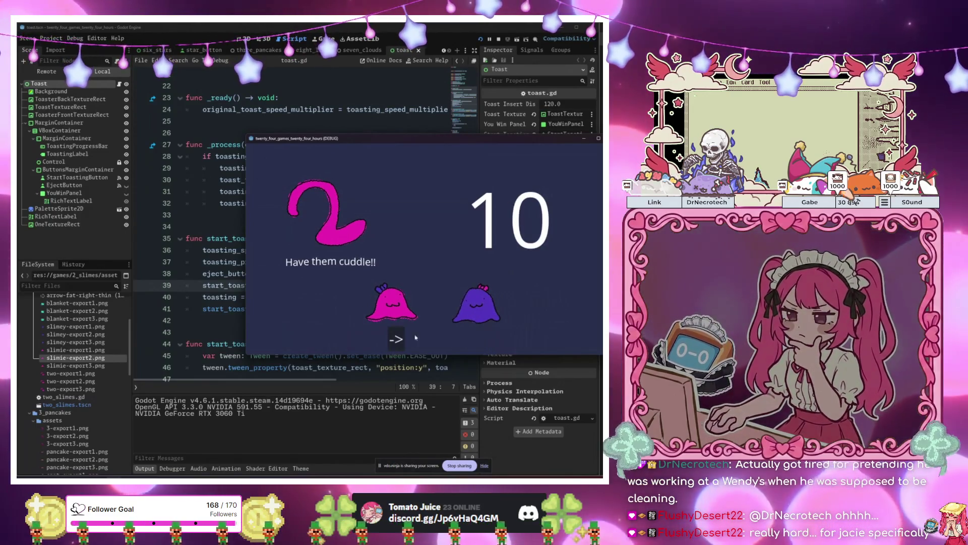
pyautogui.click(471, 339)
pyautogui.click(400, 338)
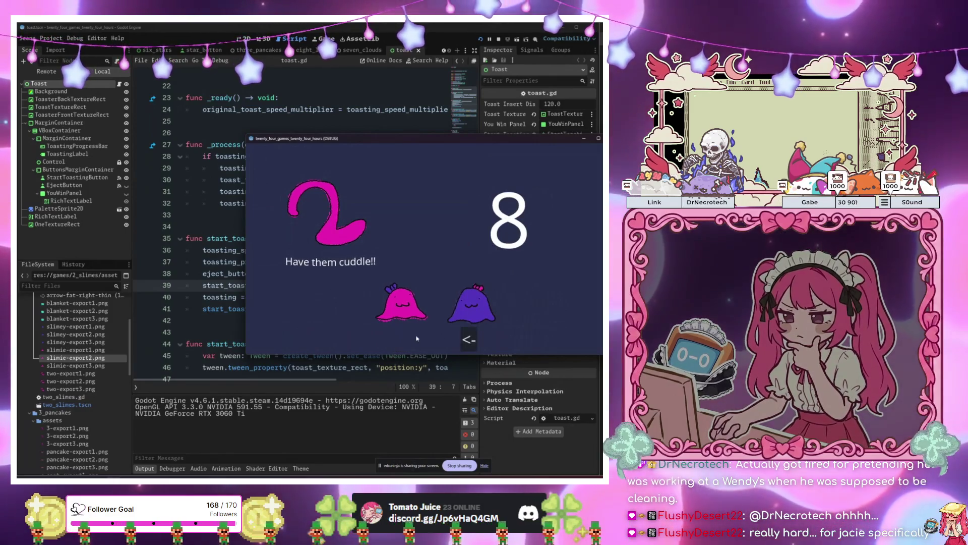
pyautogui.click(469, 339)
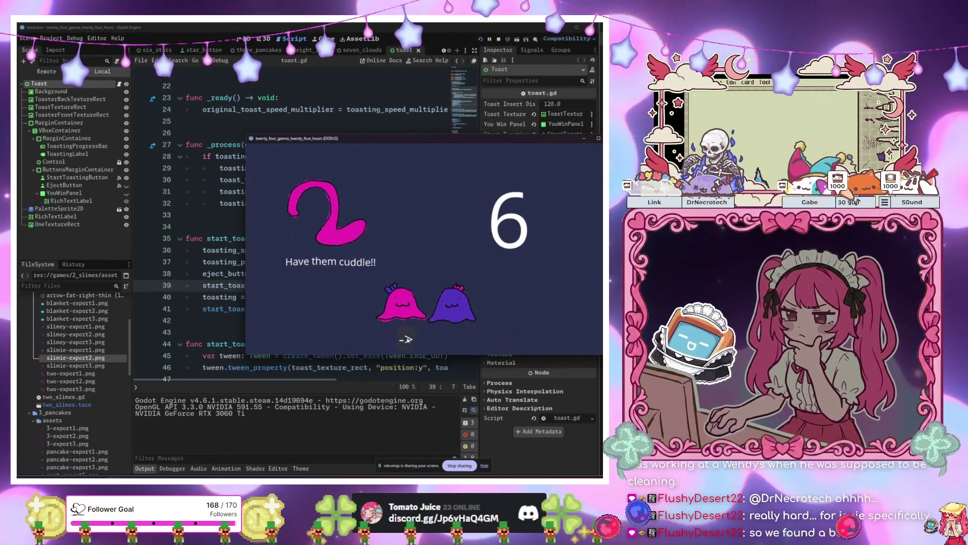
pyautogui.click(410, 340)
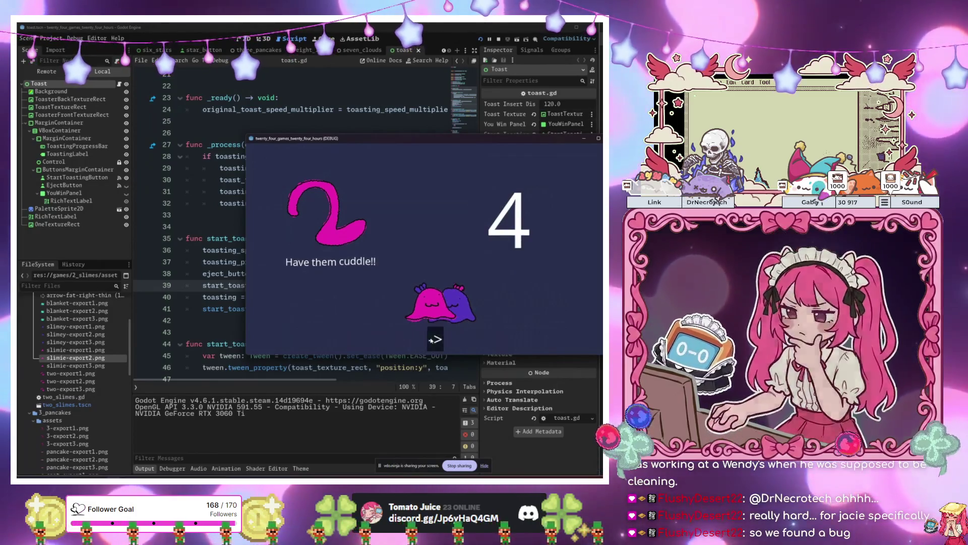
pyautogui.click(443, 339)
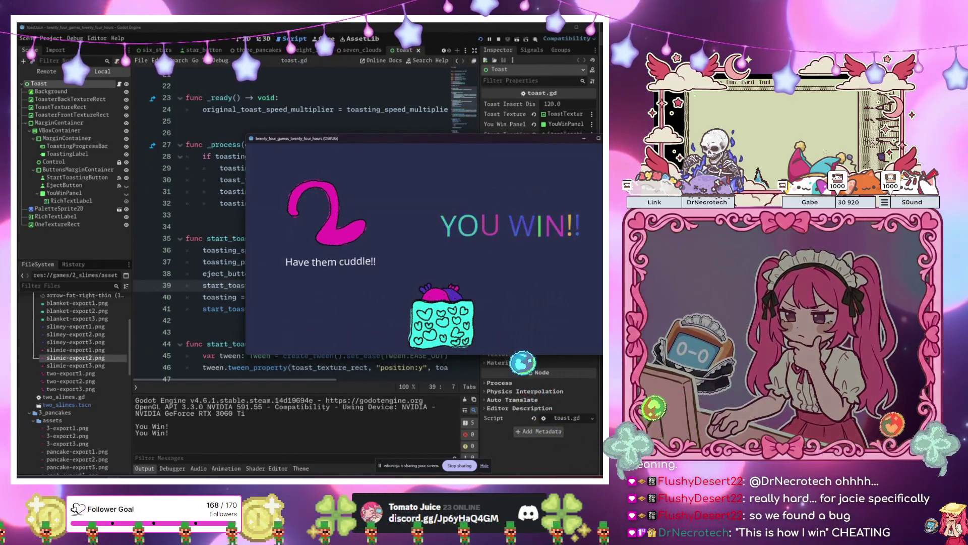
pyautogui.click(598, 138)
# - Open the two slimes scene and go to the top of its start() function
pyautogui.doubleClick(67, 404)
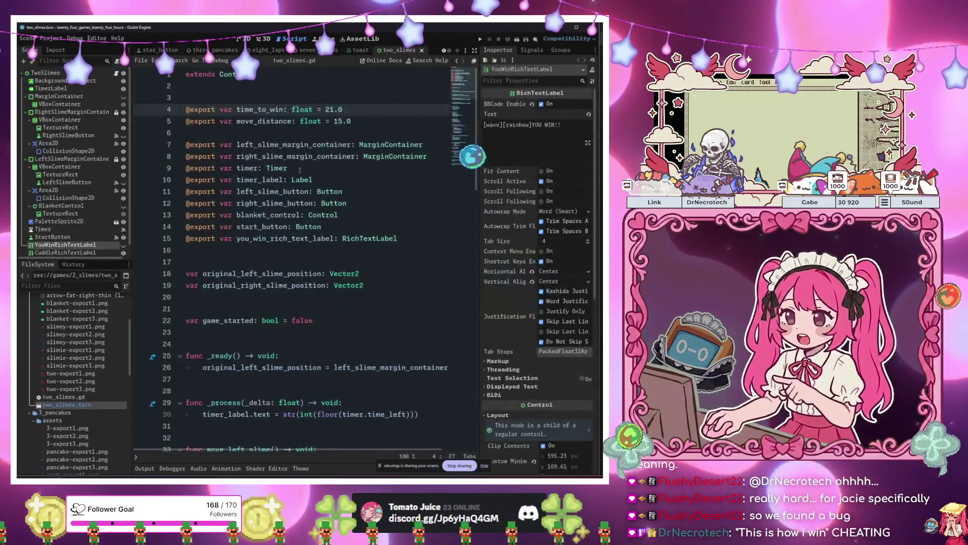
pyautogui.scroll(-10, 259, 181)
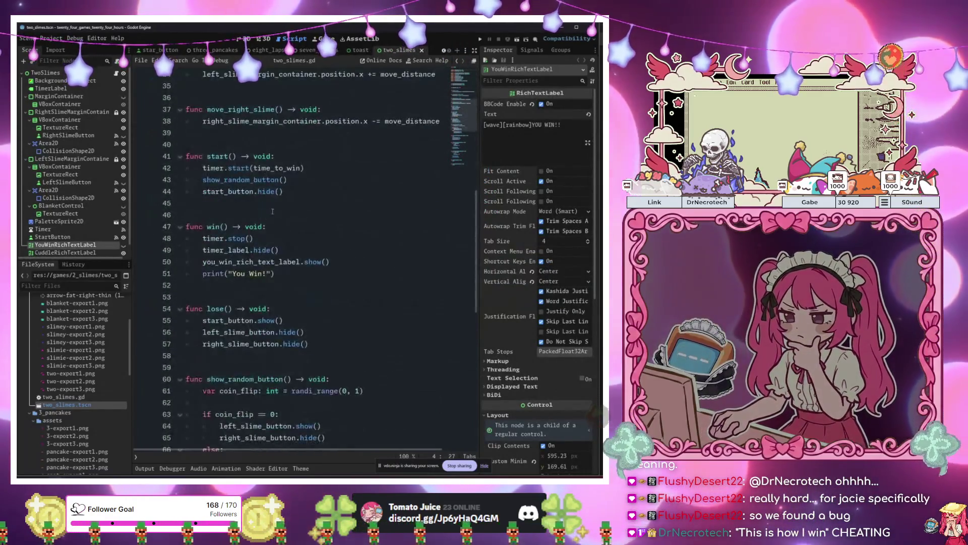
pyautogui.click(311, 192)
pyautogui.scroll(10, 311, 189)
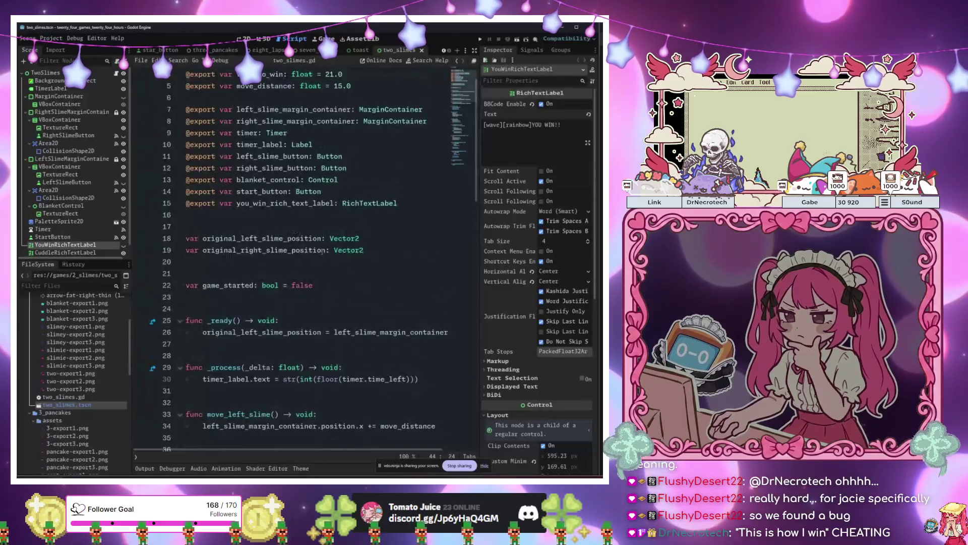
pyautogui.scroll(-6, 311, 302)
pyautogui.click(312, 302)
# - Add left_slime_margin_container.position = original_left_slime_position at the top of start()
pyautogui.press('Return')
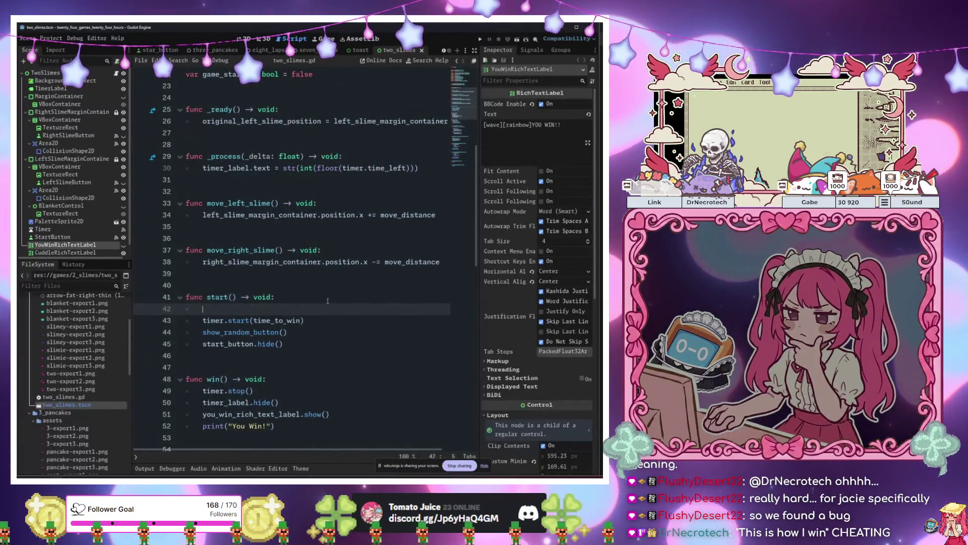
pyautogui.write('sli')
pyautogui.press('BackSpace')
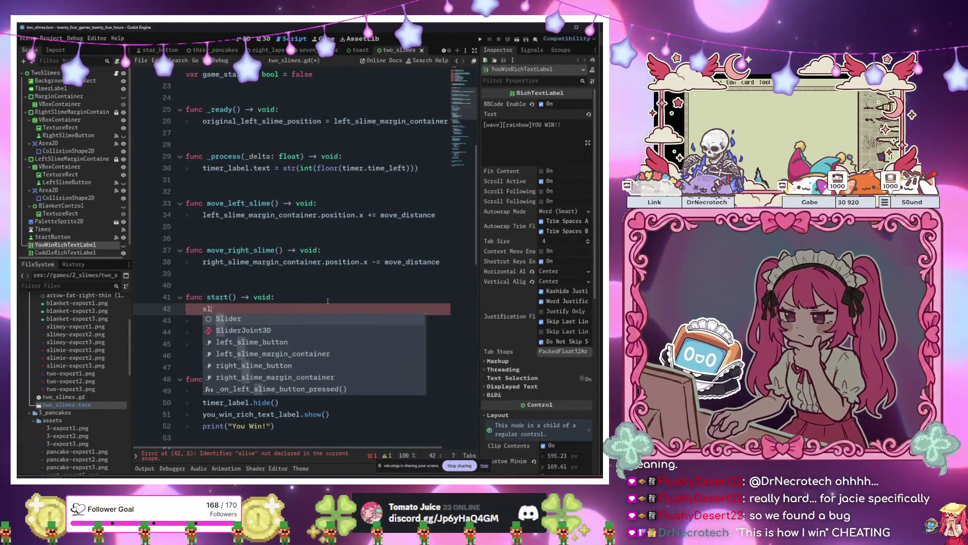
pyautogui.press('BackSpace')
pyautogui.press('BackSpace')
pyautogui.write('lef')
pyautogui.press('Down')
pyautogui.press('Return')
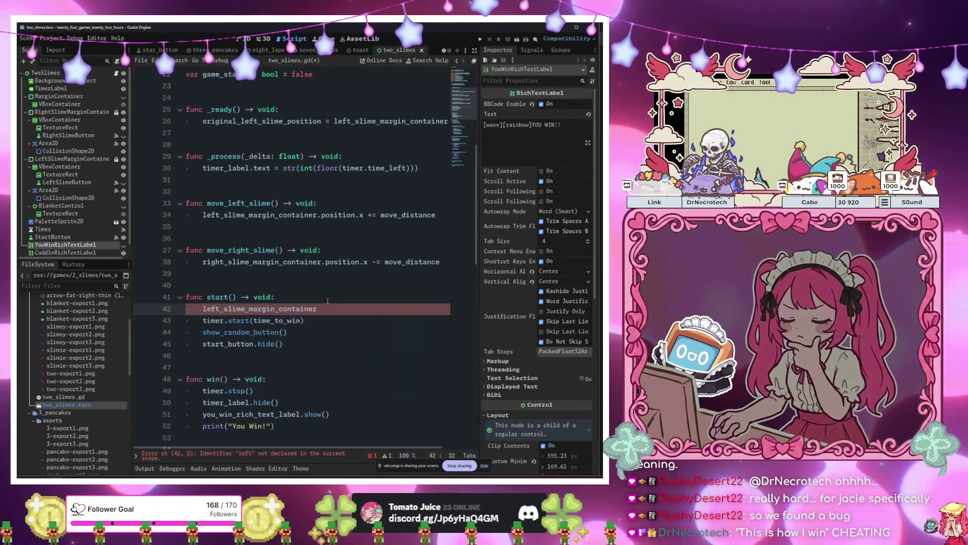
pyautogui.write('.po')
pyautogui.press('Return')
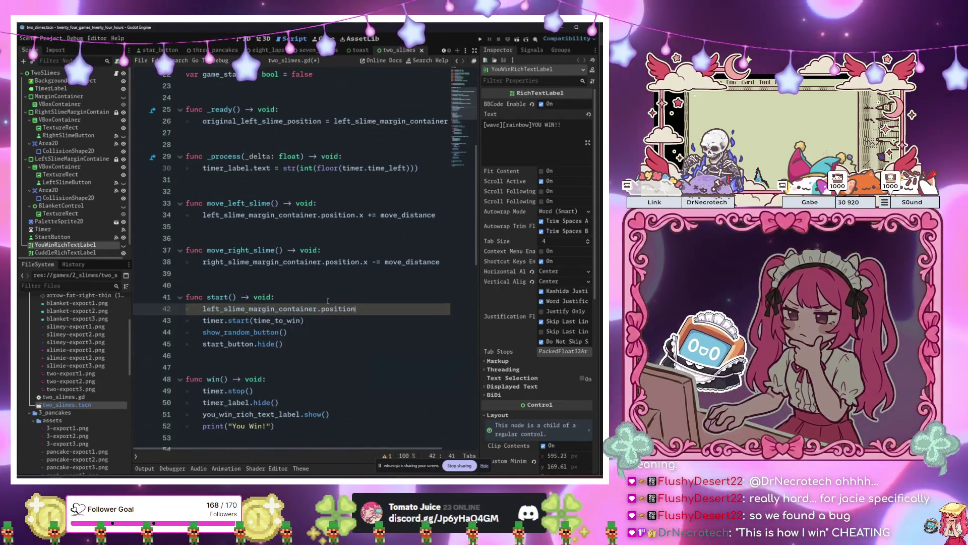
pyautogui.write(' = ')
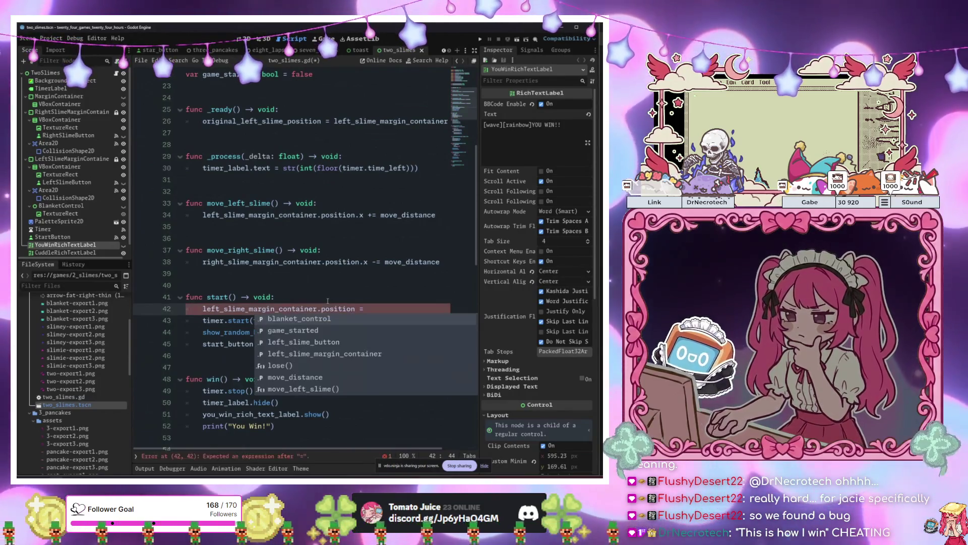
pyautogui.write('orig')
pyautogui.press('Return')
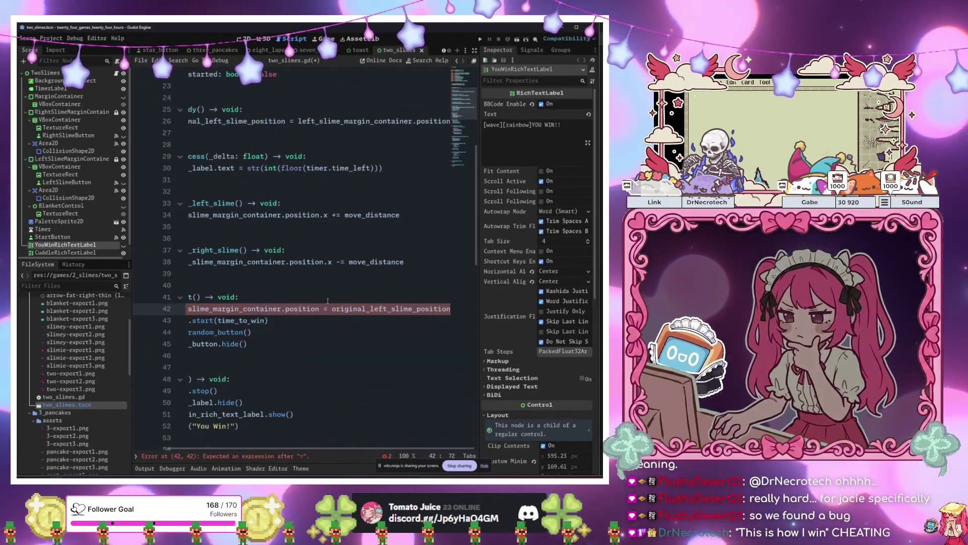
# - Add right_slime_margin_container.position = original_right_slime_position on the next line
pyautogui.press('Return')
pyautogui.press('BackSpace')
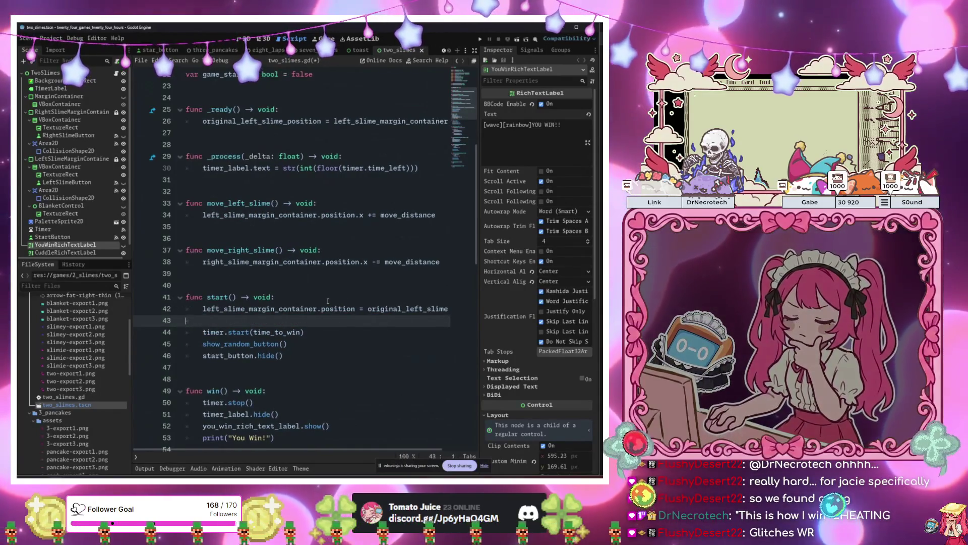
pyautogui.write('ri')
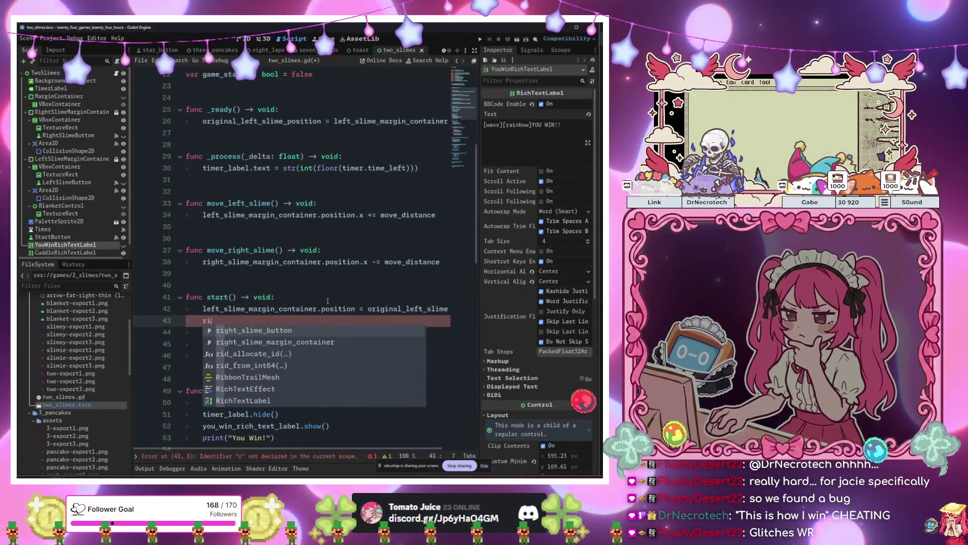
pyautogui.press('Return')
pyautogui.write('.position = or')
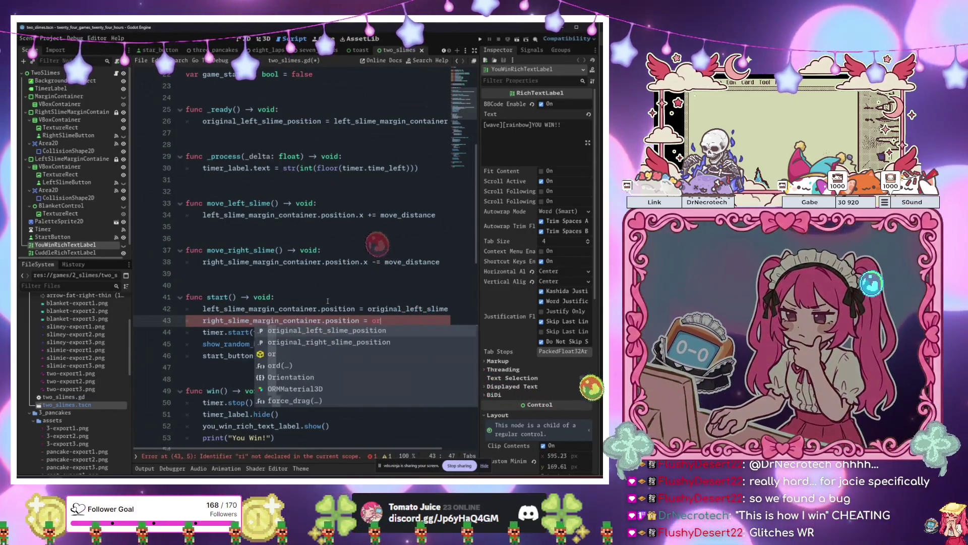
pyautogui.press('Down')
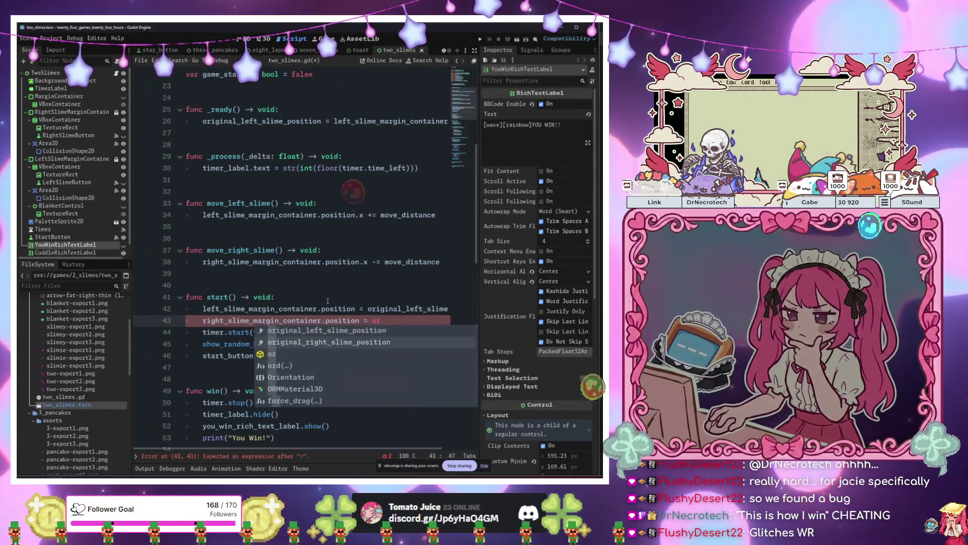
pyautogui.press('Return')
# - Open the three_pancakes.tscn scene from the FileSystem
pyautogui.click(324, 251)
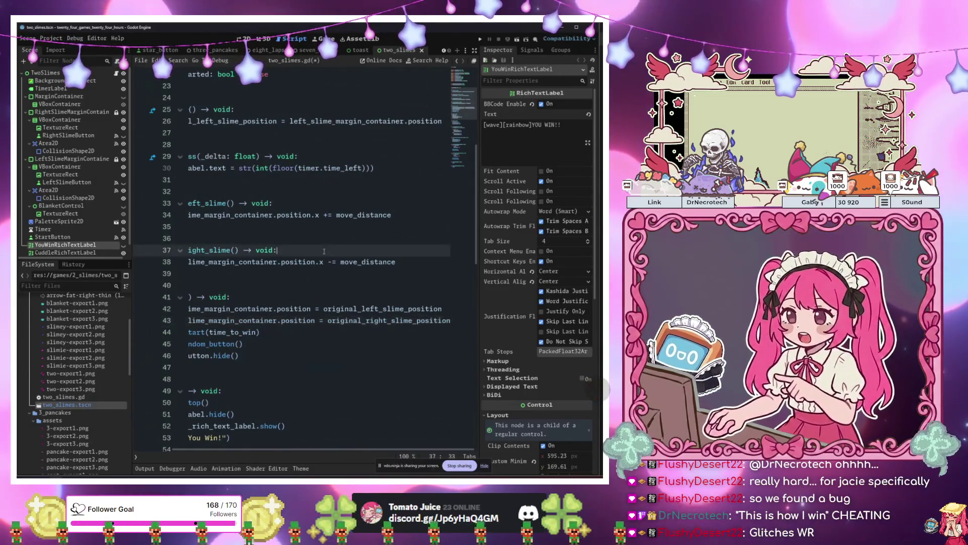
pyautogui.scroll(-5, 66, 442)
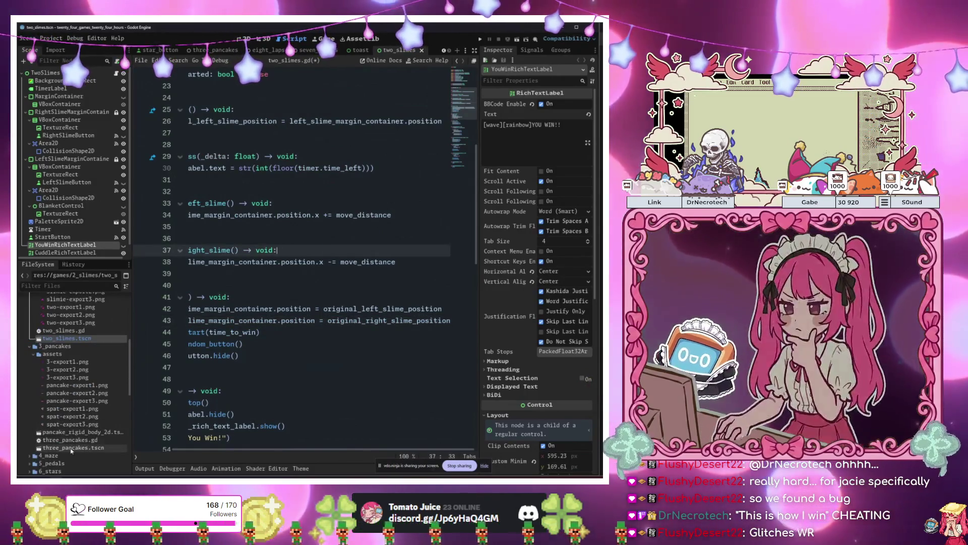
pyautogui.doubleClick(71, 448)
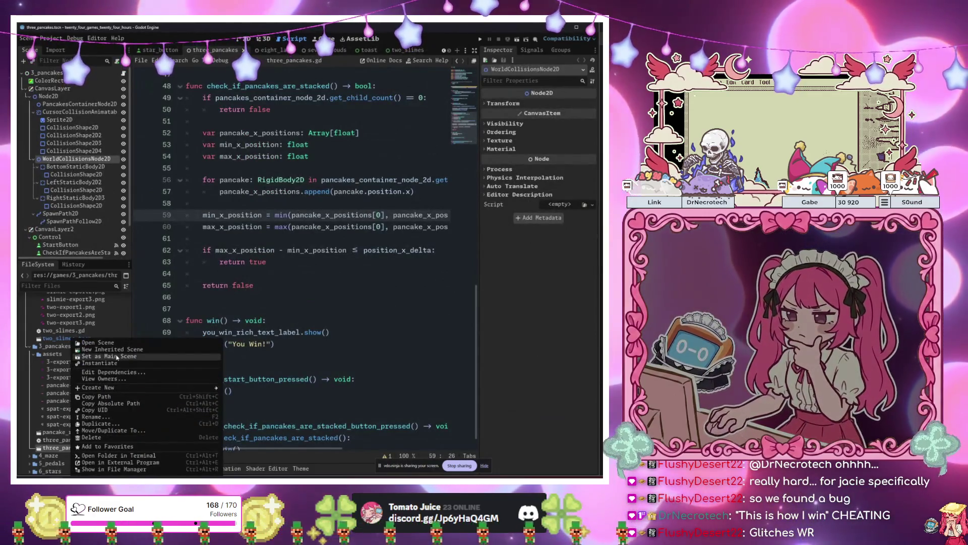
# - Run the three pancakes scene, stack the pancakes and check them for YOU WIN, then stop with F8
pyautogui.click(304, 275)
pyautogui.press('F6')
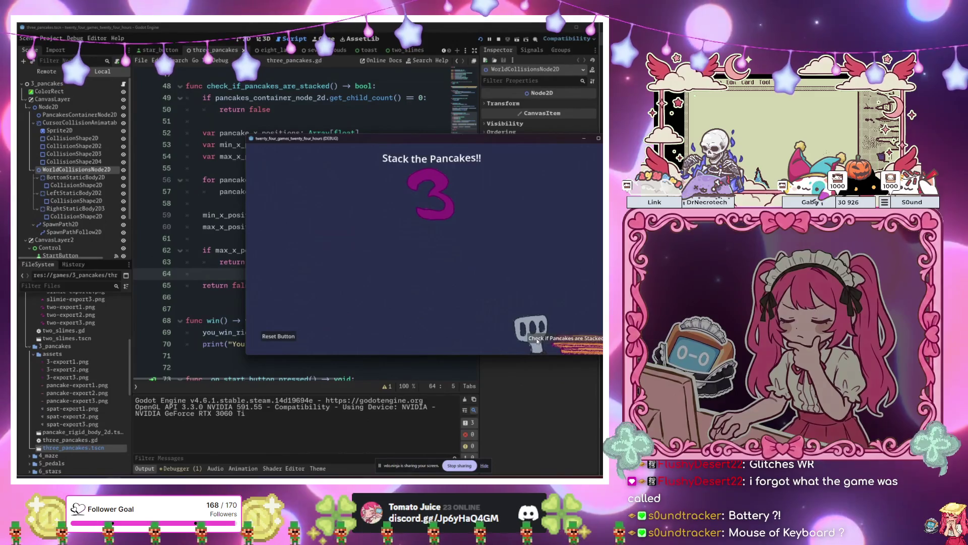
pyautogui.click(548, 345)
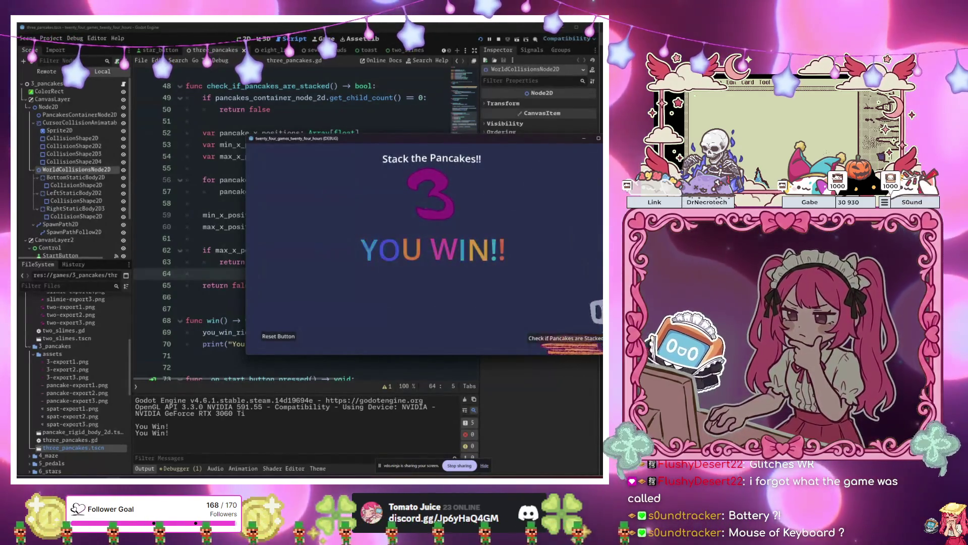
pyautogui.press('F8')
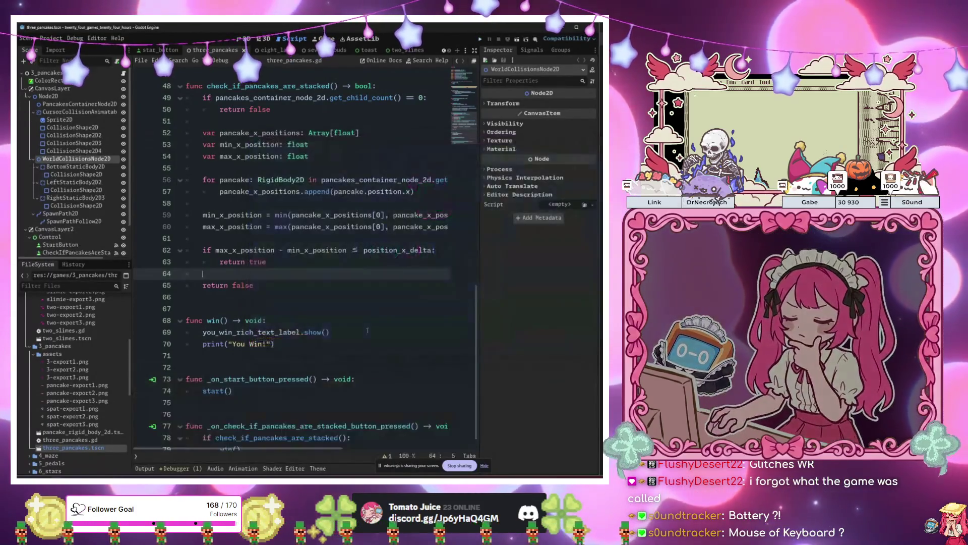
pyautogui.scroll(-3, 56, 463)
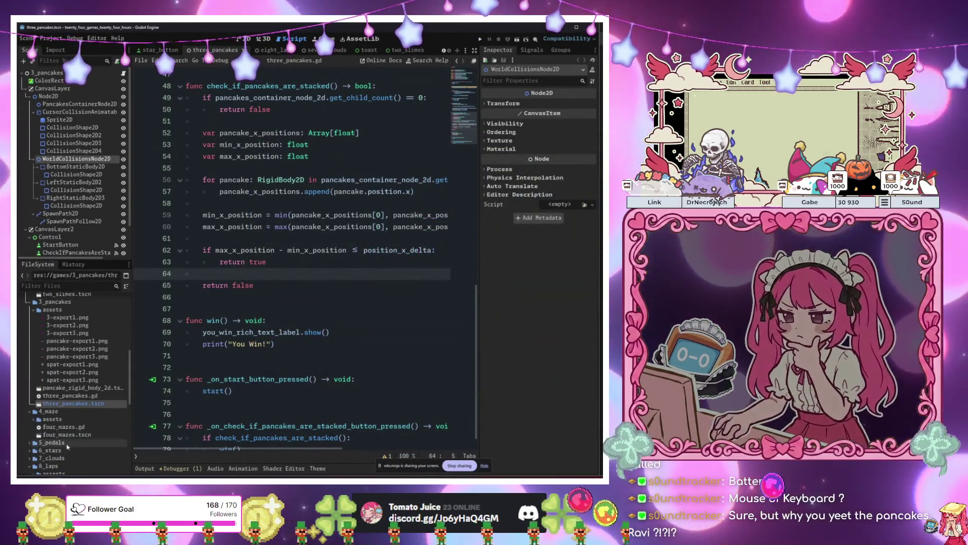
# - Set four_mazes.tscn as Main Scene, run it, and reset the maze after getting Banned
pyautogui.rightClick(67, 434)
pyautogui.click(296, 322)
pyautogui.press('F5')
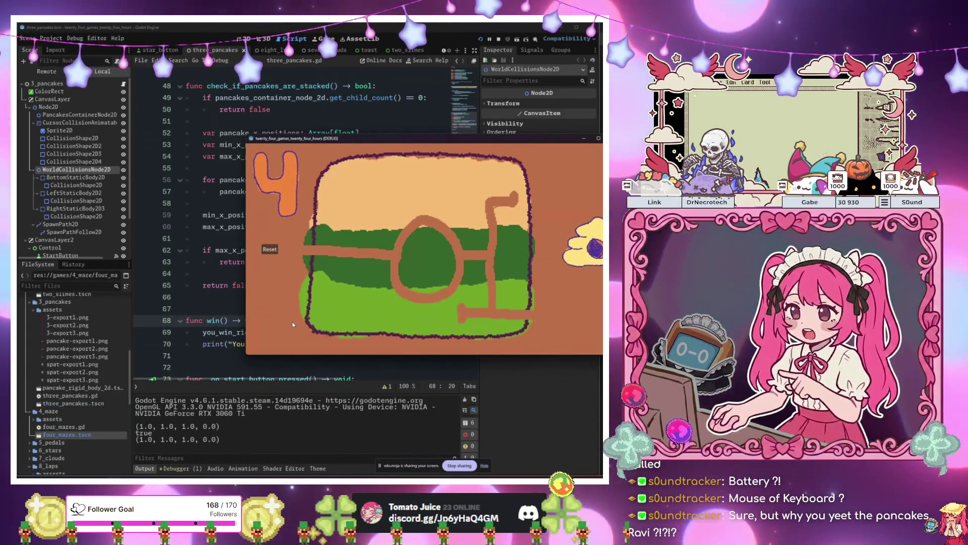
pyautogui.moveTo(453, 321)
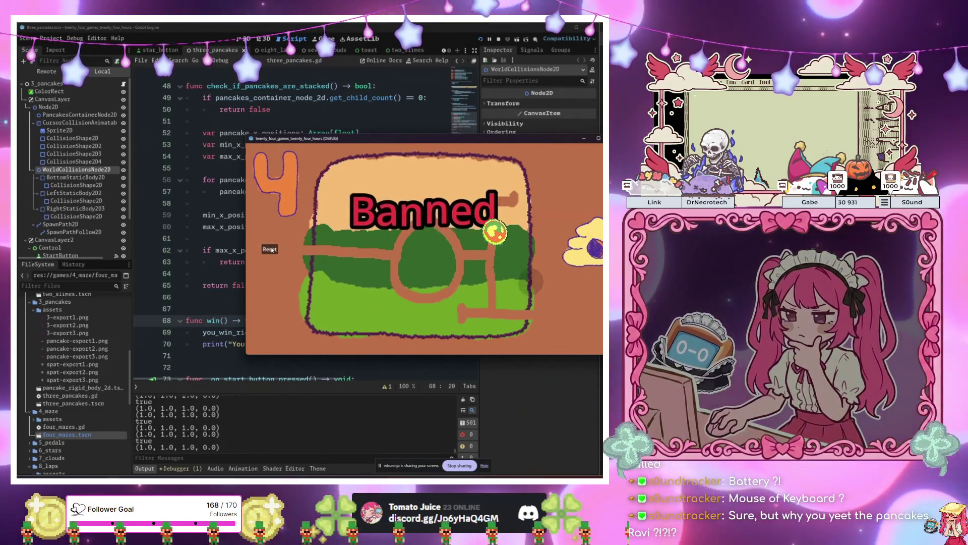
pyautogui.click(270, 250)
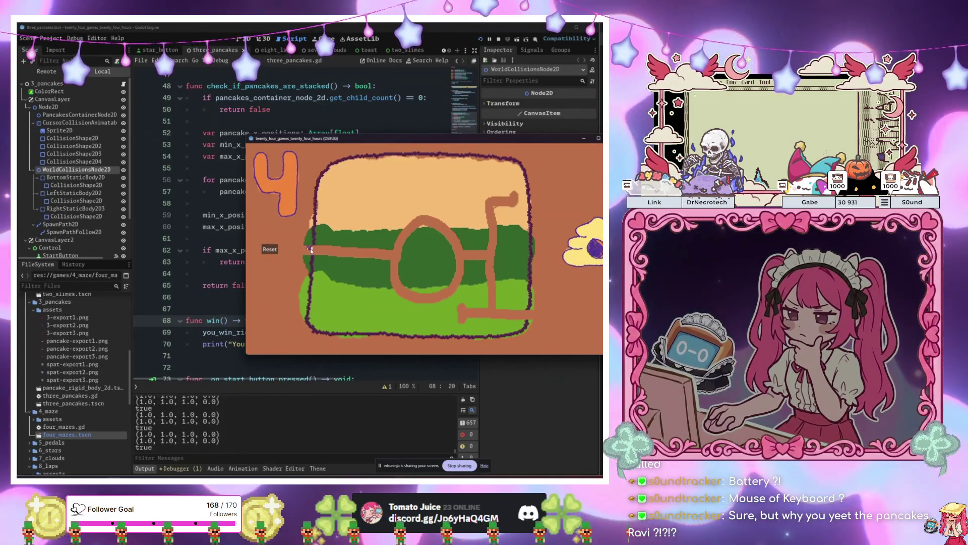